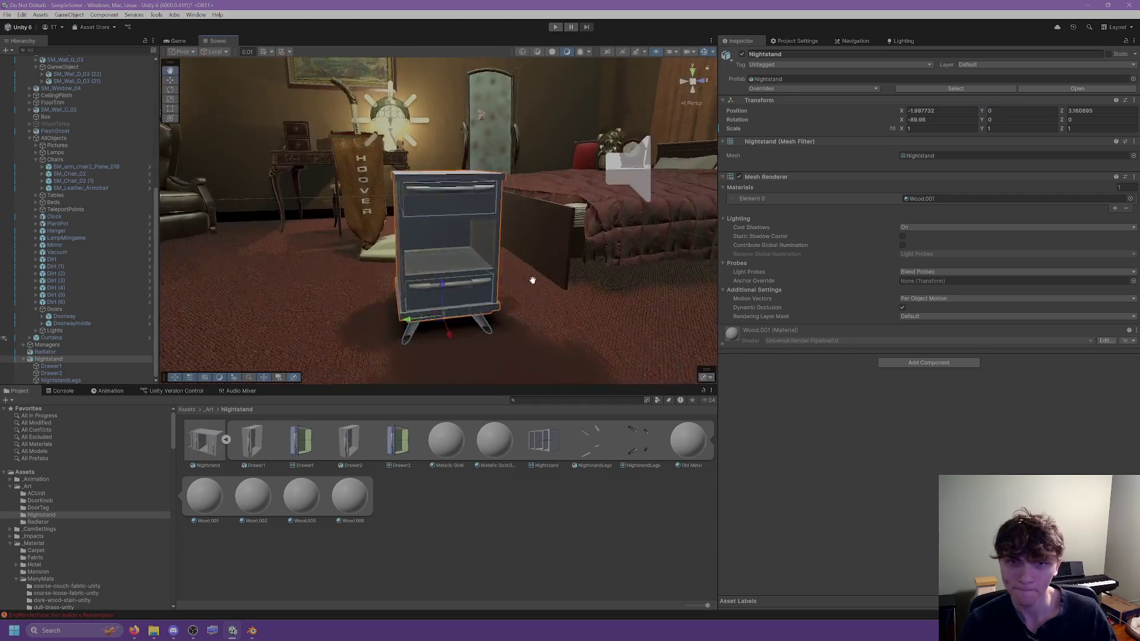
Step: Raise the Nightstand's Position Y to 0.02 in the Inspector
scroll(547, 218, up, 5)
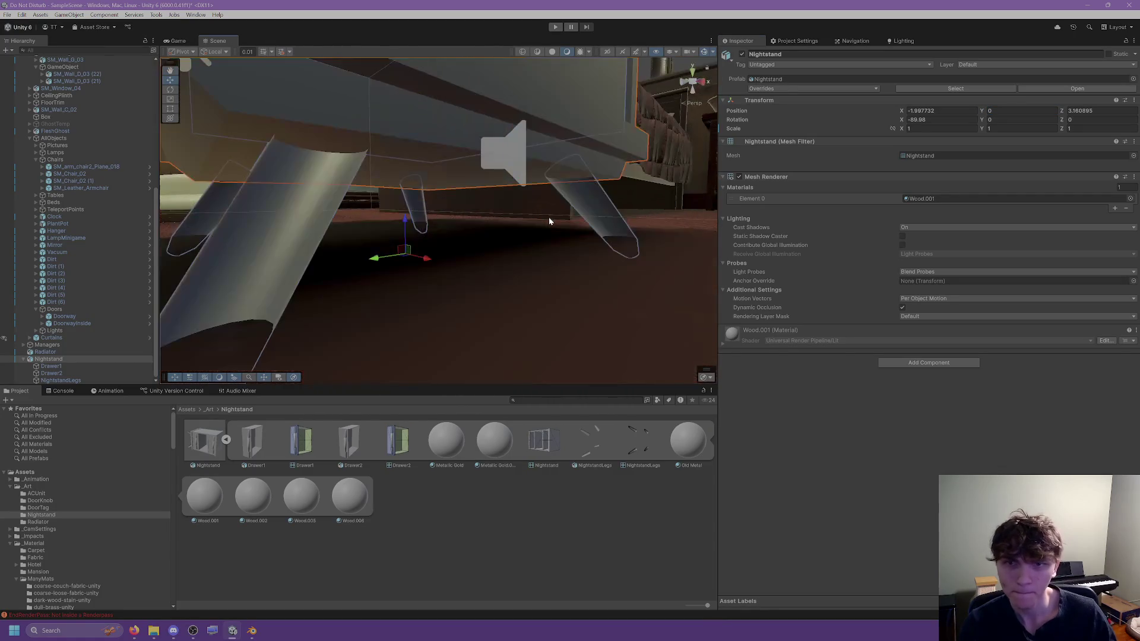
scroll(549, 219, down, 5)
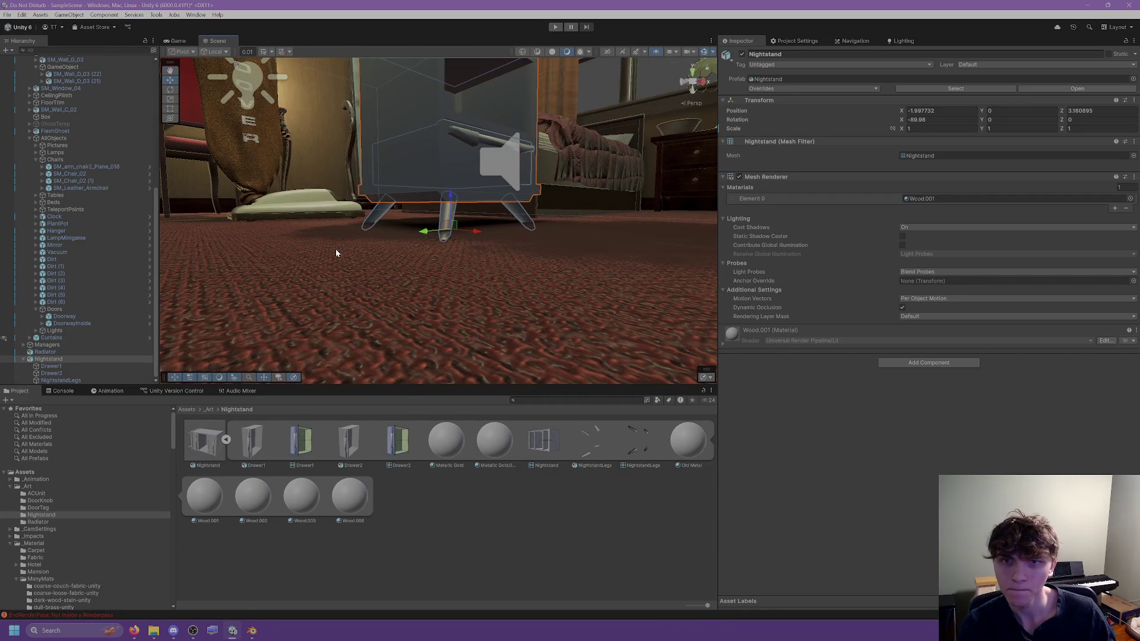
click(1019, 110)
text(0)
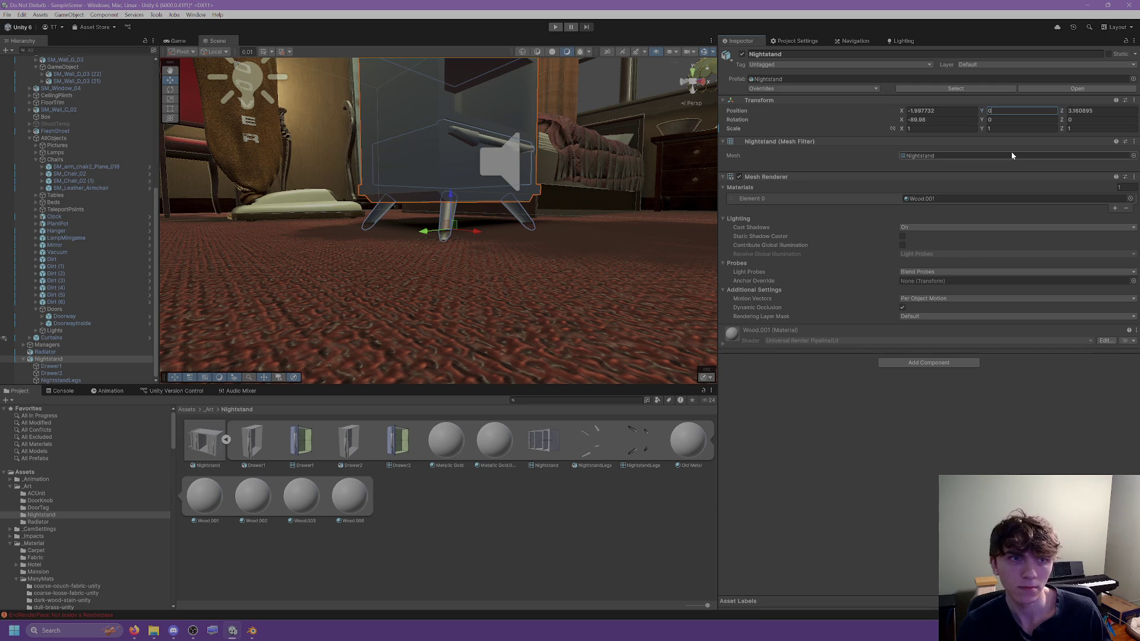
text(.0)
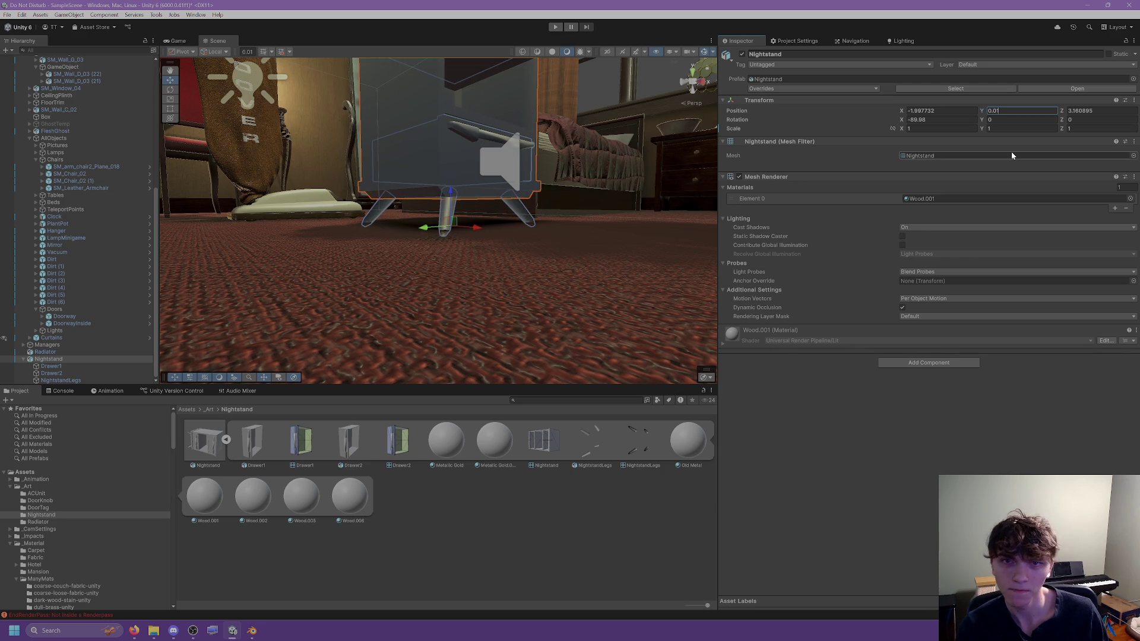
text(2)
Step: Turn the Nightstand 90 degrees around its Y axis
mouse_move(564, 279)
right_down()
mouse_move(493, 249)
mouse_move(352, 261)
mouse_move(339, 244)
mouse_move(379, 241)
mouse_move(451, 261)
mouse_move(538, 304)
right_up()
scroll(383, 236, down, 5)
scroll(538, 305, down, 5)
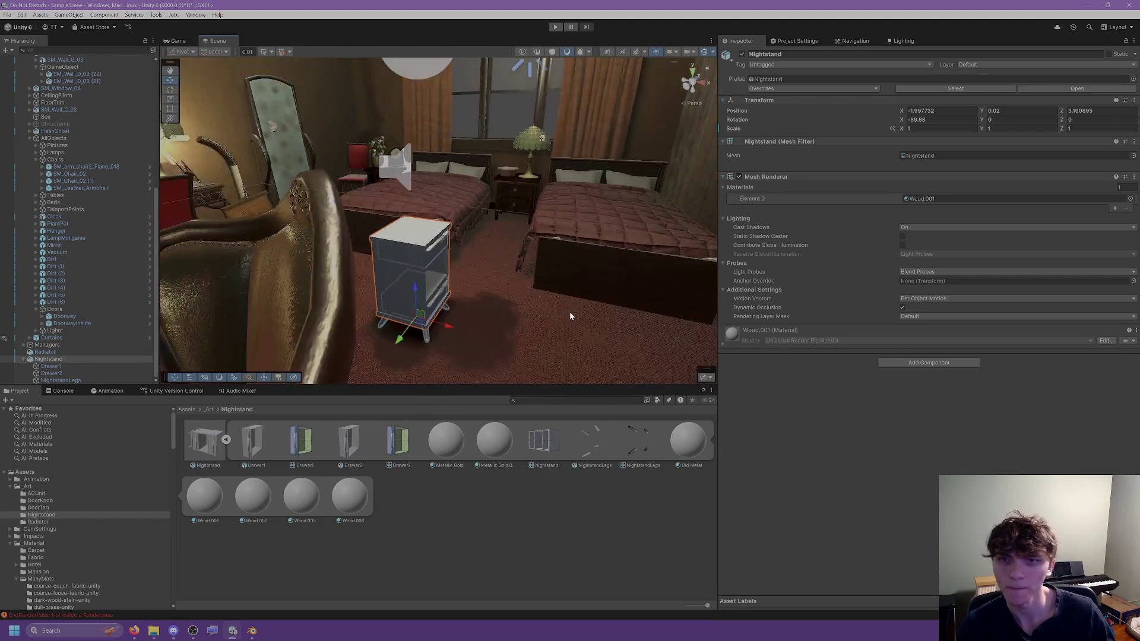
click(918, 119)
key(Tab)
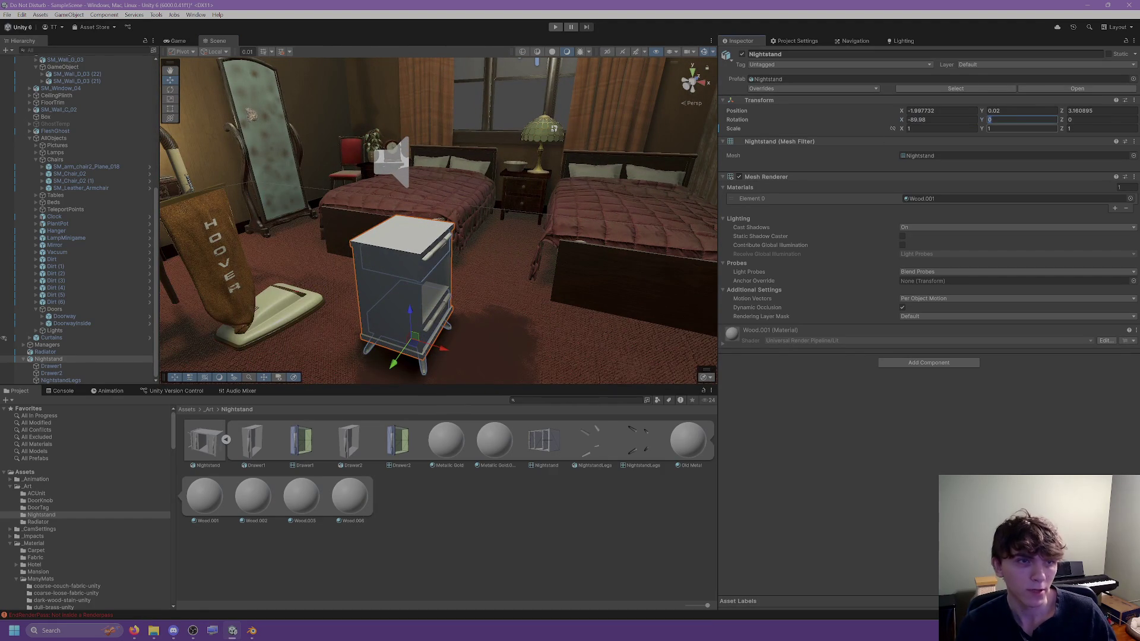
text(90)
Step: Slide the Nightstand along Z to 4.652, between the beds
scroll(405, 278, down, 2)
scroll(405, 278, up, 3)
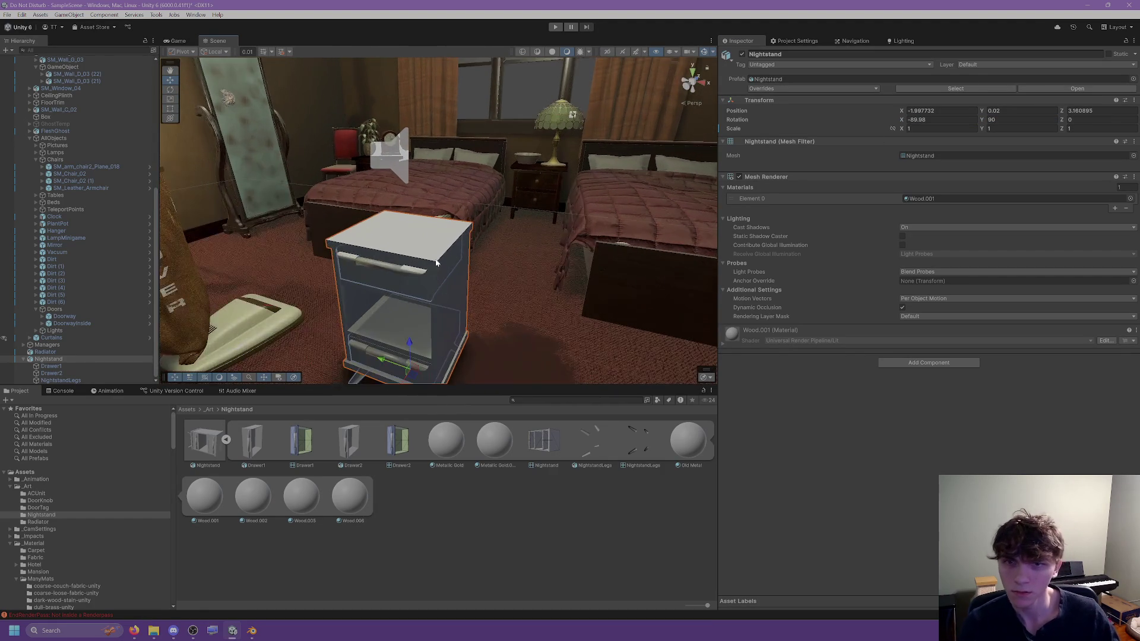
right_drag(405, 277, 483, 316)
drag(483, 316, 659, 250)
mouse_move(682, 173)
right_down()
mouse_move(542, 132)
mouse_move(514, 206)
right_up()
mouse_move(514, 206)
middle_down()
mouse_move(542, 144)
mouse_move(493, 60)
middle_up()
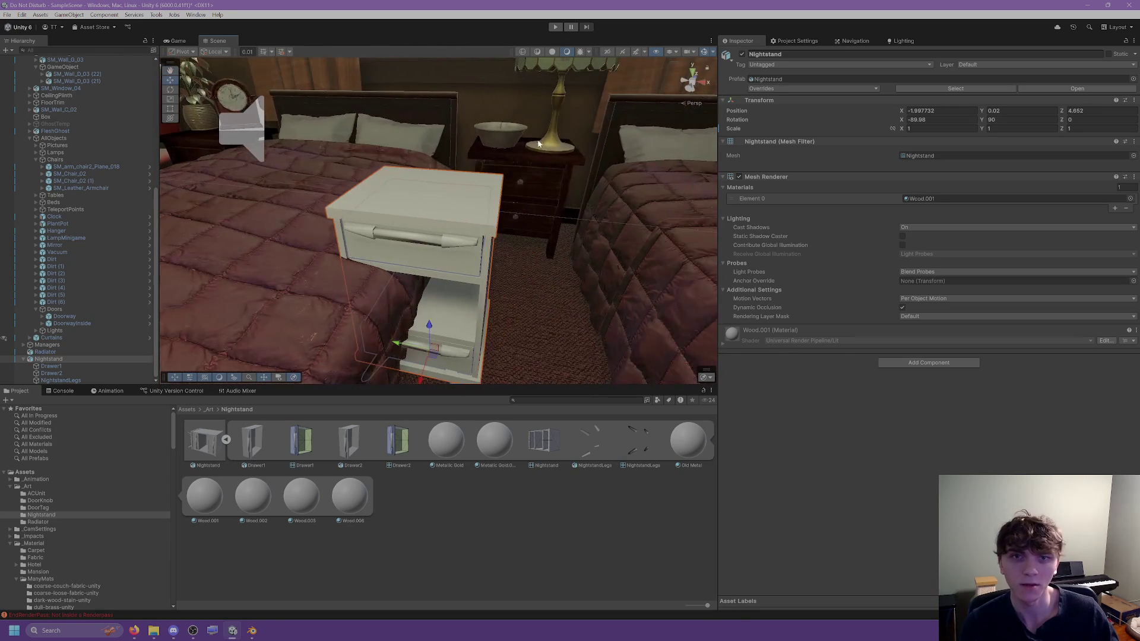
Step: Inspect the existing NightstandA, its drawer and its SM_Nightstand_02 and SM_Nightstand_03 parts
click(541, 213)
click(551, 182)
click(547, 153)
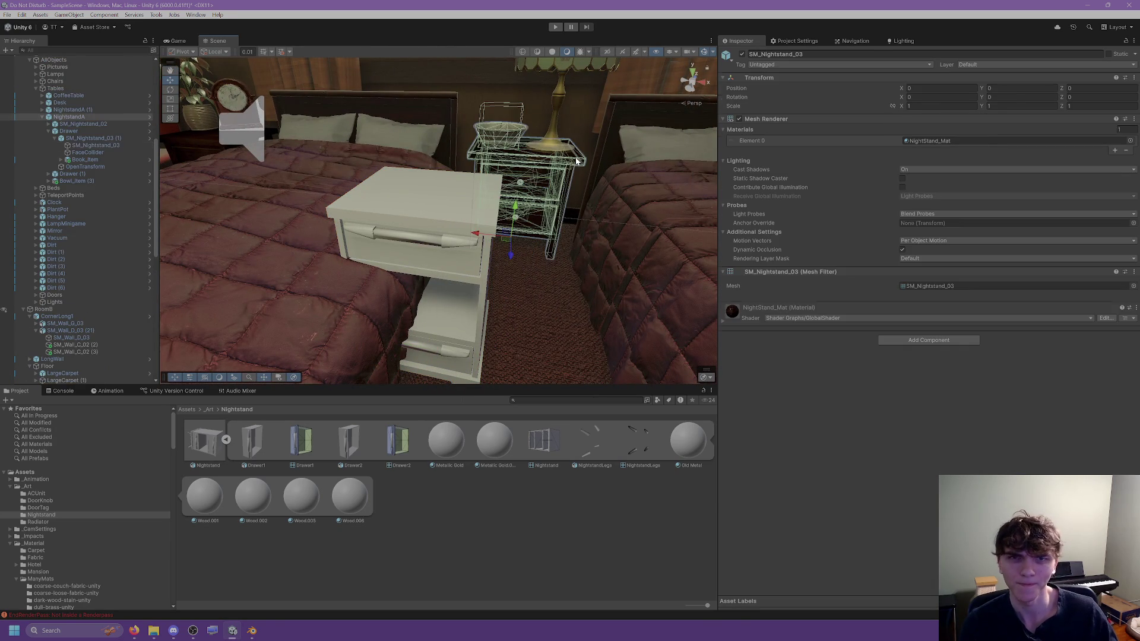
click(557, 159)
click(544, 174)
click(550, 177)
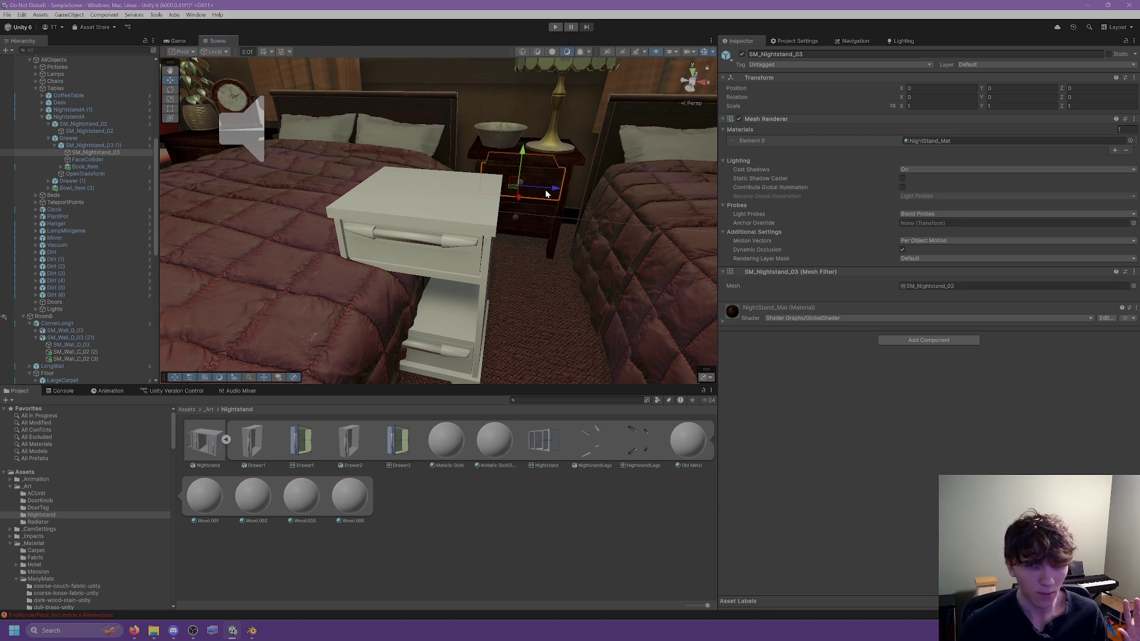
click(508, 155)
Step: Select and frame the white Nightstand, orbiting around it for a closer look
middle_drag(509, 238, 456, 235)
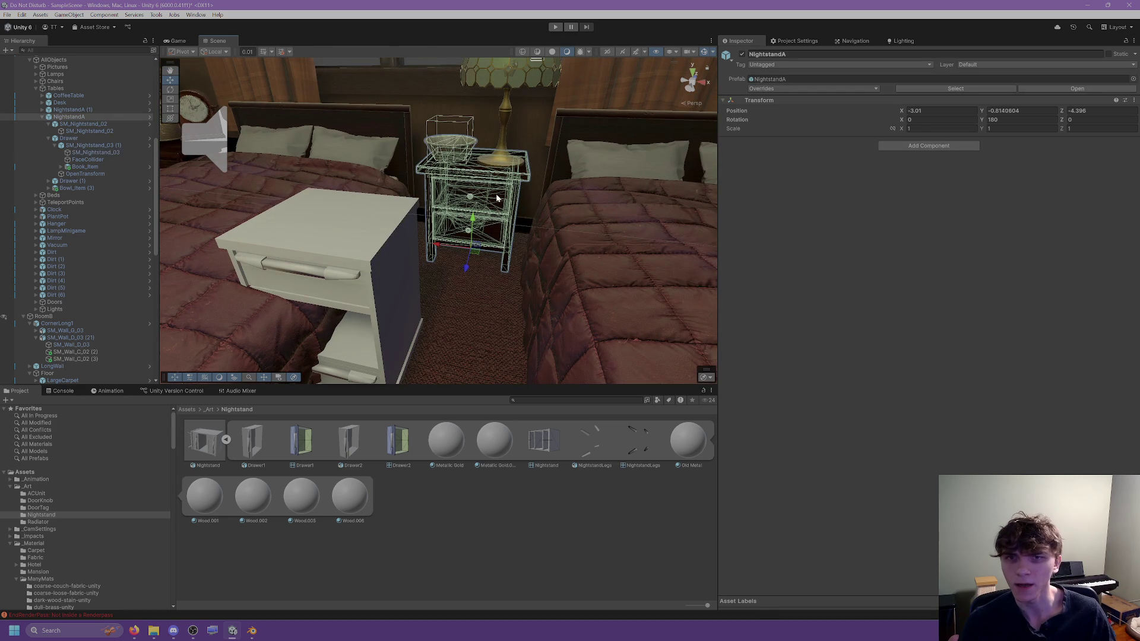
click(369, 227)
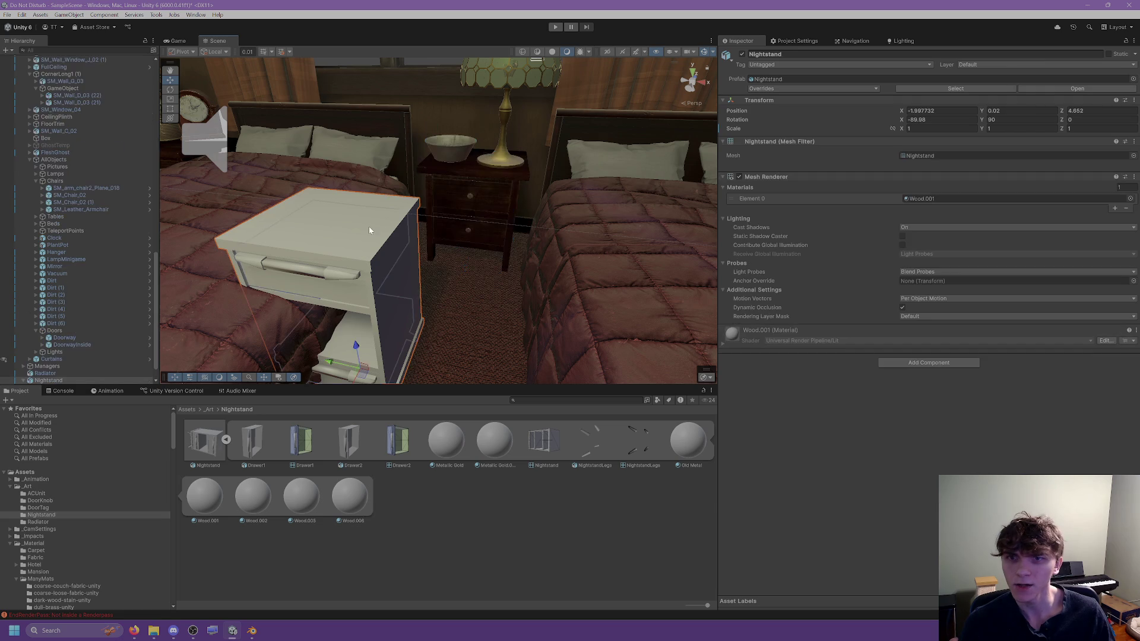
key(f)
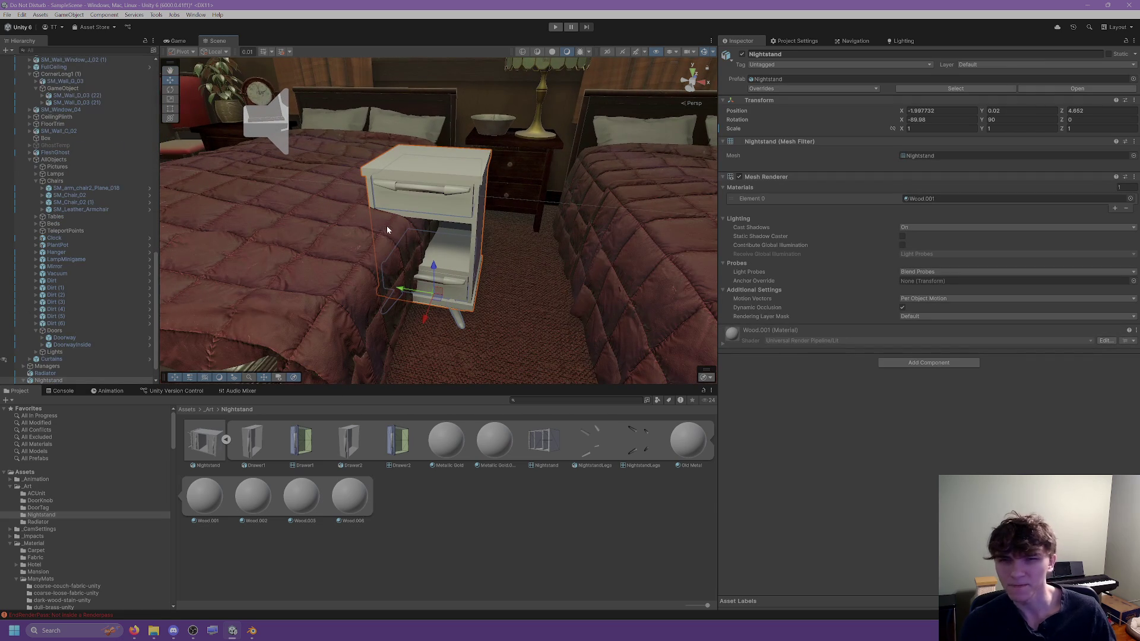
mouse_move(478, 176)
alt+mouse_down()
mouse_move(487, 106)
mouse_move(475, 136)
mouse_move(470, 126)
alt+mouse_up()
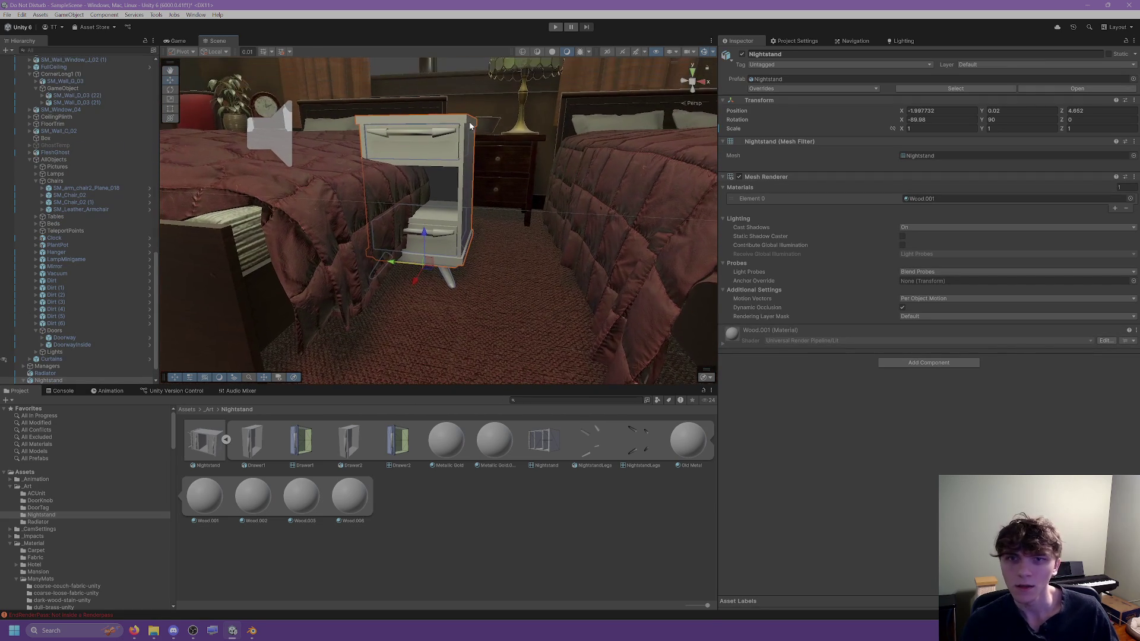
click(410, 264)
click(435, 236)
mouse_move(434, 236)
alt+mouse_down()
mouse_move(469, 238)
mouse_move(495, 187)
alt+mouse_up()
middle_drag(495, 187, 448, 264)
mouse_move(447, 263)
alt+mouse_down()
mouse_move(469, 249)
mouse_move(405, 256)
mouse_move(586, 232)
alt+mouse_up()
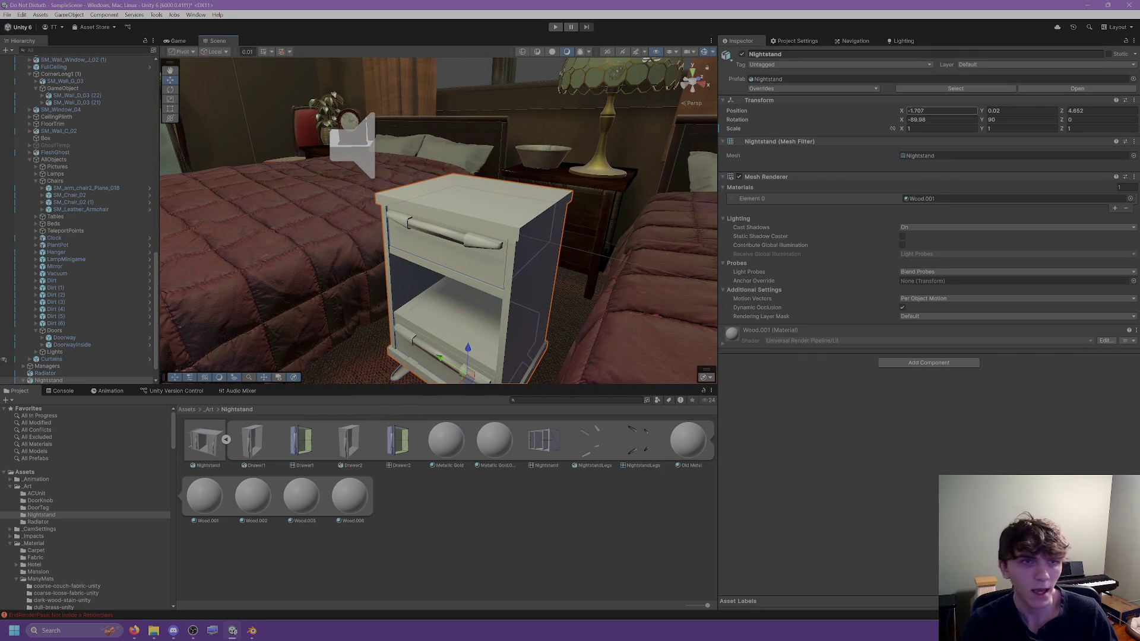
scroll(528, 210, up, 3)
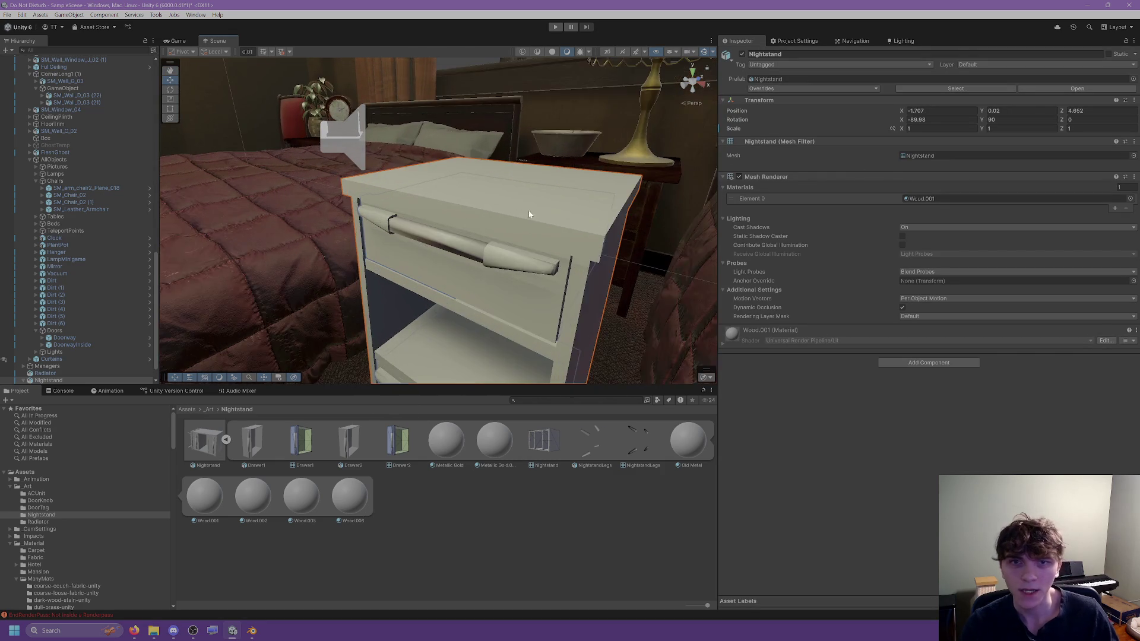
alt+drag(528, 210, 520, 211)
Step: Recheck NightstandA's child objects, then return to the white Nightstand at X -1.707
click(518, 221)
click(519, 222)
click(519, 222)
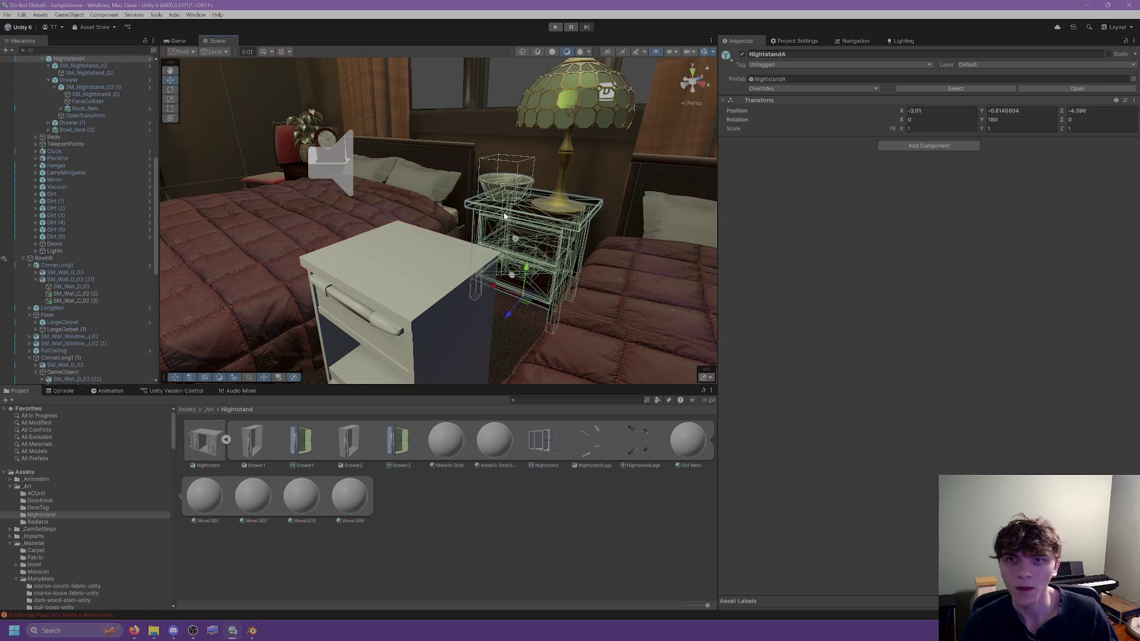
click(534, 208)
click(530, 204)
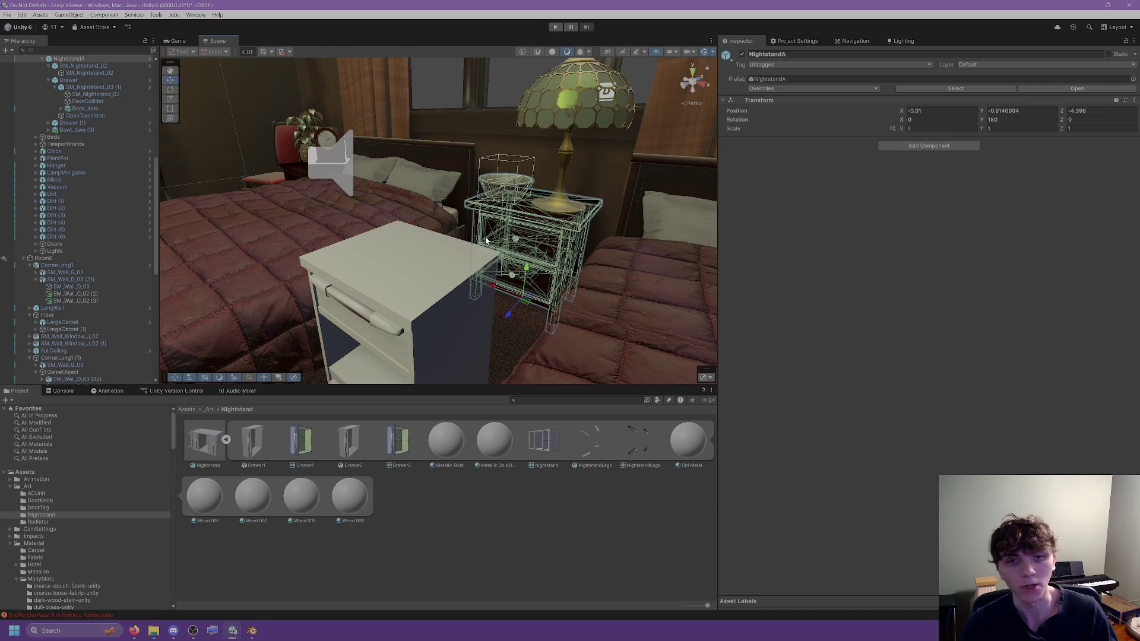
click(456, 286)
mouse_move(456, 287)
right_down()
mouse_move(555, 239)
mouse_move(534, 250)
right_up()
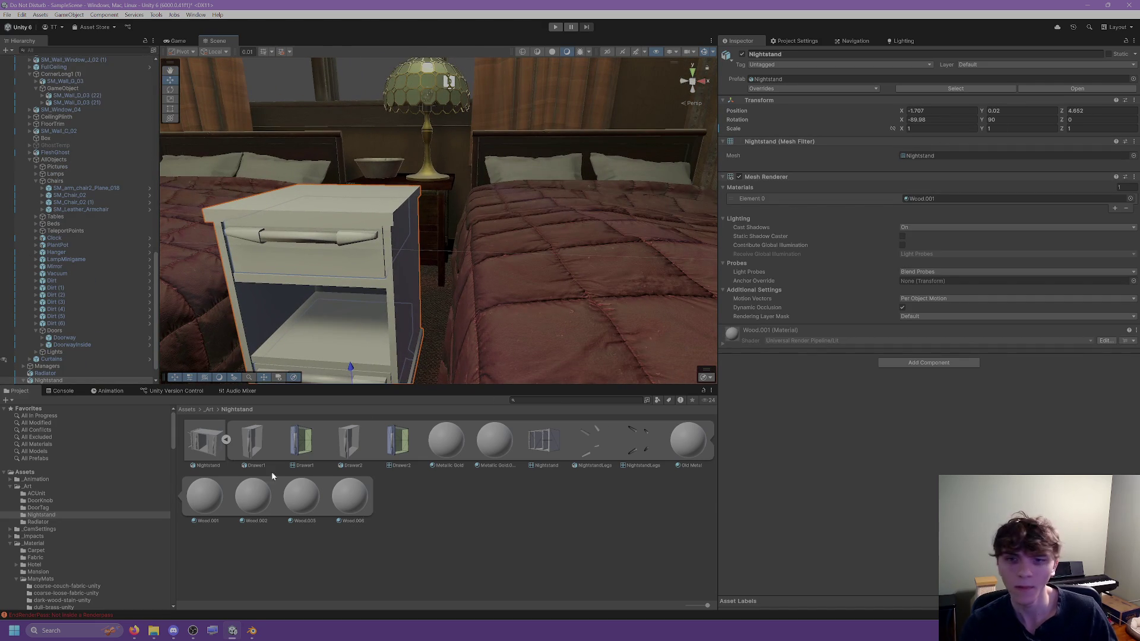
Step: Set the Nightstand model's import Scale Factor to 40 and apply it
click(205, 443)
click(909, 99)
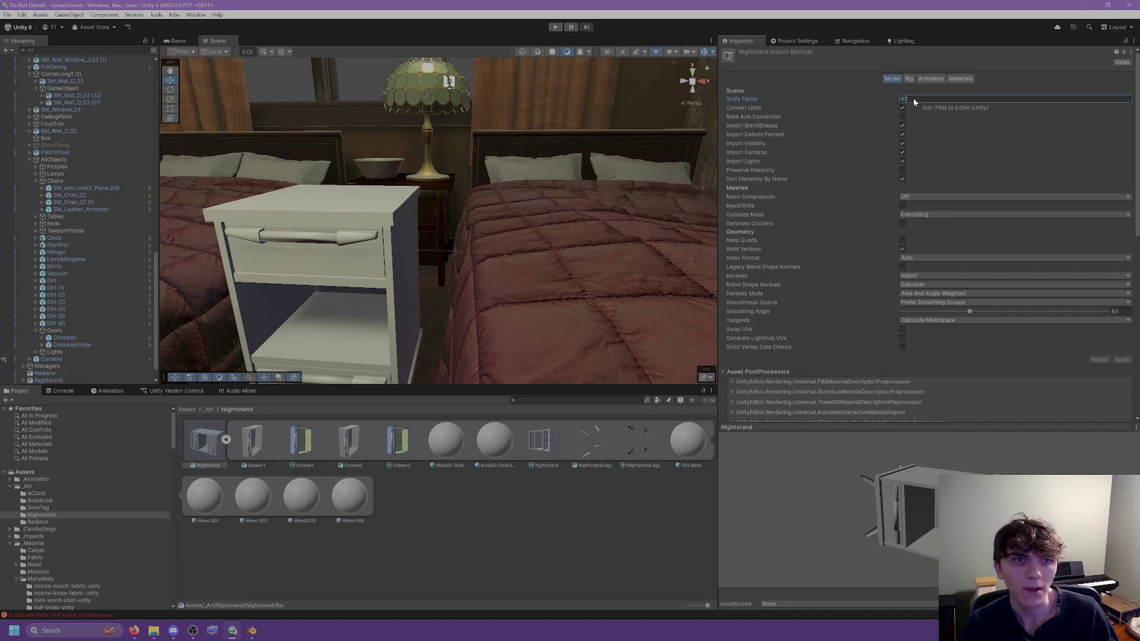
text(3)
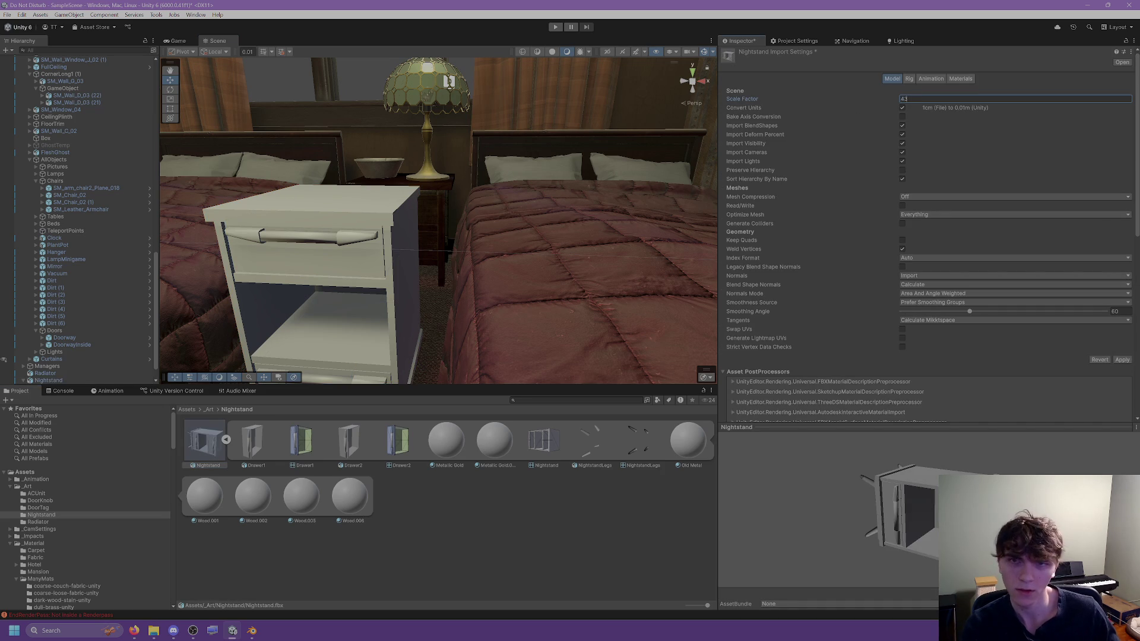
double_click(930, 99)
text(4)
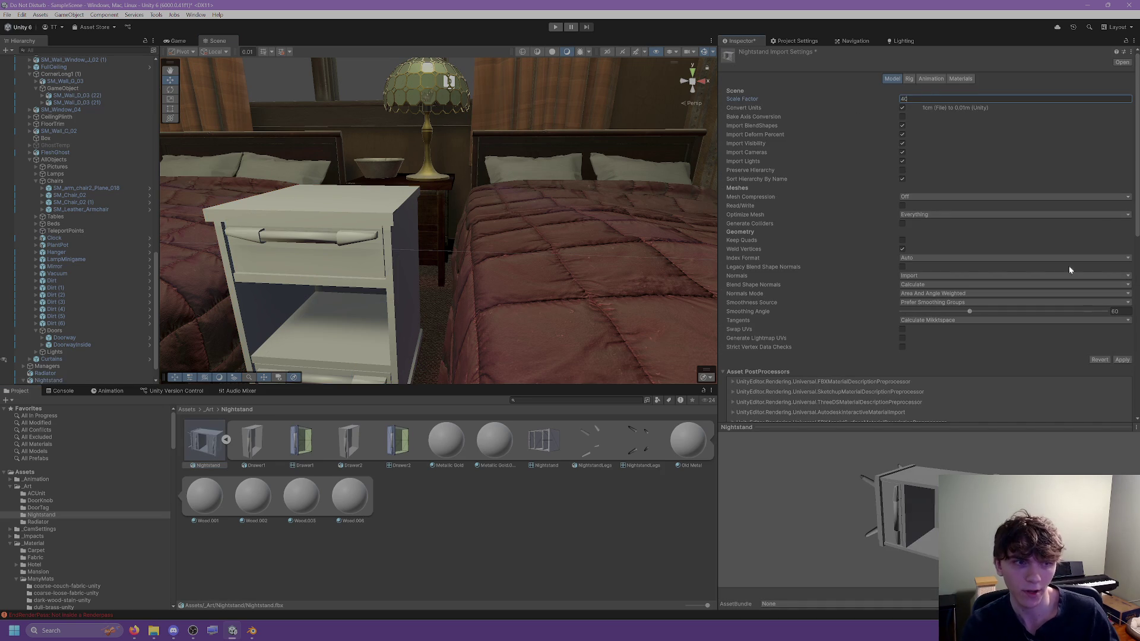
click(1122, 359)
Step: Slide the enlarged nightstand back along Z to 5.1
mouse_move(552, 328)
right_down()
mouse_move(493, 291)
mouse_move(461, 309)
mouse_move(521, 329)
right_up()
click(483, 283)
mouse_move(520, 329)
mouse_down()
mouse_move(587, 247)
mouse_move(568, 272)
mouse_up()
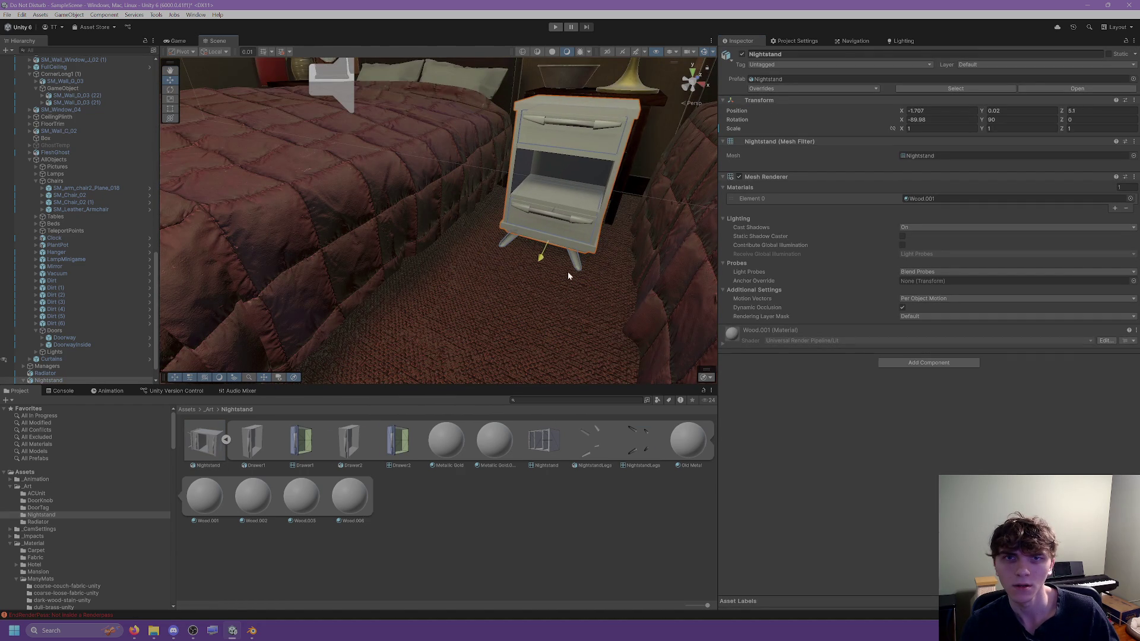
Step: Nudge the nightstand along Z to 5.06, centred between the beds
middle_drag(554, 209, 558, 231)
scroll(558, 232, up, 5)
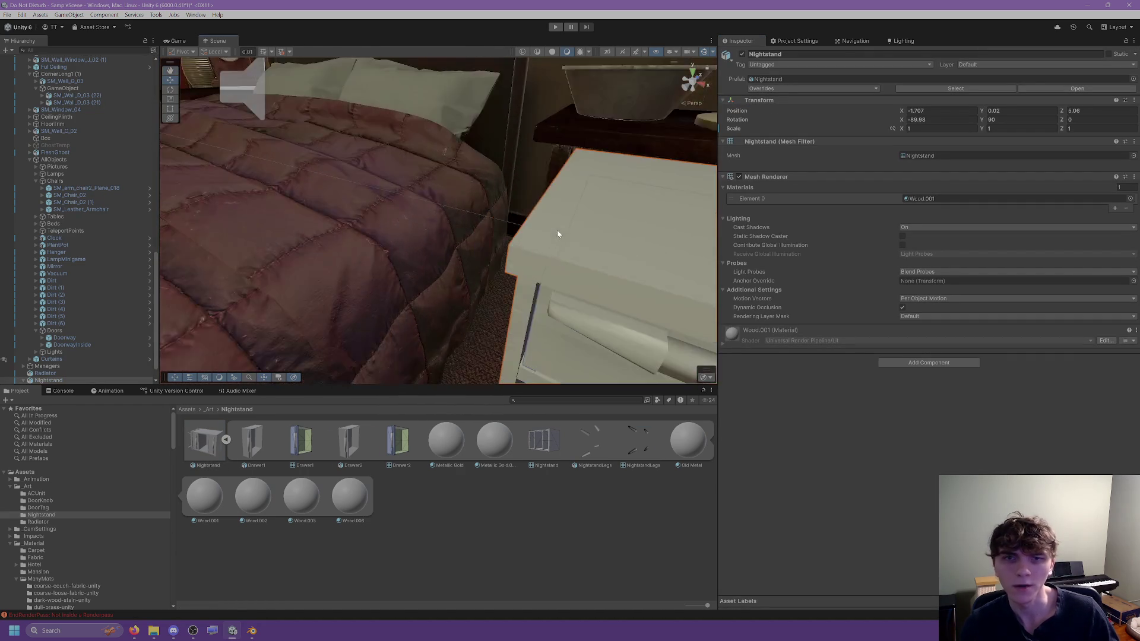
right_drag(576, 237, 477, 193)
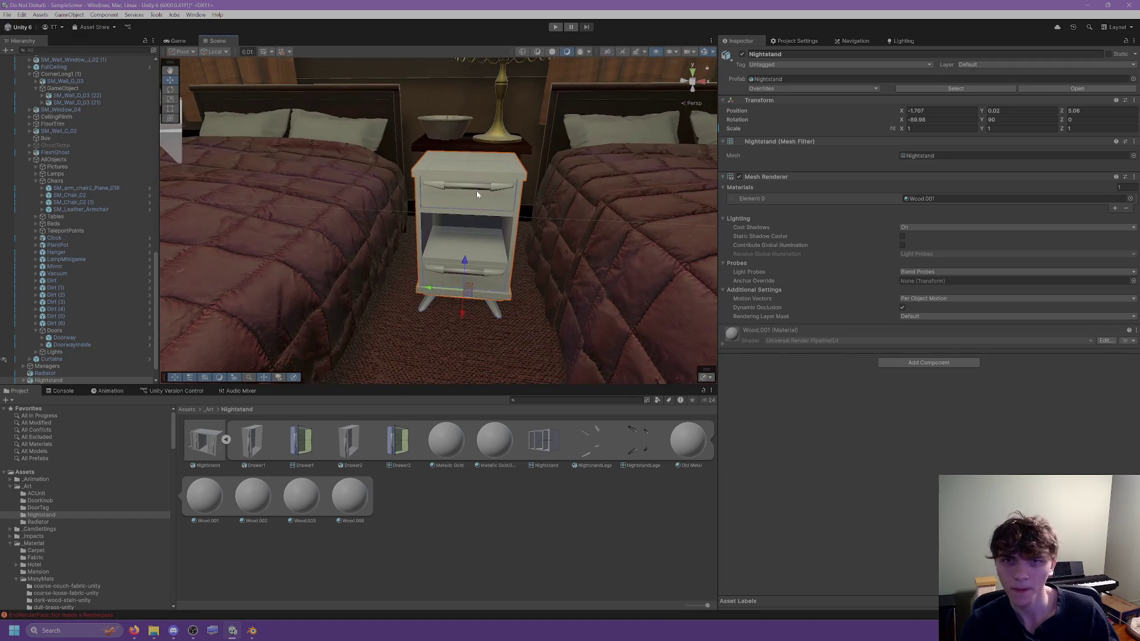
Step: Pull out Drawer1 and Drawer2 to test them, undoing each so both stay closed
click(476, 193)
drag(466, 202, 450, 326)
key(ctrl+z)
click(455, 268)
key(ctrl+z)
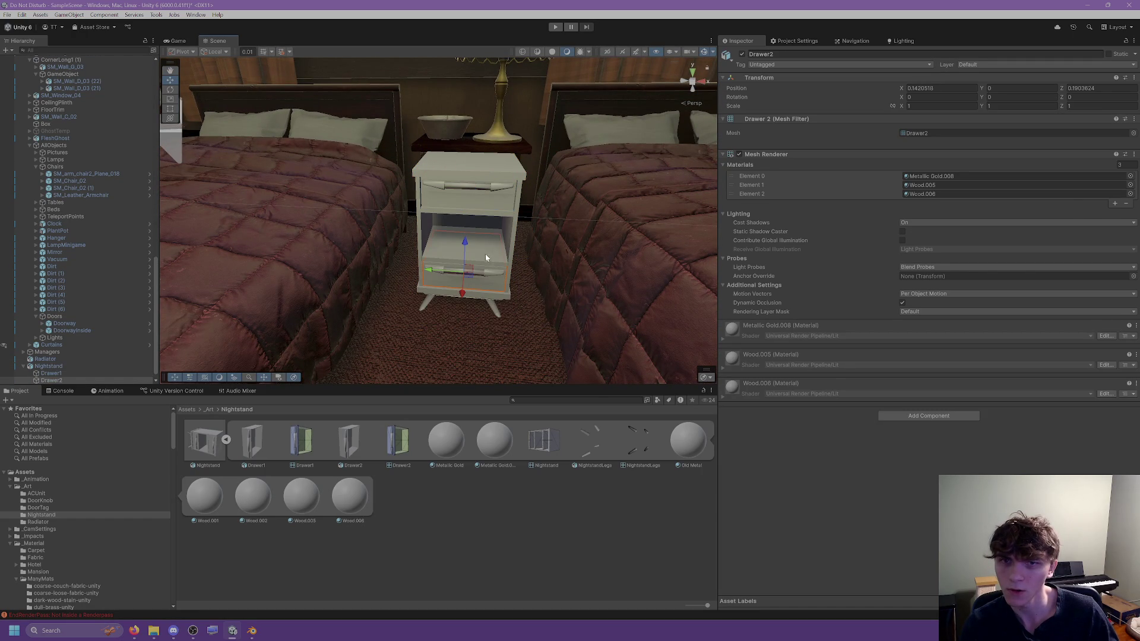
click(594, 202)
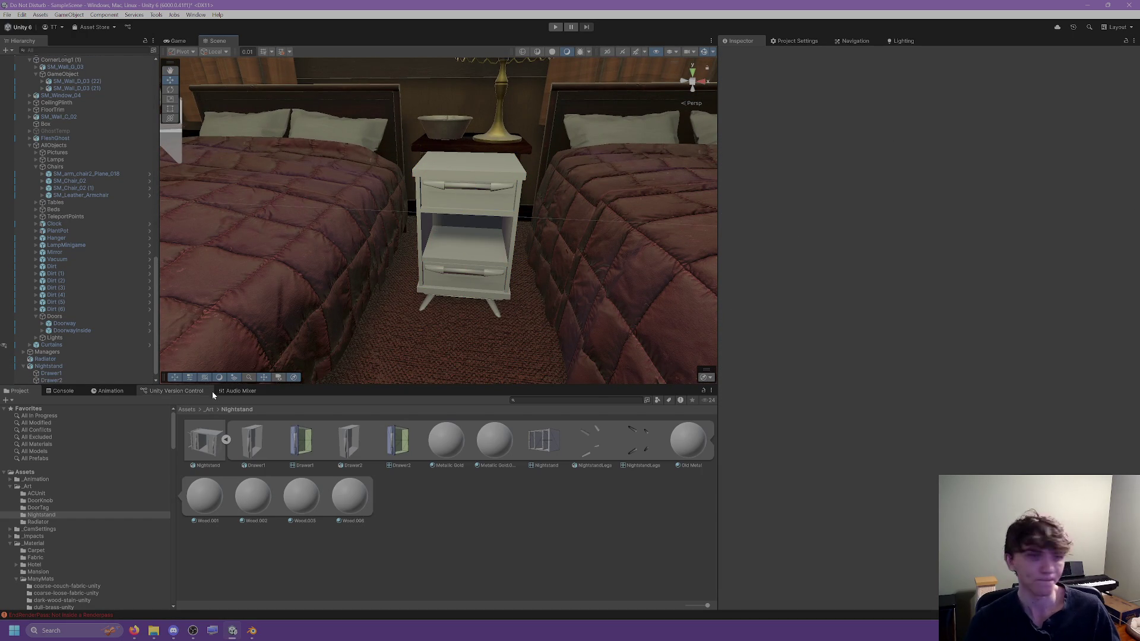
Step: Browse to the _Material/ManyMats folder in the Project window with its subfolders collapsed
scroll(61, 497, down, 3)
click(58, 464)
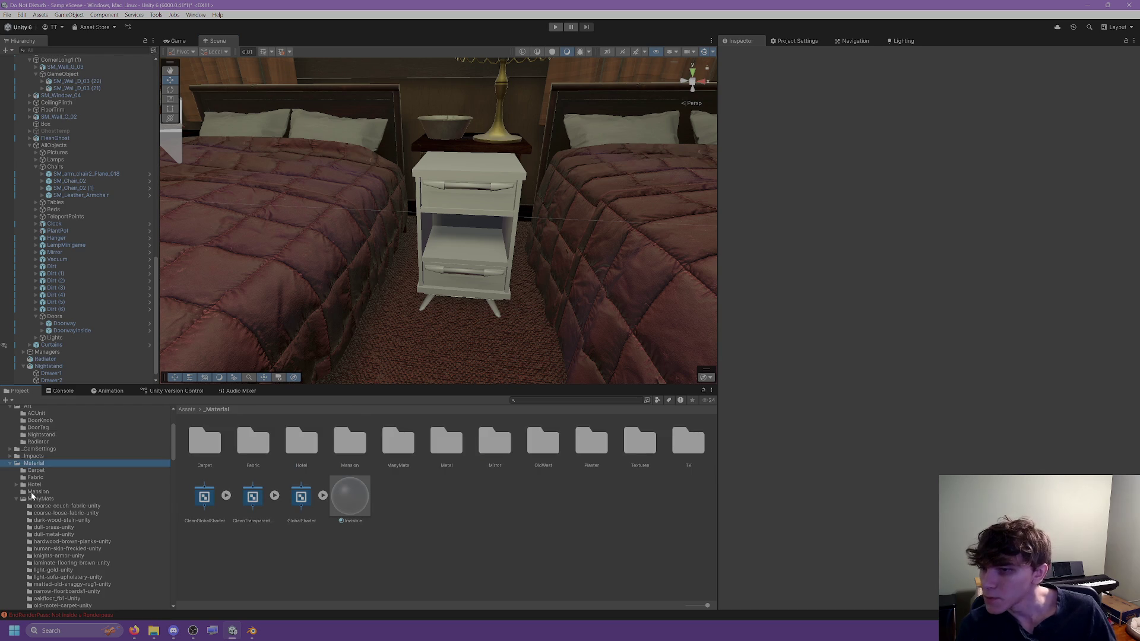
click(17, 503)
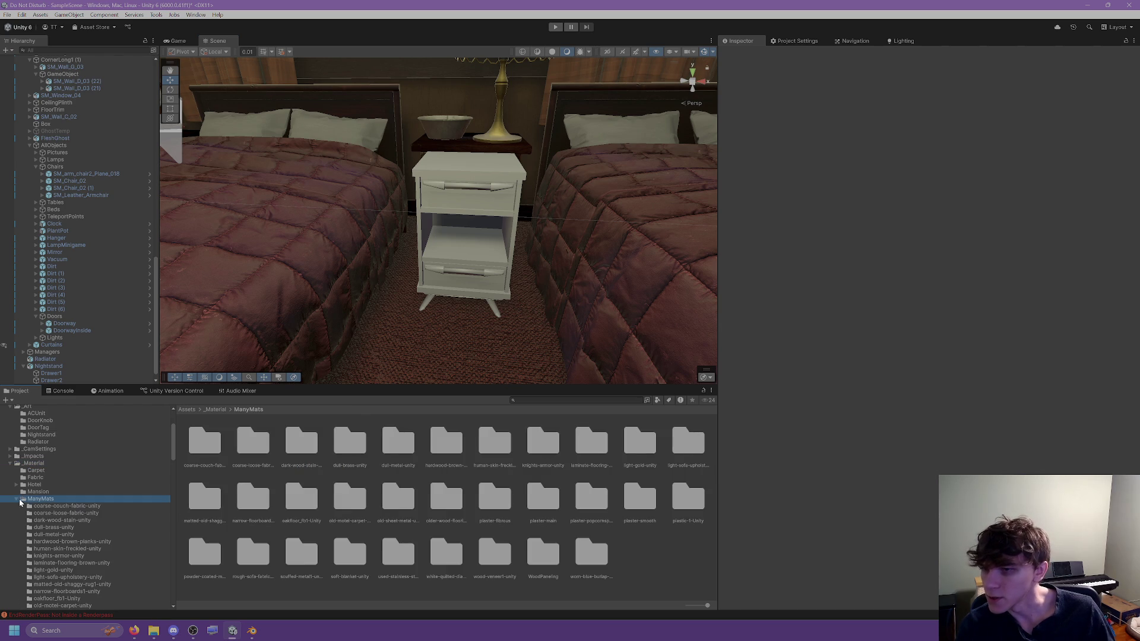
click(15, 504)
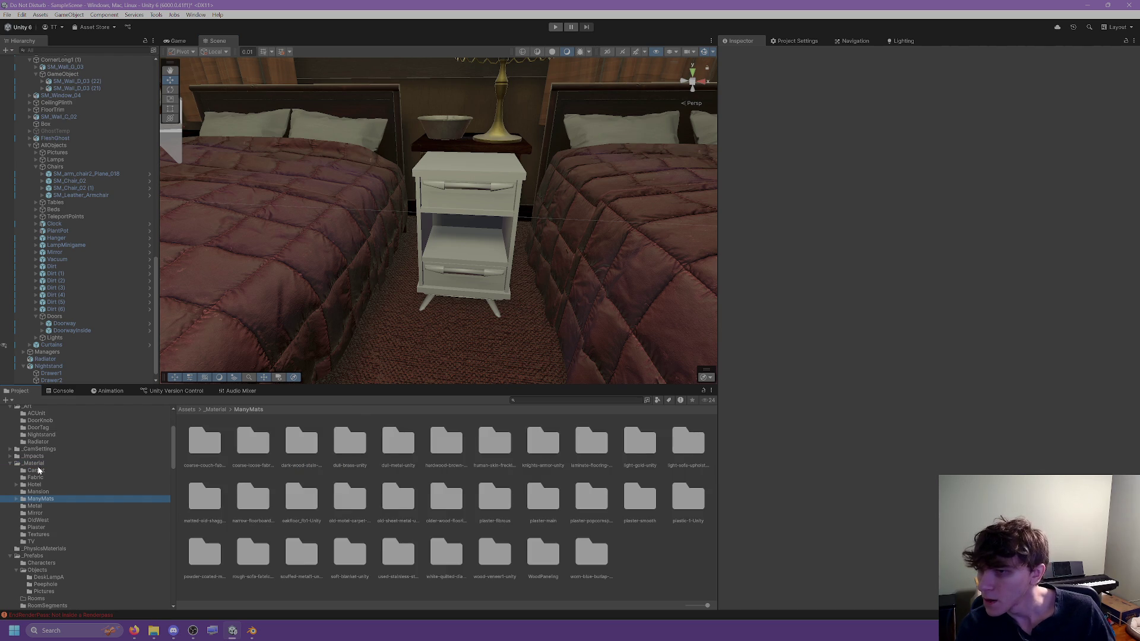
key(alt+Tab)
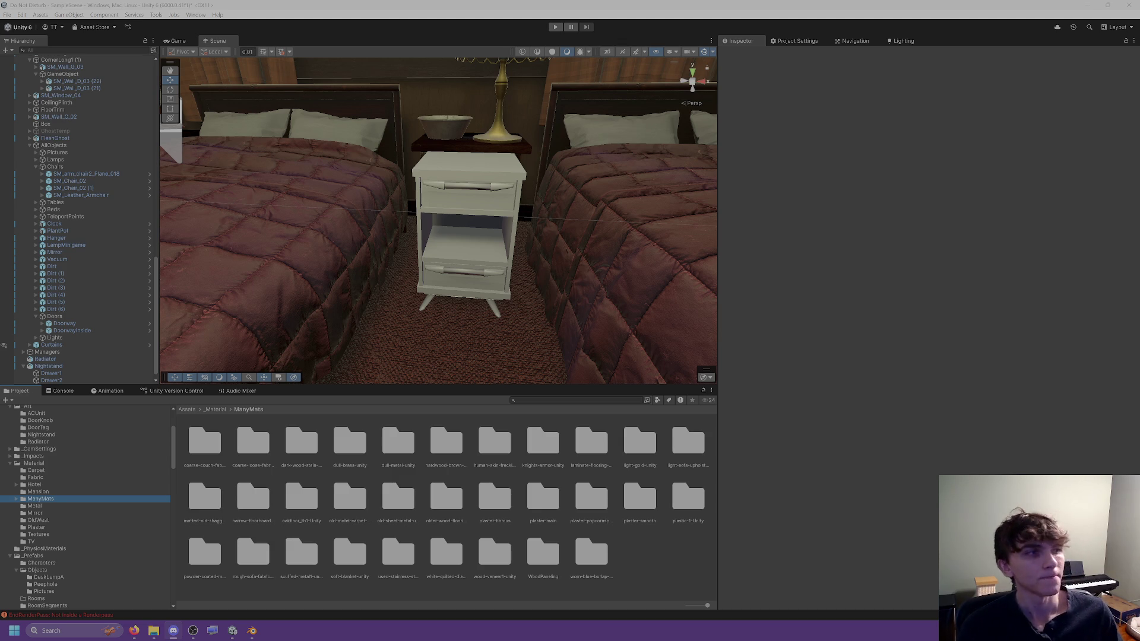
click(552, 188)
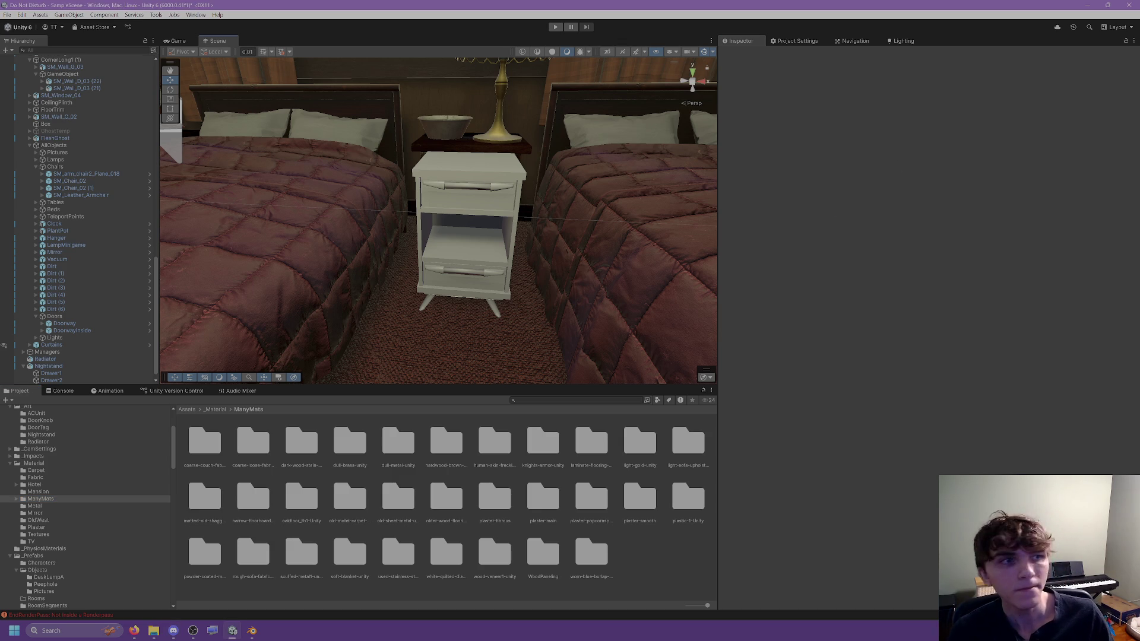
Step: Select the nightstand in Blender and show its Wood.001 material with the full texture node tree
click(252, 631)
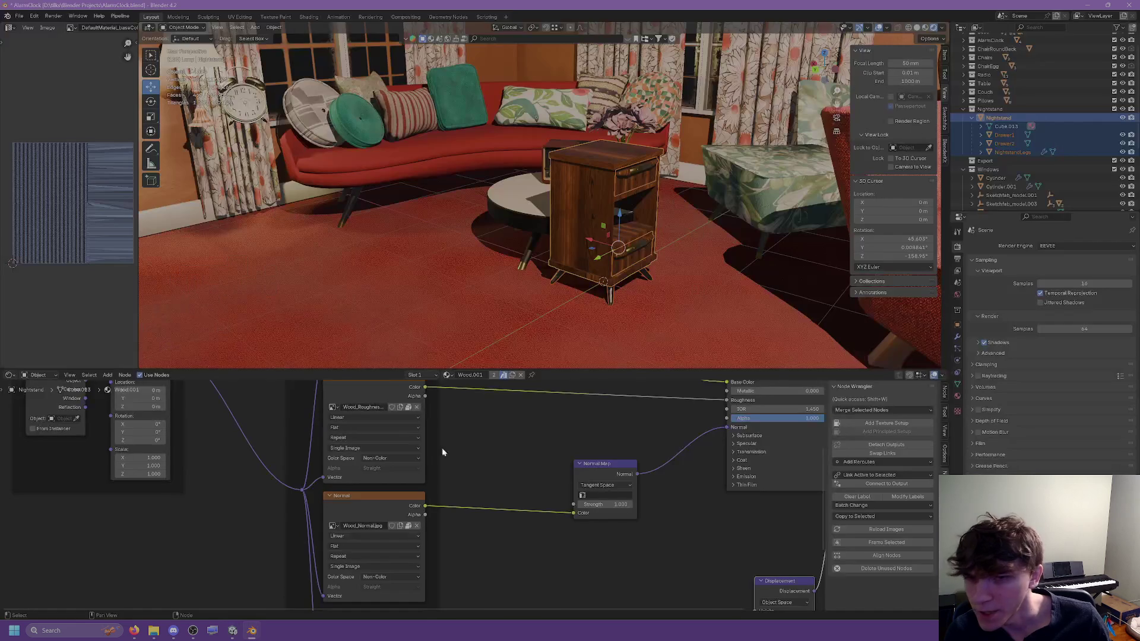
click(594, 171)
mouse_move(603, 162)
middle_down()
mouse_move(475, 156)
mouse_move(551, 183)
middle_up()
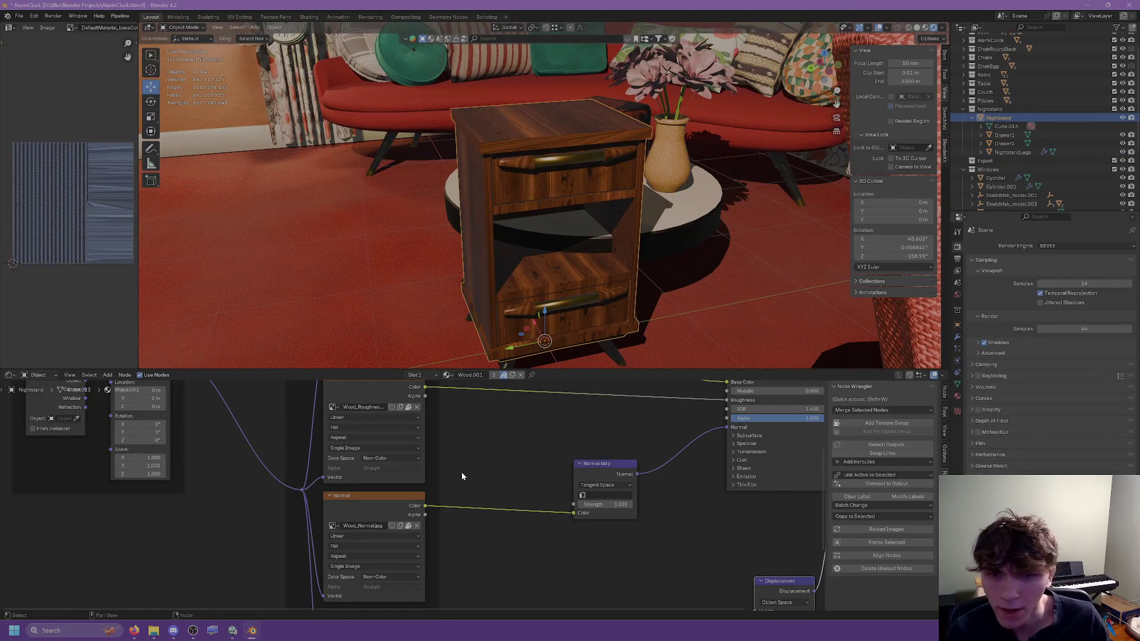
scroll(461, 472, down, 3)
scroll(448, 408, up, 3)
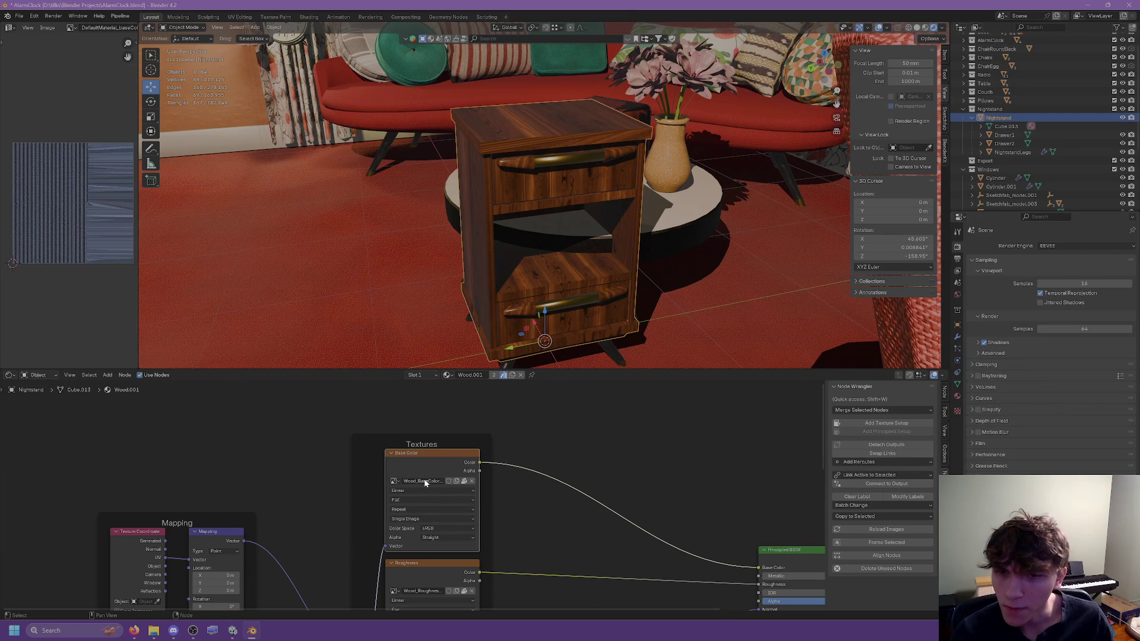
scroll(547, 443, down, 2)
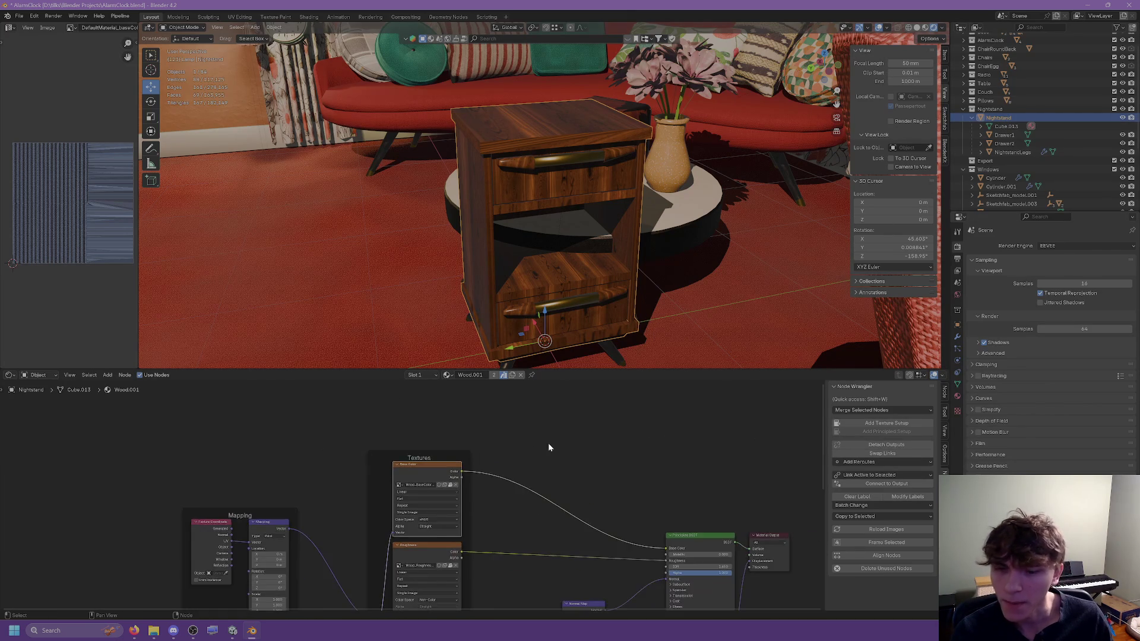
scroll(549, 448, down, 2)
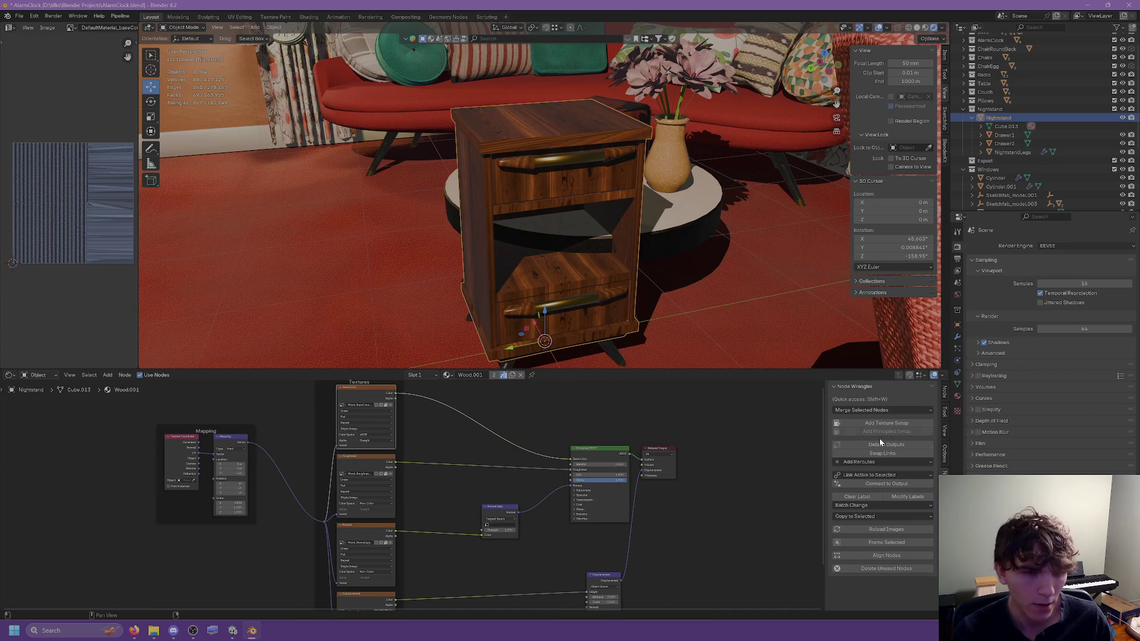
click(957, 396)
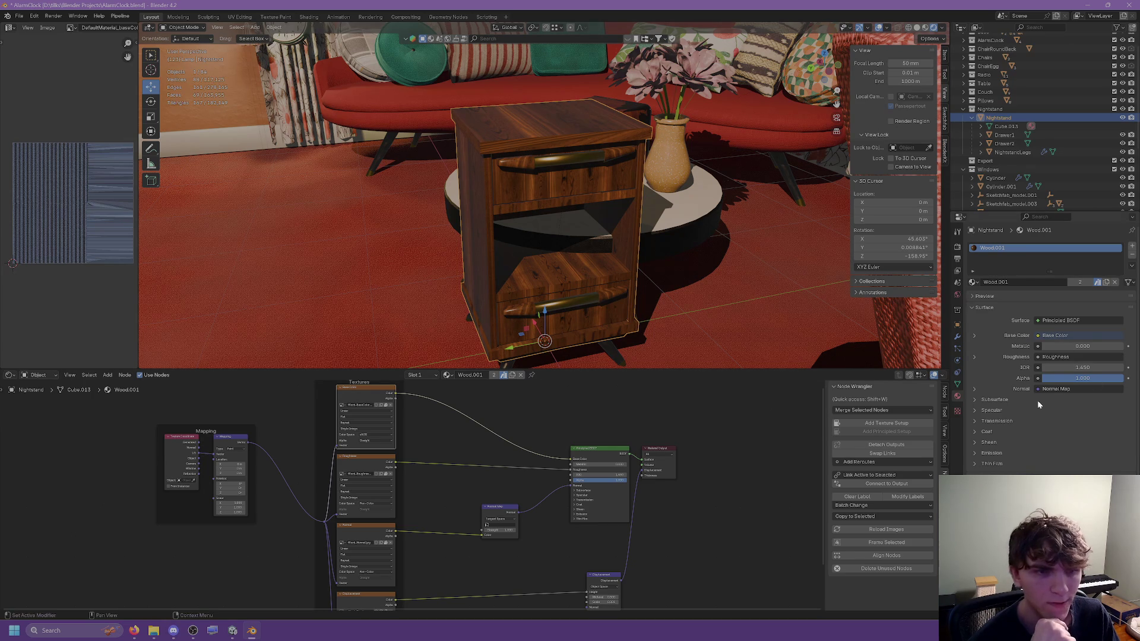
Step: Unpack Wood_BaseColor to a file in the textures folder
scroll(1009, 339, down, 4)
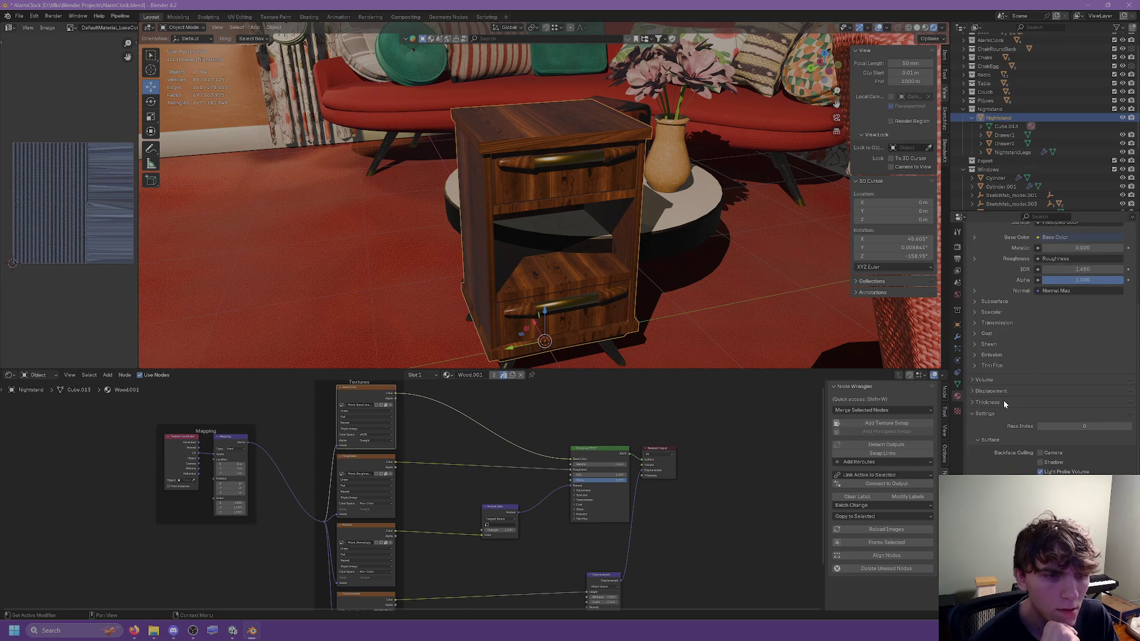
scroll(998, 368, up, 4)
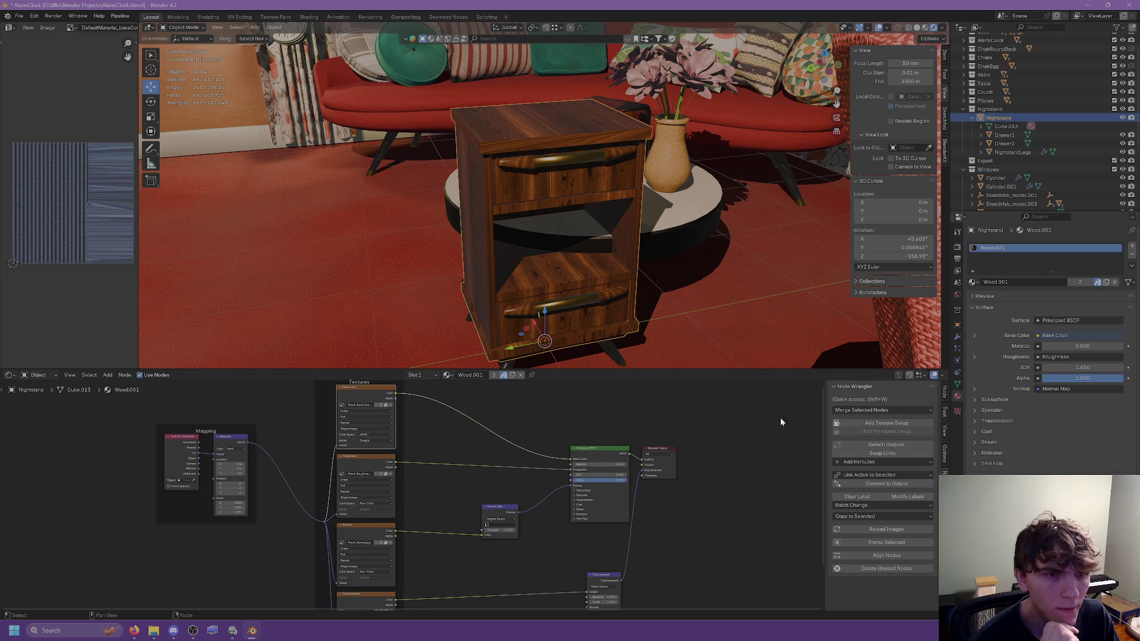
scroll(693, 452, up, 1)
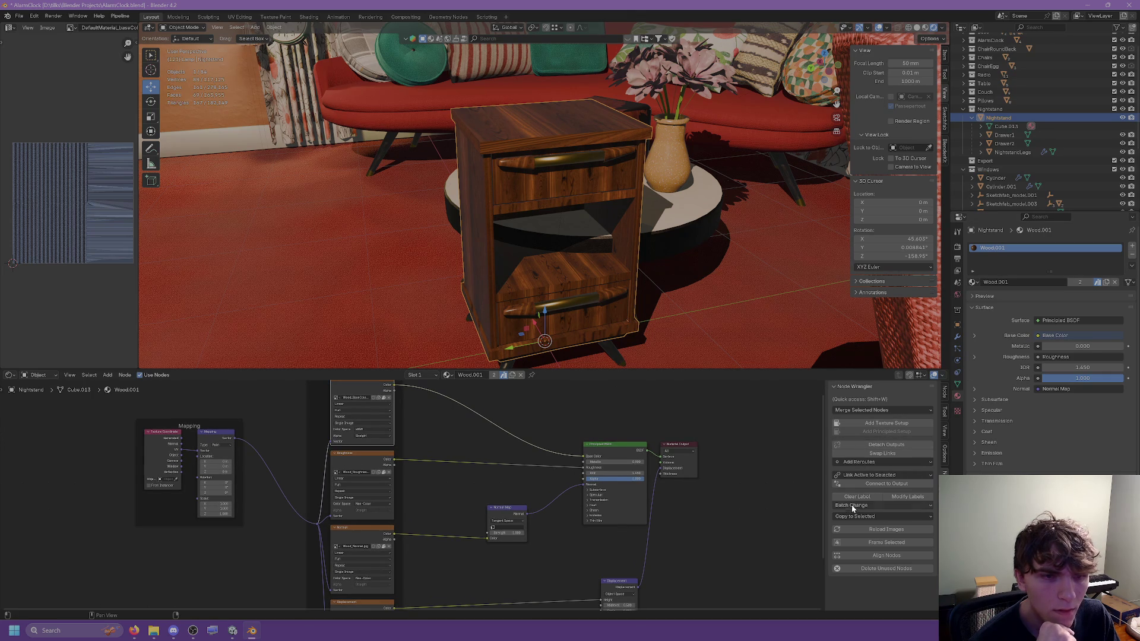
scroll(330, 386, up, 5)
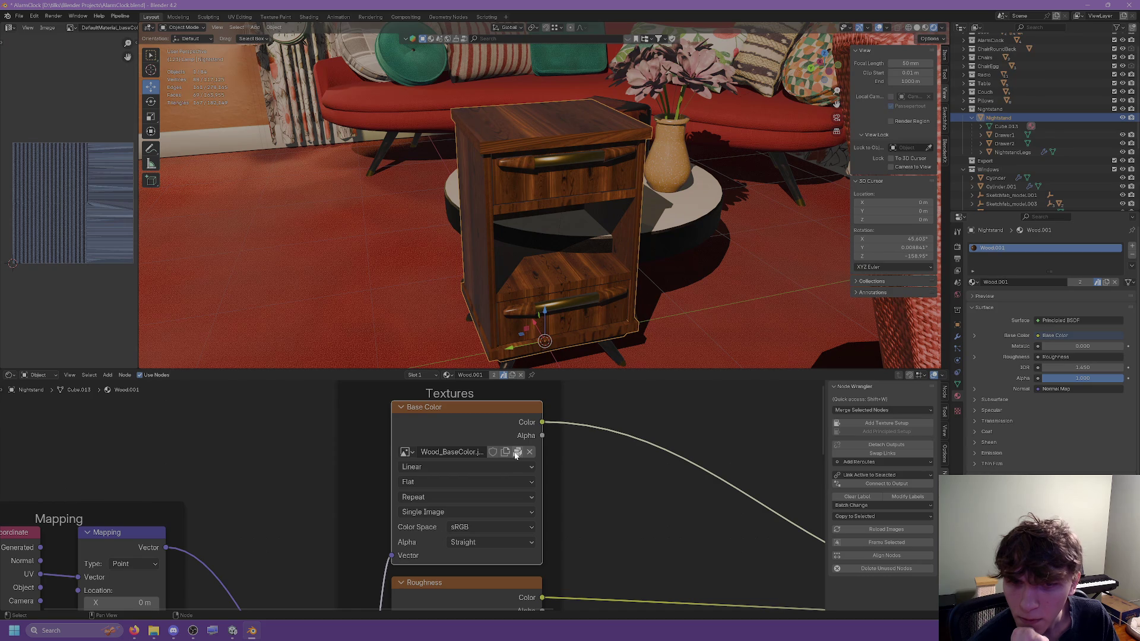
click(516, 453)
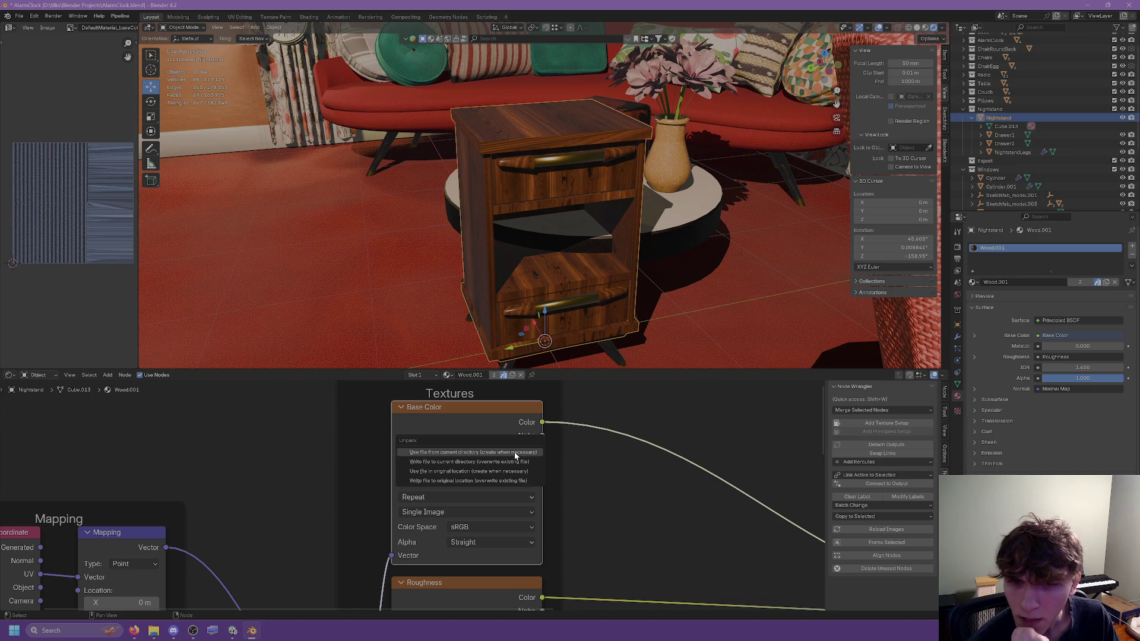
click(474, 453)
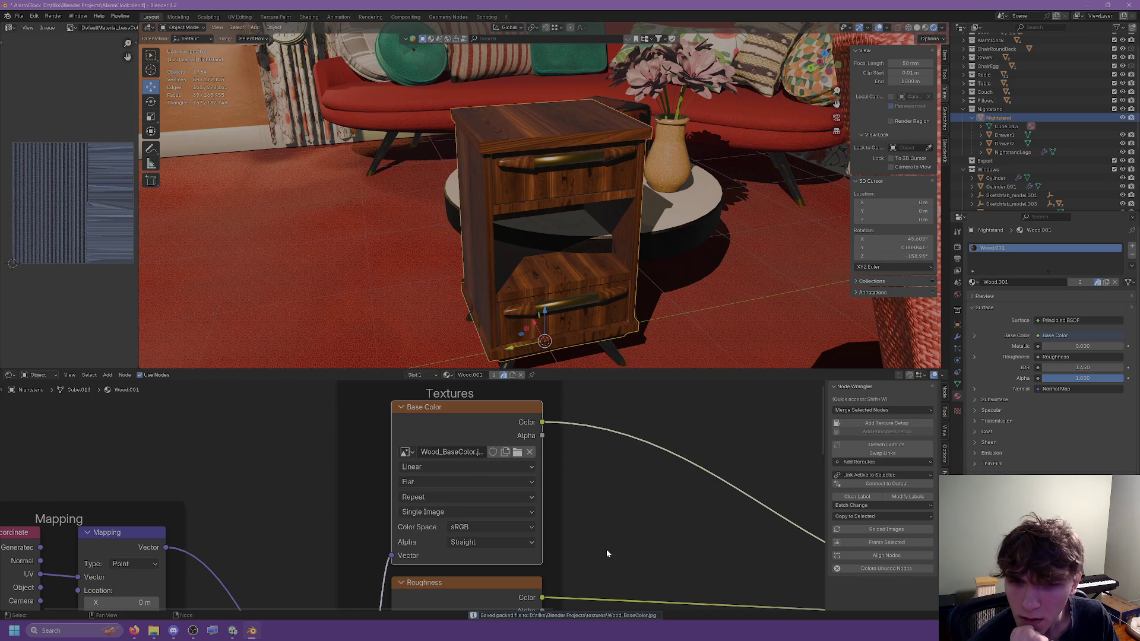
Step: Confirm the unpacked image's location in the log and the textures folder window
click(556, 615)
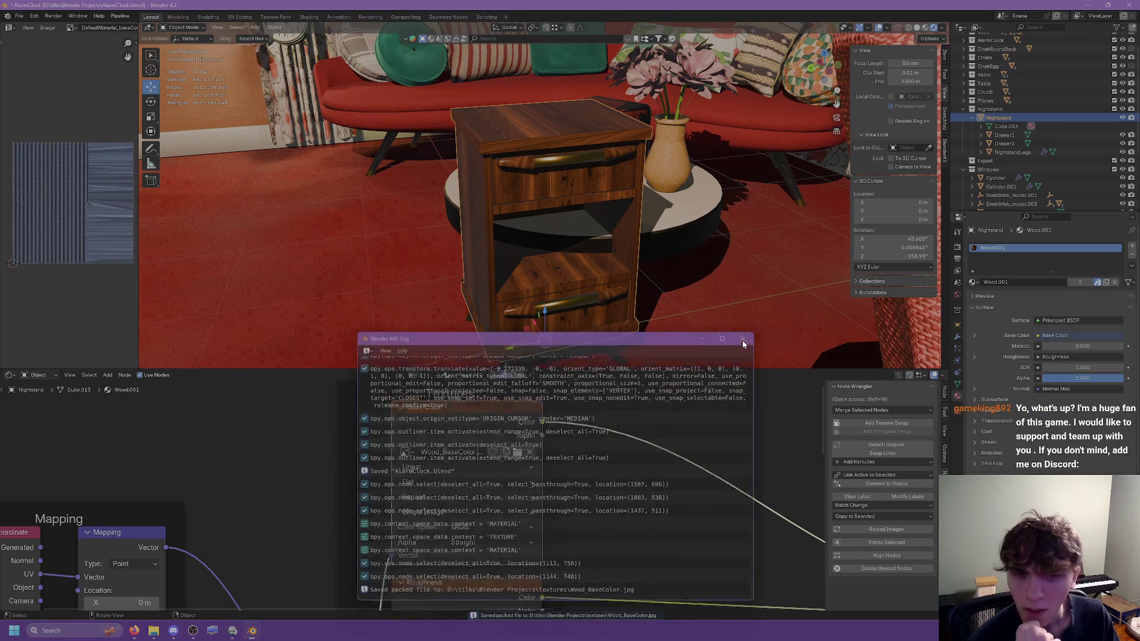
click(742, 340)
click(154, 630)
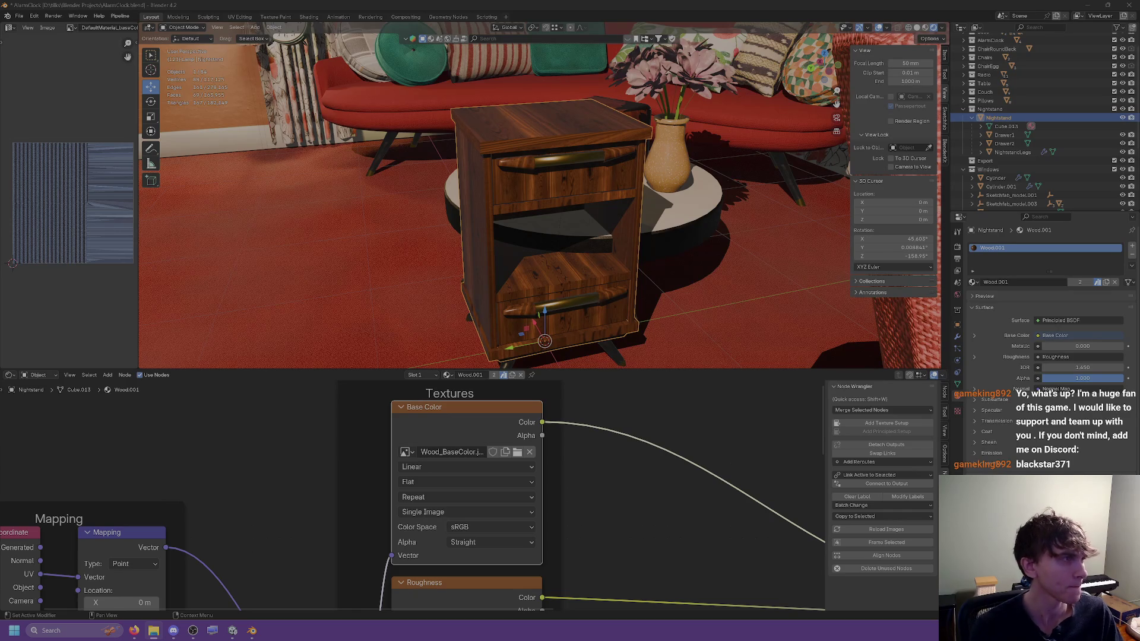
drag(1139, 188, 826, 188)
click(1025, 185)
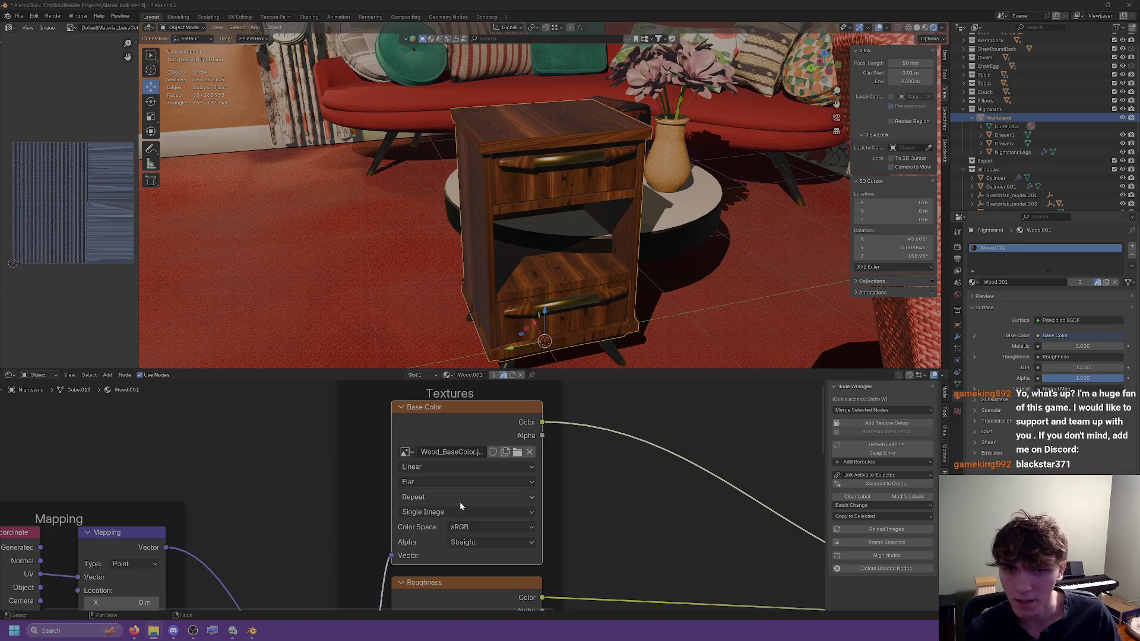
Step: Unpack Wood_Roughness to the textures folder as well
scroll(665, 465, down, 2)
middle_drag(665, 465, 664, 545)
scroll(594, 475, up, 2)
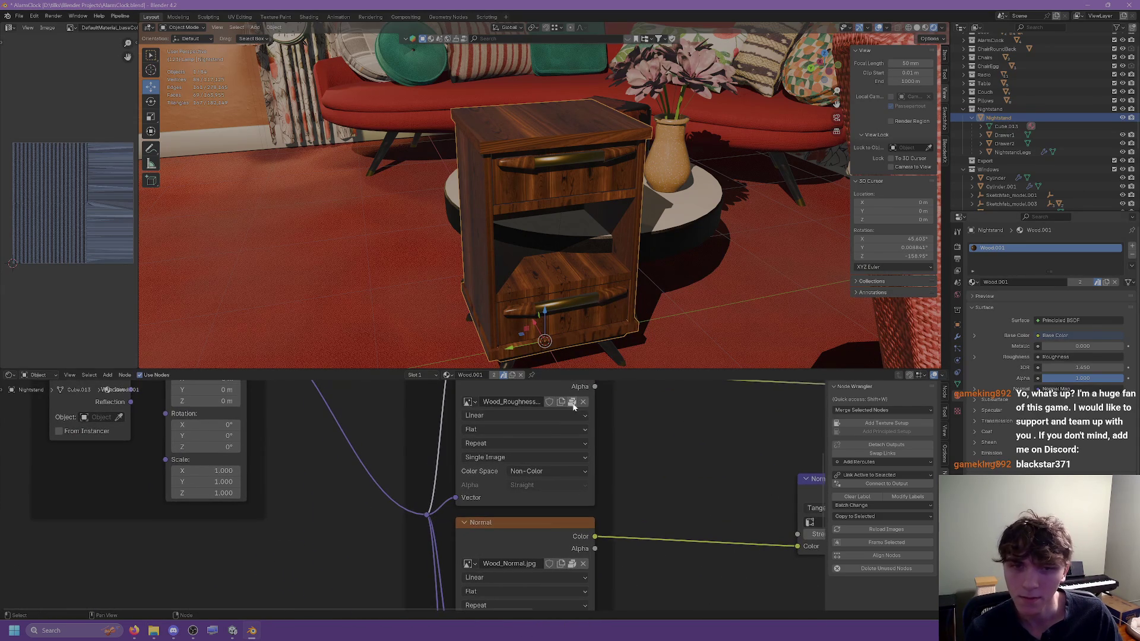
click(573, 404)
click(534, 405)
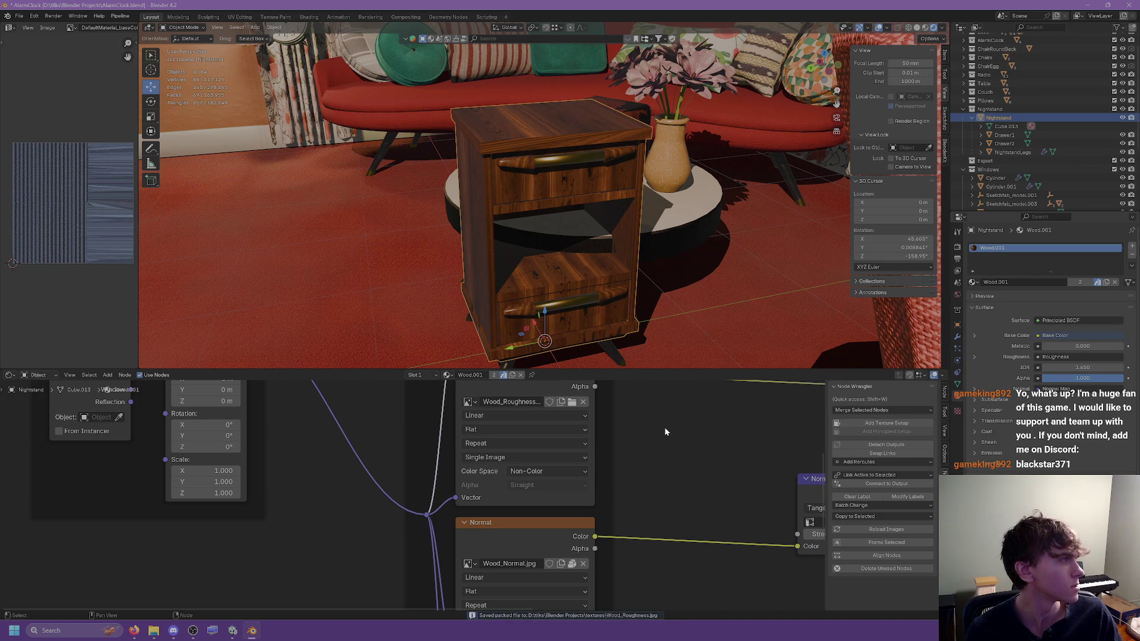
Step: Unpack Wood_Normal.jpg to the textures folder and deselect all nodes
shift+scroll(667, 427, up, 3)
ctrl+scroll(668, 426, right, 2)
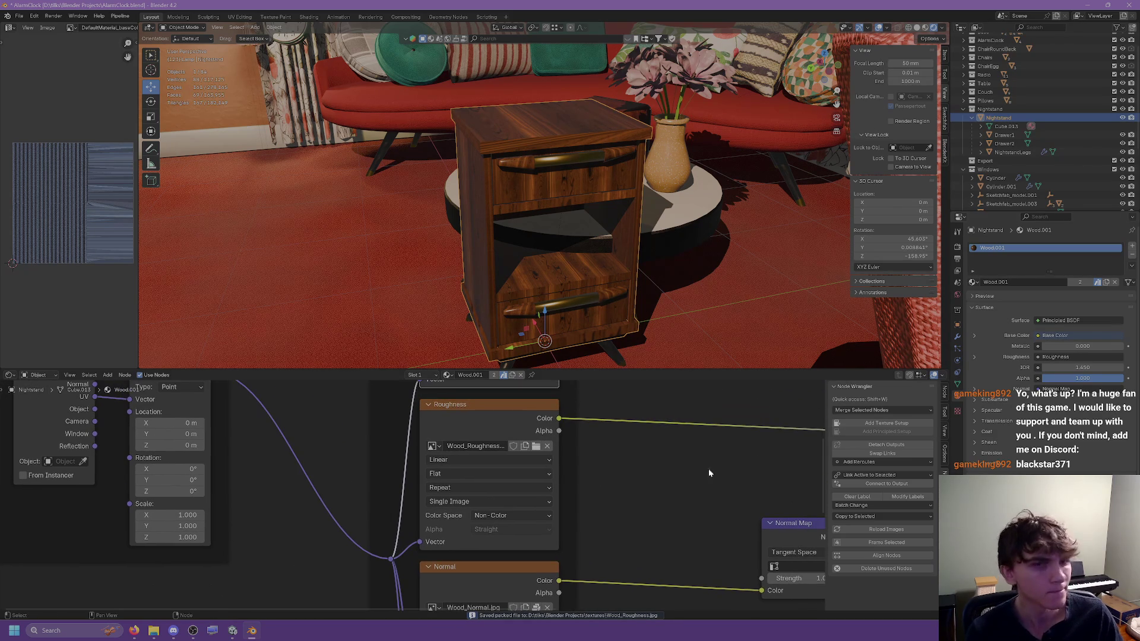
scroll(709, 473, down, 1)
shift+scroll(532, 457, down, 5)
click(552, 464)
click(553, 462)
shift+scroll(534, 475, down, 5)
ctrl+scroll(520, 490, right, 1)
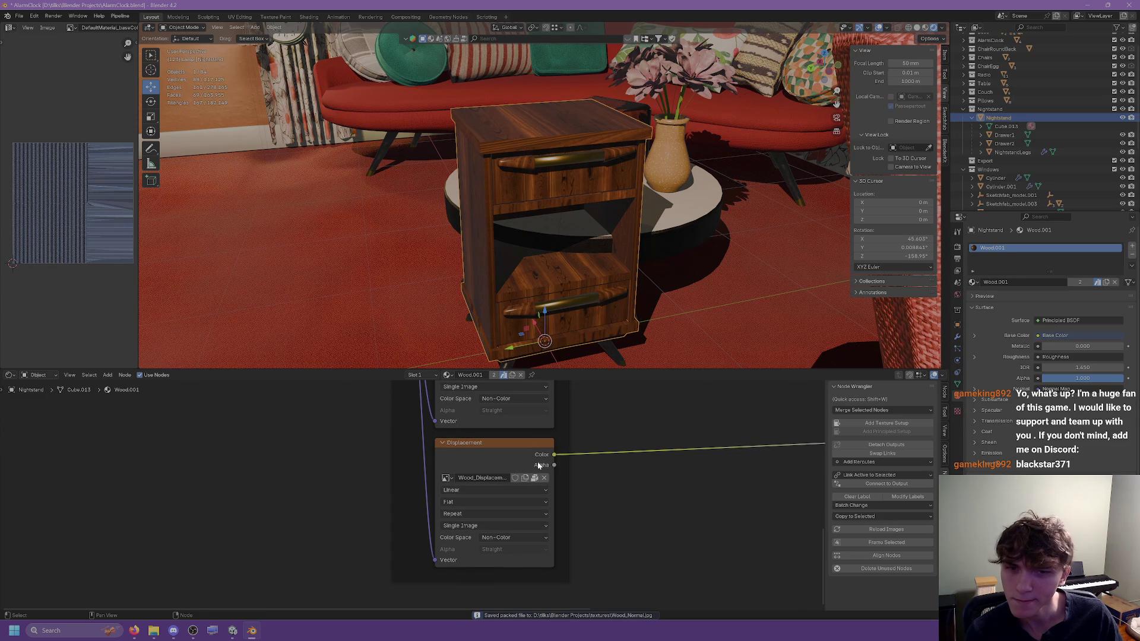
click(633, 421)
shift+scroll(633, 420, up, 5)
scroll(633, 420, down, 2)
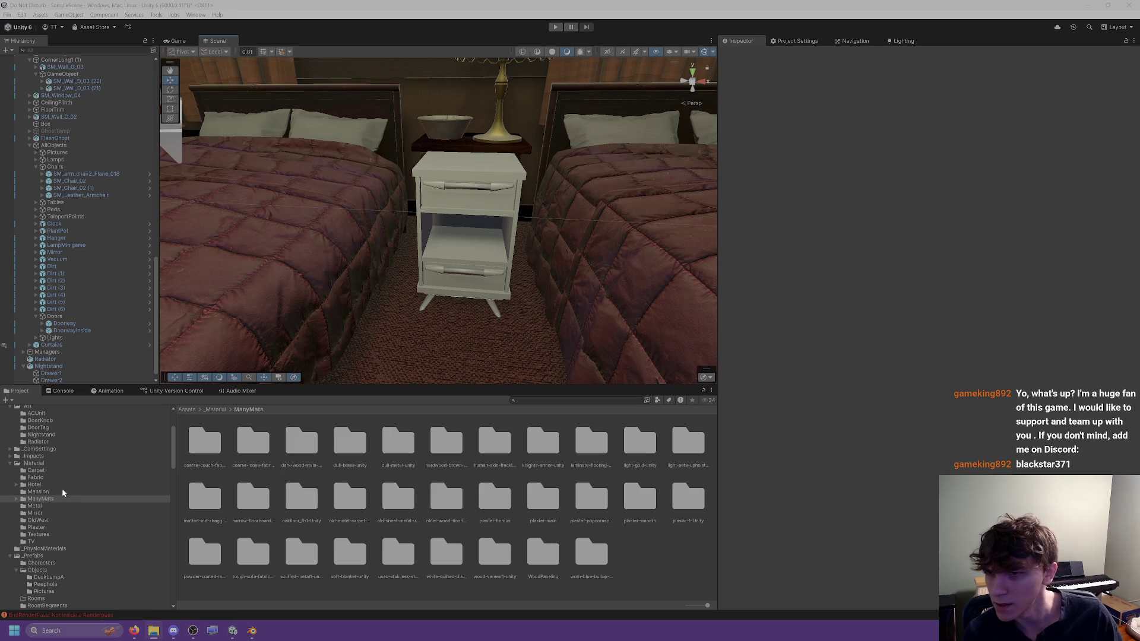
Step: Create a new folder named Wood inside _Material and open it
click(32, 463)
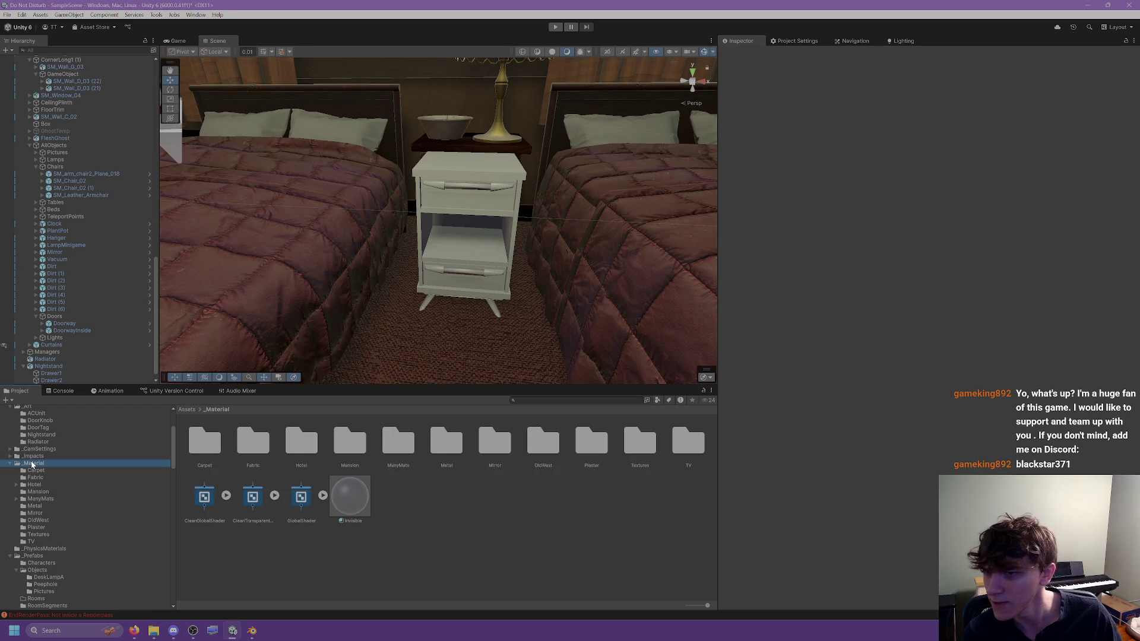
double_click(23, 500)
click(16, 503)
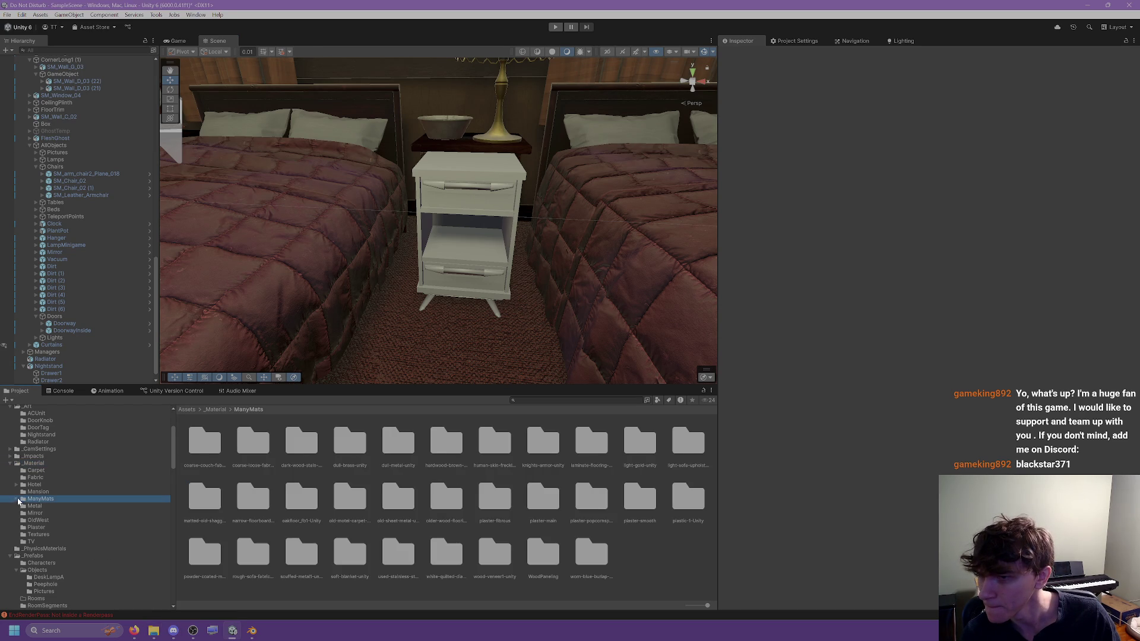
right_click(37, 463)
mouse_move(97, 196)
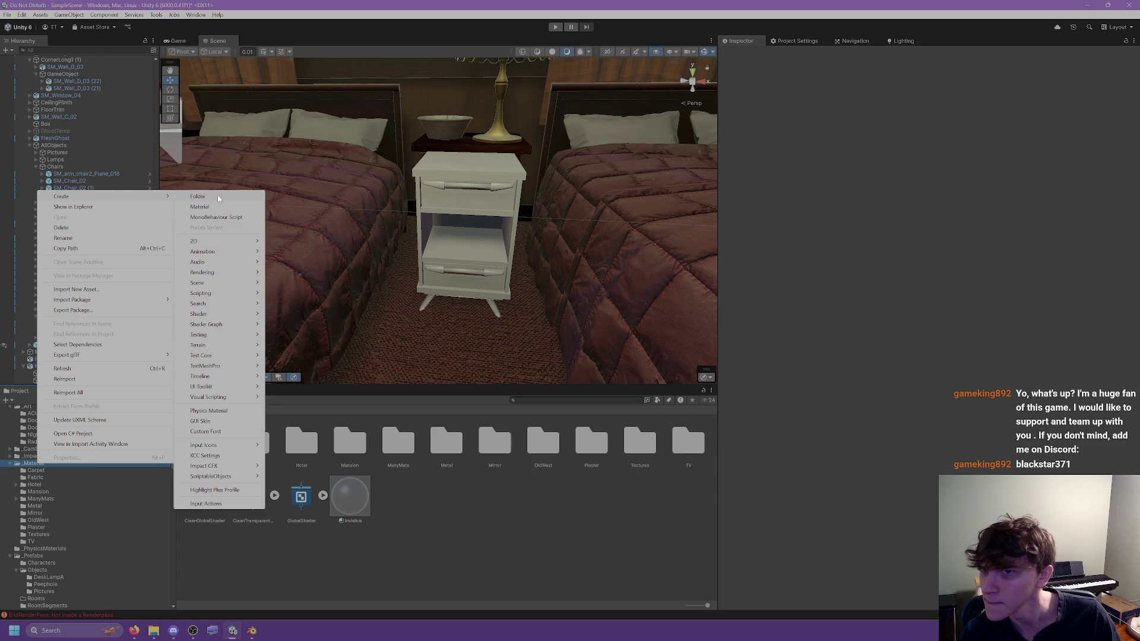
click(189, 197)
text(Wood)
key(Return)
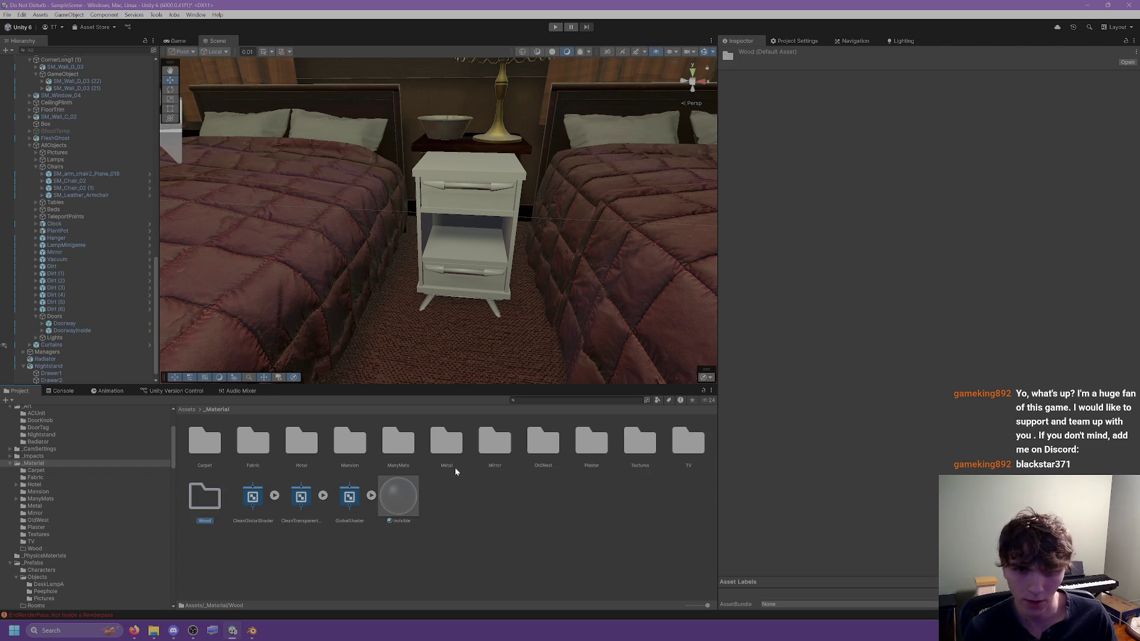
key(Return)
Step: Create a Wood1 subfolder in Wood and drag the exported wood textures into it
right_click(254, 471)
mouse_move(324, 204)
click(441, 205)
text(Wood)
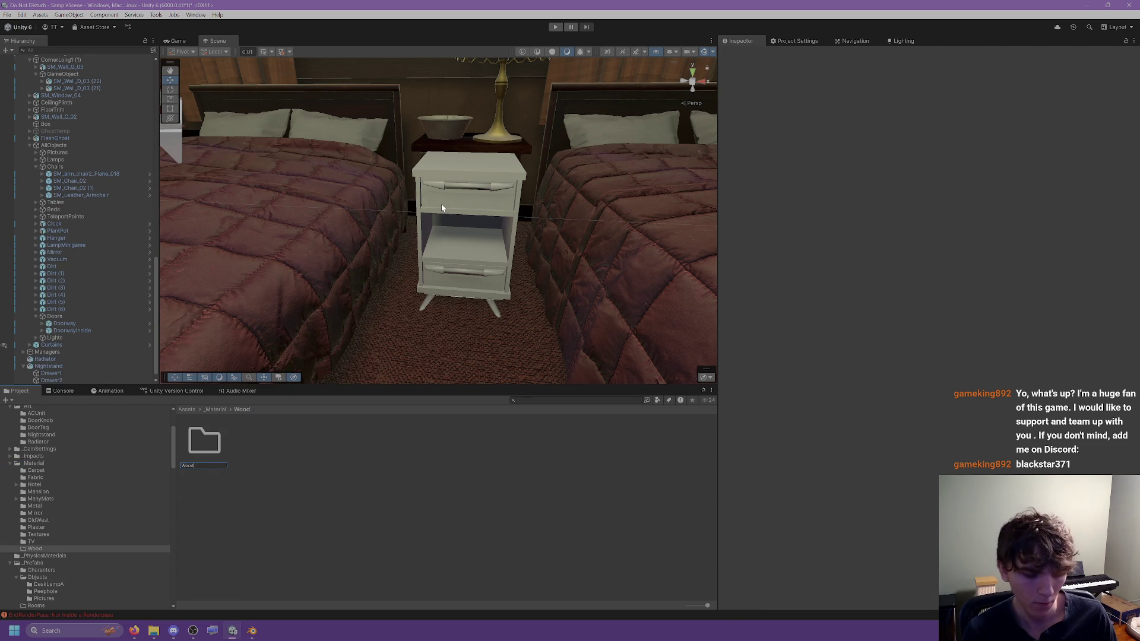
key(Return)
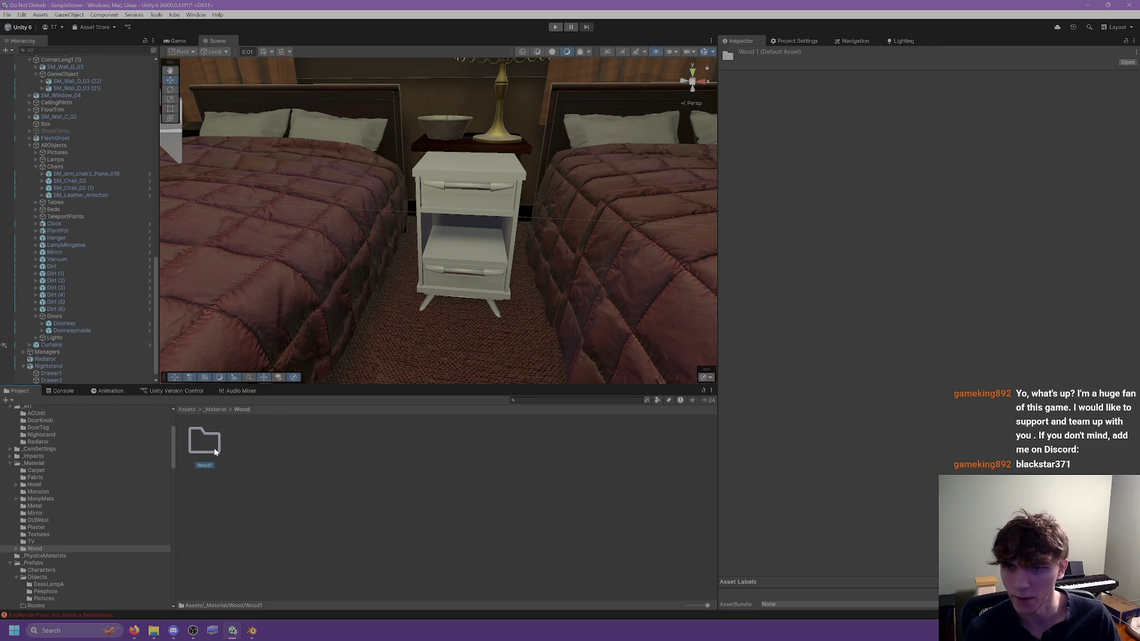
double_click(215, 451)
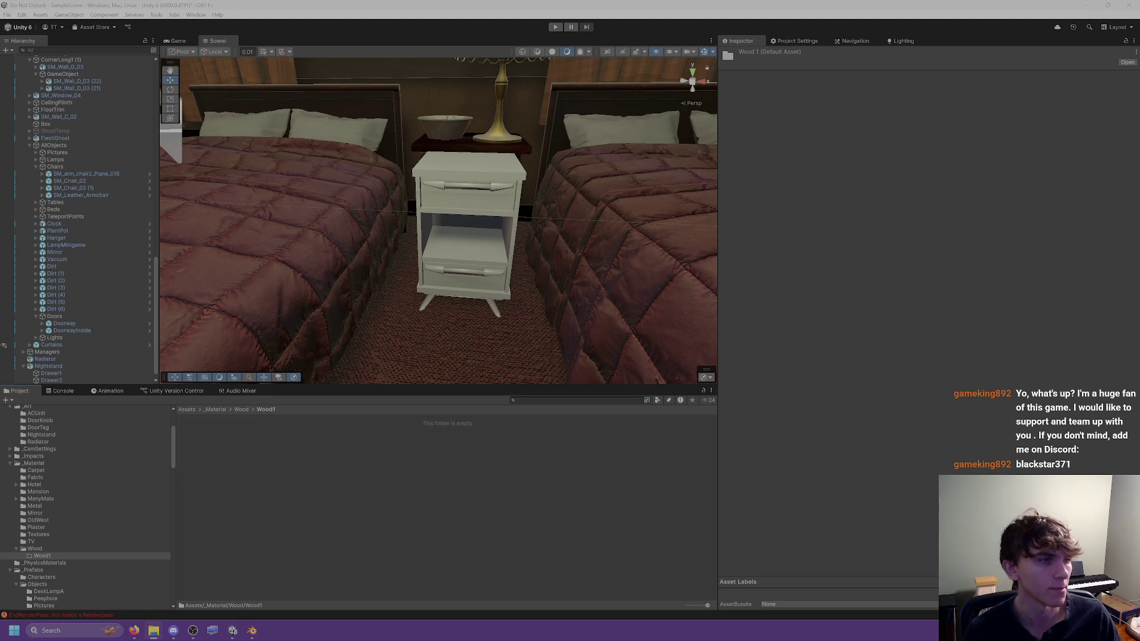
drag(482, 567, 341, 458)
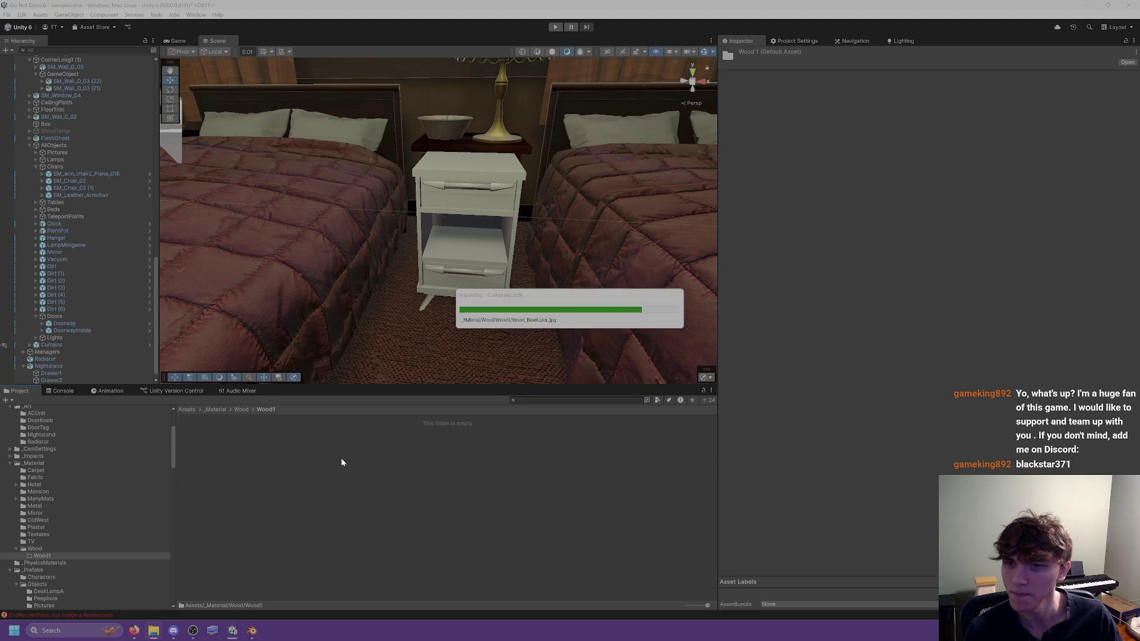
Step: Create a new material named Wood1_Mat in the Wood1 folder
right_click(373, 443)
click(535, 187)
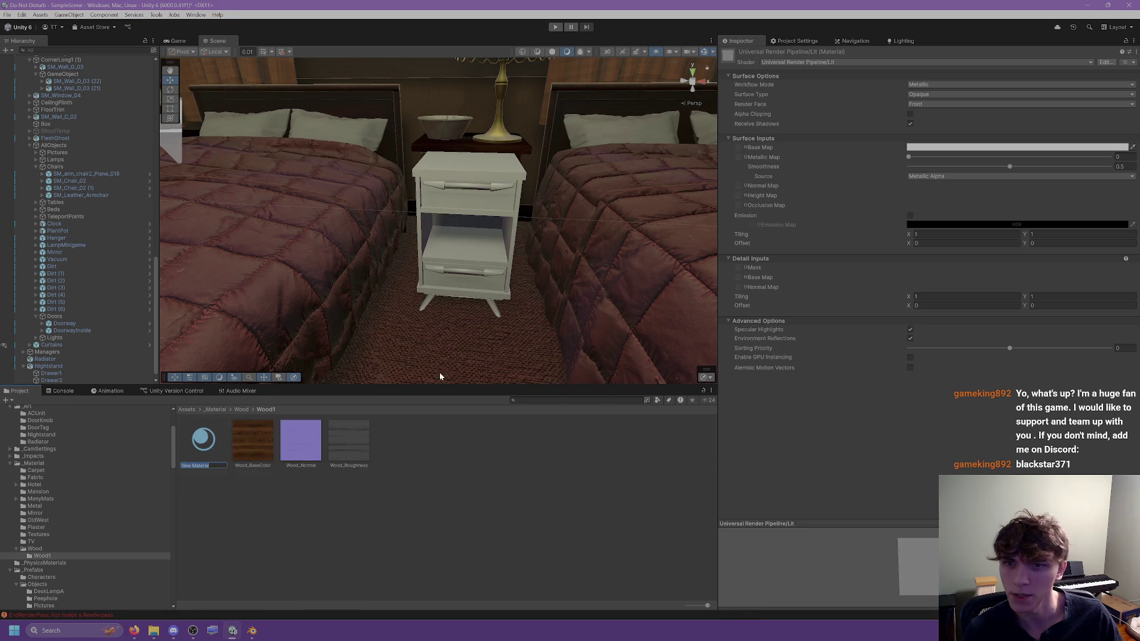
text(Wood1_Mat)
key(Return)
Step: Give Wood1_Mat Wood_BaseColor as base map and Wood_Normal as a fixed normal map
mouse_move(269, 435)
mouse_down()
mouse_move(631, 374)
mouse_move(739, 147)
mouse_up()
click(317, 449)
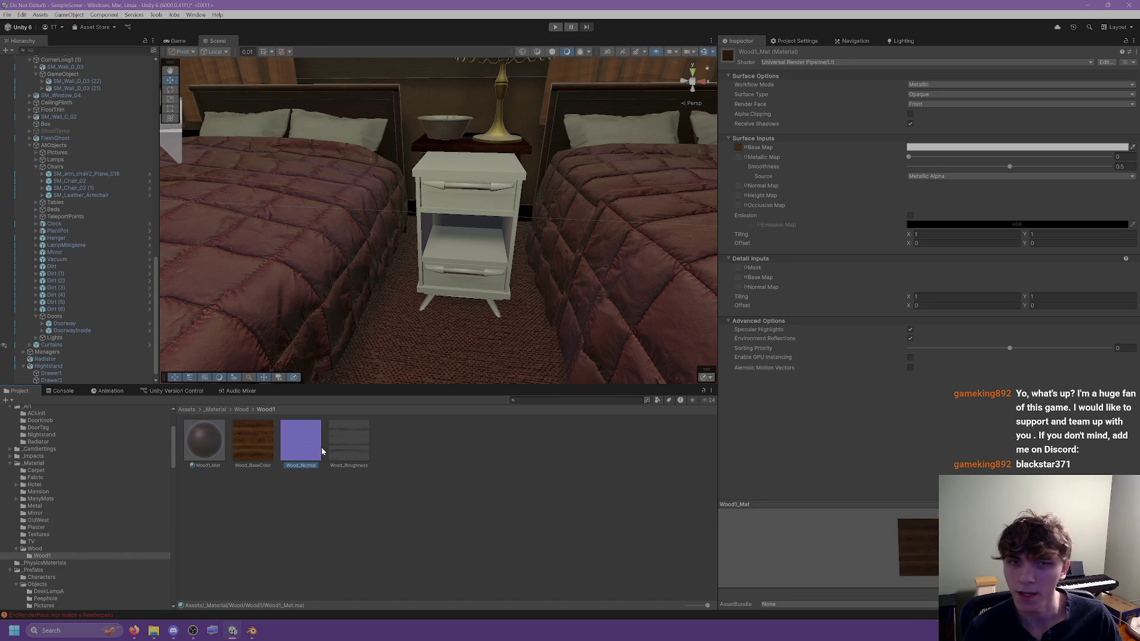
mouse_move(556, 380)
mouse_down()
mouse_move(737, 214)
mouse_move(738, 185)
mouse_up()
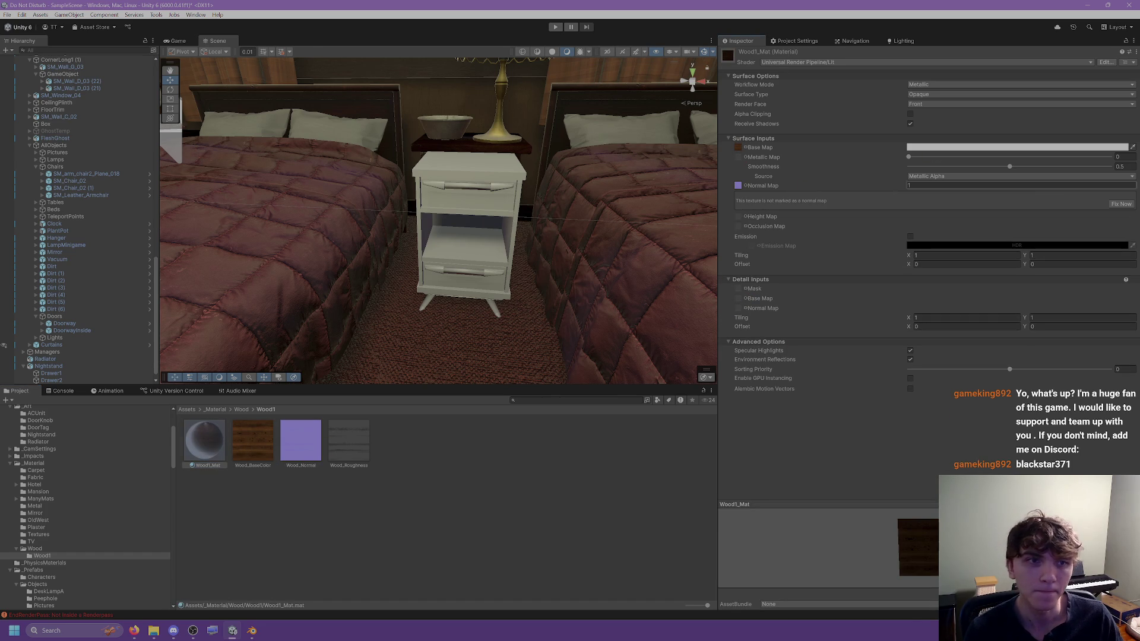
click(1114, 204)
mouse_move(364, 440)
mouse_down()
mouse_move(788, 211)
mouse_move(739, 156)
mouse_up()
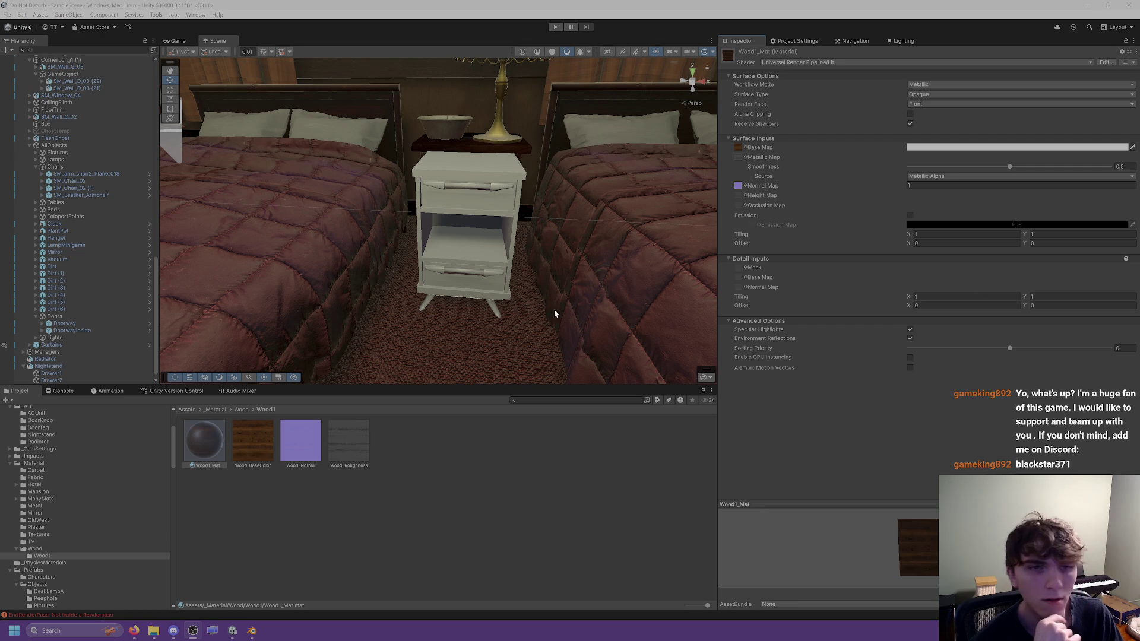
Step: Apply Wood1_Mat to the nightstand body and both drawers
mouse_move(205, 440)
mouse_down()
mouse_move(479, 188)
mouse_move(470, 175)
mouse_up()
mouse_move(217, 425)
mouse_down()
mouse_move(354, 328)
mouse_move(443, 203)
mouse_up()
mouse_move(196, 442)
mouse_down()
mouse_move(453, 179)
mouse_move(413, 208)
mouse_move(437, 278)
mouse_up()
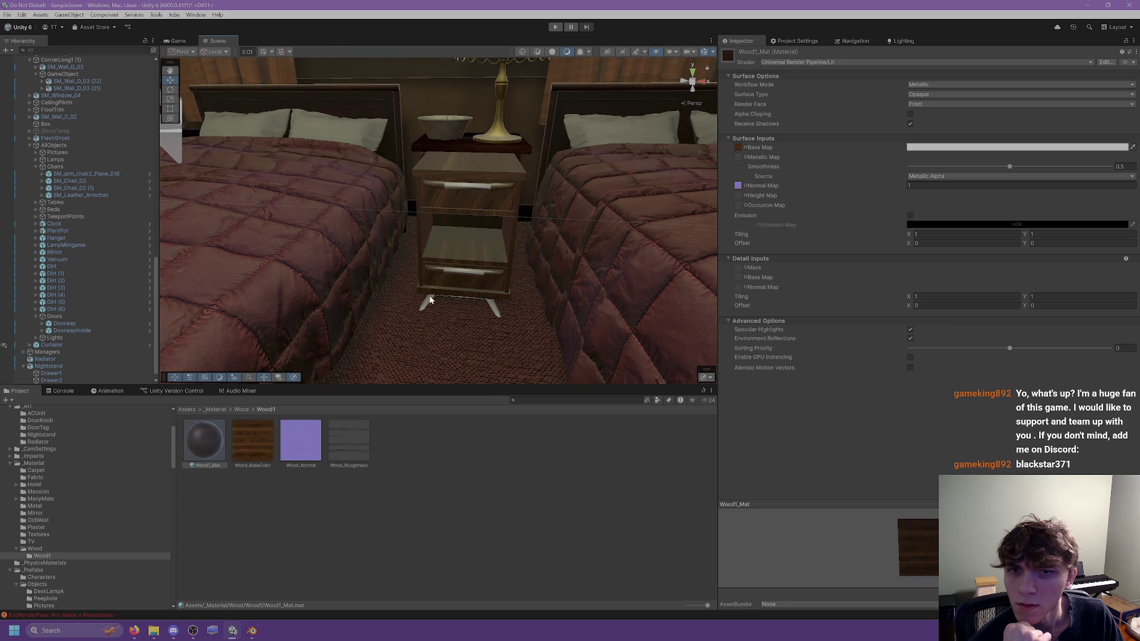
scroll(436, 273, up, 5)
scroll(433, 265, down, 8)
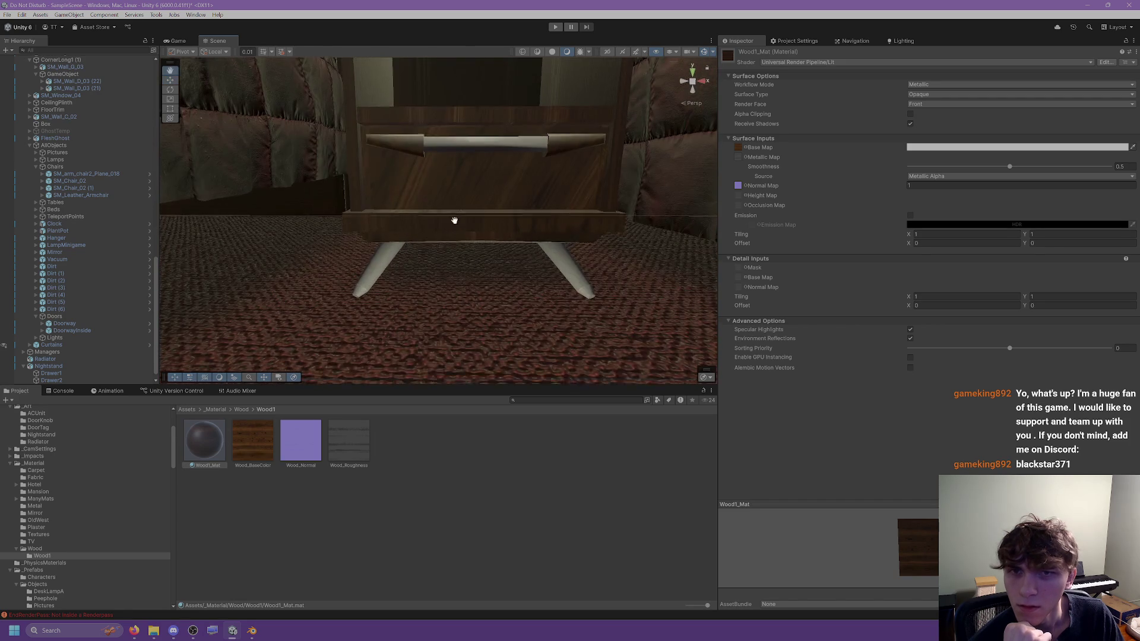
scroll(461, 267, up, 5)
scroll(462, 291, down, 5)
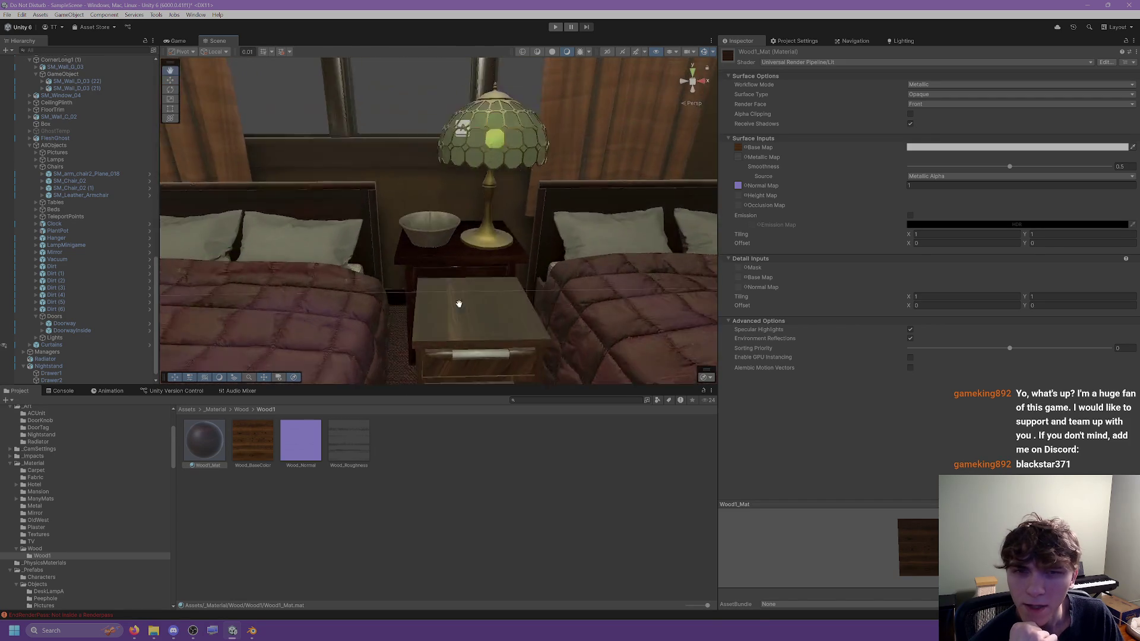
scroll(465, 305, up, 3)
scroll(465, 304, down, 1)
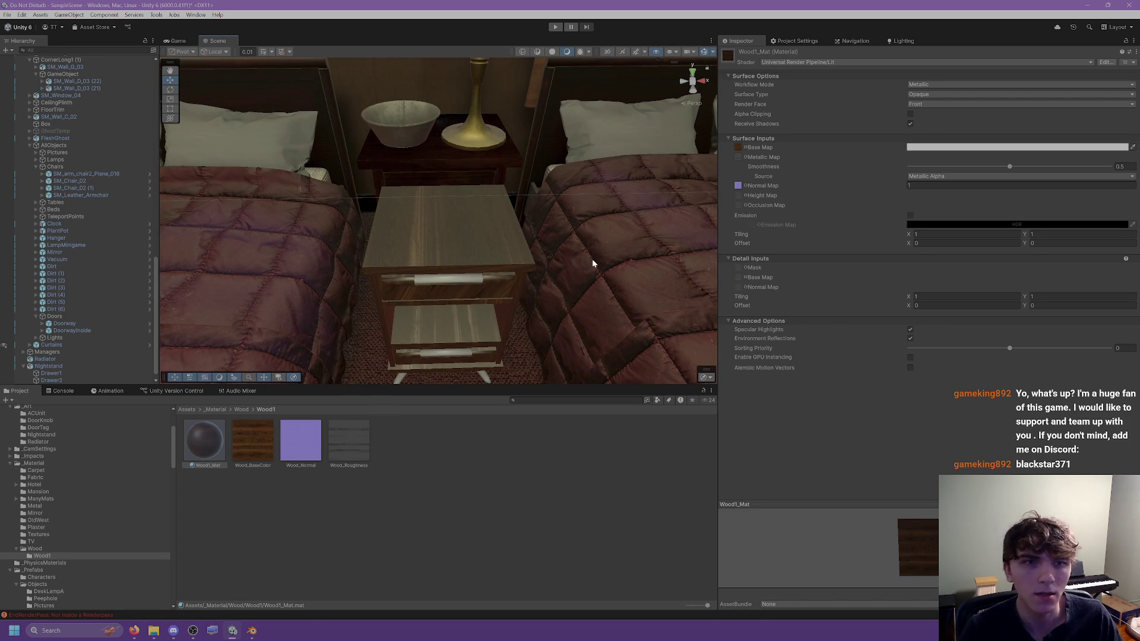
Step: Raise Wood1_Mat's Smoothness to 0.858 and check the glossy finish in the scene
mouse_move(1003, 169)
mouse_down()
mouse_move(988, 168)
mouse_move(1089, 177)
mouse_move(1040, 172)
mouse_move(1071, 173)
mouse_up()
scroll(420, 162, up, 5)
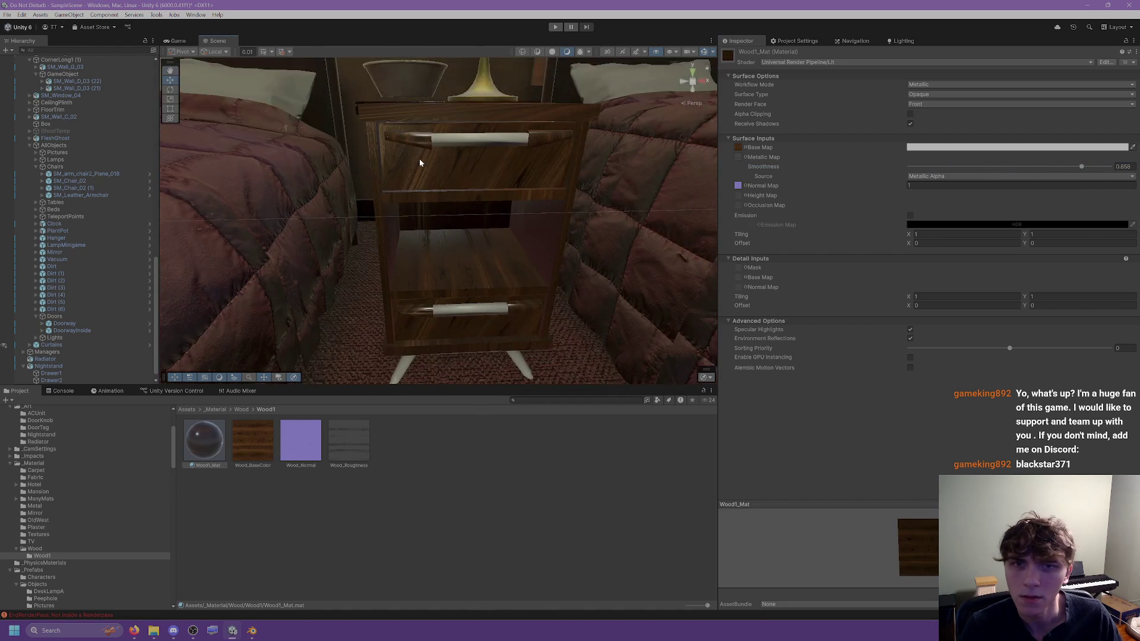
scroll(420, 162, down, 5)
mouse_move(394, 198)
alt+mouse_down()
mouse_move(364, 183)
mouse_move(420, 201)
alt+mouse_up()
mouse_move(421, 201)
right_down()
mouse_move(491, 196)
mouse_move(440, 186)
mouse_move(442, 196)
right_up()
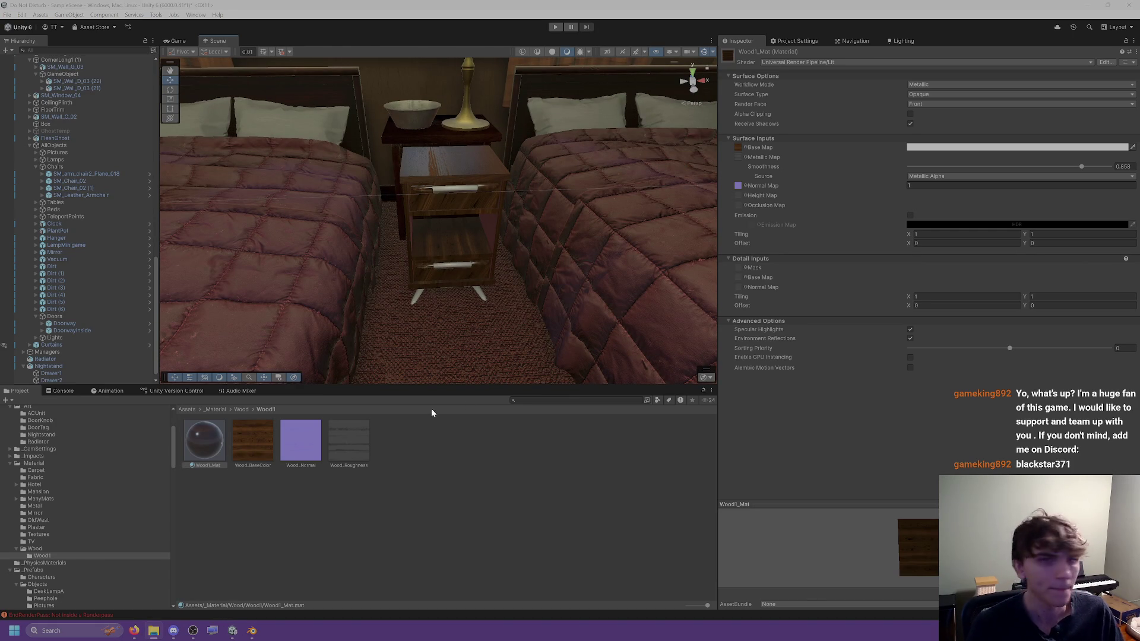
Step: From the Metal materials folder, apply brass to the top and bottom drawer handles and leg tips
scroll(34, 524, down, 2)
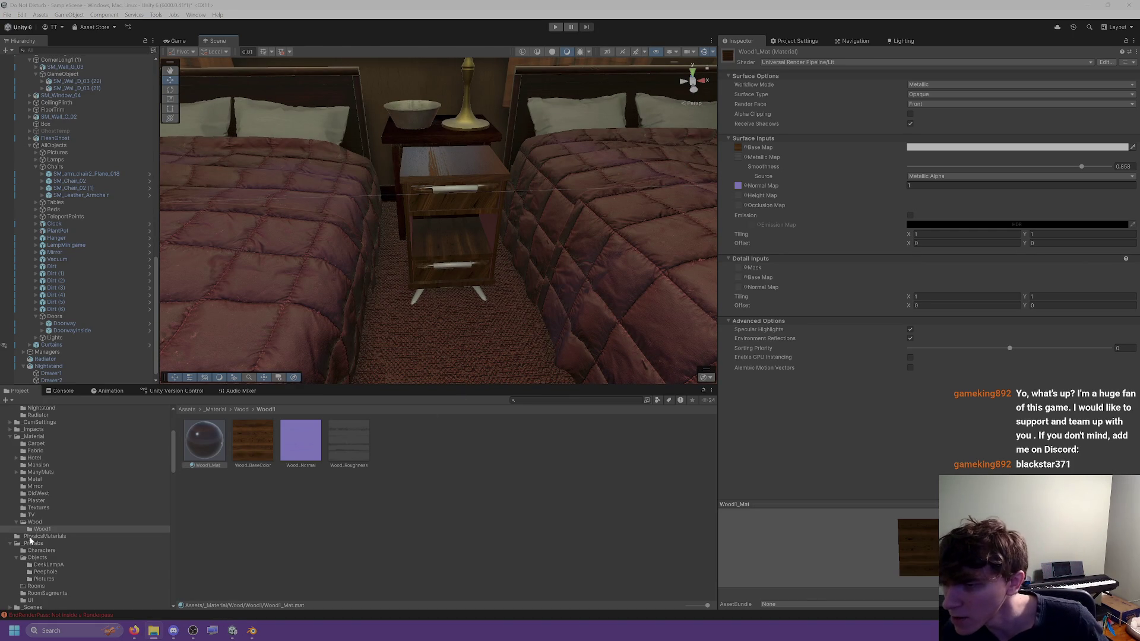
click(36, 558)
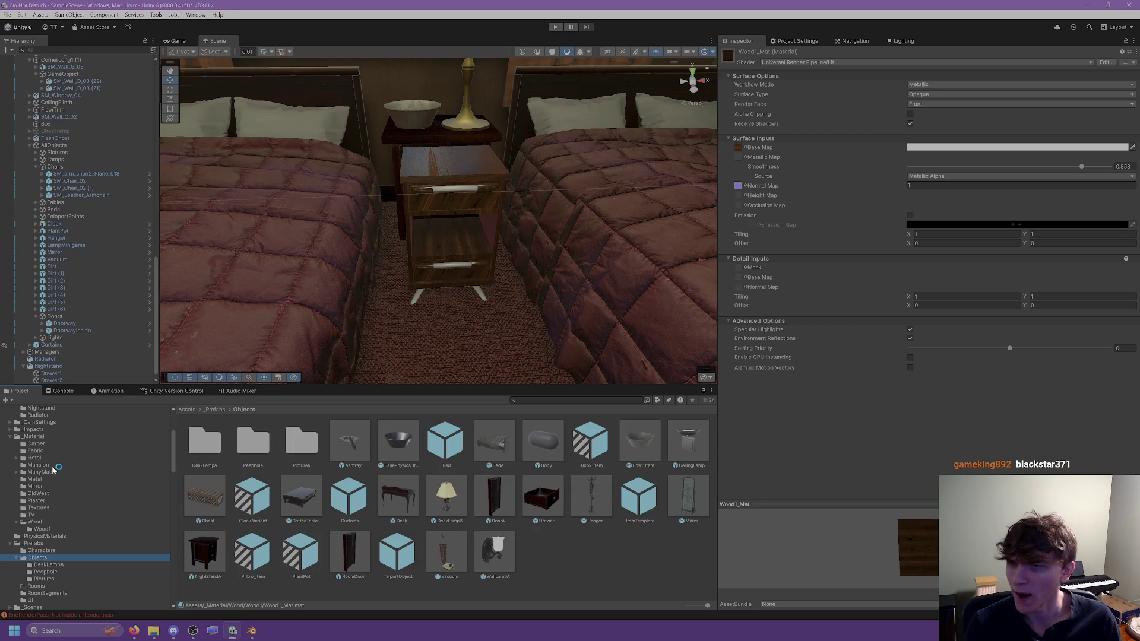
scroll(89, 481, up, 2)
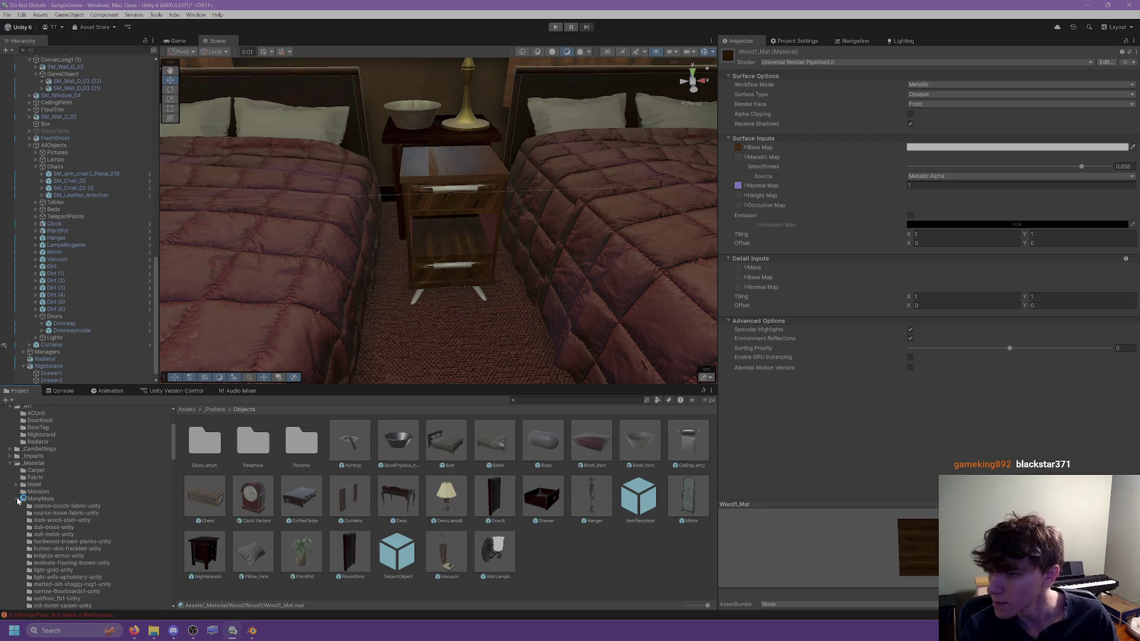
click(34, 506)
mouse_move(354, 444)
mouse_down()
mouse_move(410, 380)
mouse_move(457, 195)
mouse_up()
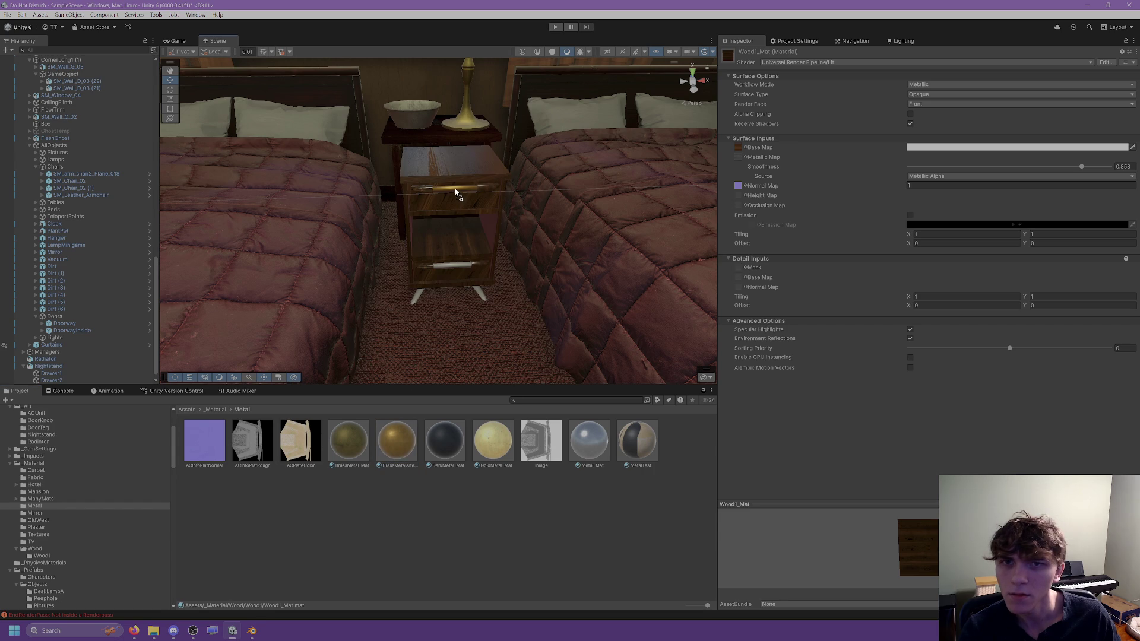
mouse_move(397, 443)
mouse_down()
mouse_move(428, 294)
mouse_move(450, 269)
mouse_up()
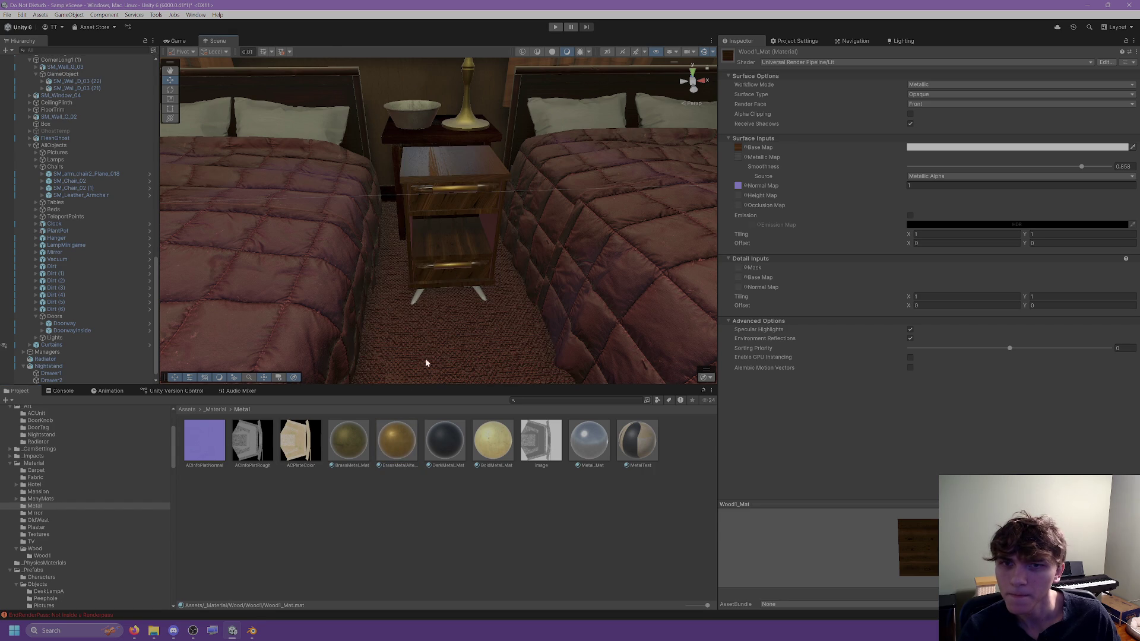
drag(404, 447, 416, 306)
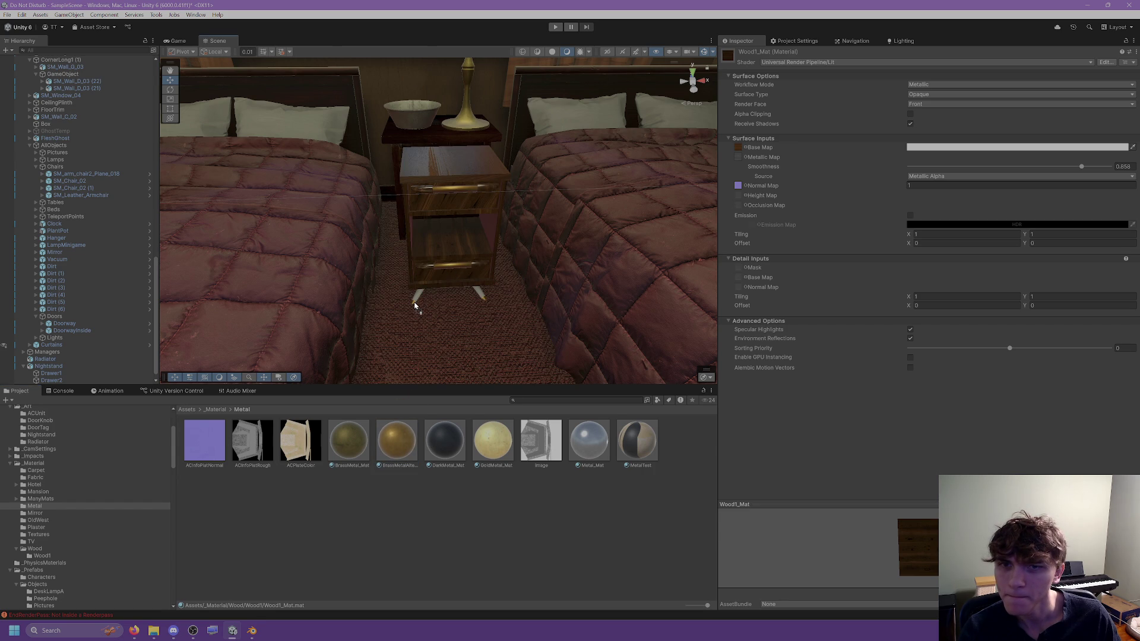
Step: Orbit under the nightstand to inspect a brass leg, then bring Blender back over Unity
drag(461, 458, 445, 360)
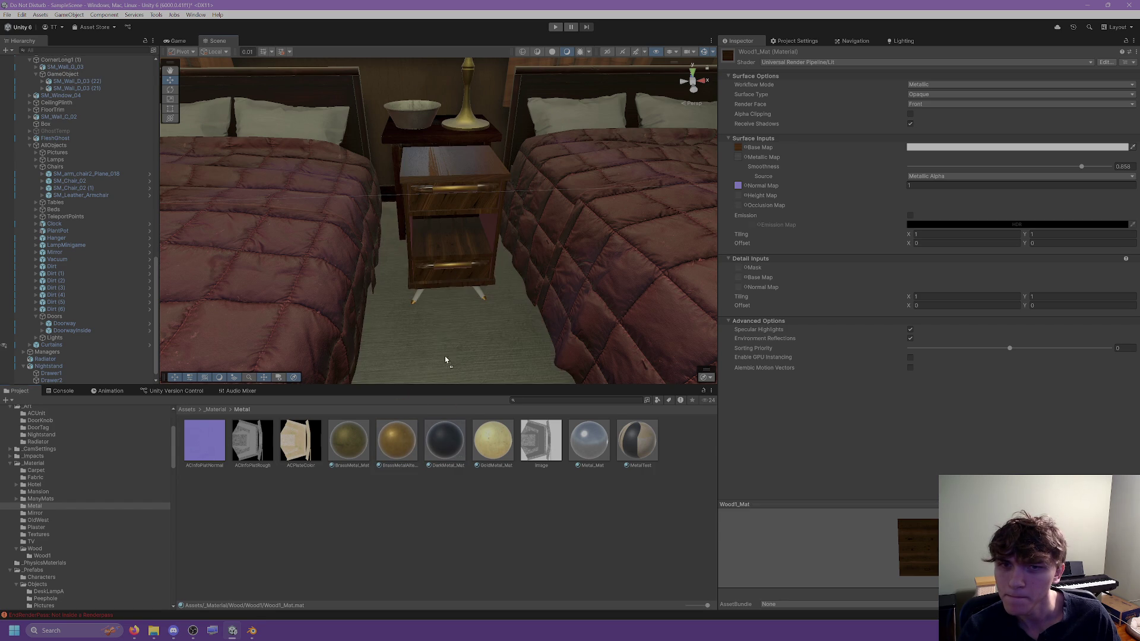
drag(420, 302, 402, 252)
scroll(416, 294, up, 3)
middle_drag(402, 251, 397, 211)
alt+drag(402, 208, 487, 201)
scroll(487, 201, down, 5)
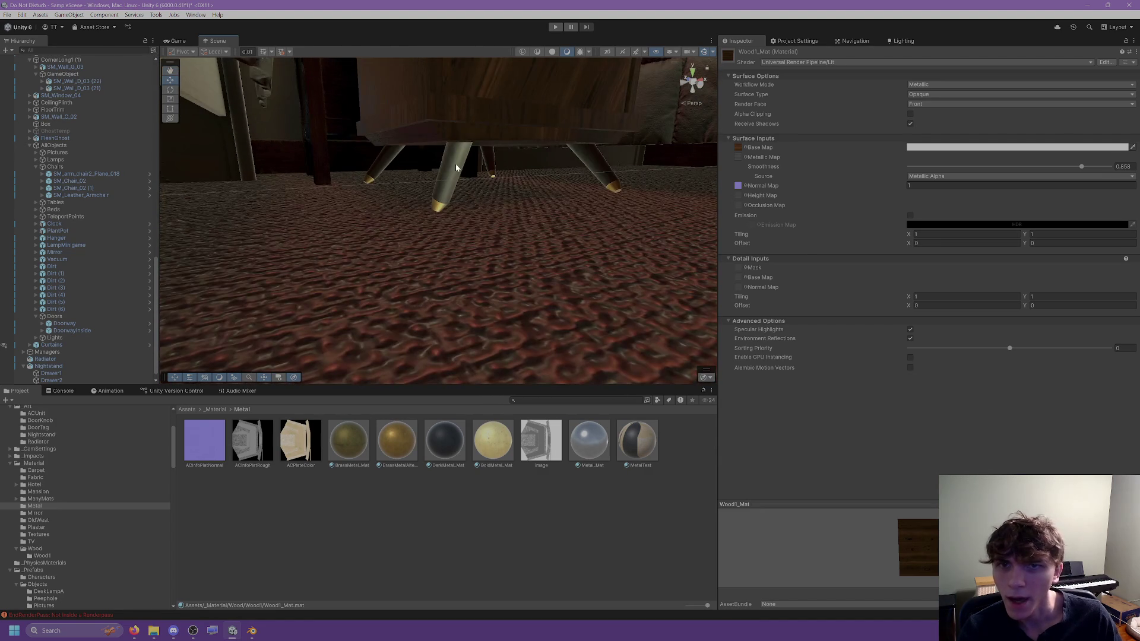
click(600, 141)
key(alt+Tab)
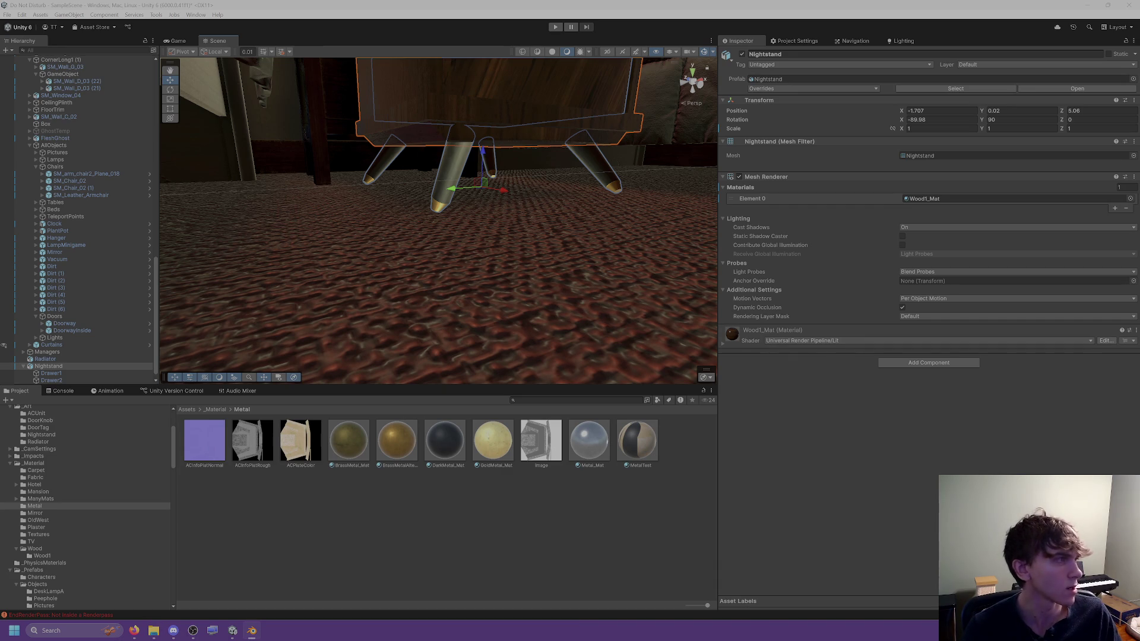
mouse_move(1139, 42)
mouse_down()
mouse_move(504, 63)
mouse_move(502, 37)
mouse_up()
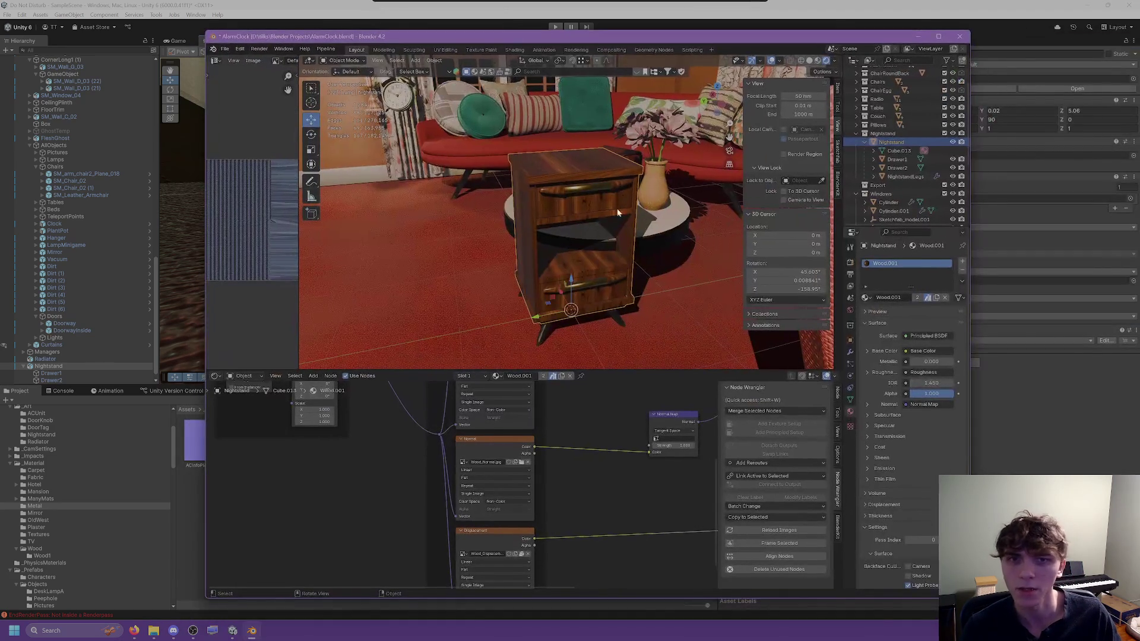
Step: Recalculate the NightstandLegs normals to face outside in Edit Mode
shift+click(888, 176)
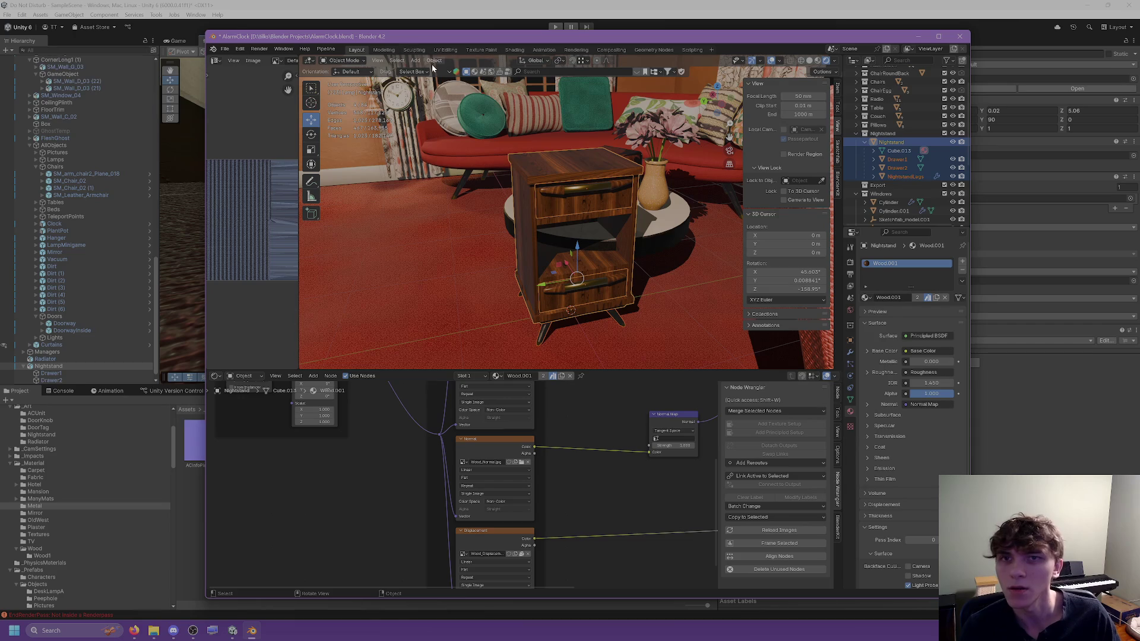
click(905, 175)
key(Tab)
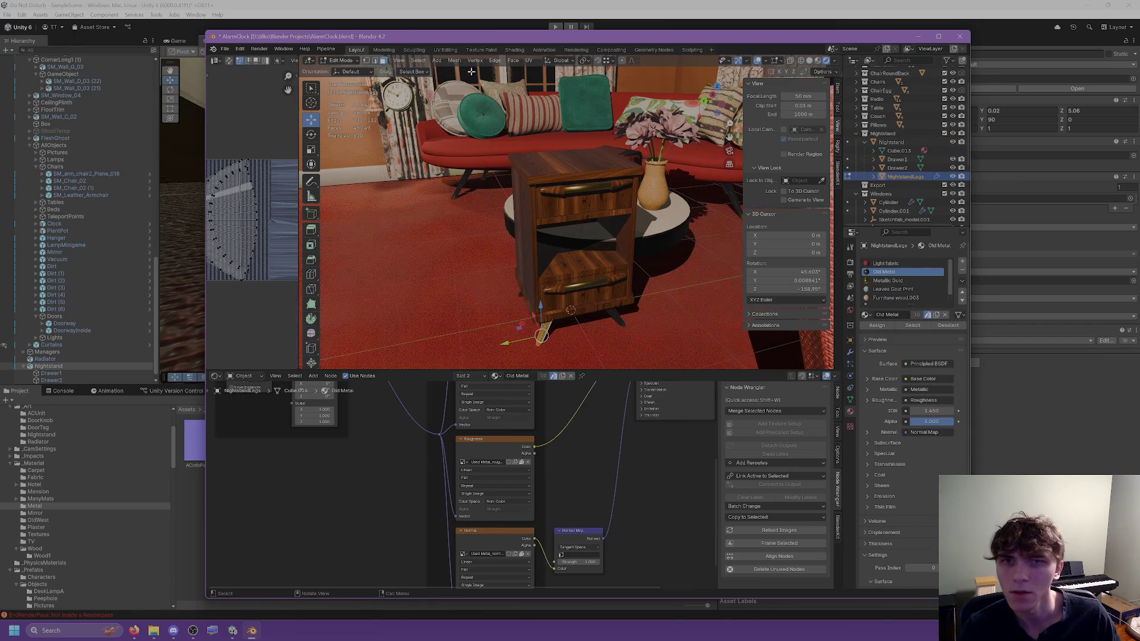
click(526, 61)
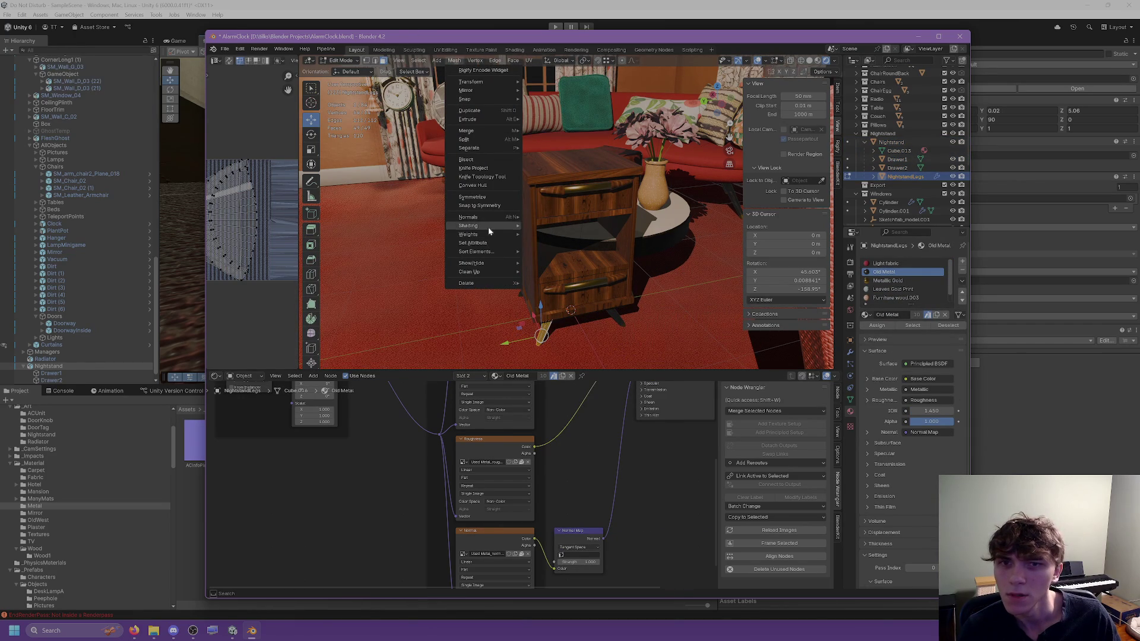
mouse_move(468, 217)
click(540, 226)
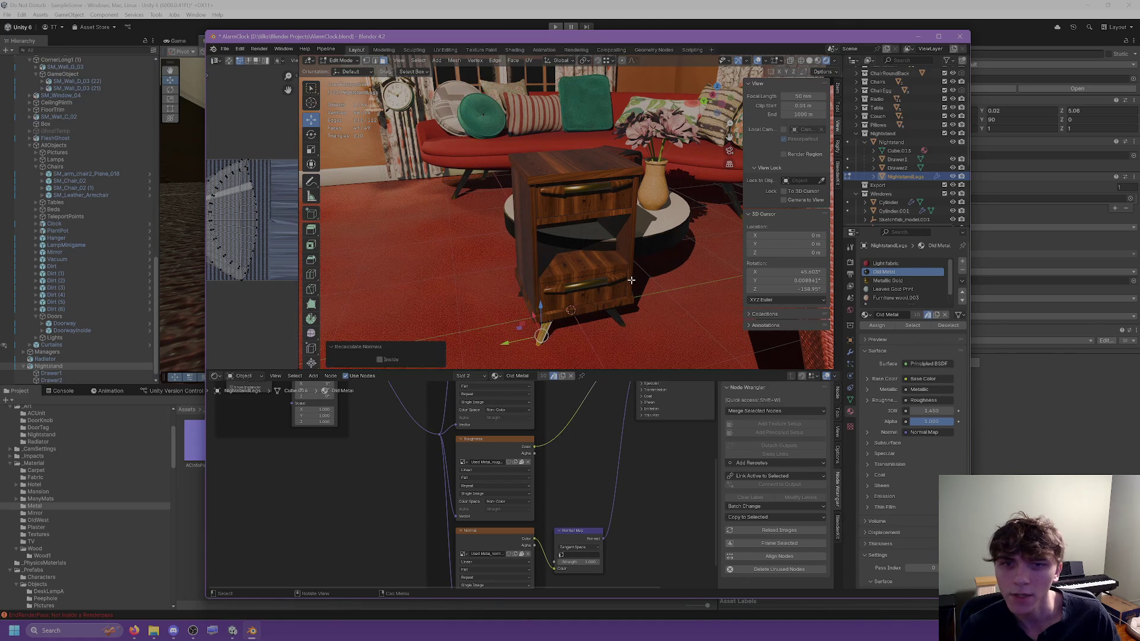
key(Tab)
Step: Recalculate the Nightstand body normals outside, select Drawer1, and switch back to Unity
click(533, 190)
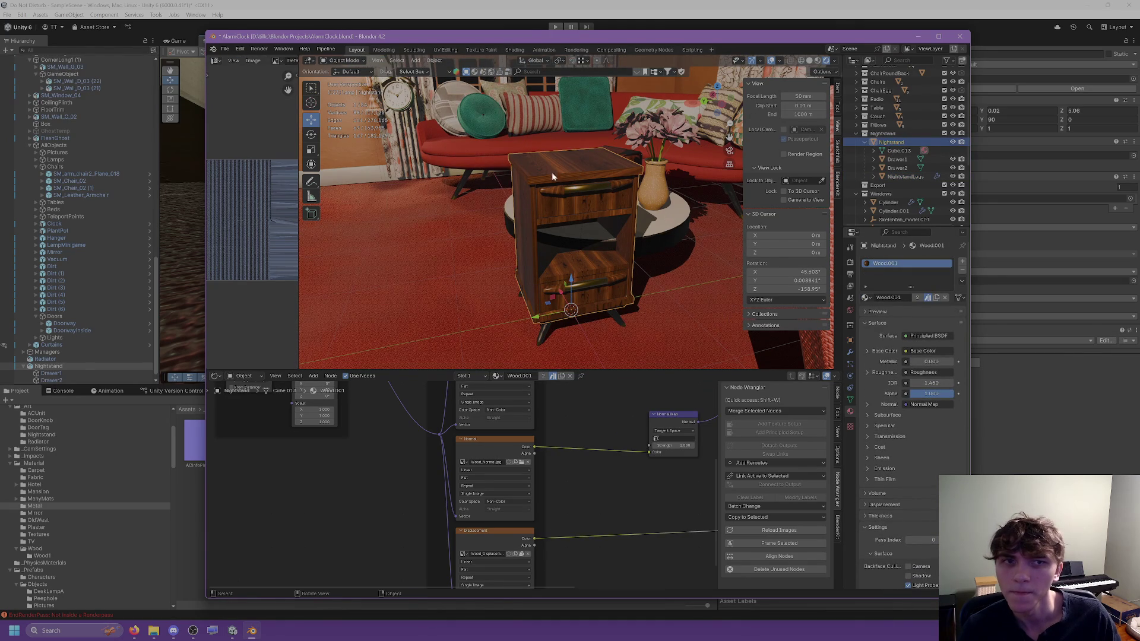
click(415, 60)
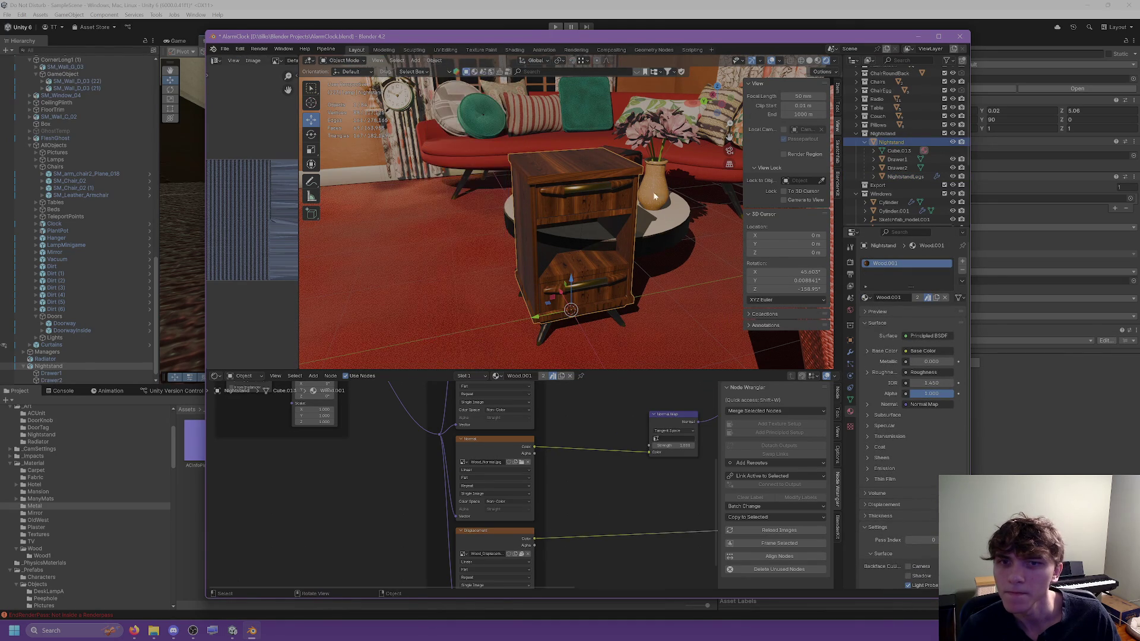
key(Tab)
click(454, 61)
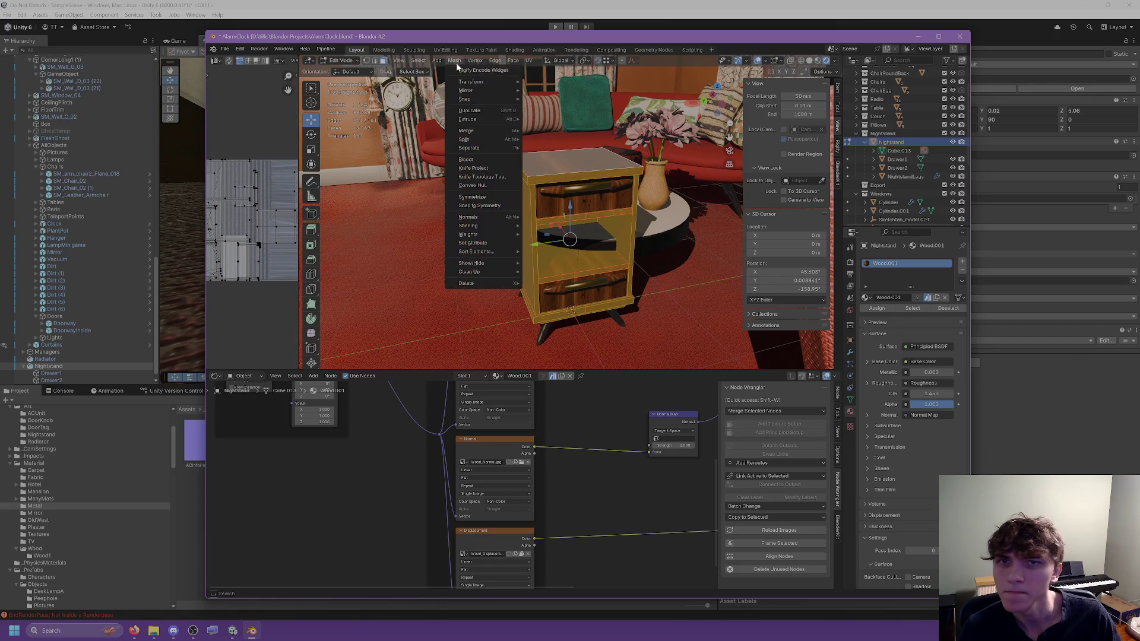
mouse_move(501, 216)
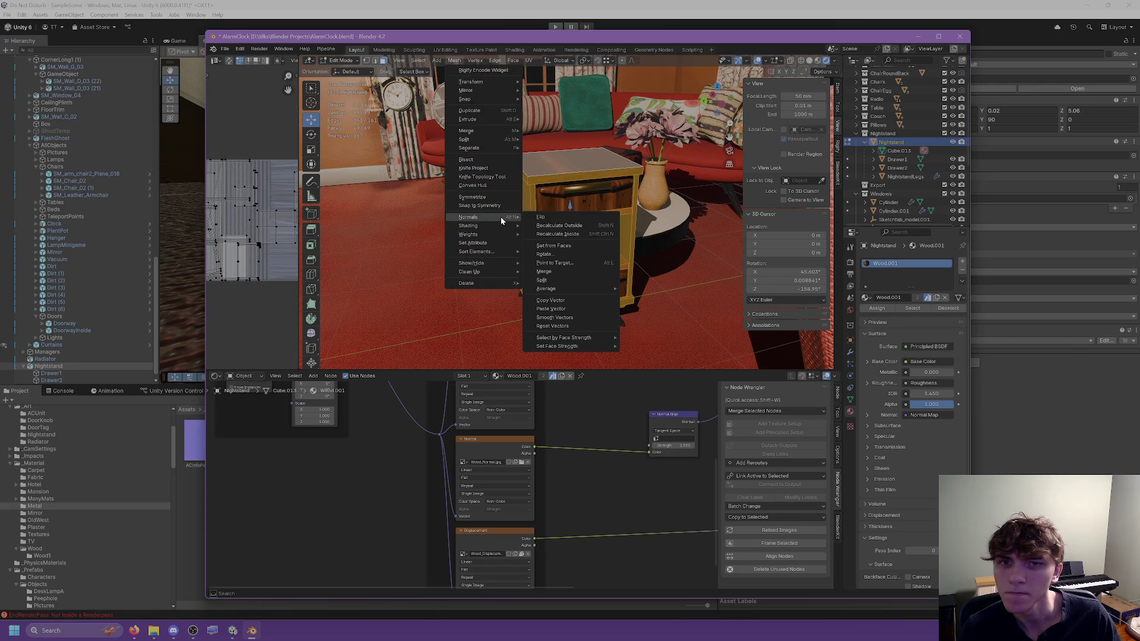
click(549, 225)
key(Tab)
click(577, 202)
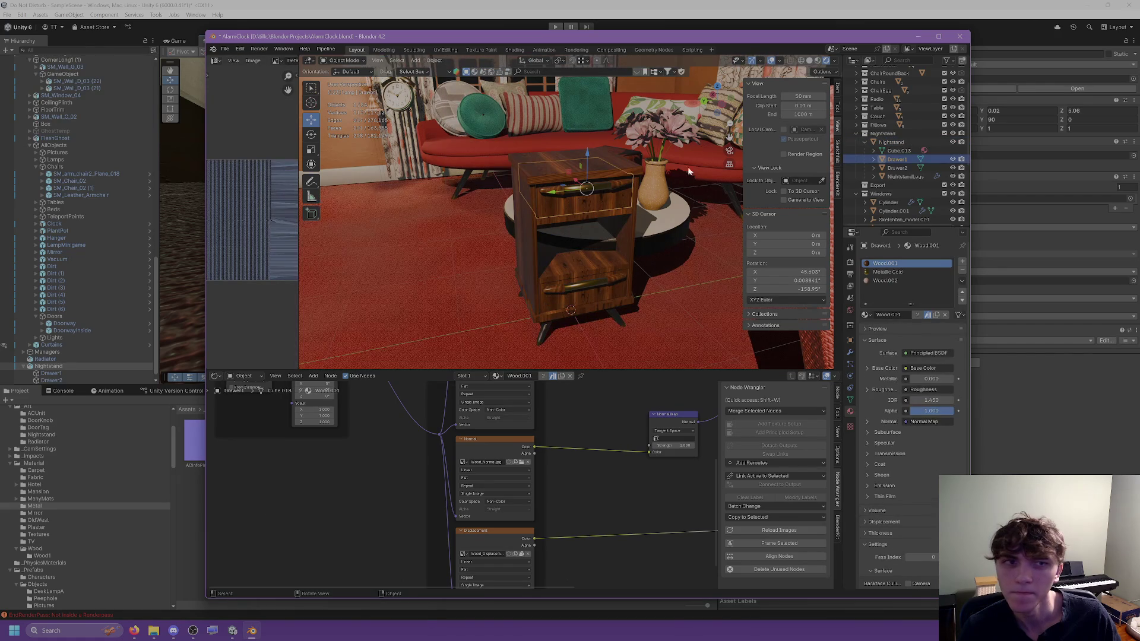
key(alt+Tab)
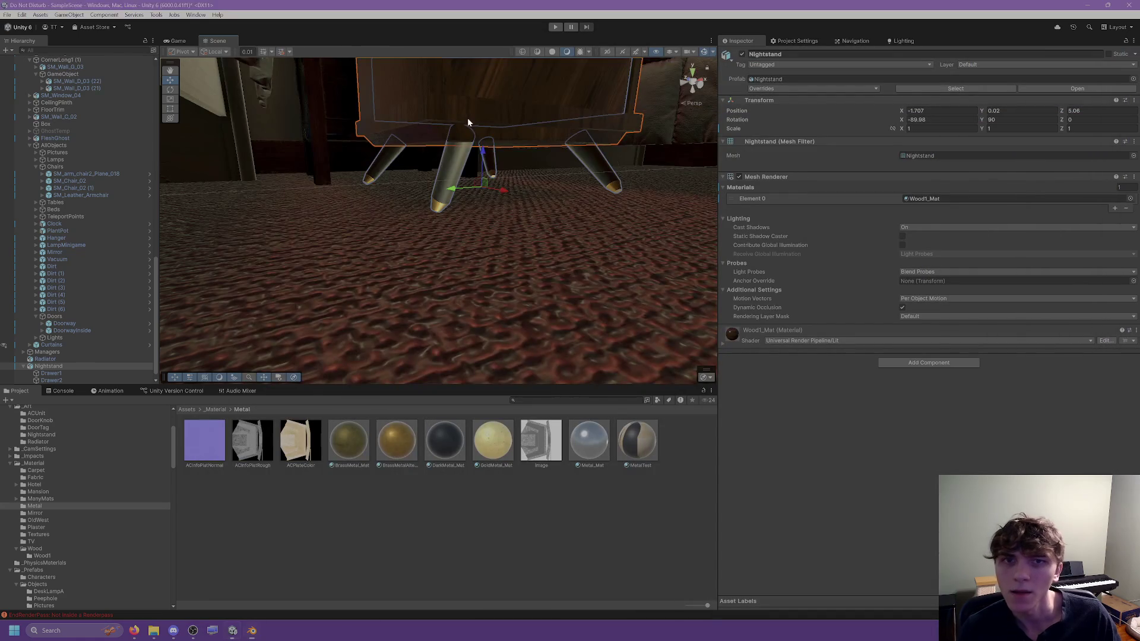
Step: Slide Drawer2 out along X, undo the move, and bring Blender back over Unity
middle_drag(468, 118, 468, 127)
key(f)
click(442, 268)
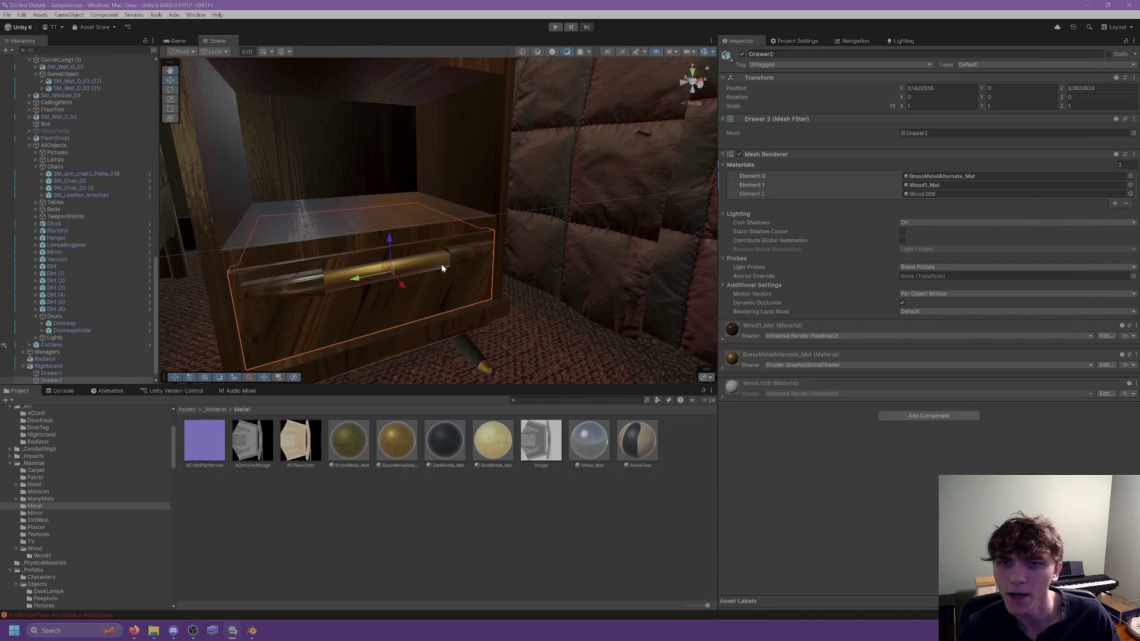
drag(402, 287, 482, 376)
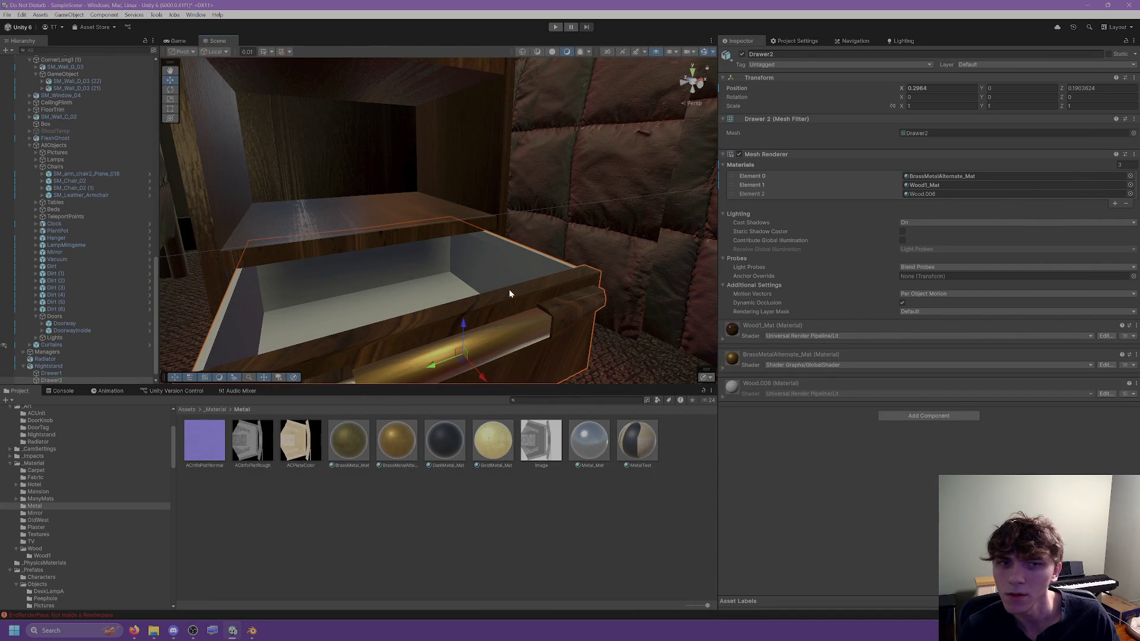
scroll(510, 293, down, 5)
alt+drag(509, 293, 515, 275)
key(ctrl+z)
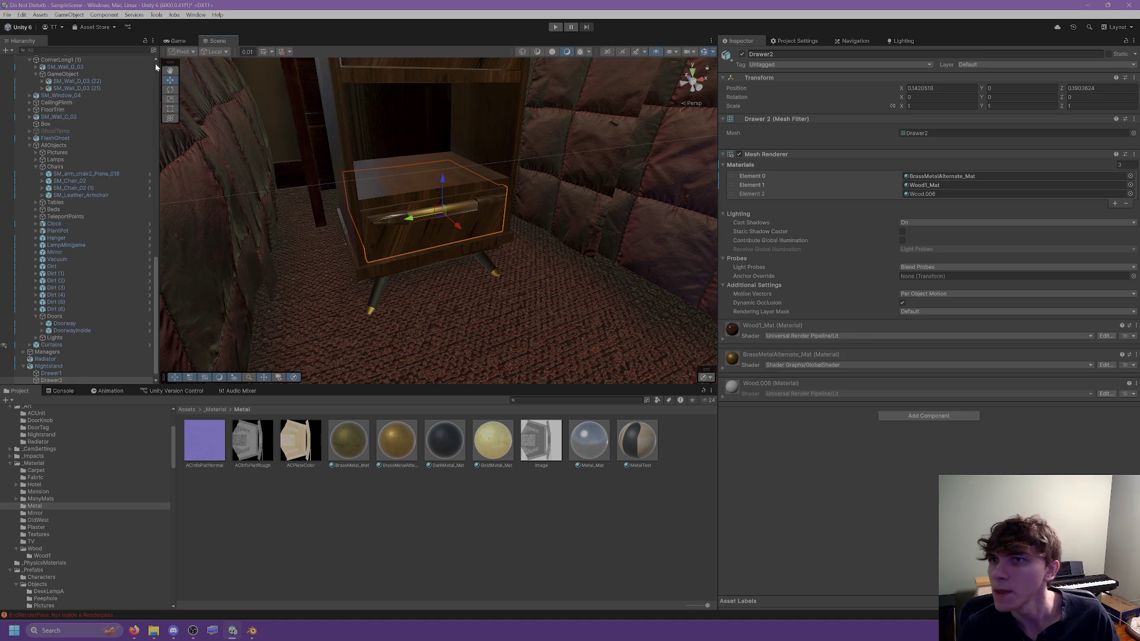
drag(1139, 40, 694, 37)
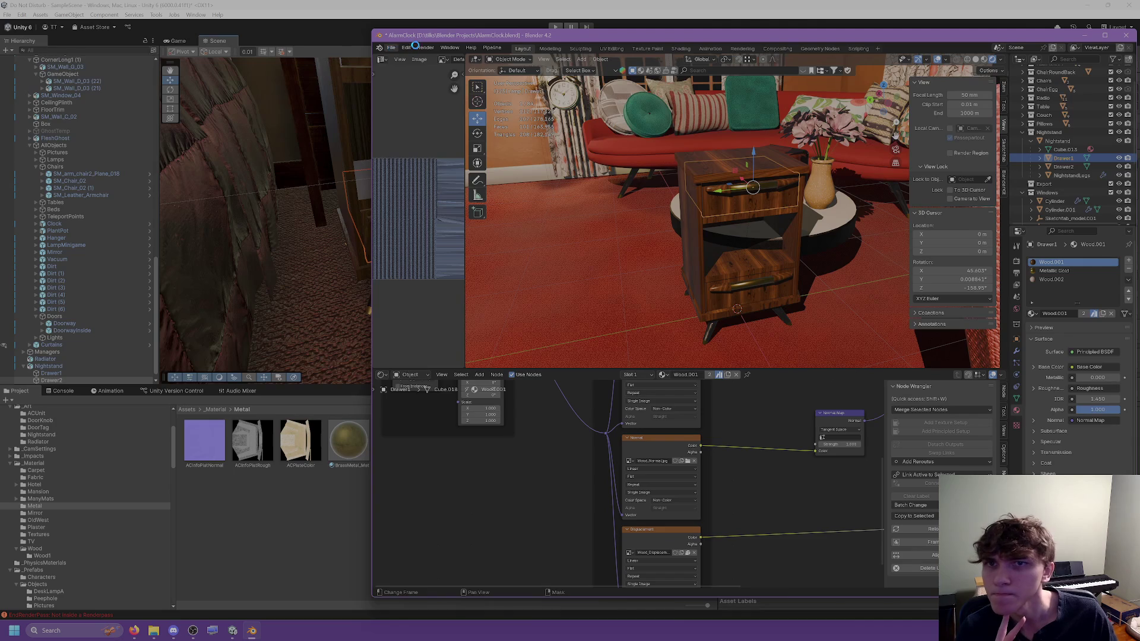
Step: Export the nightstand as Nightstand.fbx
click(392, 48)
mouse_move(423, 177)
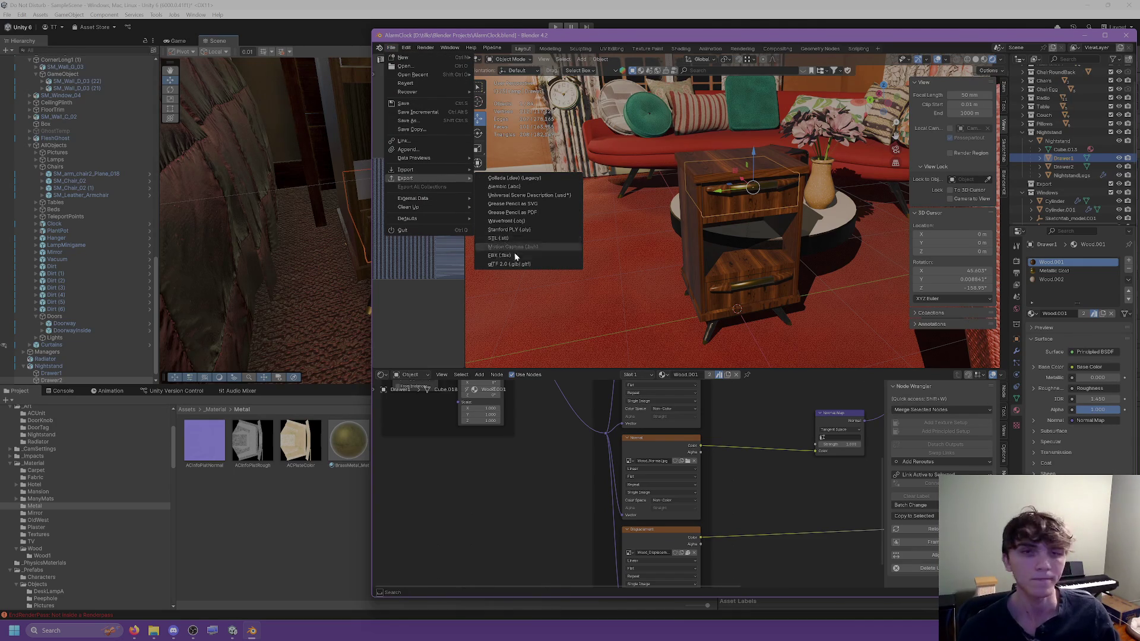
click(509, 255)
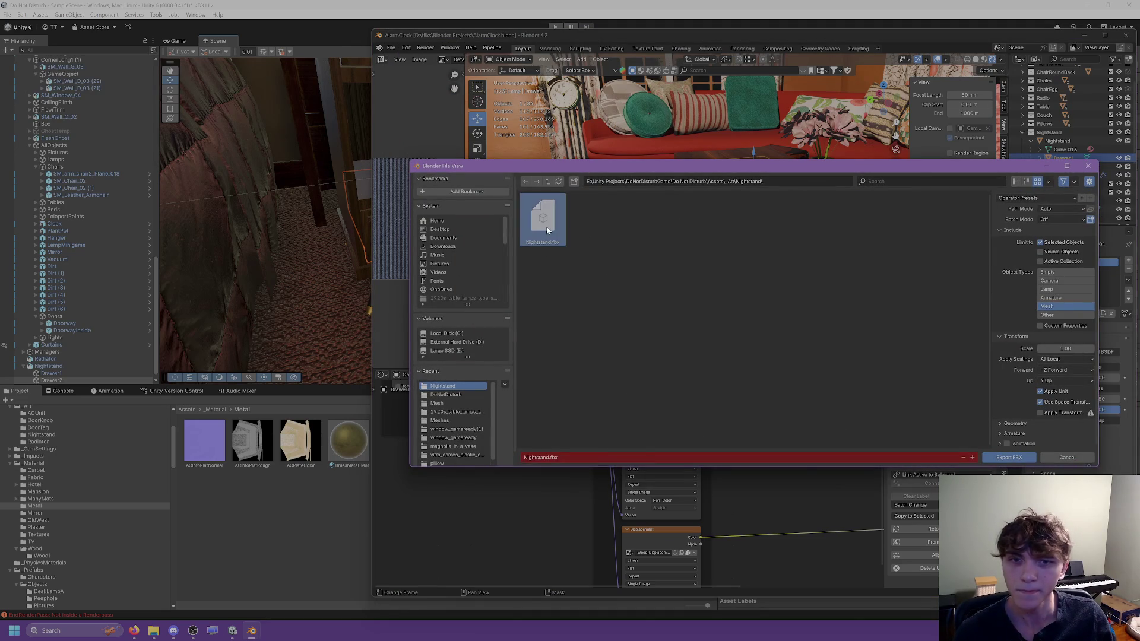
click(1009, 457)
key(alt+Tab)
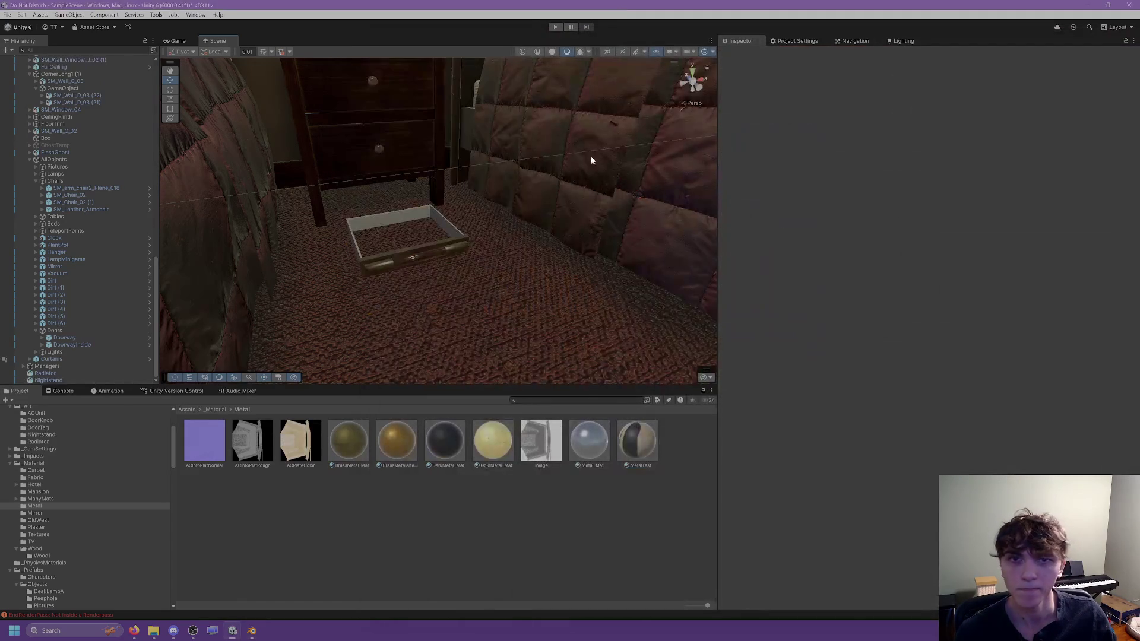
Step: Select the drawer in Unity's Scene view to check it, then return to Blender
scroll(494, 216, up, 3)
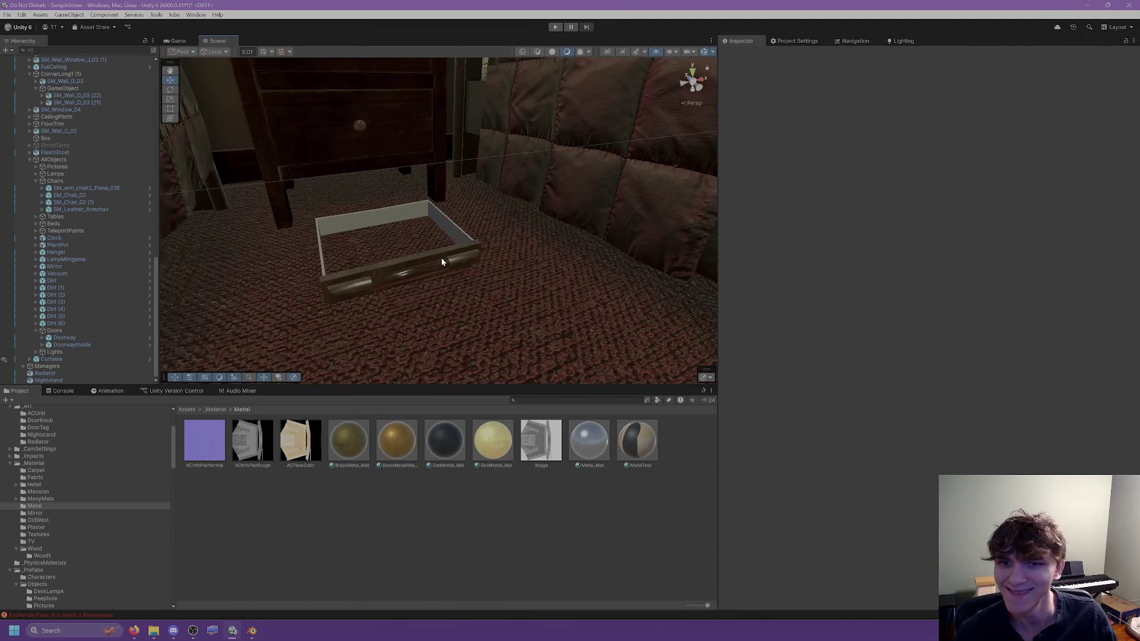
click(450, 256)
scroll(499, 224, down, 2)
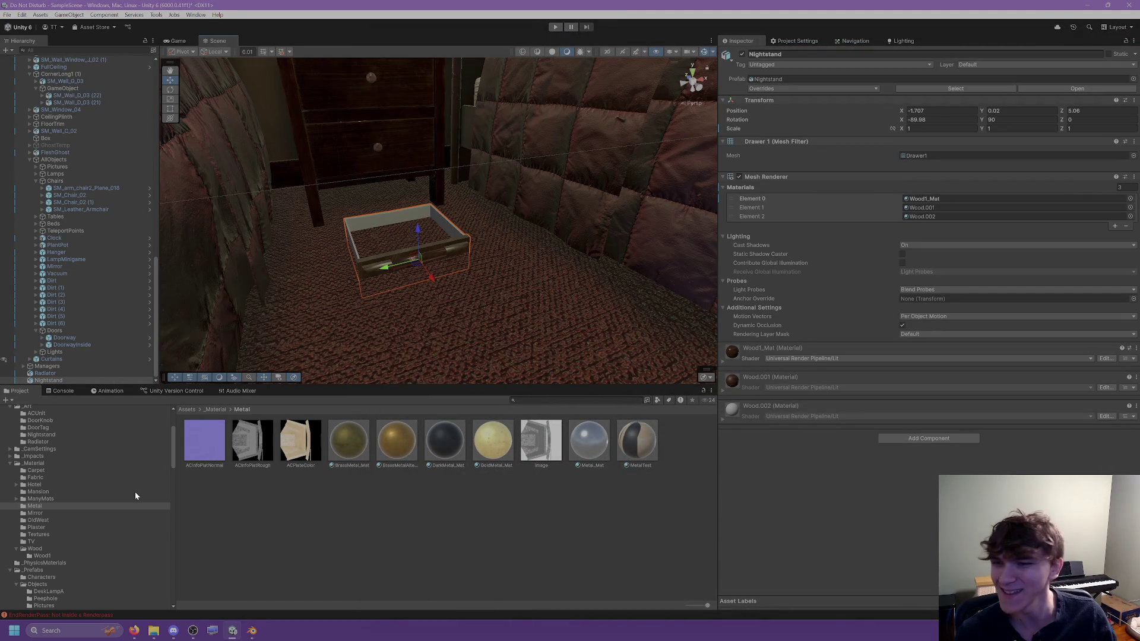
scroll(65, 456, up, 3)
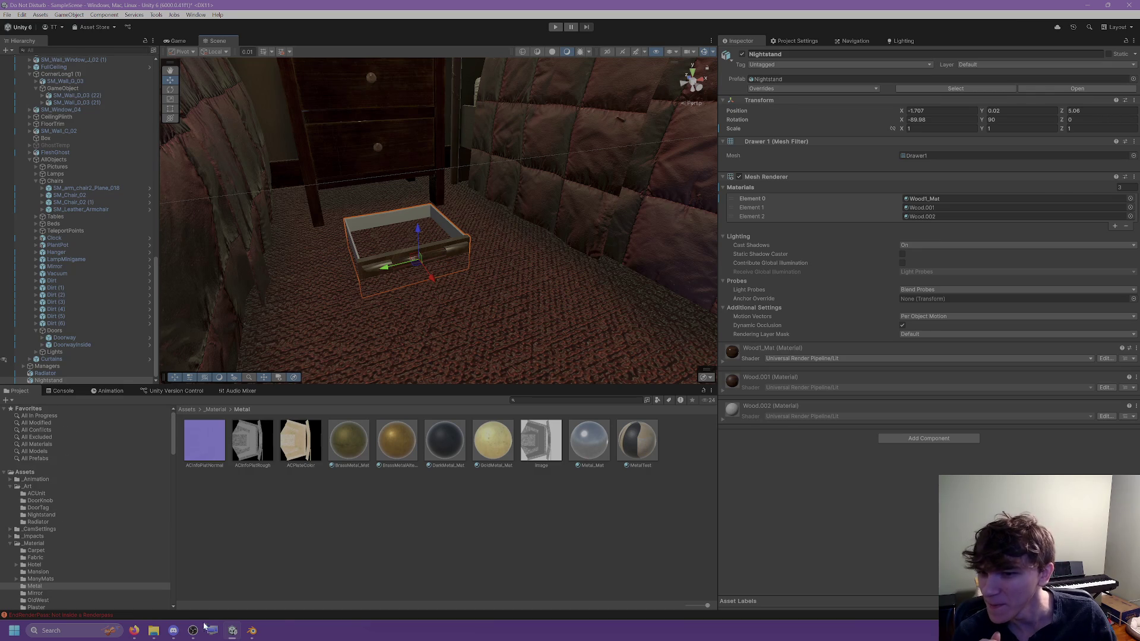
click(251, 631)
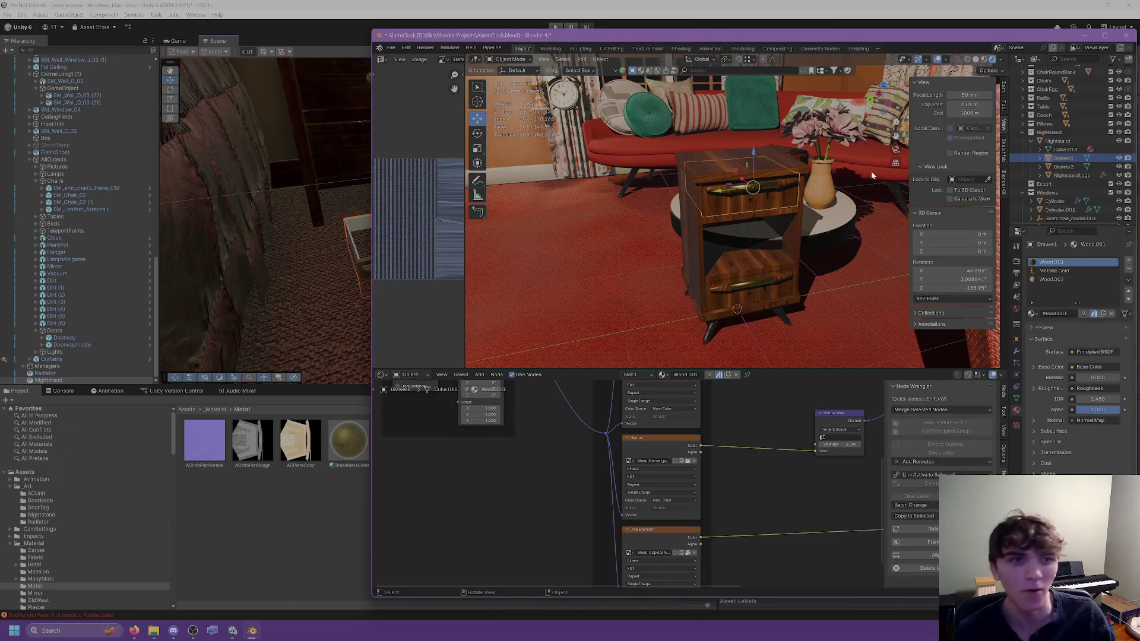
Step: Select the Nightstand object and export it to FBX again
click(1058, 141)
click(392, 49)
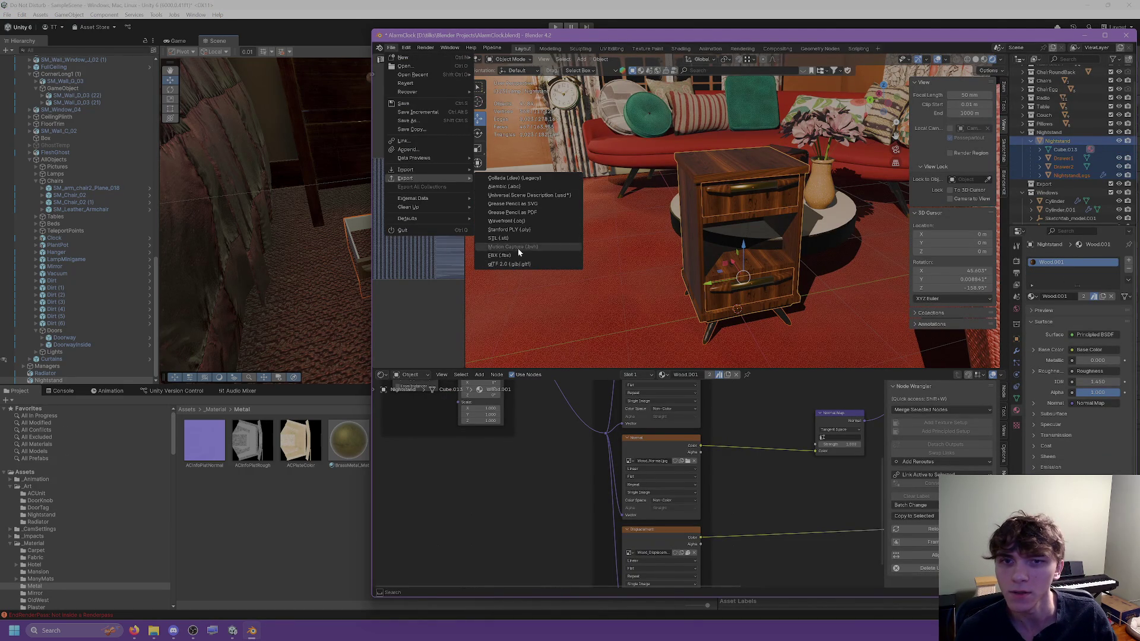
click(511, 255)
click(1010, 455)
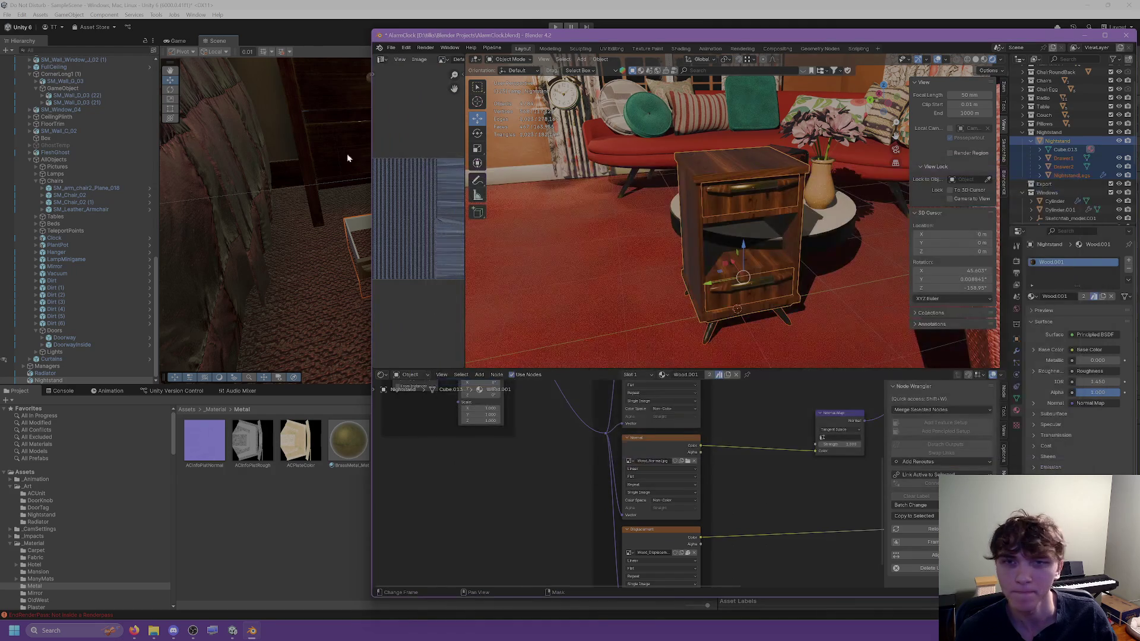
Step: In Unity, frame the updated nightstand and orbit below to view it from underneath
click(348, 158)
key(f)
mouse_move(415, 226)
right_down()
mouse_move(343, 133)
mouse_move(223, 152)
mouse_move(426, 177)
mouse_move(581, 151)
mouse_move(473, 135)
right_up()
click(223, 151)
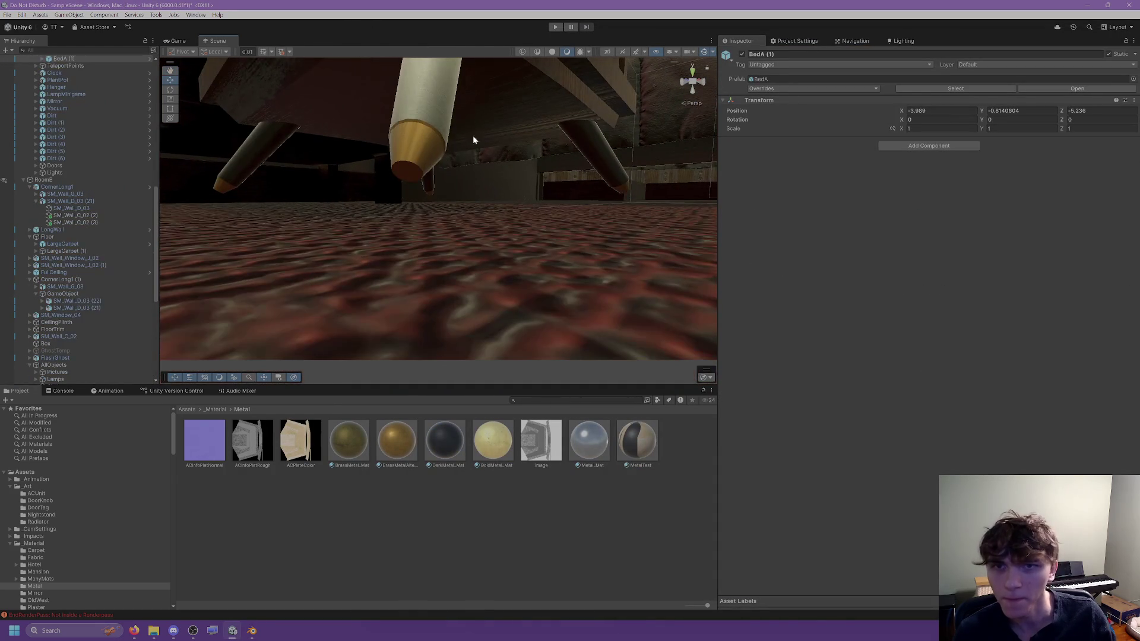
Step: Set the nightstand's Position Y to 0 and check it from below and beside the beds
click(473, 135)
key(f)
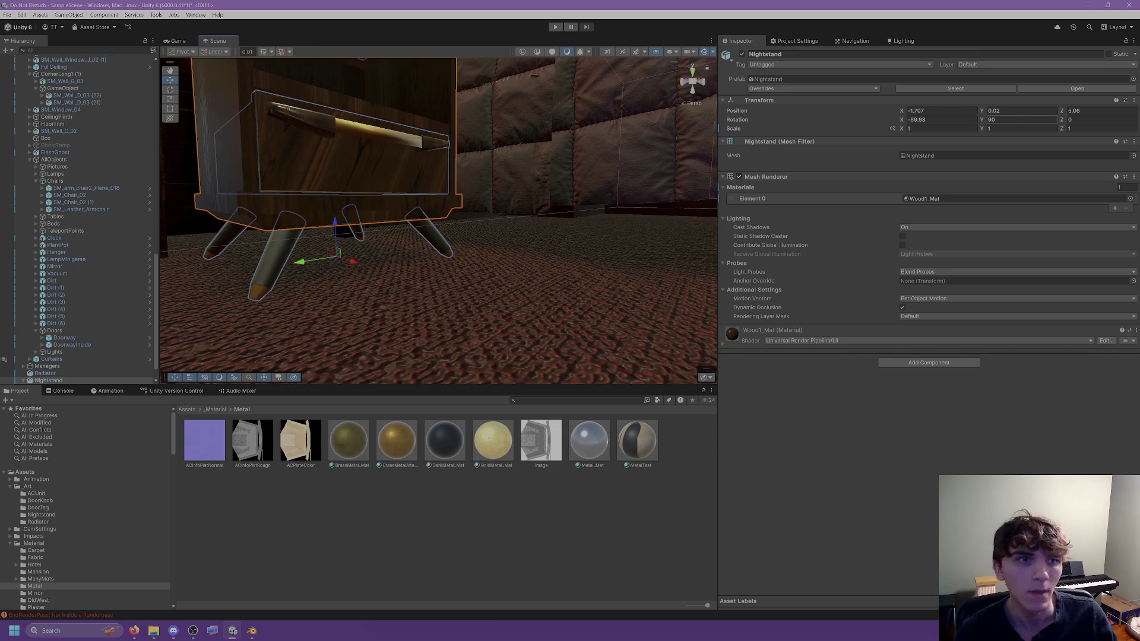
text(0)
mouse_move(600, 131)
middle_down()
mouse_move(552, 100)
mouse_move(433, 217)
mouse_move(302, 174)
middle_up()
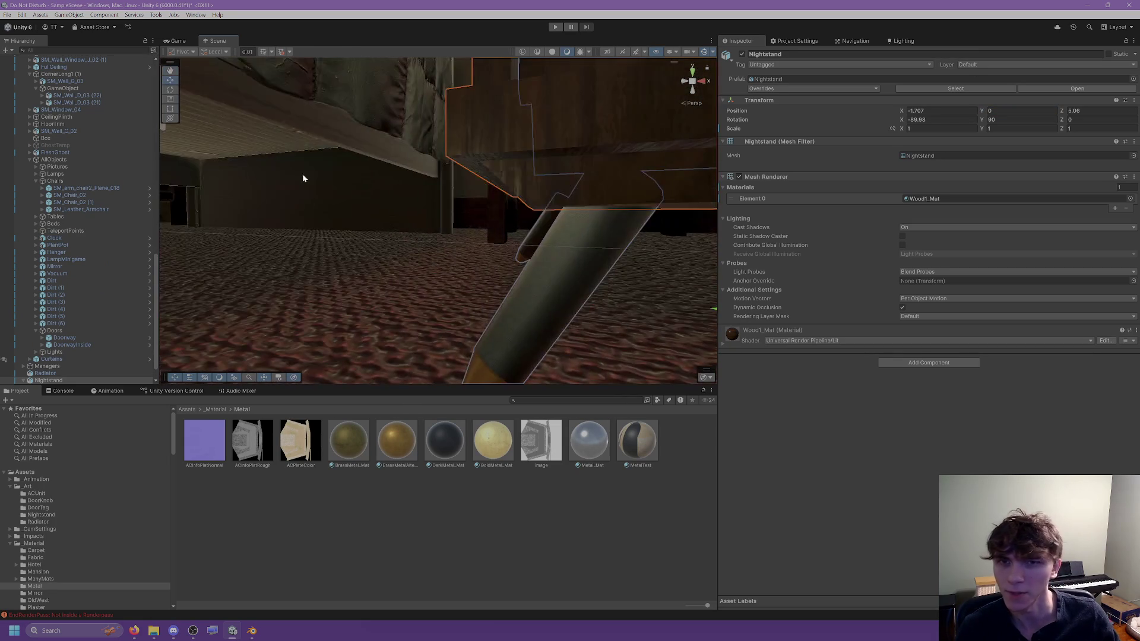
click(301, 173)
scroll(504, 197, down, 10)
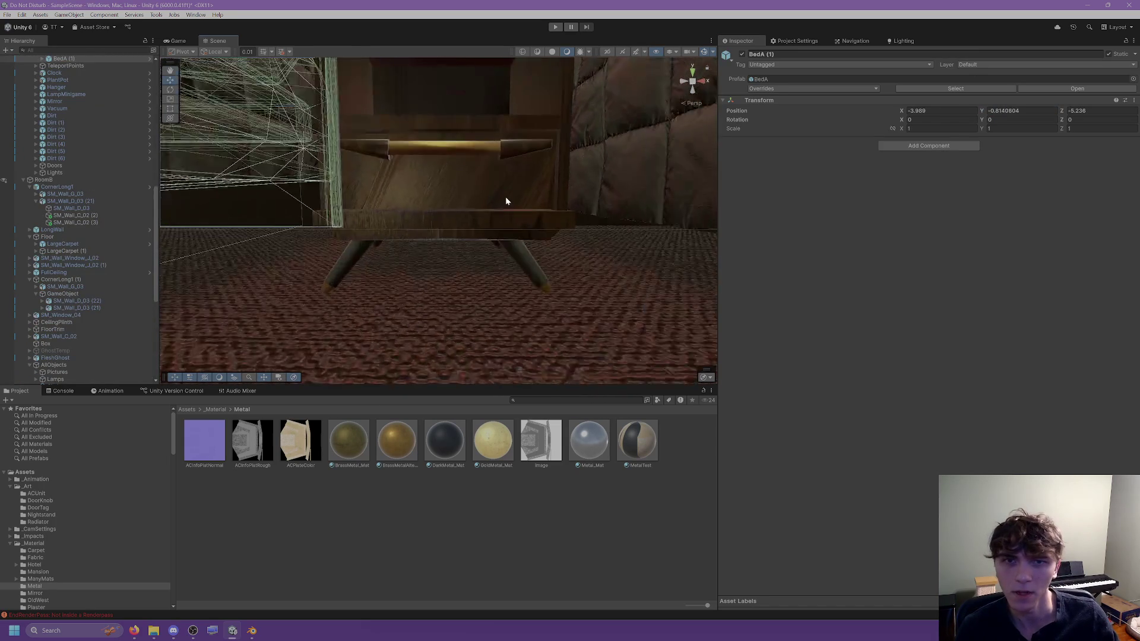
middle_drag(501, 346, 486, 298)
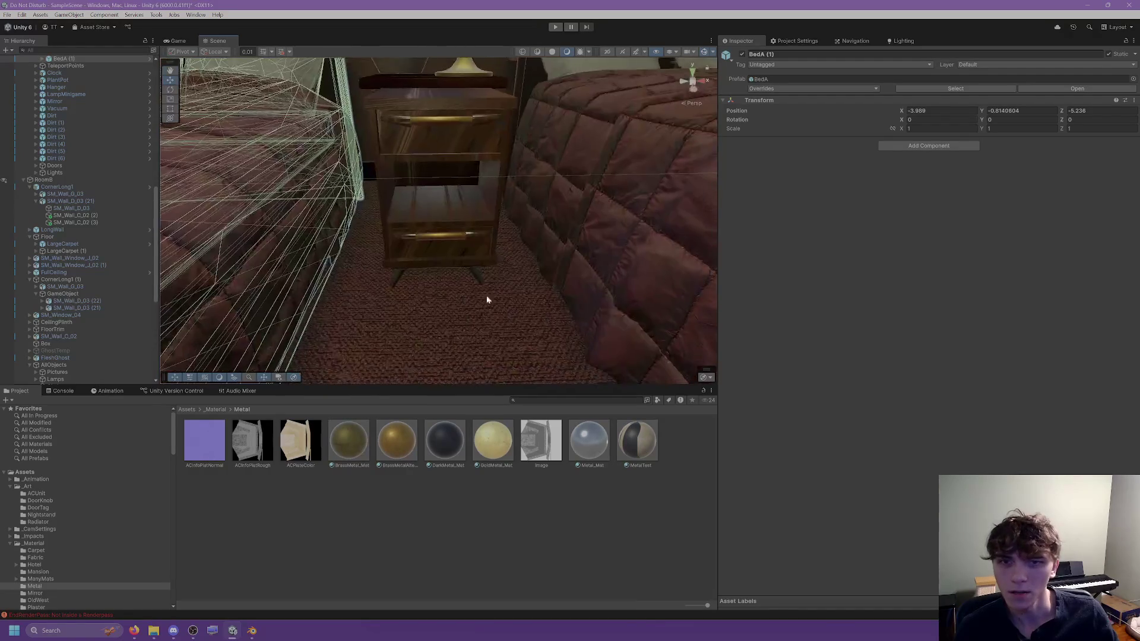
scroll(534, 315, down, 5)
click(476, 239)
mouse_move(475, 239)
alt+mouse_down()
mouse_move(466, 205)
mouse_move(554, 221)
mouse_move(419, 230)
mouse_move(392, 320)
alt+mouse_up()
Step: Select Drawer1 with the move tool in Unity, then select and slide Drawer1 out in Blender
click(419, 230)
key(w)
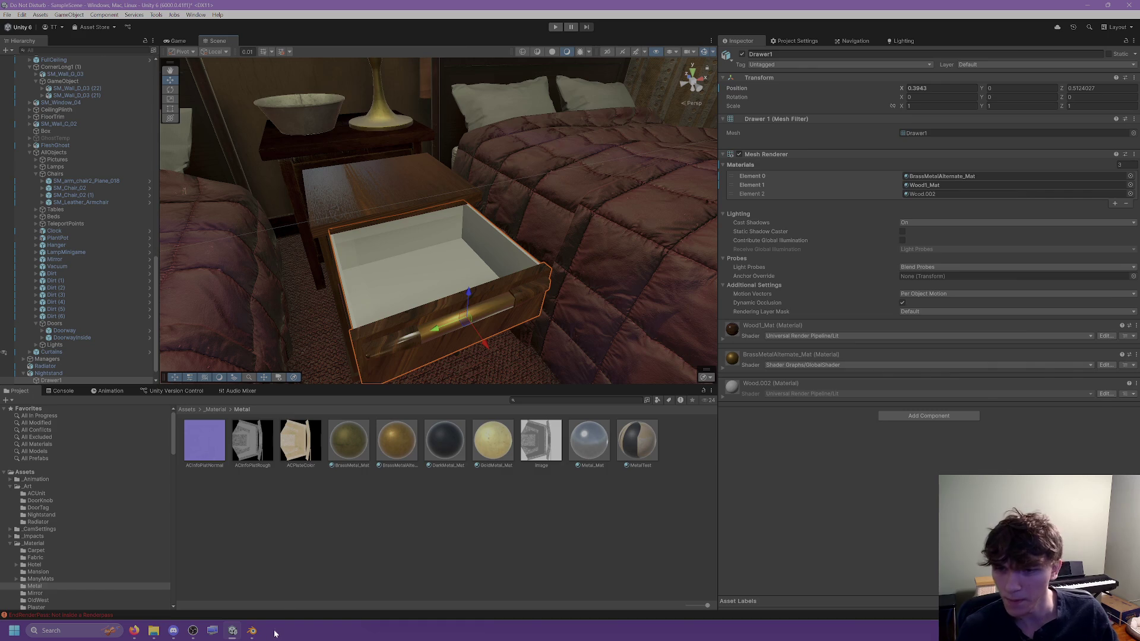
click(251, 630)
scroll(749, 196, up, 2)
alt+click(743, 186)
click(790, 200)
middle_drag(796, 202, 804, 207)
drag(746, 171, 751, 247)
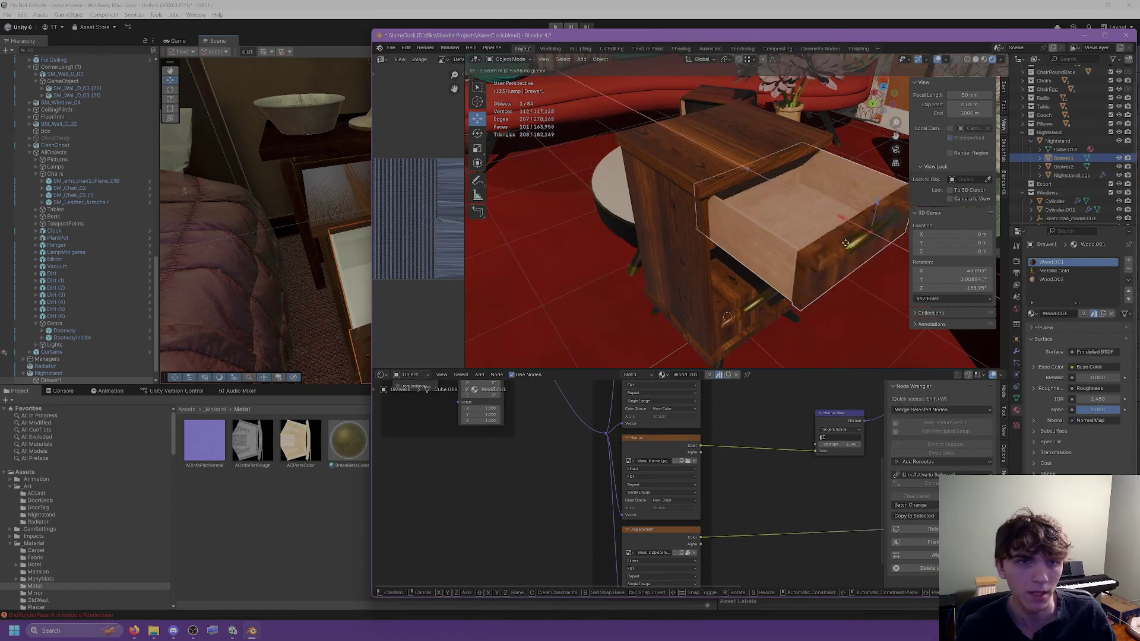
Step: Show the Wood.002 material nodes and unpack its Wood058 colour texture to a file
scroll(772, 226, up, 4)
mouse_move(768, 209)
middle_down()
mouse_move(790, 170)
mouse_move(784, 234)
mouse_move(701, 178)
middle_up()
click(1052, 279)
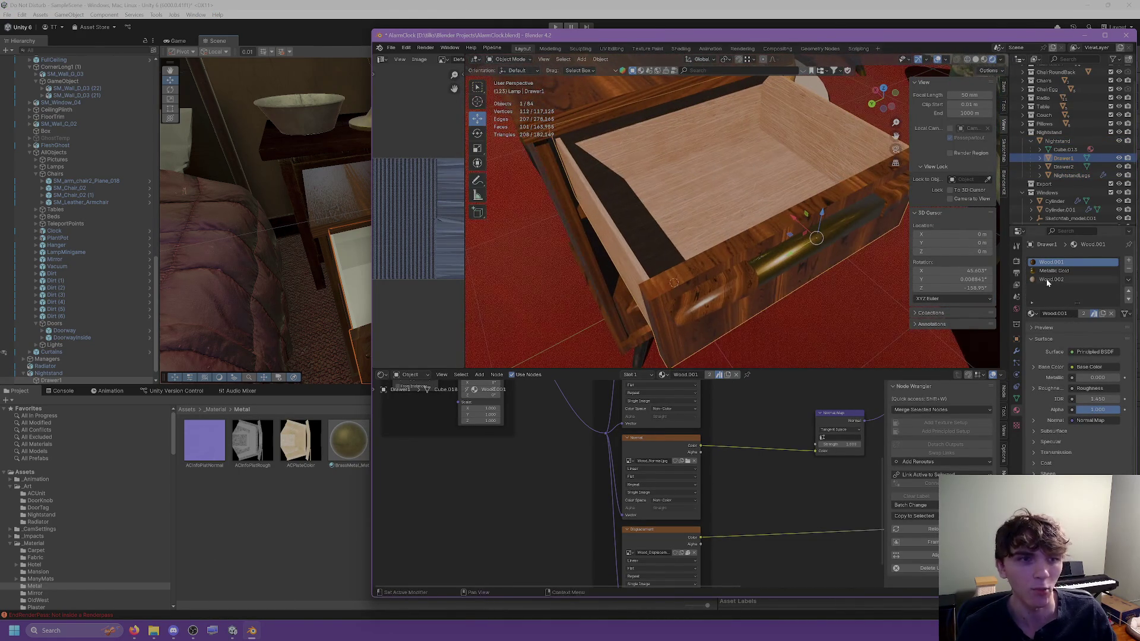
mouse_move(689, 475)
middle_down()
mouse_move(678, 520)
mouse_move(634, 538)
mouse_move(634, 556)
middle_up()
scroll(677, 519, up, 2)
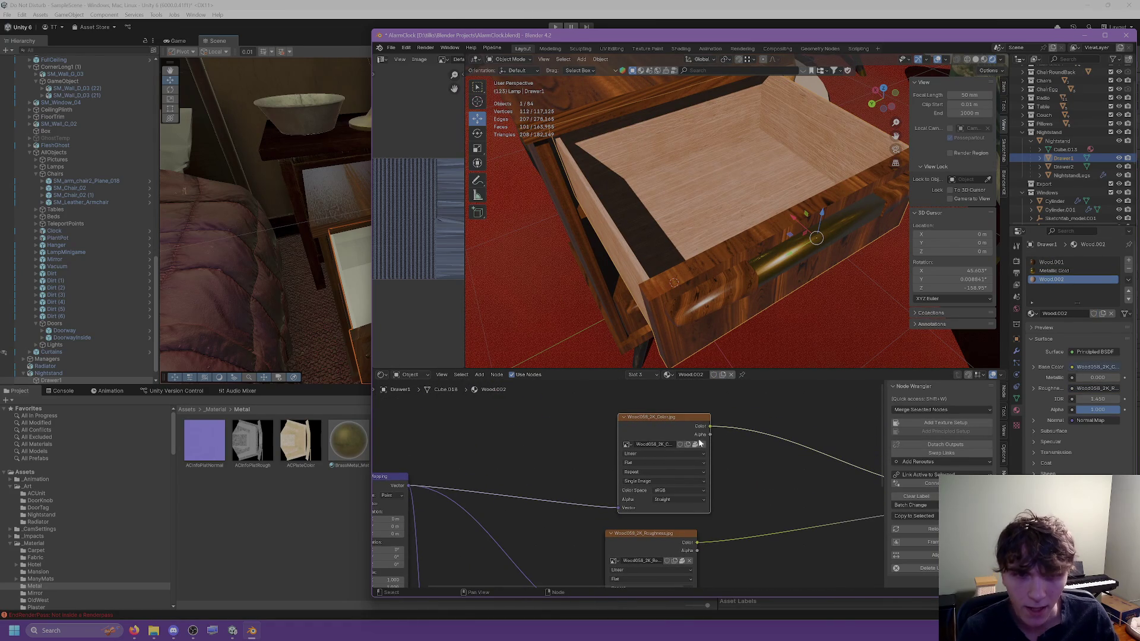
click(696, 447)
click(668, 447)
Step: Unpack the roughness and normal textures to files, then switch back to Unity
middle_drag(758, 475, 708, 395)
click(619, 440)
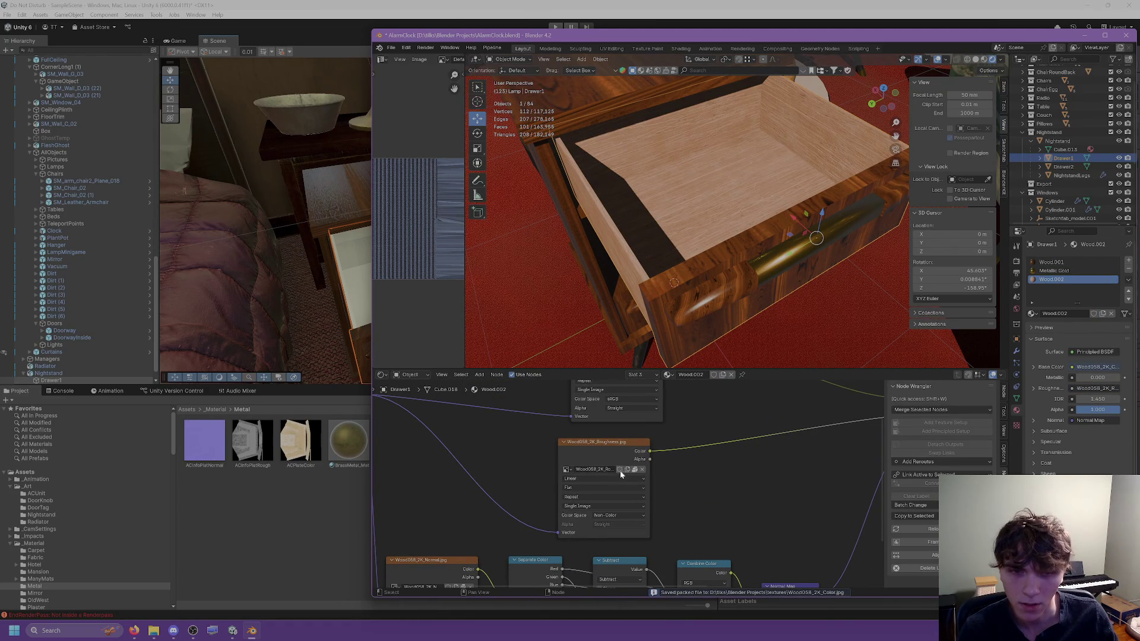
click(634, 471)
click(606, 471)
middle_drag(452, 579, 538, 511)
click(559, 465)
click(530, 468)
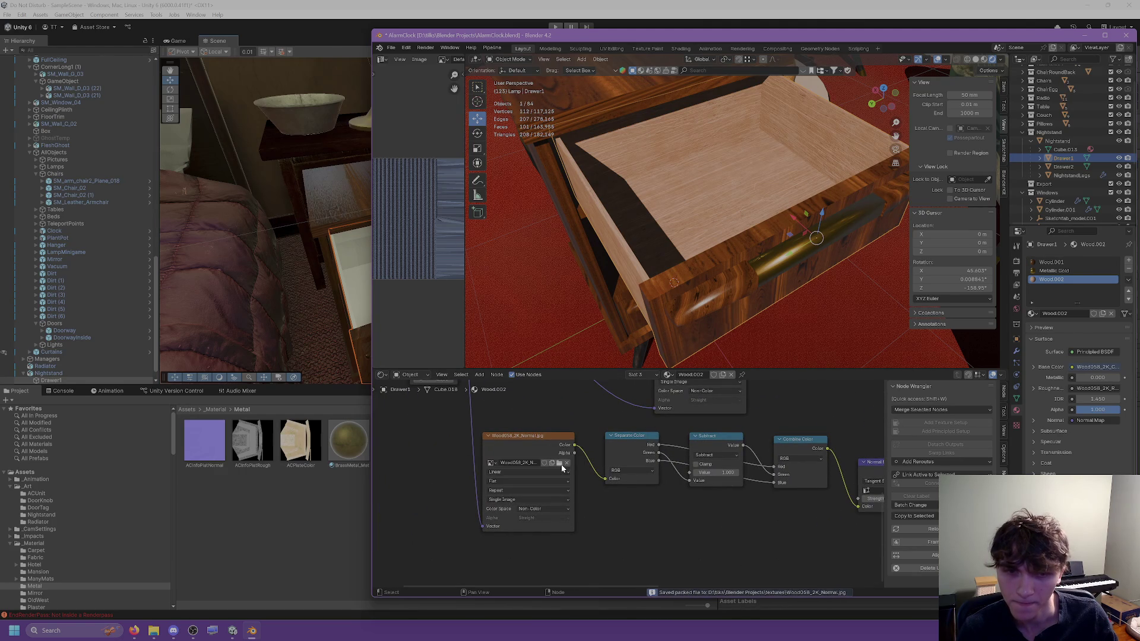
click(265, 520)
scroll(41, 532, down, 5)
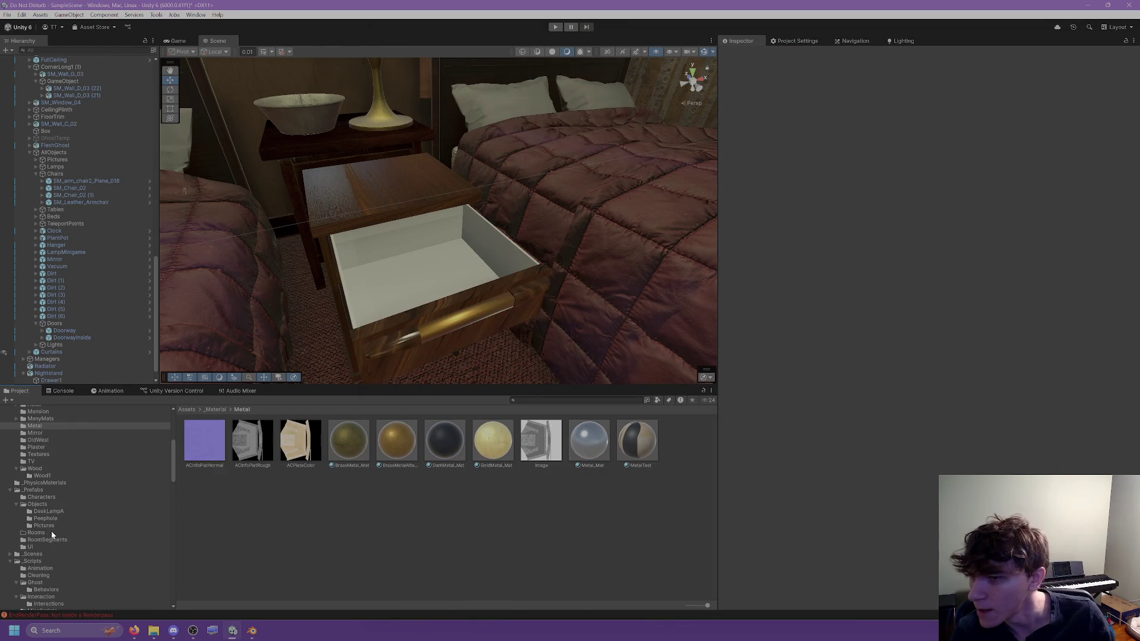
Step: Create a new material named ScrapWood_Mat in the Wood materials folder
click(40, 469)
right_click(260, 455)
mouse_move(333, 185)
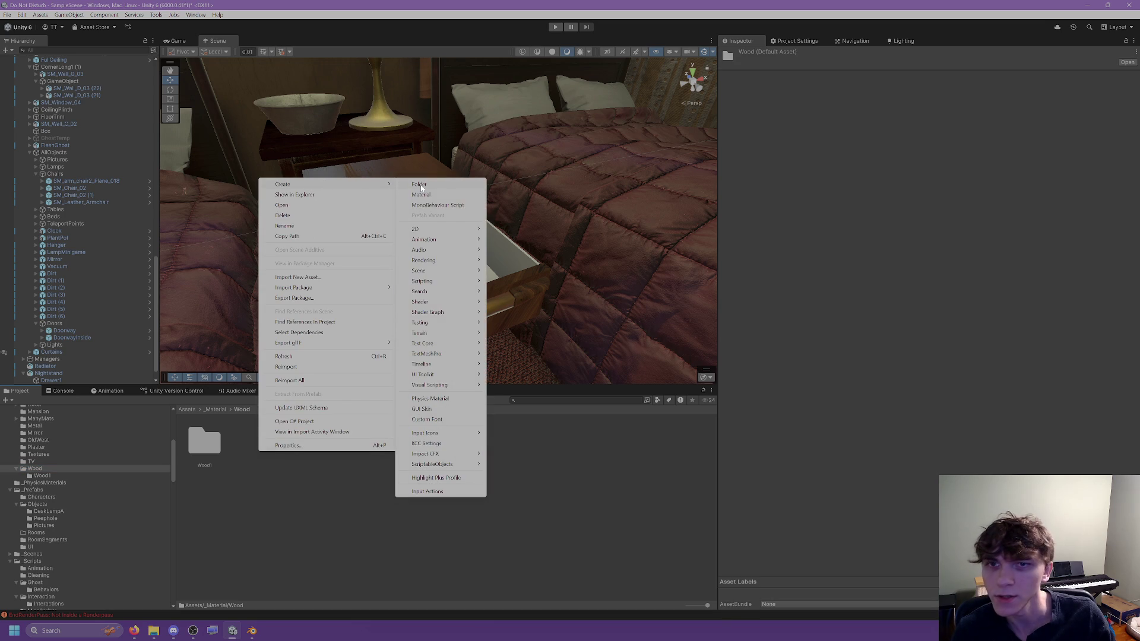
click(429, 195)
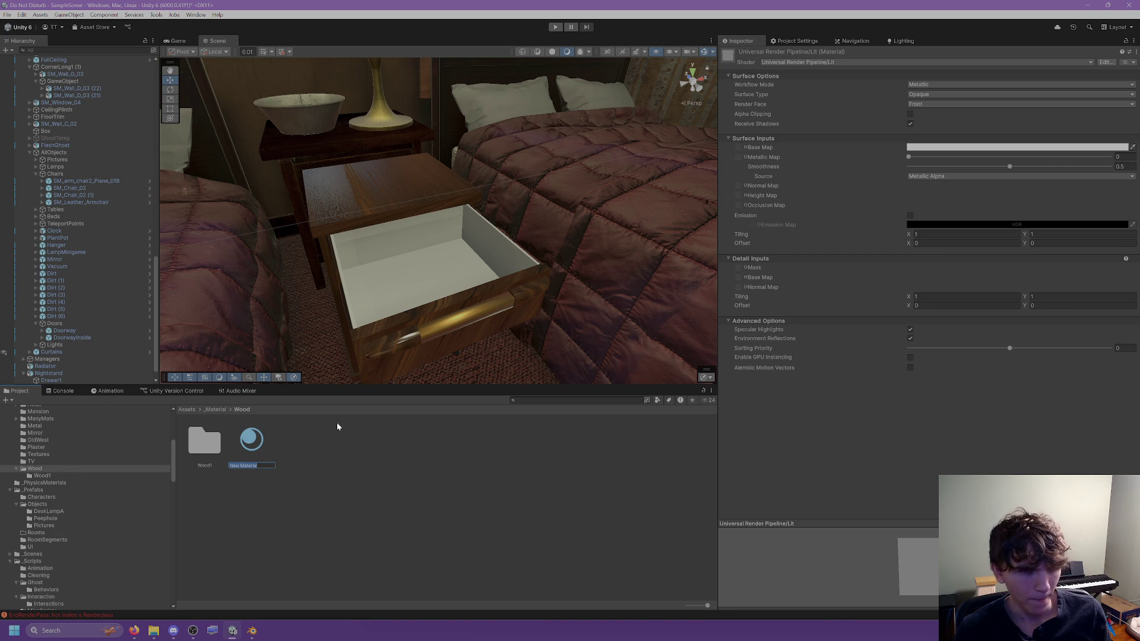
text(ScrapWood_Mat)
key(Return)
Step: Create a ScrapWood folder and move ScrapWood_Mat into it
click(305, 448)
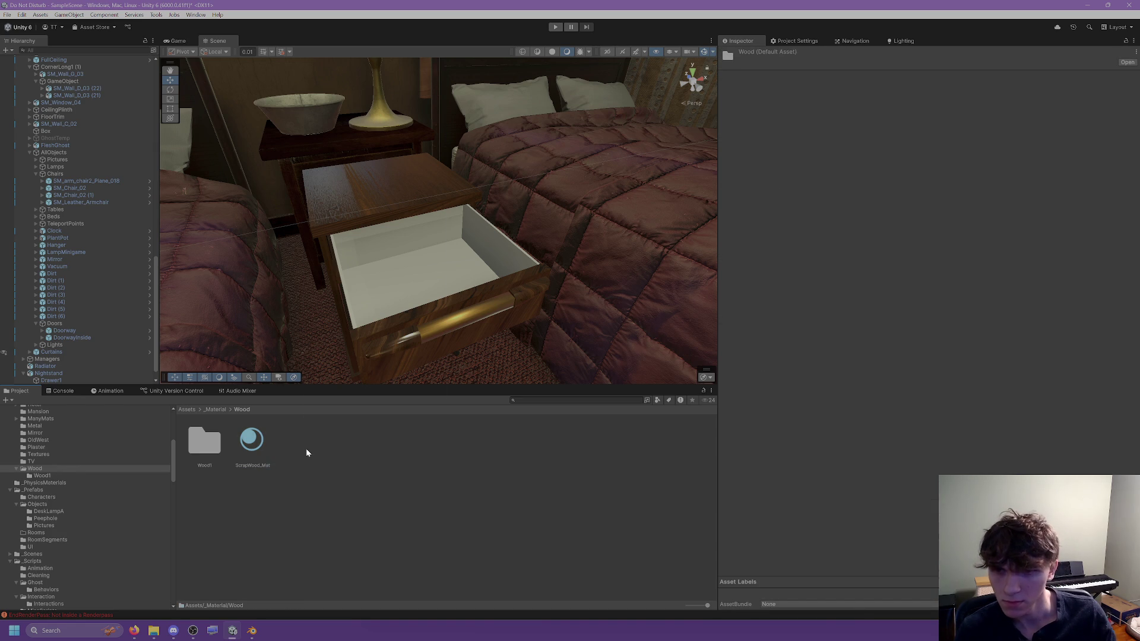
right_click(305, 447)
mouse_move(386, 180)
click(483, 186)
text(ScrapWood)
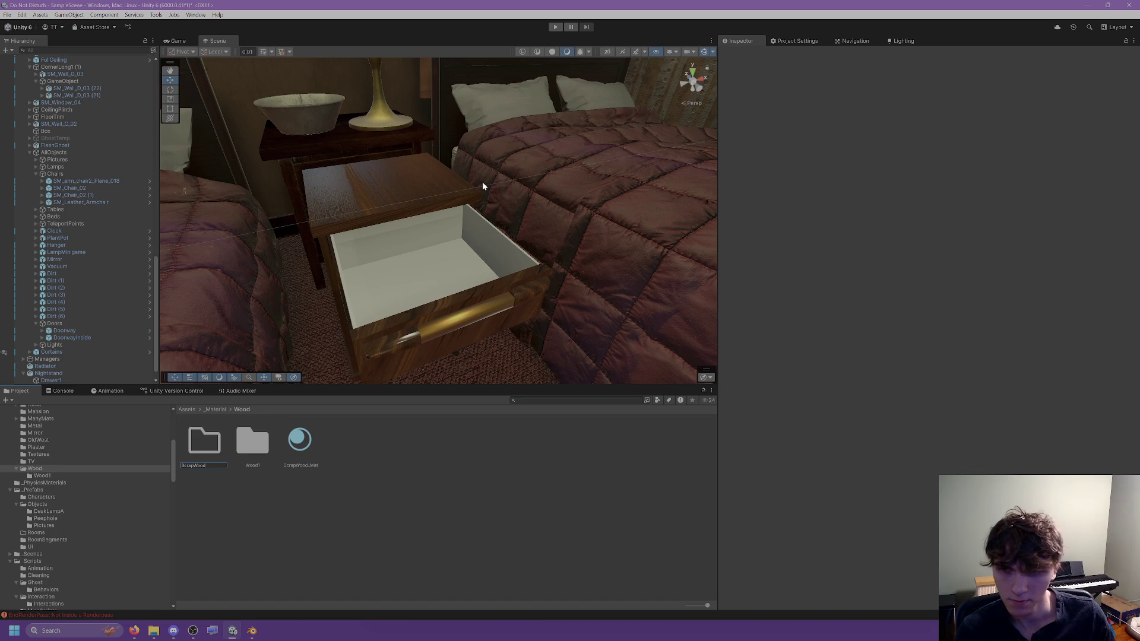
key(Return)
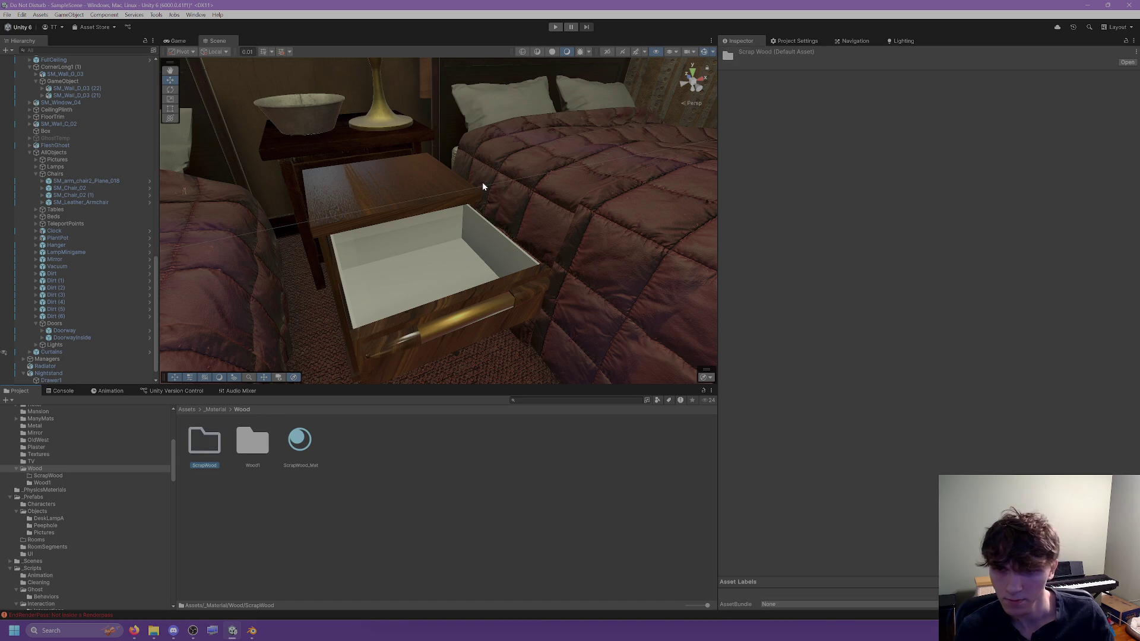
drag(300, 441, 204, 443)
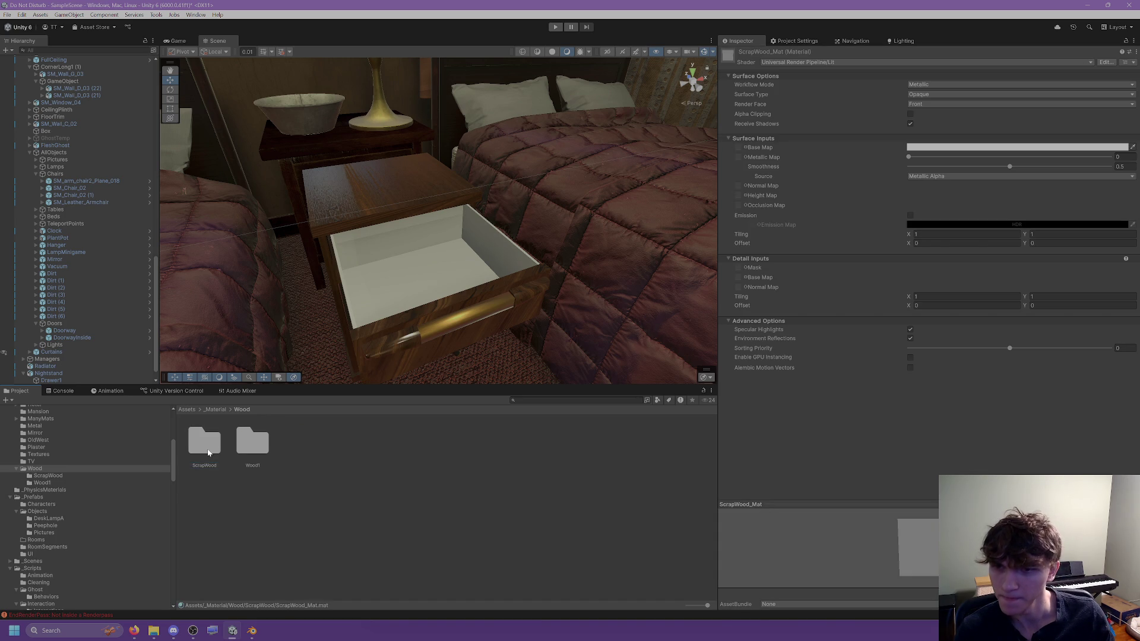
Step: Copy the Wood058 textures into the ScrapWood folder and set the colour texture as Base Map
double_click(204, 443)
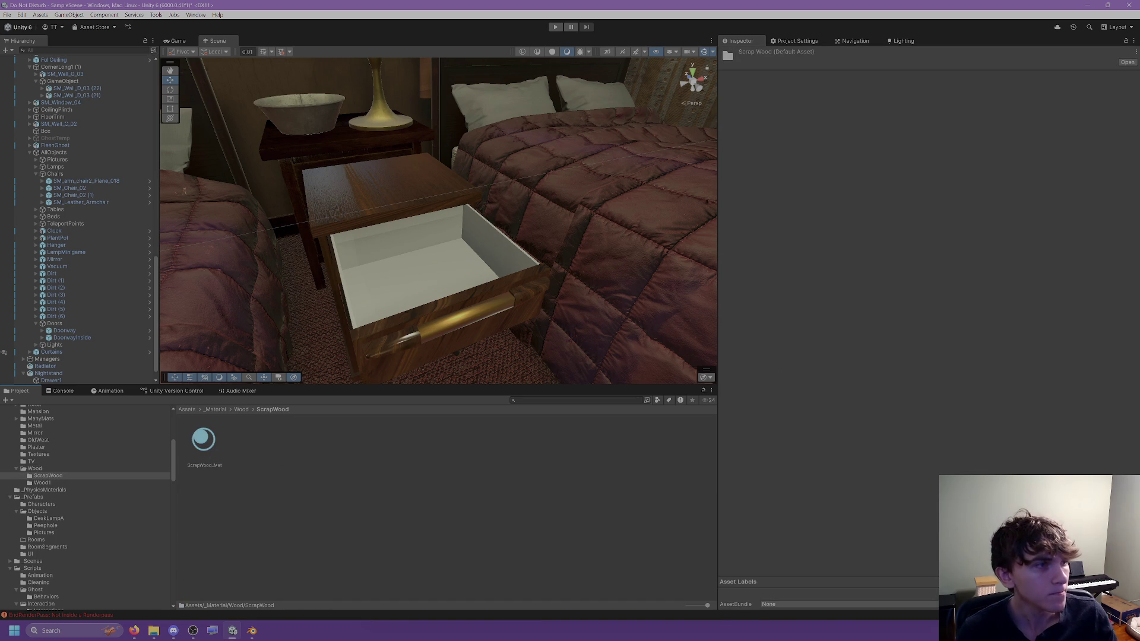
key(alt+Tab)
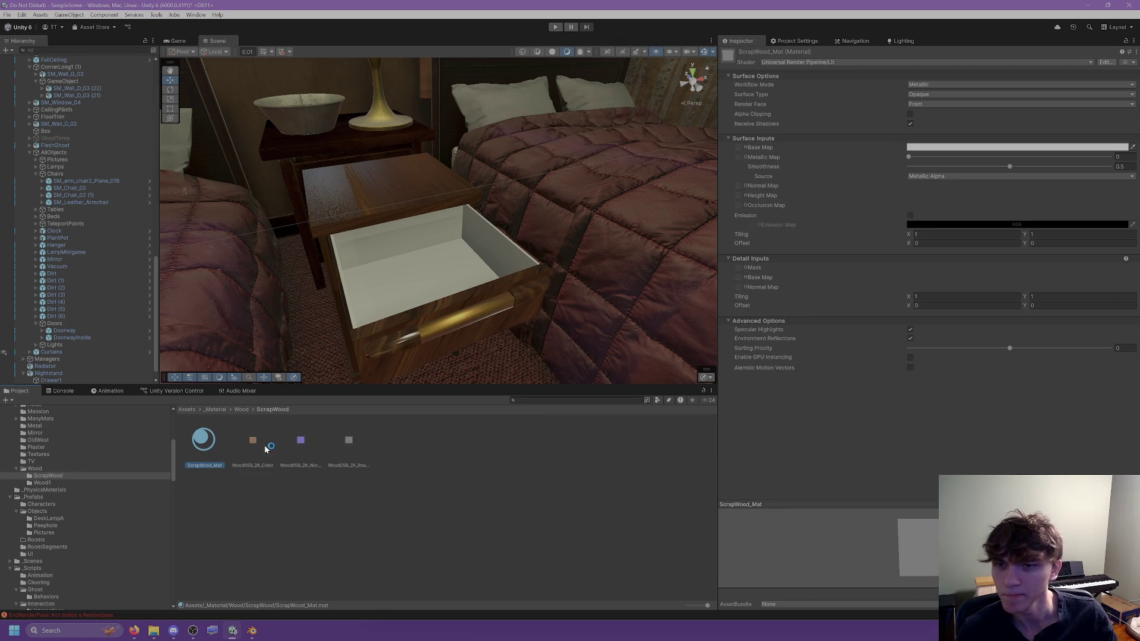
drag(744, 149, 744, 150)
Step: Set the Wood058 normal texture as Normal Map, try roughness, and apply ScrapWood_Mat to the drawer
drag(300, 440, 789, 272)
drag(745, 189, 745, 189)
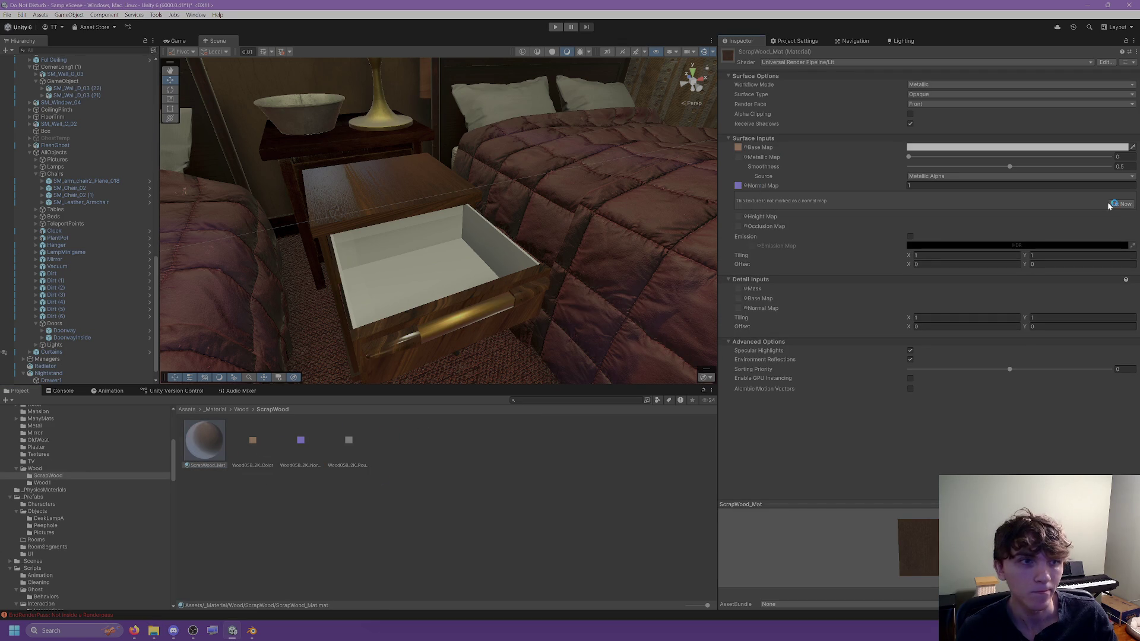
mouse_move(350, 440)
mouse_down()
mouse_move(750, 163)
mouse_move(738, 157)
mouse_up()
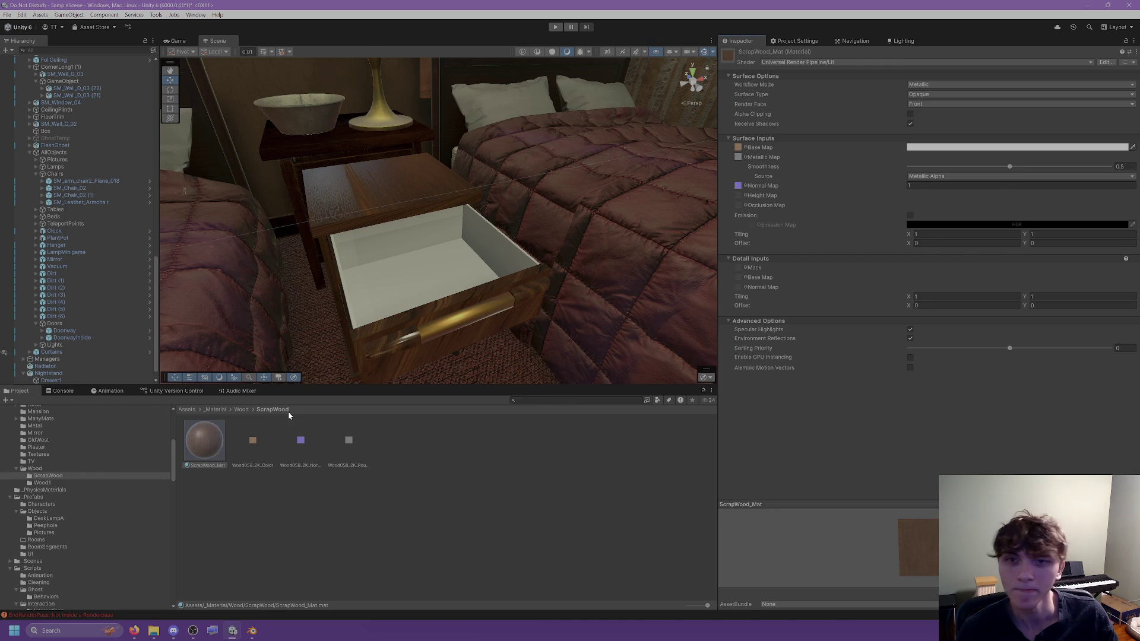
mouse_move(213, 447)
mouse_down()
mouse_move(408, 280)
mouse_move(511, 261)
mouse_move(451, 273)
mouse_up()
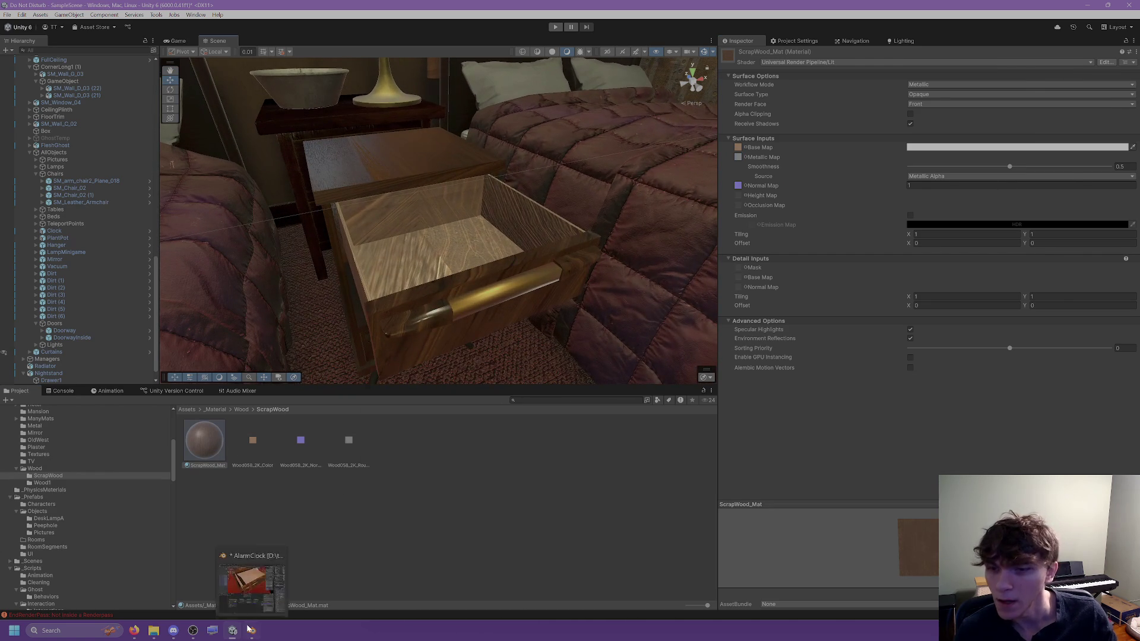
Step: In Blender, switch to edge select and pick an edge on Drawer1's bottom
click(252, 630)
click(720, 189)
middle_drag(716, 185, 652, 288)
click(541, 59)
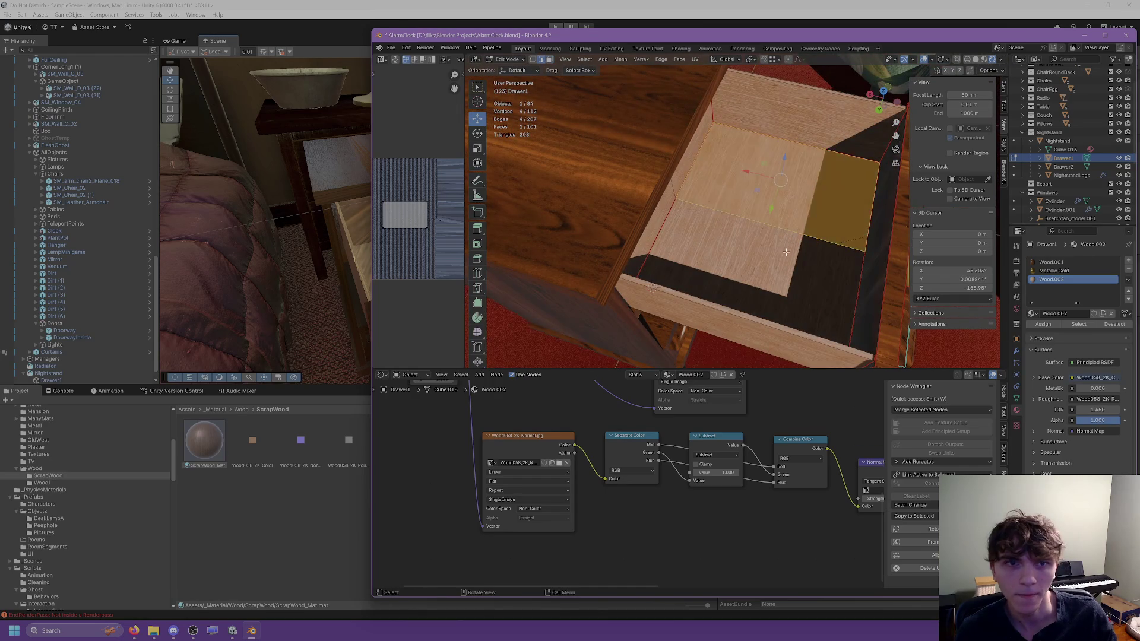
scroll(659, 218, up, 5)
click(658, 217)
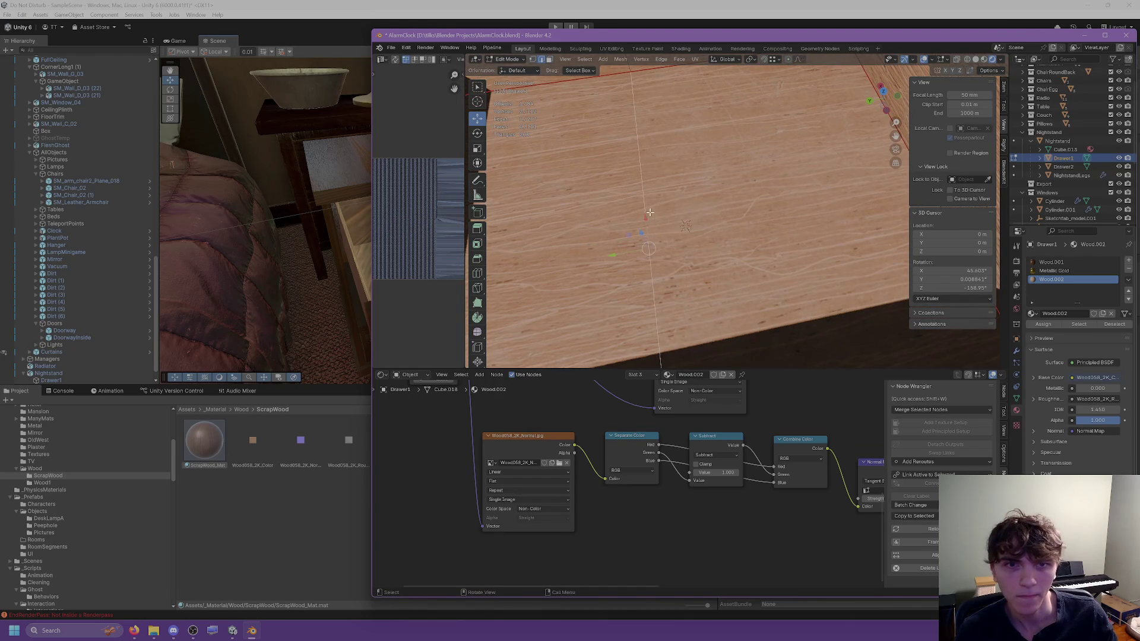
mouse_move(658, 217)
middle_down()
mouse_move(692, 246)
mouse_move(678, 238)
middle_up()
Step: Add a second edge to the selection and dissolve both edges
right_click(679, 238)
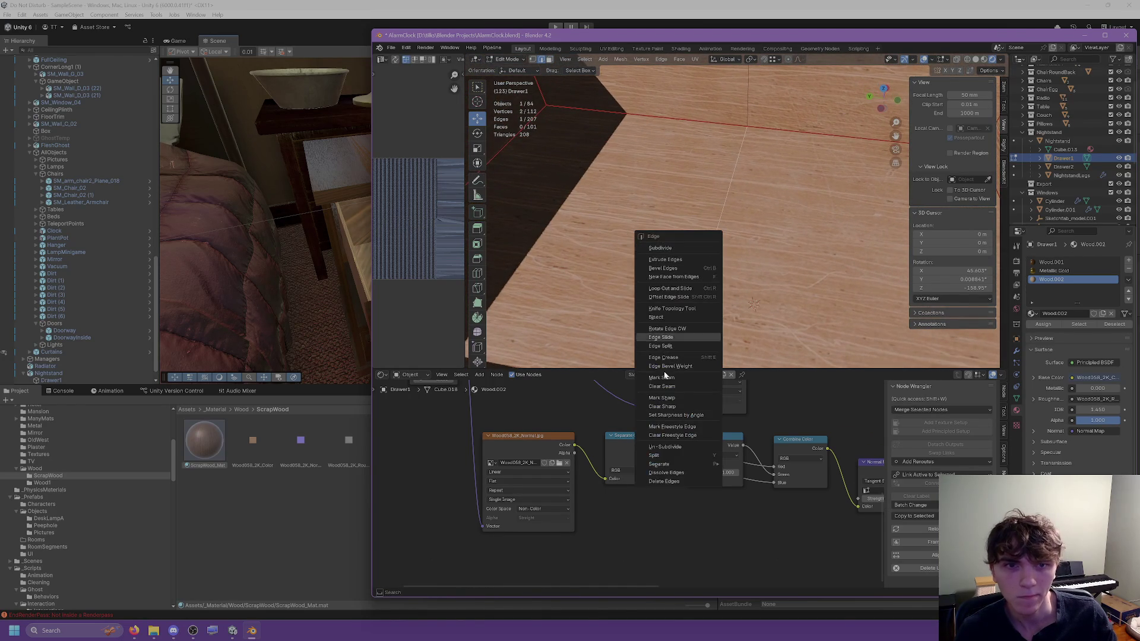
shift+click(752, 109)
middle_drag(752, 110, 729, 169)
right_click(730, 170)
click(691, 411)
mouse_move(690, 411)
middle_down()
mouse_move(838, 263)
mouse_move(790, 196)
middle_up()
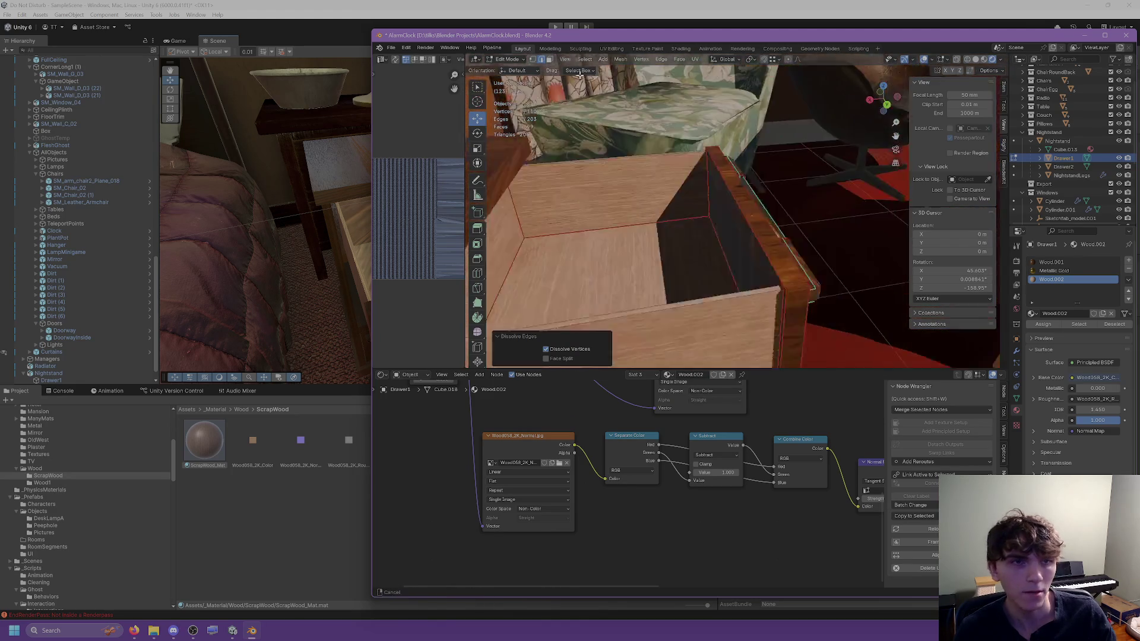
Step: Compare the drawer's wood in Unity, then return to Blender and select another vertex
click(681, 3)
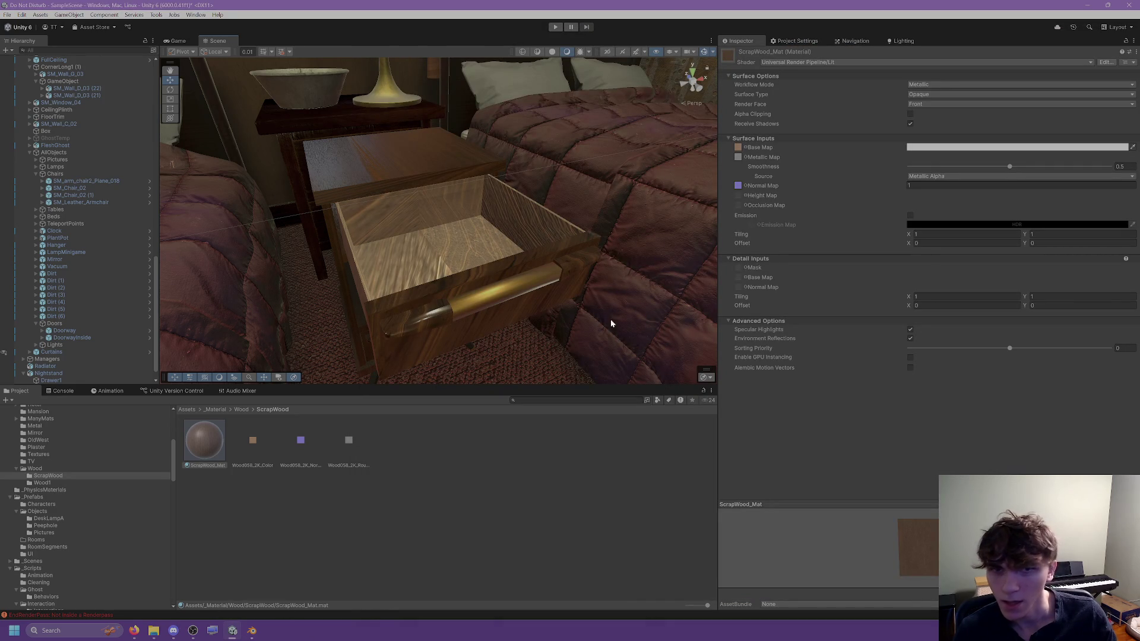
click(251, 631)
mouse_move(677, 196)
middle_down()
mouse_move(700, 158)
mouse_move(572, 189)
mouse_move(685, 185)
mouse_move(730, 163)
middle_up()
shift+click(662, 281)
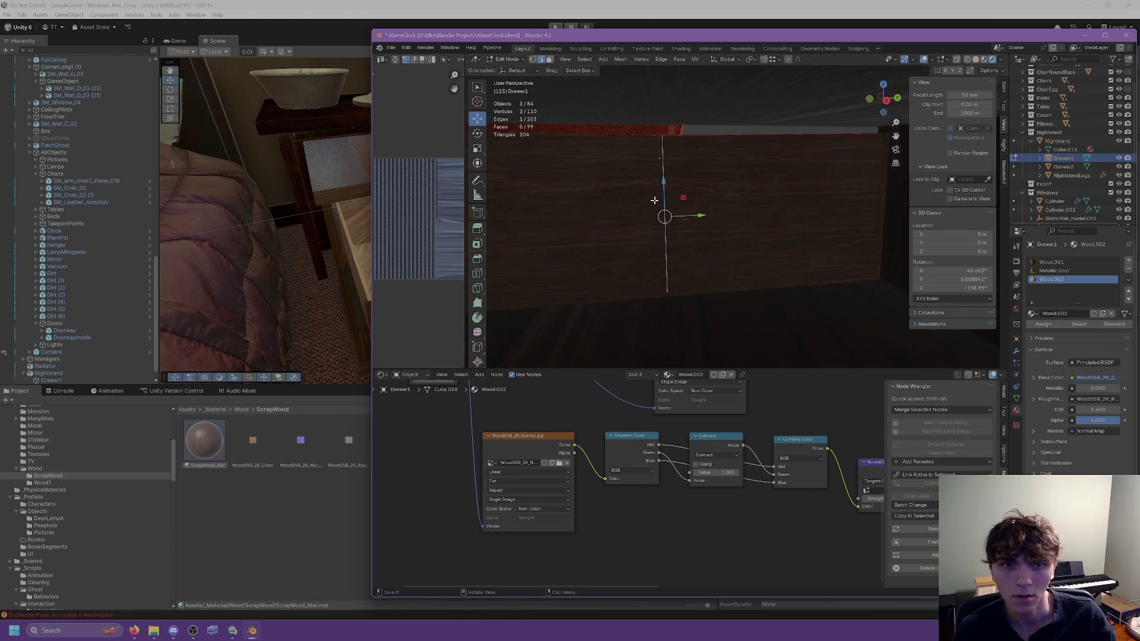
Step: Dissolve the remaining stray edge on the drawer with Ctrl+E > Dissolve Edges
middle_drag(662, 281, 666, 291)
key(ctrl+e)
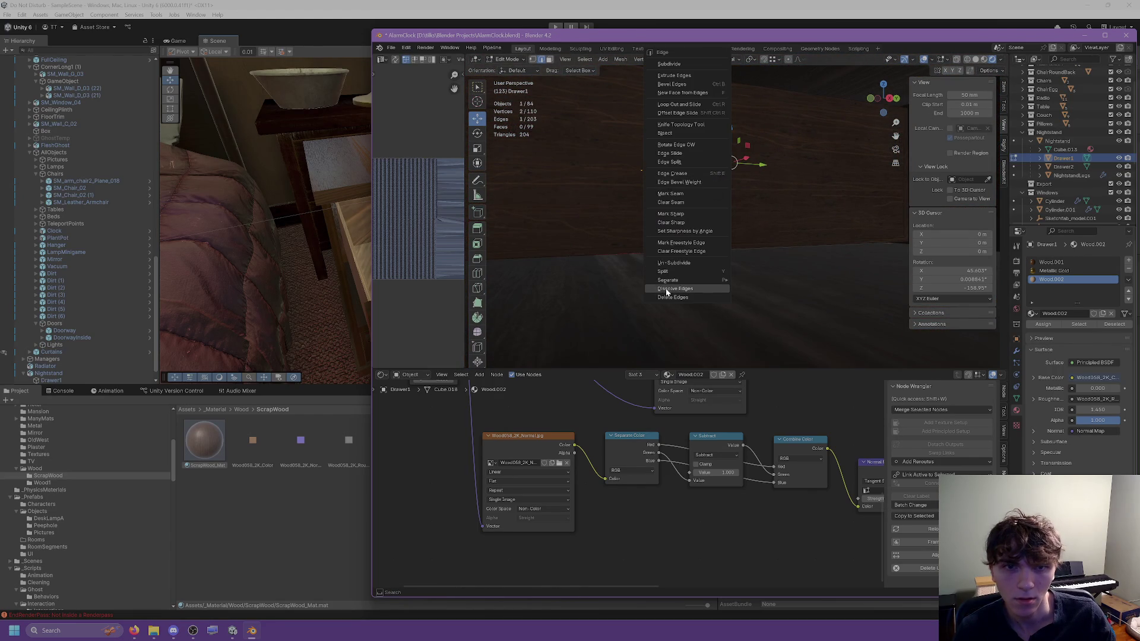
click(666, 291)
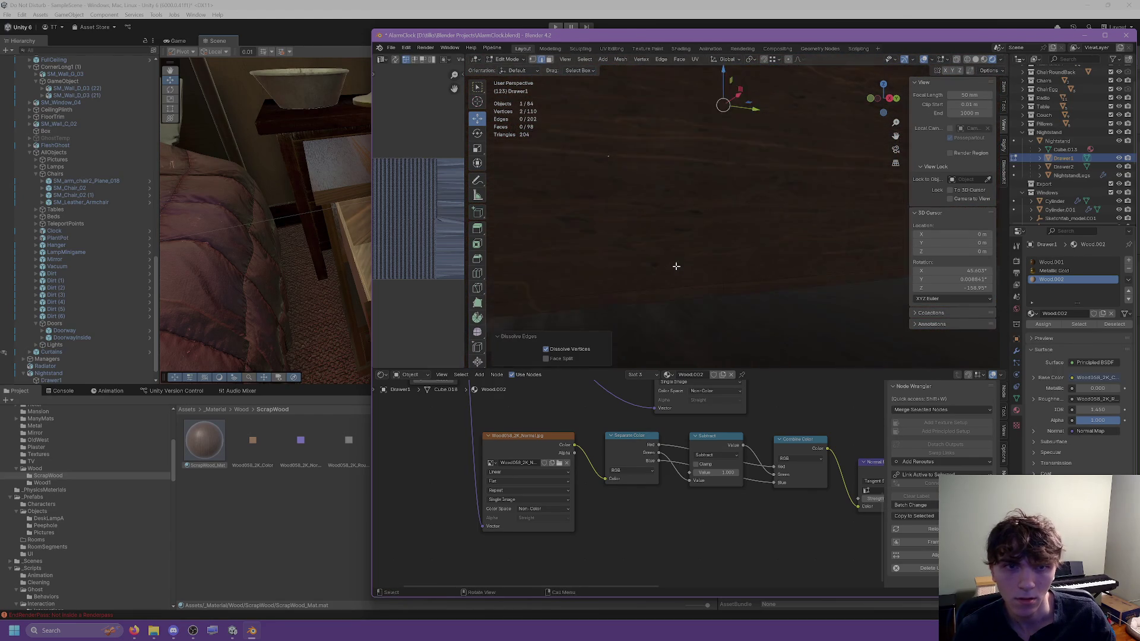
Step: In face mode, select the drawer's bottom and its linked faces, then unwrap them
mouse_move(667, 269)
middle_down()
mouse_move(782, 287)
mouse_move(840, 330)
middle_up()
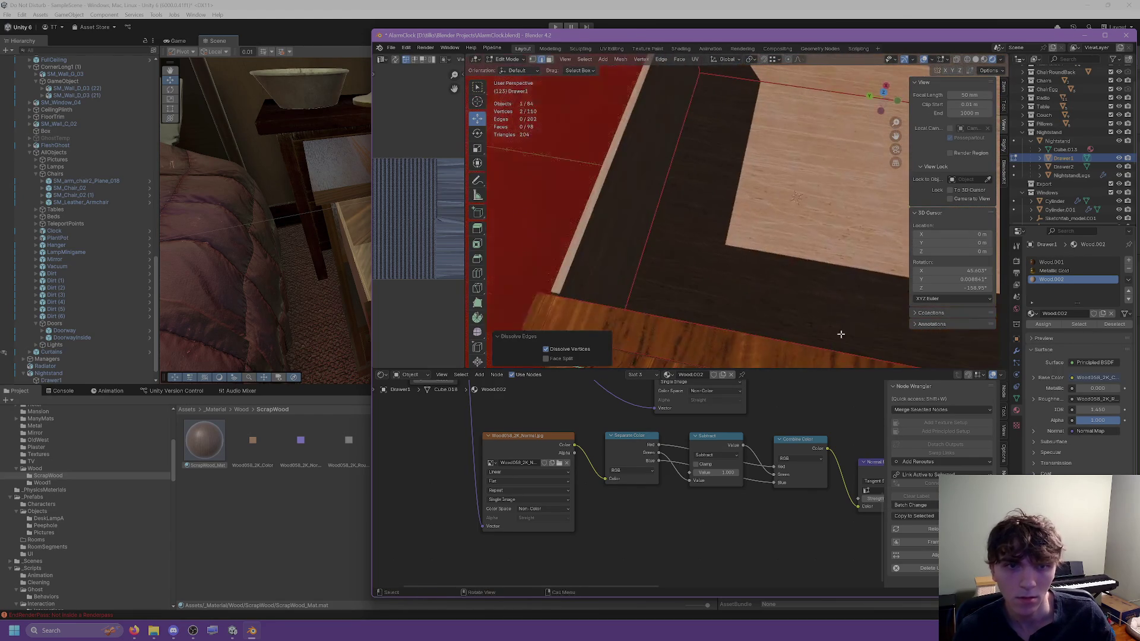
scroll(748, 208, down, 2)
middle_drag(748, 207, 779, 187)
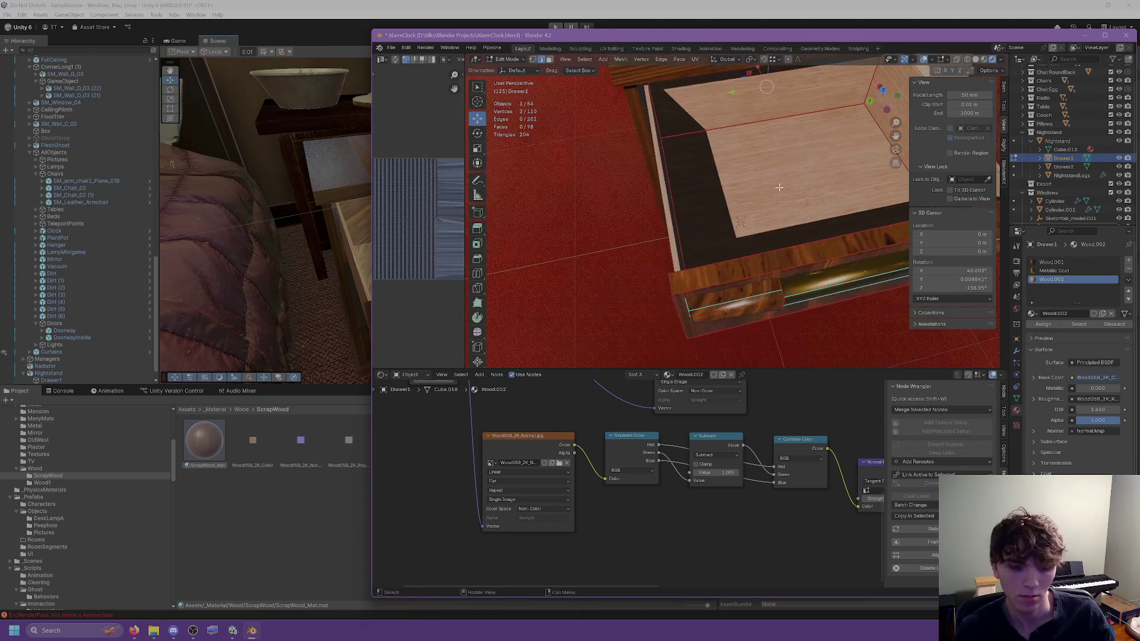
click(549, 59)
click(777, 170)
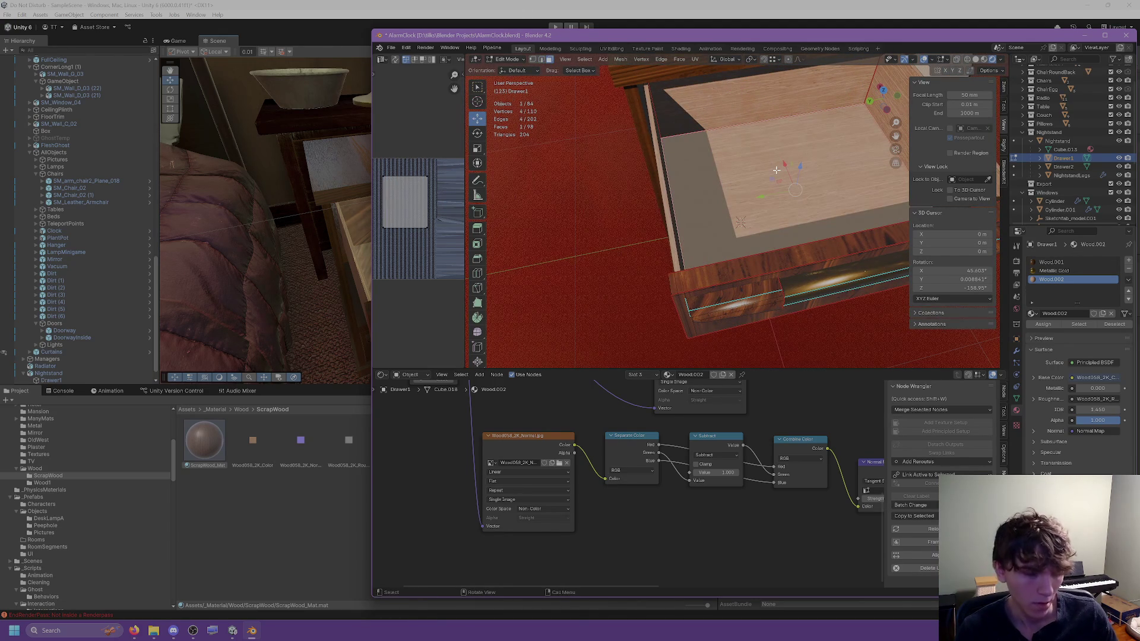
key(ctrl+l)
middle_drag(761, 168, 697, 219)
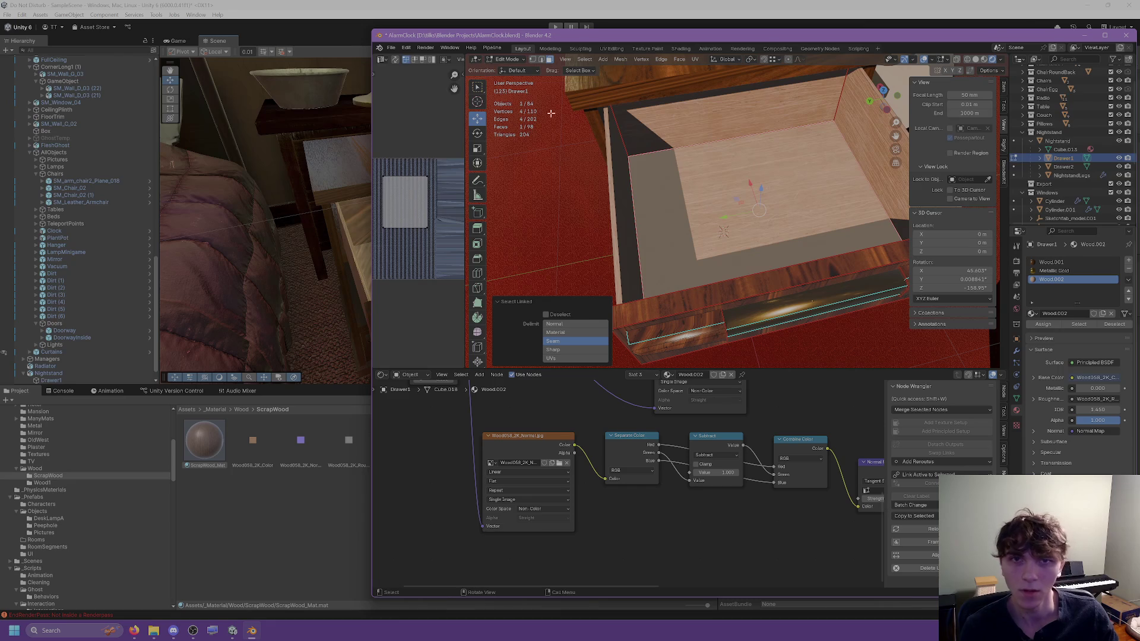
click(694, 59)
click(699, 71)
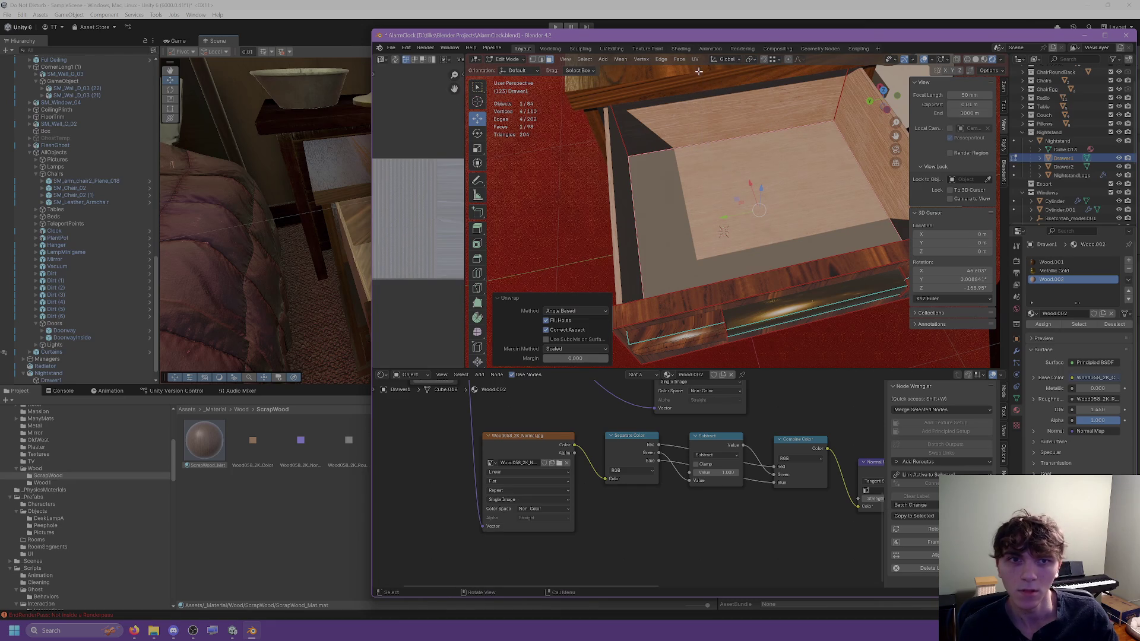
Step: Select the drawer's back wall face and unwrap it after checking the drawer in Unity
click(718, 129)
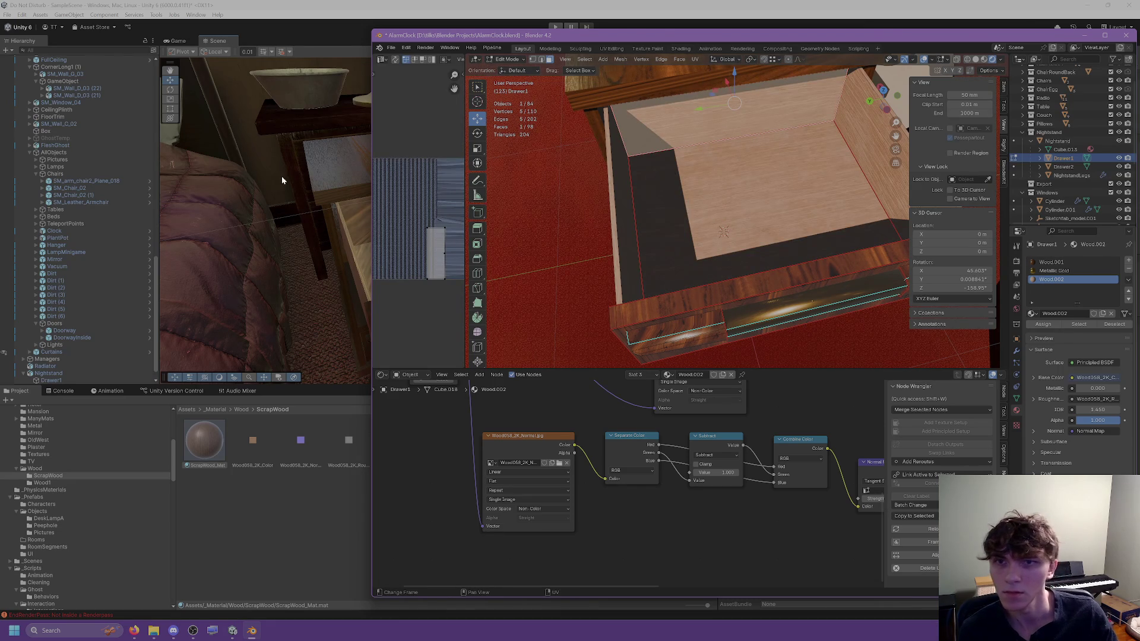
click(282, 180)
mouse_move(426, 215)
alt+mouse_down()
mouse_move(458, 229)
mouse_move(363, 218)
alt+mouse_up()
click(260, 631)
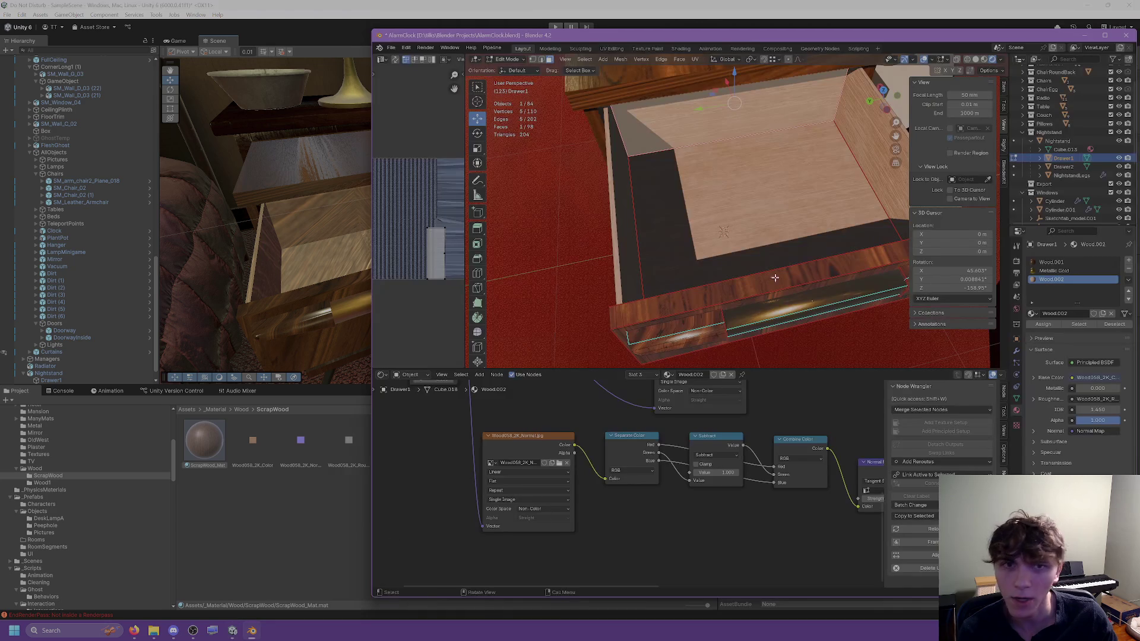
click(692, 60)
click(714, 73)
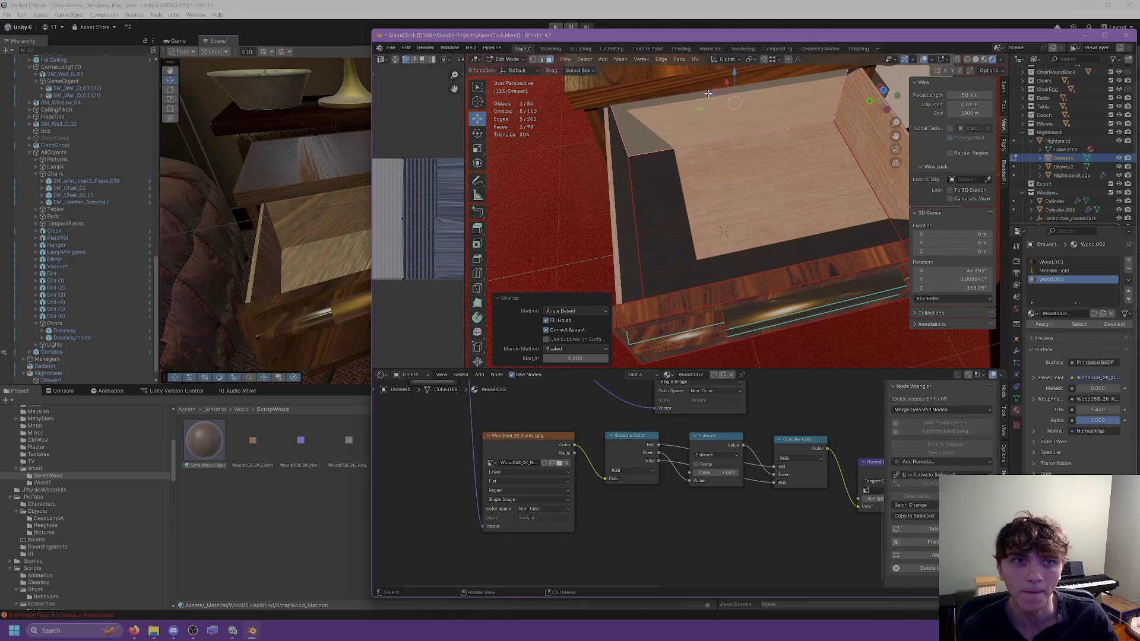
Step: Select the side wall's linked faces and unwrap them as their own island
middle_drag(616, 173, 659, 161)
click(662, 161)
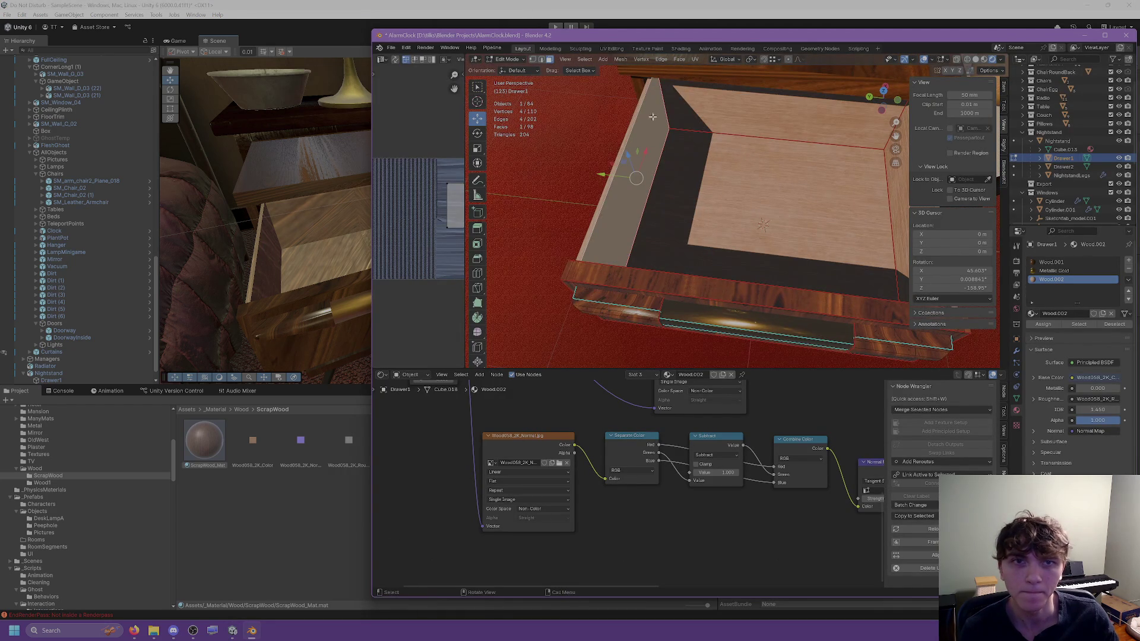
key(l)
middle_drag(653, 116, 690, 49)
click(694, 59)
click(714, 73)
Step: Unwrap the linked back wall faces, then select the drawer's underside island
key(l)
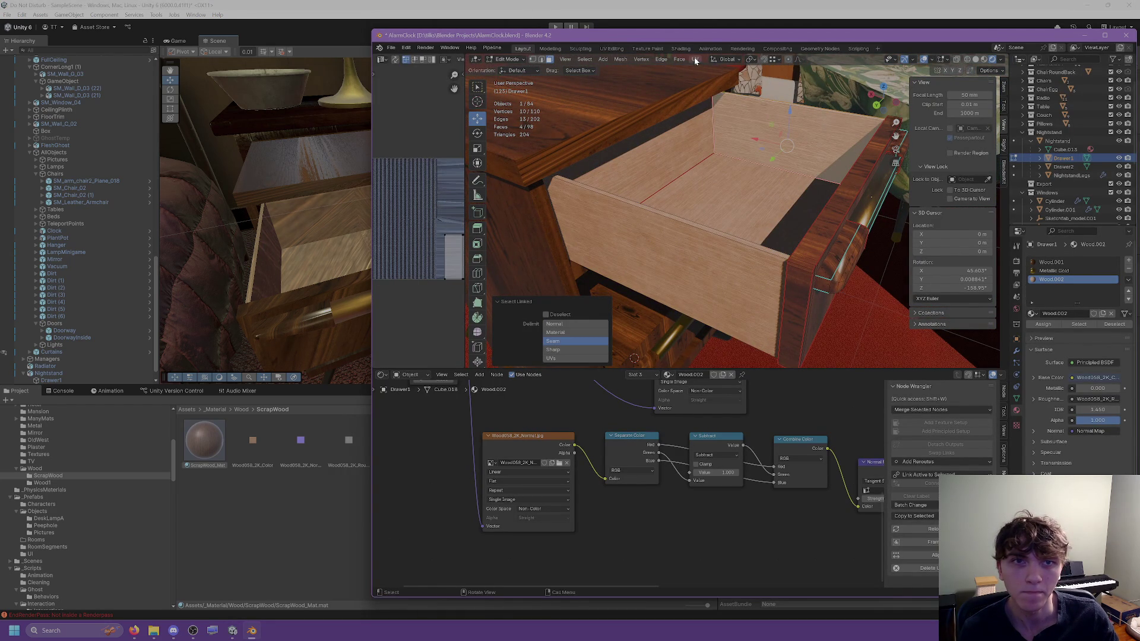
click(696, 61)
click(713, 74)
middle_drag(714, 73, 679, 207)
key(l)
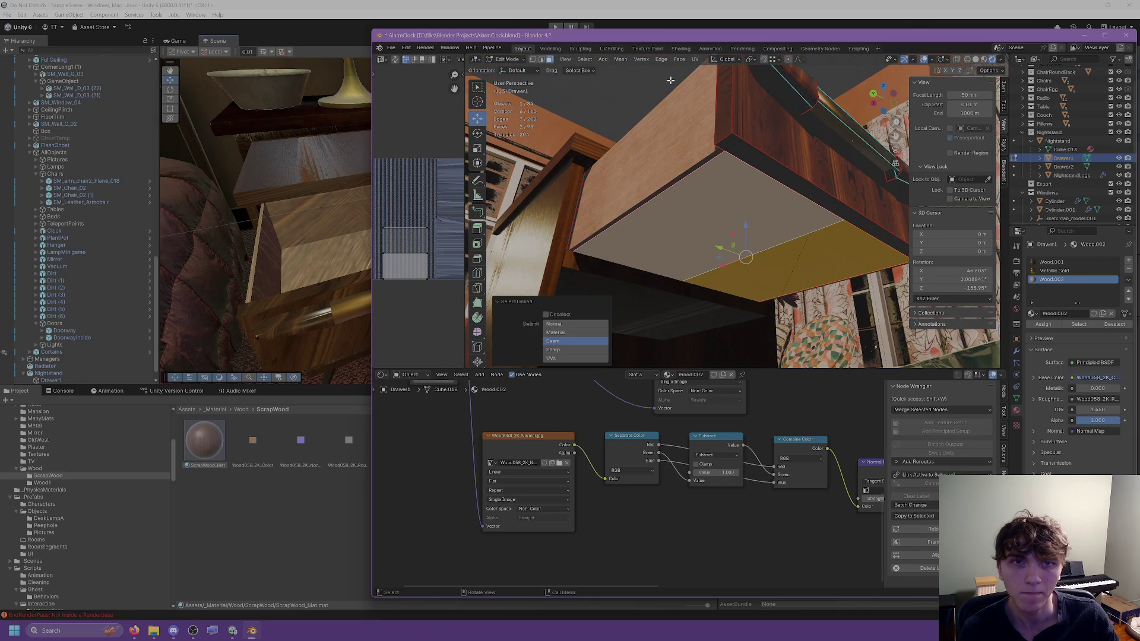
Step: Dissolve the edge splitting the drawer's side face, then select the merged panel's linked faces
click(726, 178)
mouse_move(767, 211)
middle_down()
mouse_move(754, 196)
mouse_move(765, 202)
middle_up()
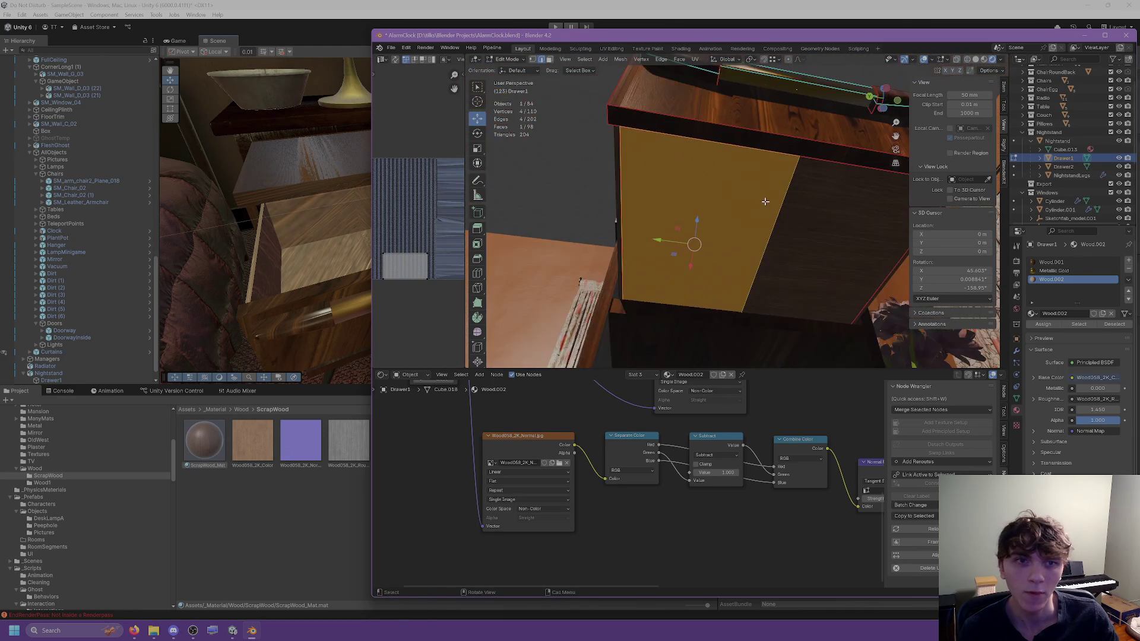
click(778, 204)
right_click(781, 219)
click(757, 440)
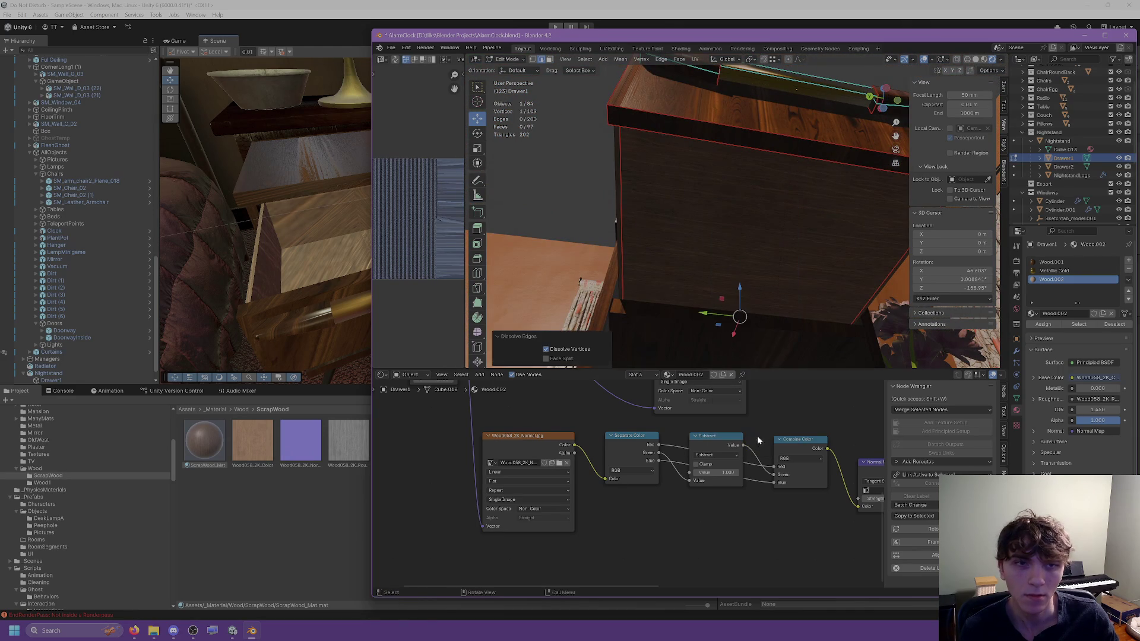
click(731, 211)
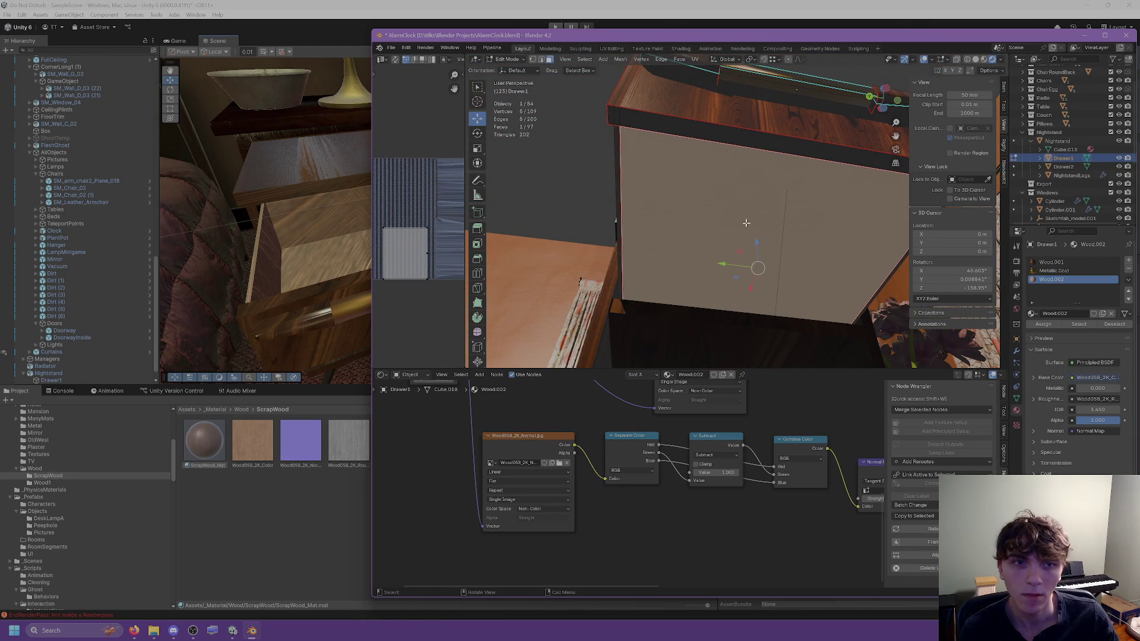
key(ctrl+l)
mouse_move(704, 189)
middle_down()
mouse_move(796, 190)
mouse_move(780, 203)
middle_up()
Step: Dissolve the remaining split edges on the side panel and unwrap its face island
click(701, 211)
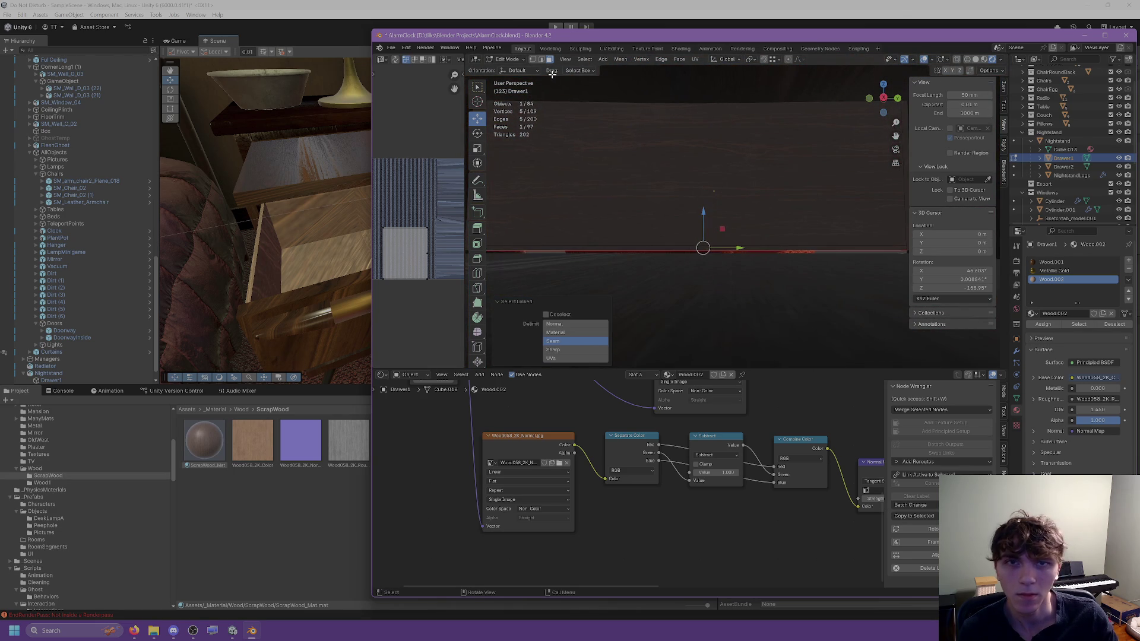
key(2)
key(x)
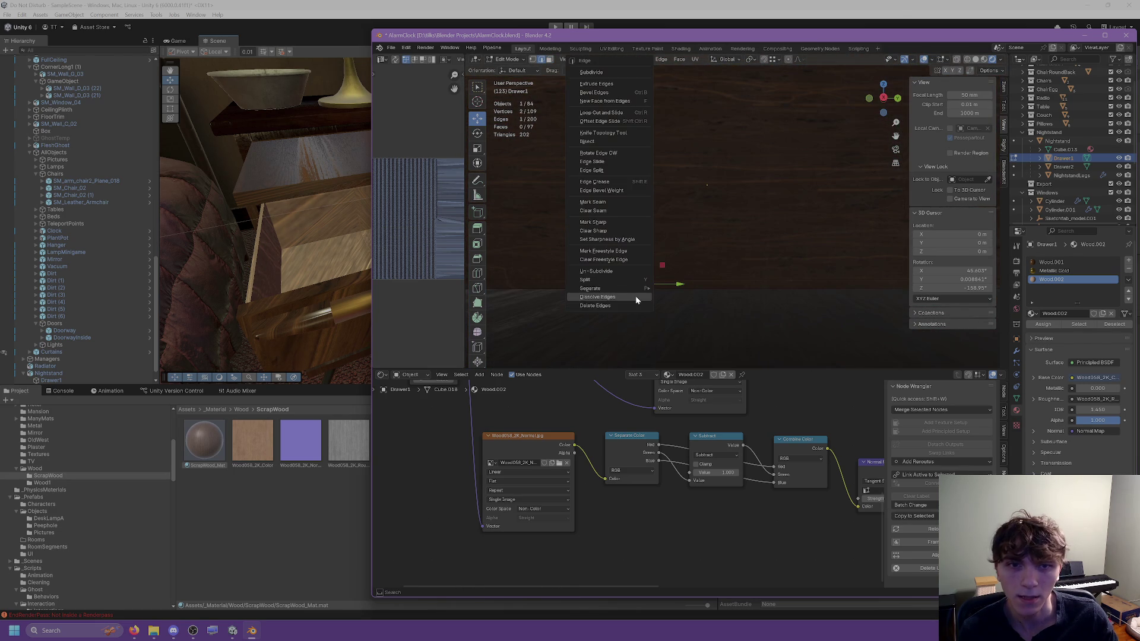
click(617, 178)
key(3)
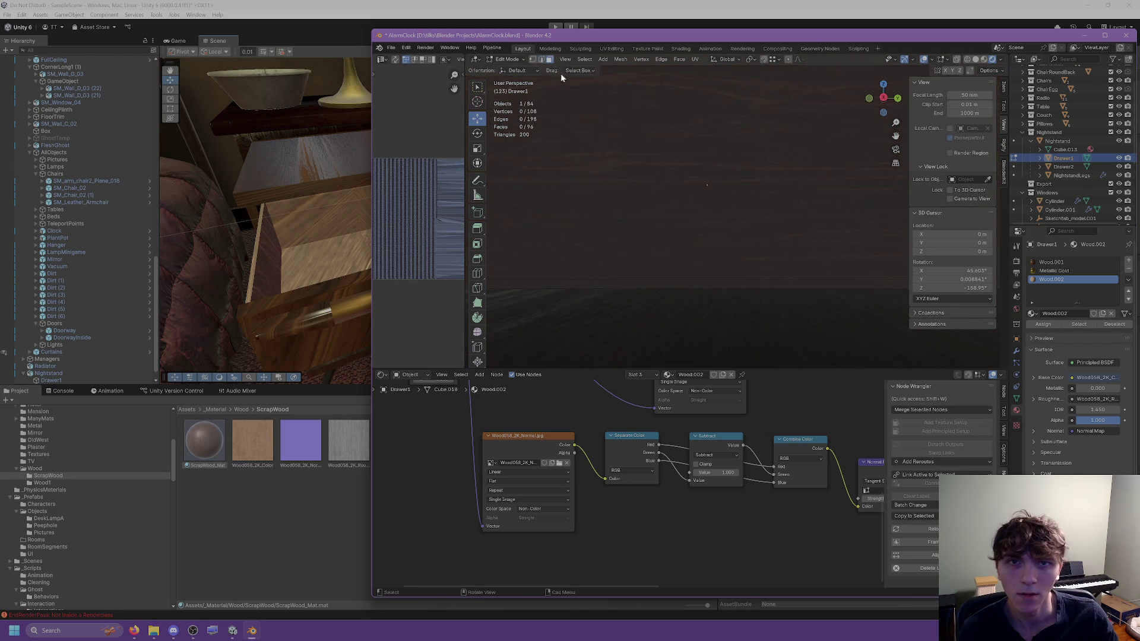
key(l)
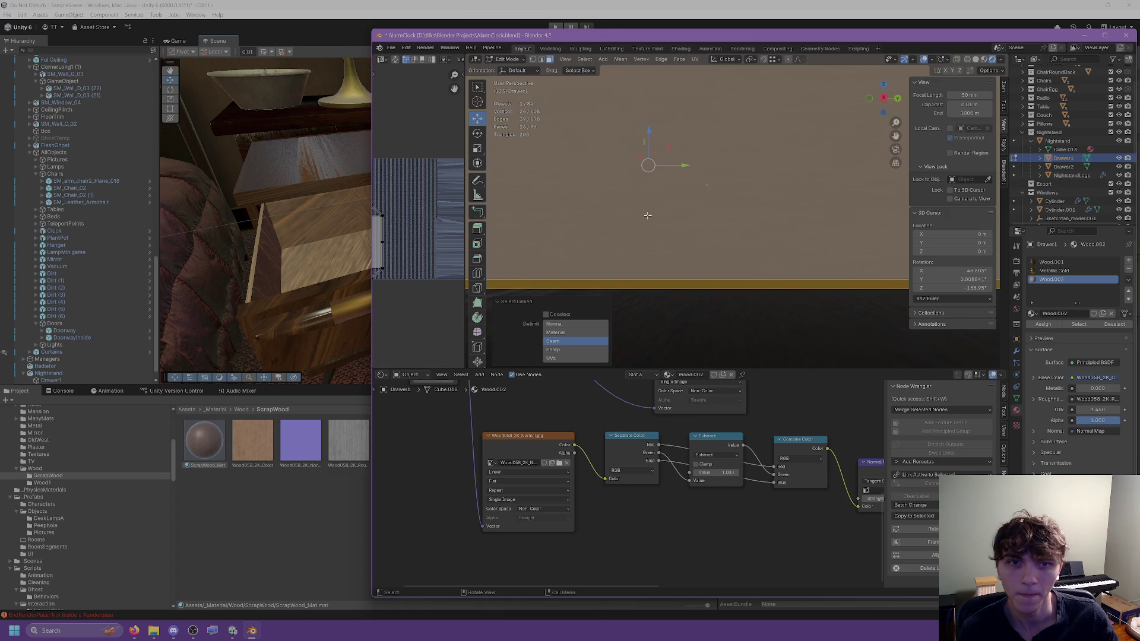
key(KP_Decimal)
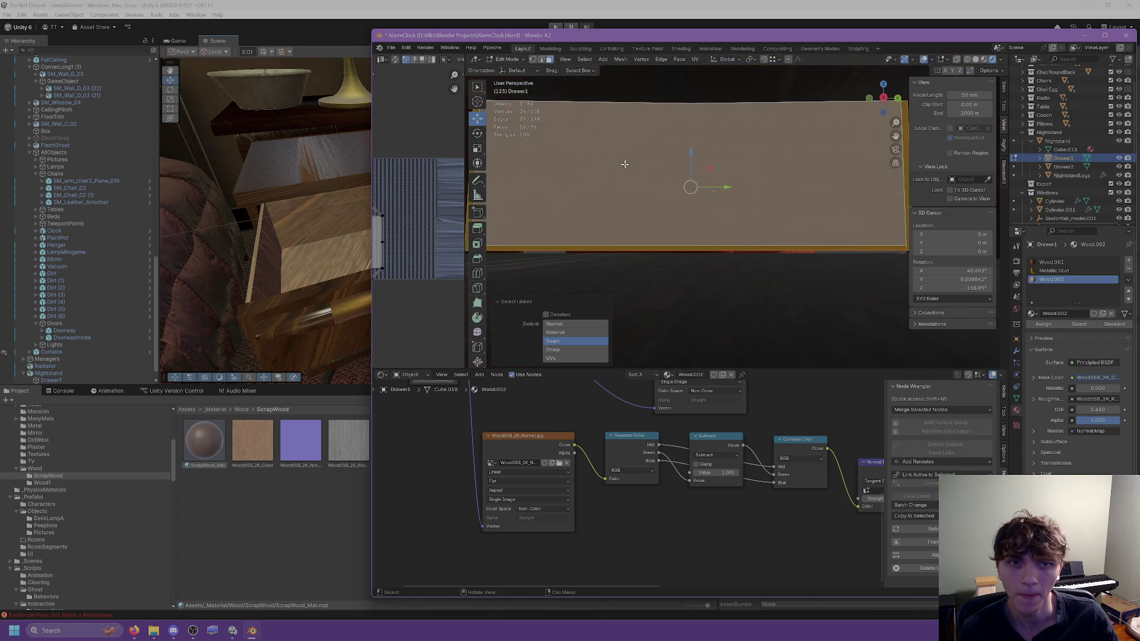
click(693, 59)
click(713, 77)
Step: Select the next linked face island on another side of the drawer and unwrap it
mouse_move(683, 178)
middle_down()
mouse_move(584, 166)
mouse_move(612, 149)
mouse_move(665, 146)
mouse_move(632, 163)
mouse_move(612, 199)
mouse_move(665, 228)
mouse_move(683, 196)
middle_up()
key(l)
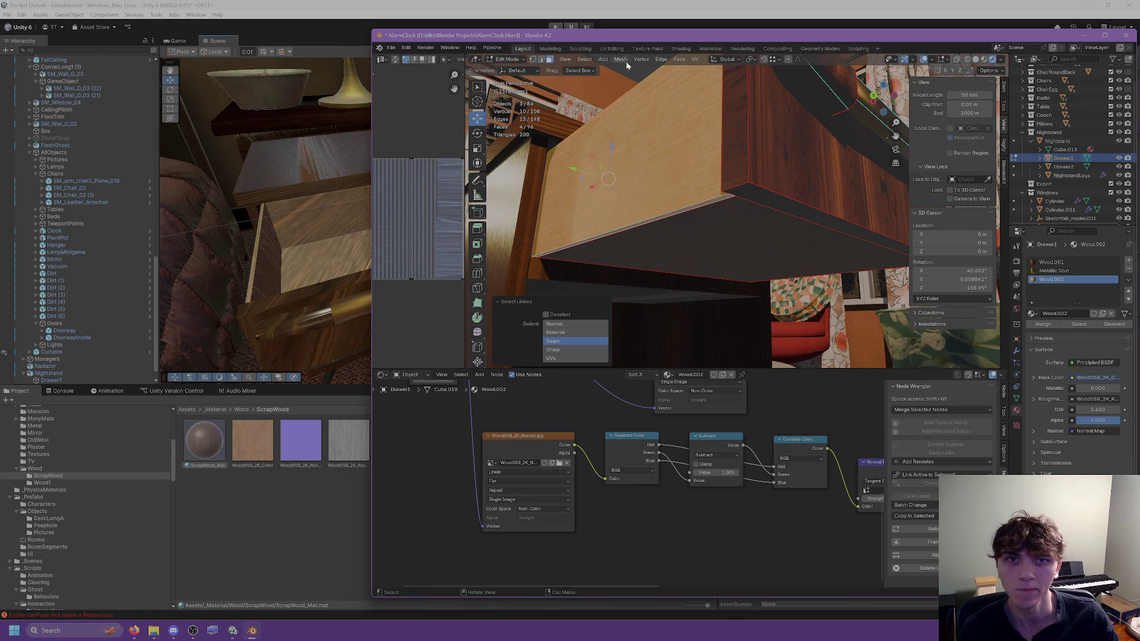
click(695, 59)
click(716, 94)
Step: Select the drawer's top face island for unwrapping, then return to Object Mode
mouse_move(716, 93)
middle_down()
mouse_move(612, 133)
mouse_move(730, 134)
middle_up()
key(l)
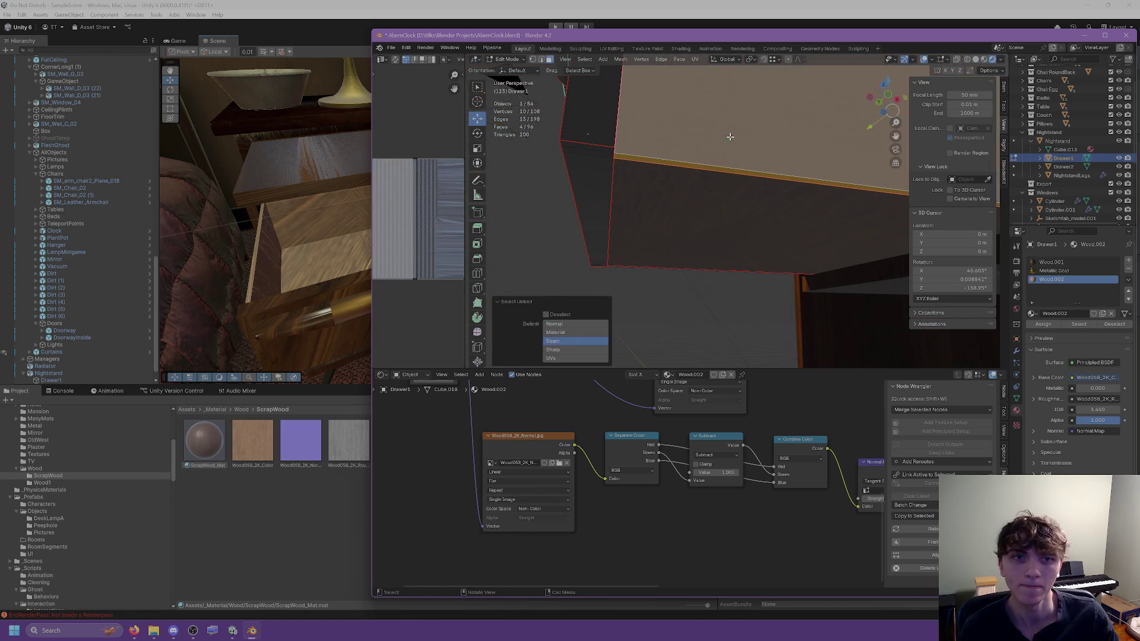
click(695, 58)
scroll(712, 225, down, 5)
mouse_move(713, 226)
middle_down()
mouse_move(818, 225)
mouse_move(775, 220)
mouse_move(700, 313)
middle_up()
key(Tab)
click(701, 314)
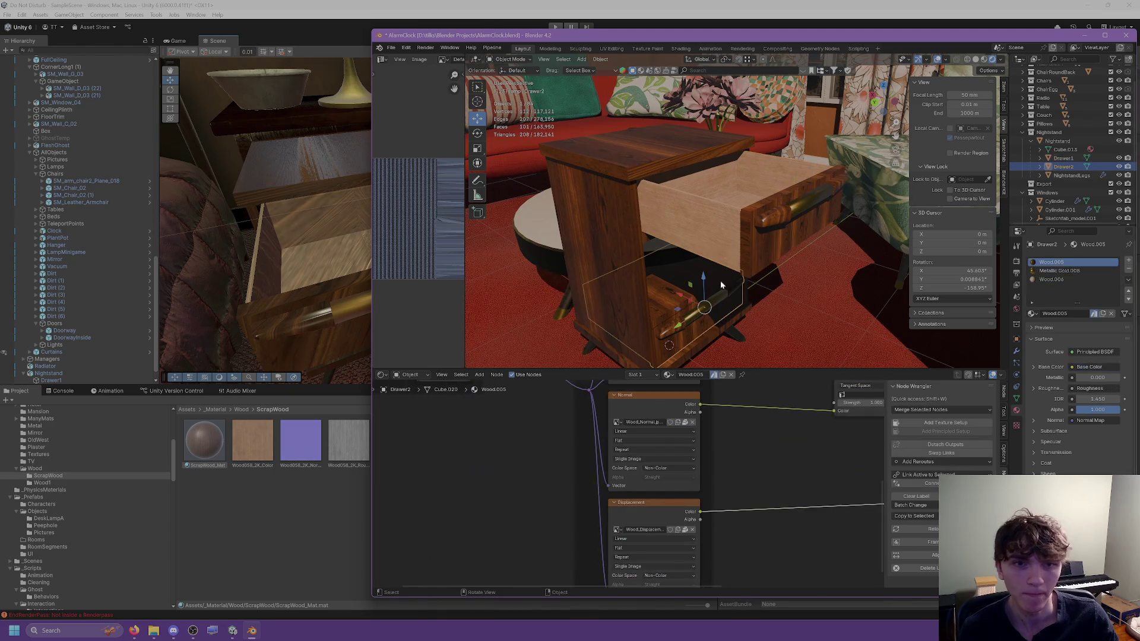
Step: Set Drawer1's Location X to -0.2553 m in the Item sidebar so it sits closed
click(1004, 89)
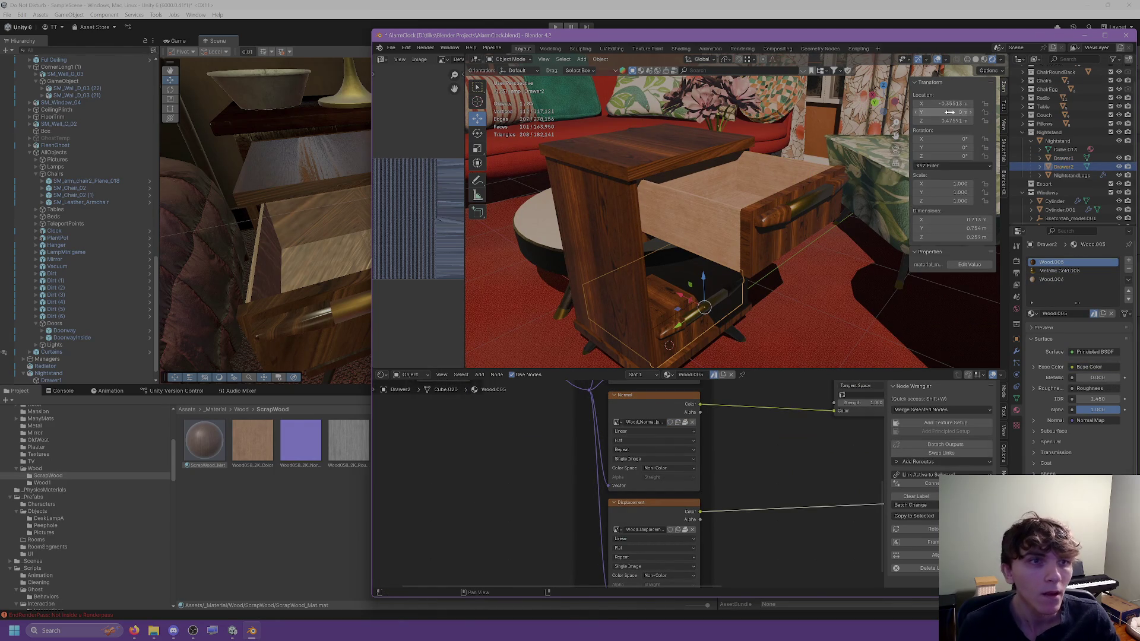
drag(680, 298, 798, 258)
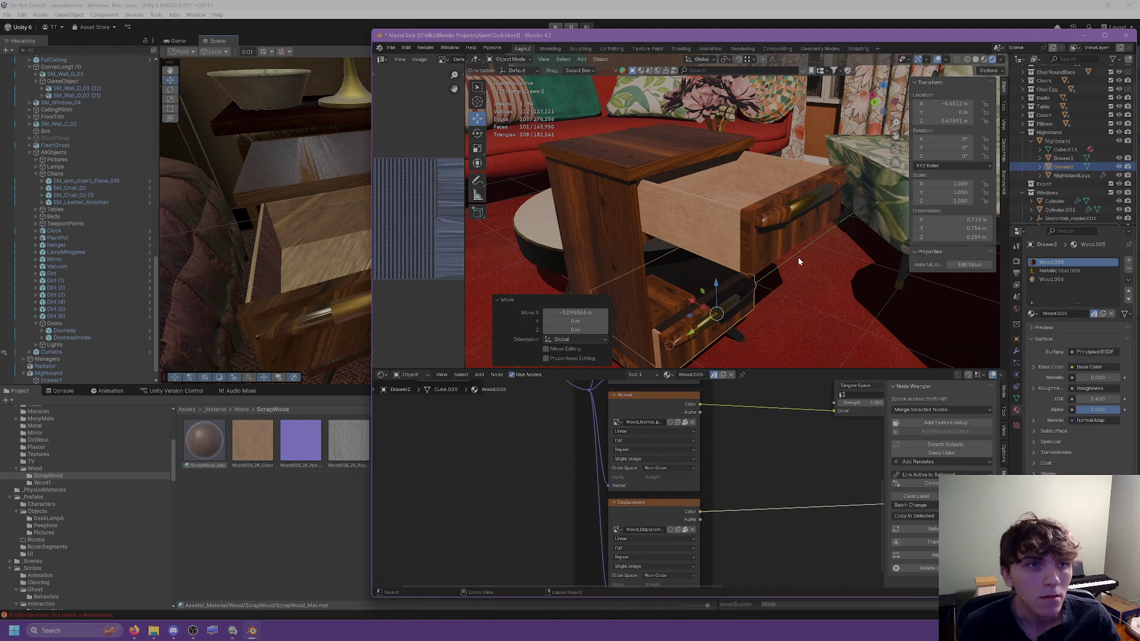
key(ctrl+z)
click(954, 104)
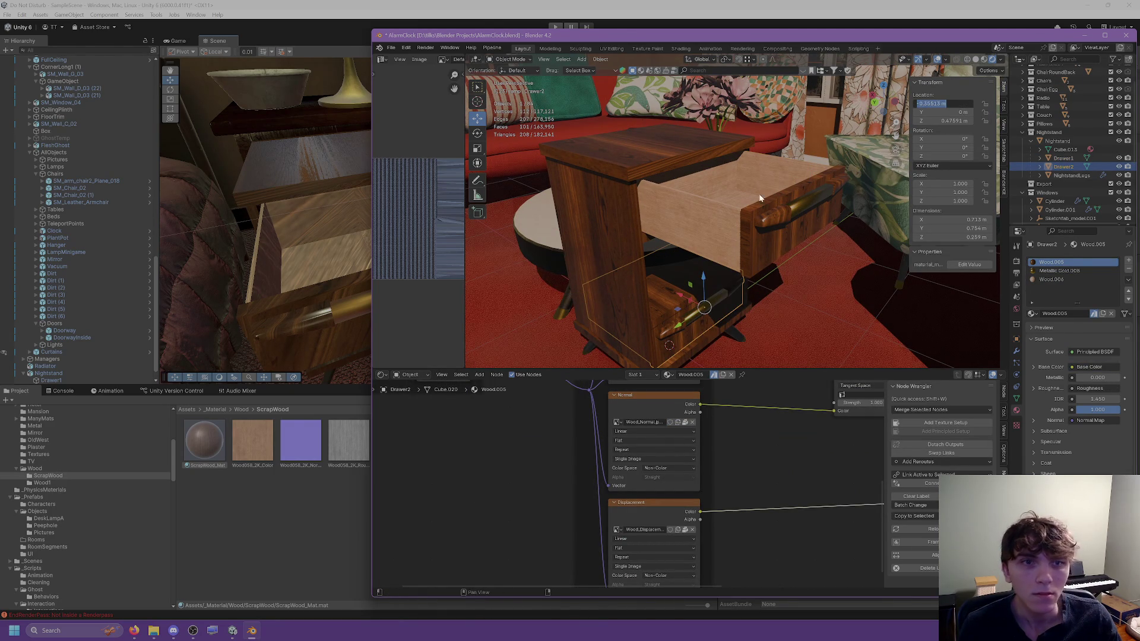
click(760, 198)
click(951, 104)
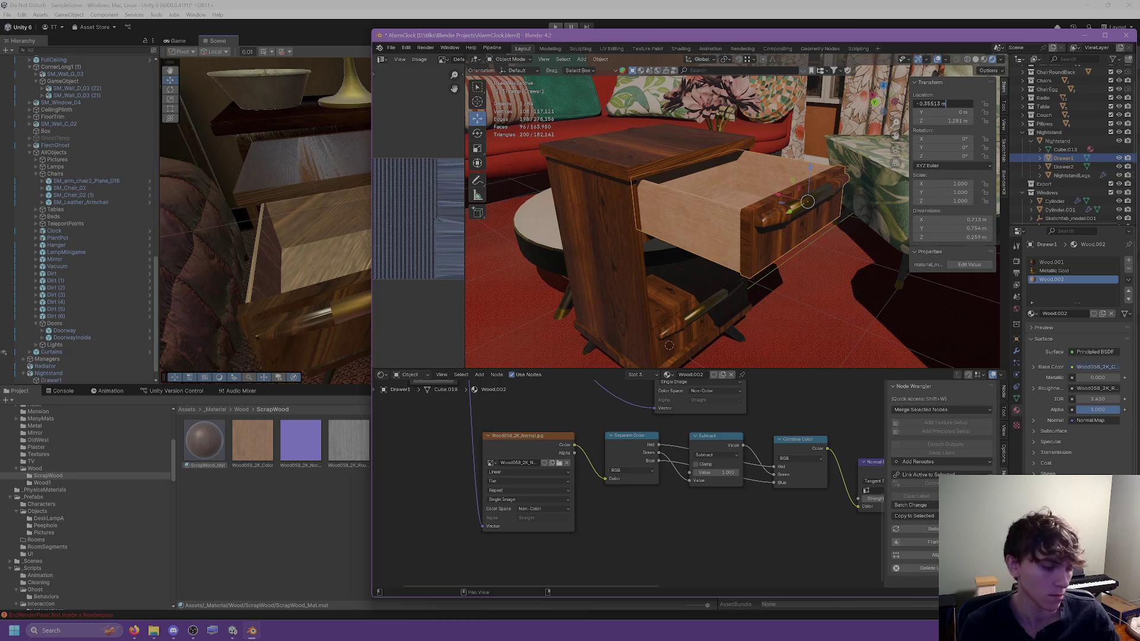
key(Return)
middle_drag(785, 182, 704, 187)
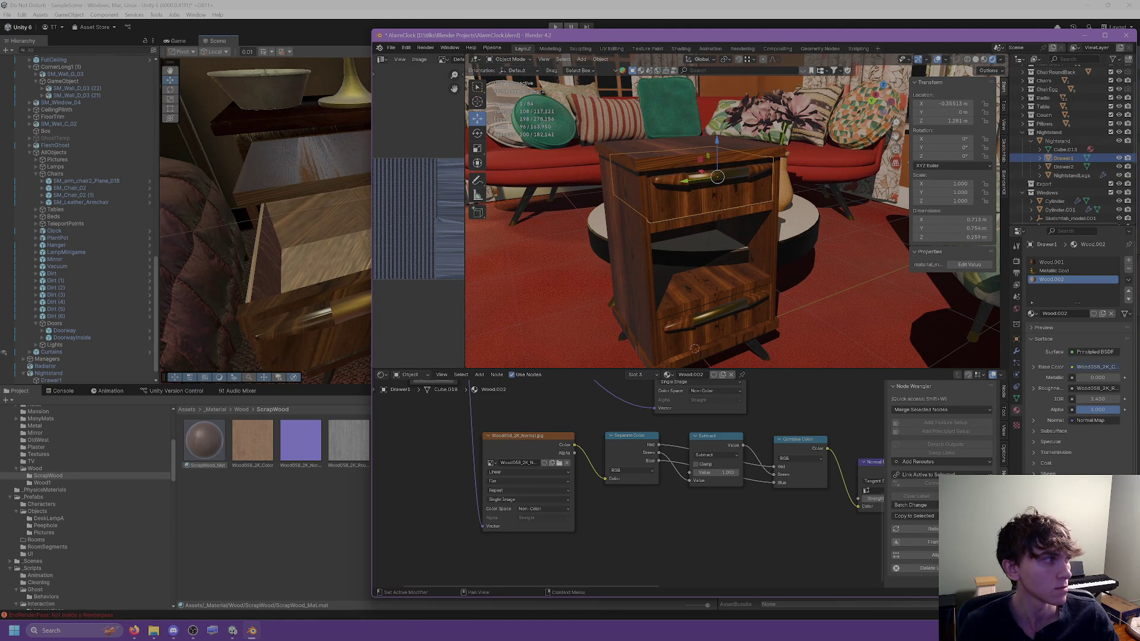
key(alt+Tab)
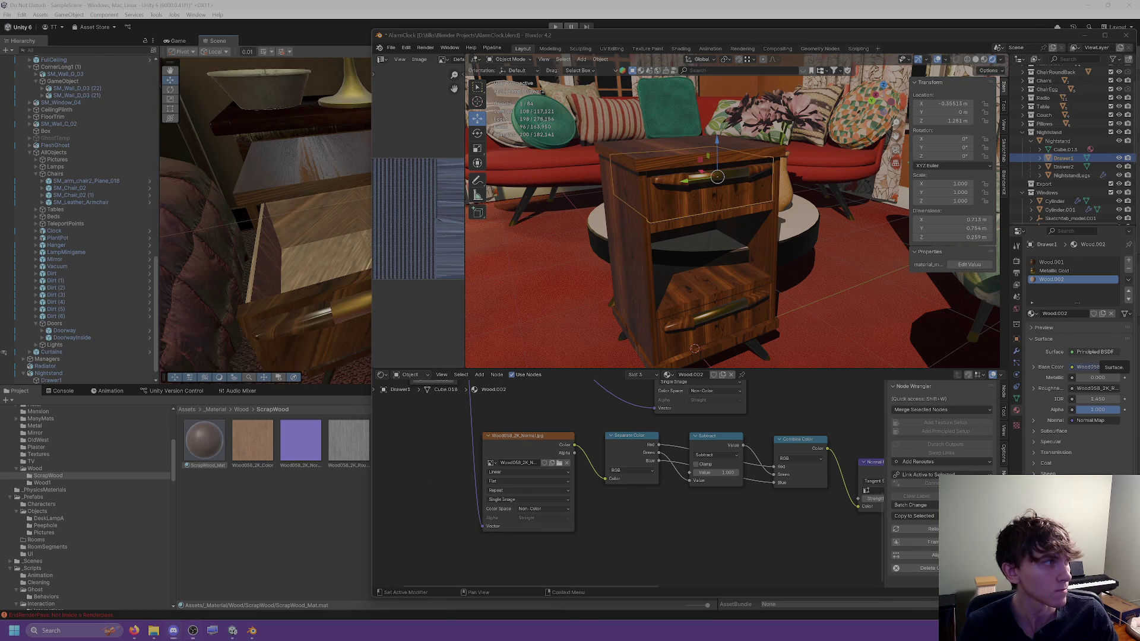
mouse_move(682, 204)
middle_down()
mouse_move(664, 205)
mouse_move(707, 214)
middle_up()
Step: Select Drawer2 and slide it out of the nightstand along X
scroll(718, 221, up, 3)
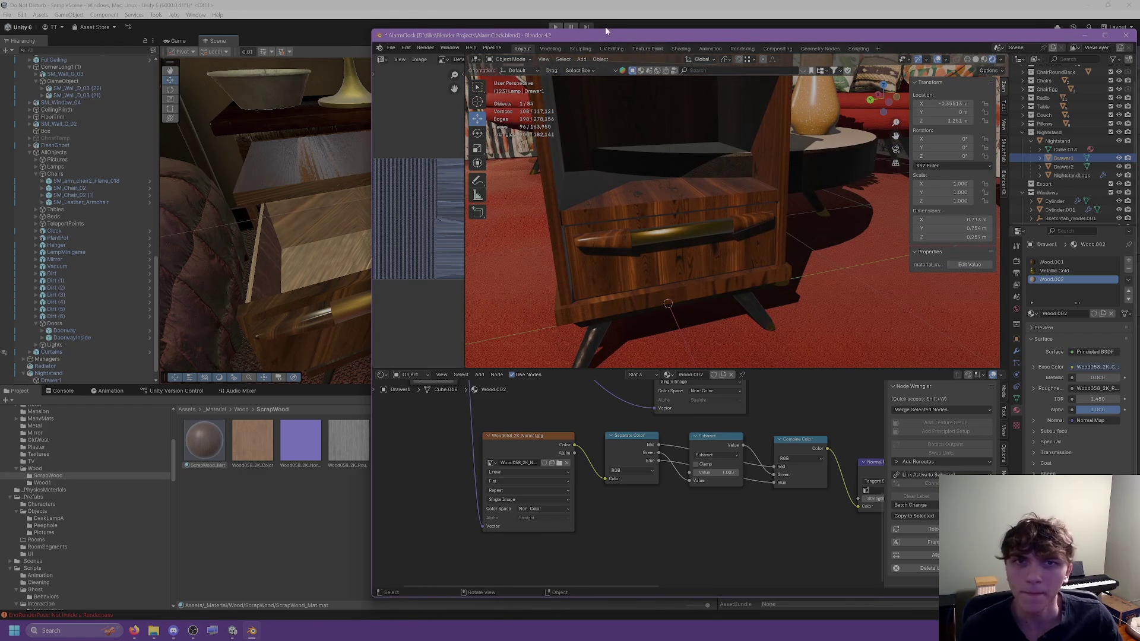
drag(606, 30, 617, 32)
middle_drag(631, 74, 664, 227)
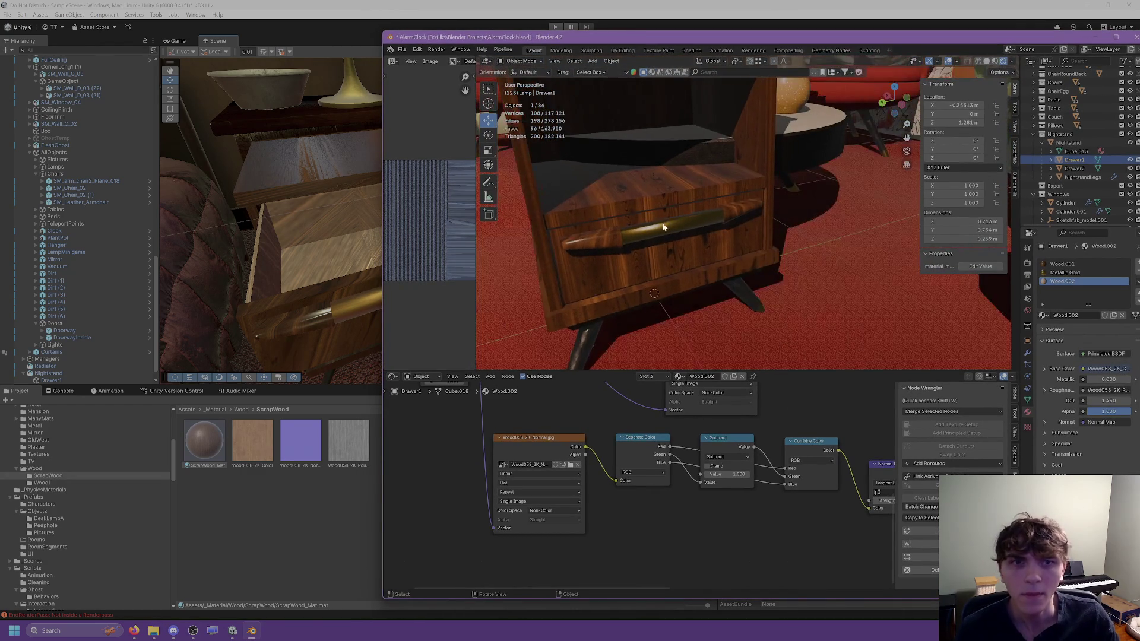
click(664, 227)
key(g)
key(x)
click(485, 205)
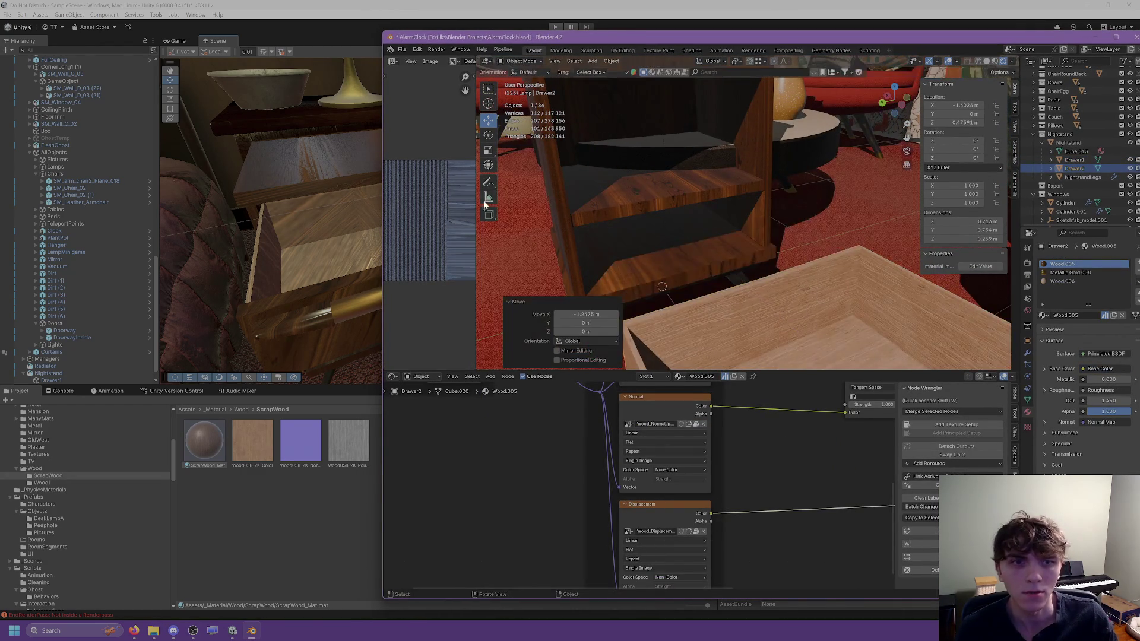
Step: In Edit Mode, select the extra edge loop around Drawer2 and dissolve it
scroll(767, 268, up, 3)
middle_drag(767, 268, 768, 276)
key(Tab)
click(767, 277)
key(2)
click(767, 277)
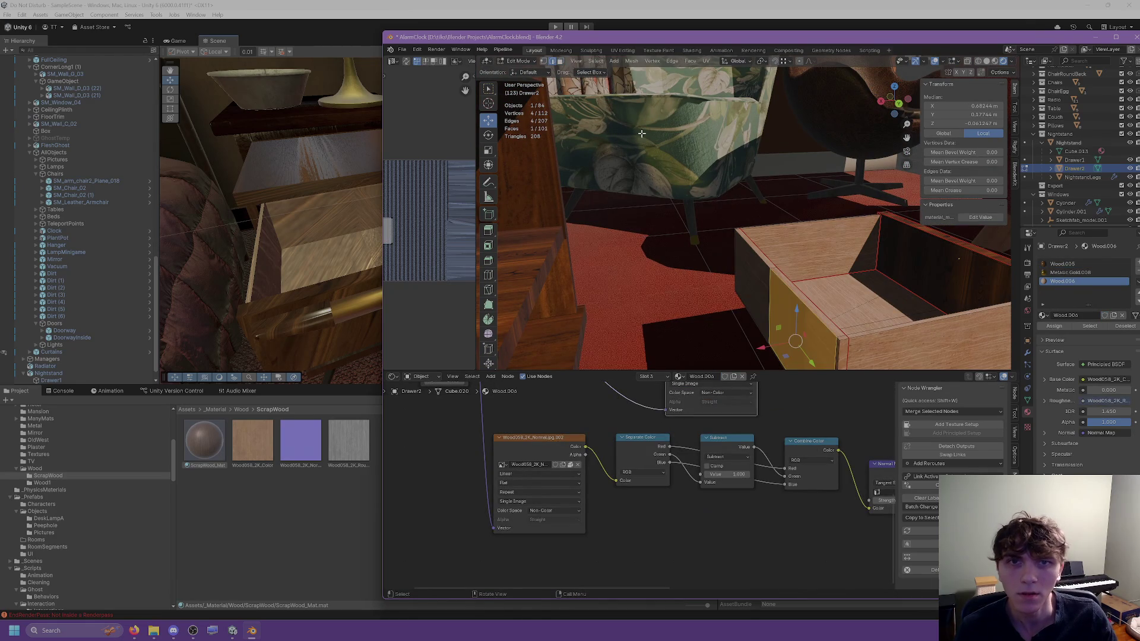
alt+click(768, 284)
right_click(739, 450)
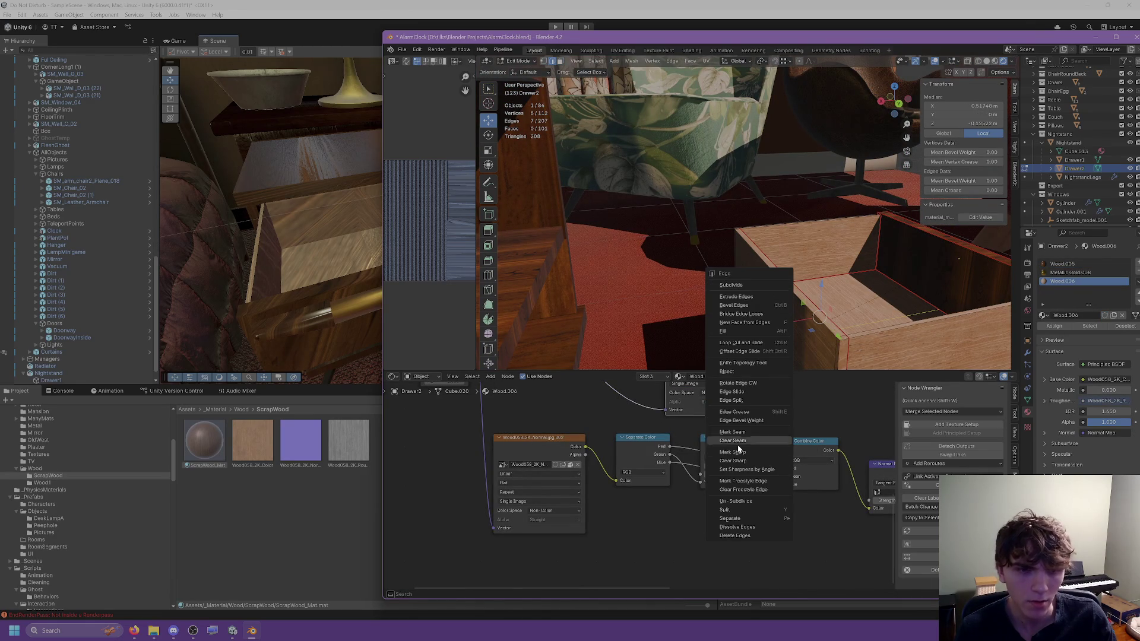
click(736, 527)
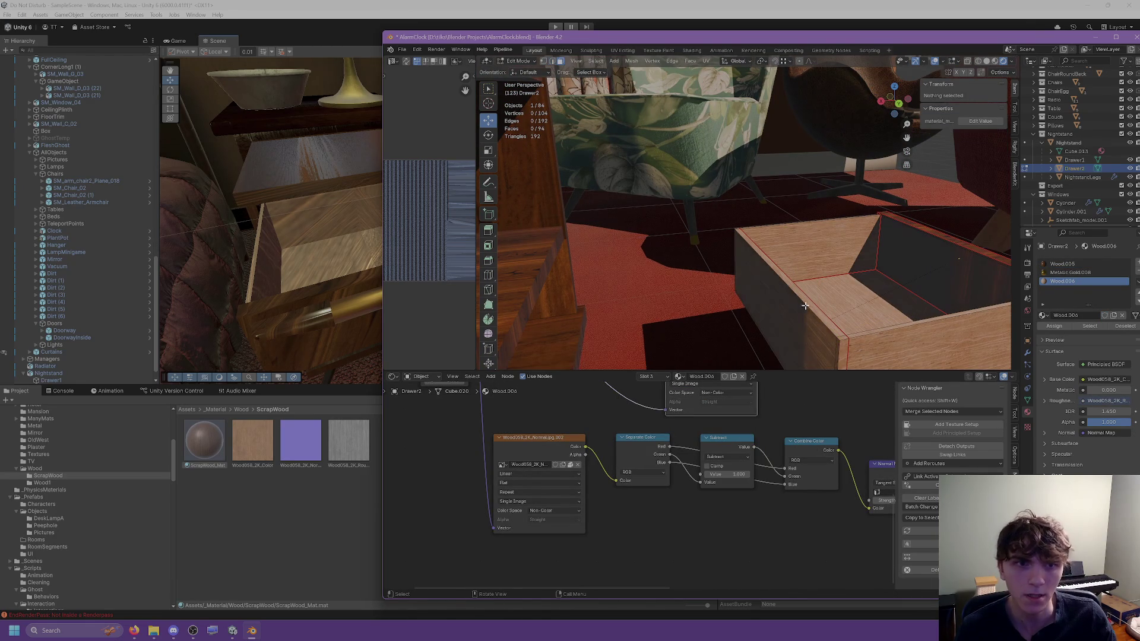
Step: Re-unwrap Drawer2's linked face islands and its drawer-bottom face
key(l)
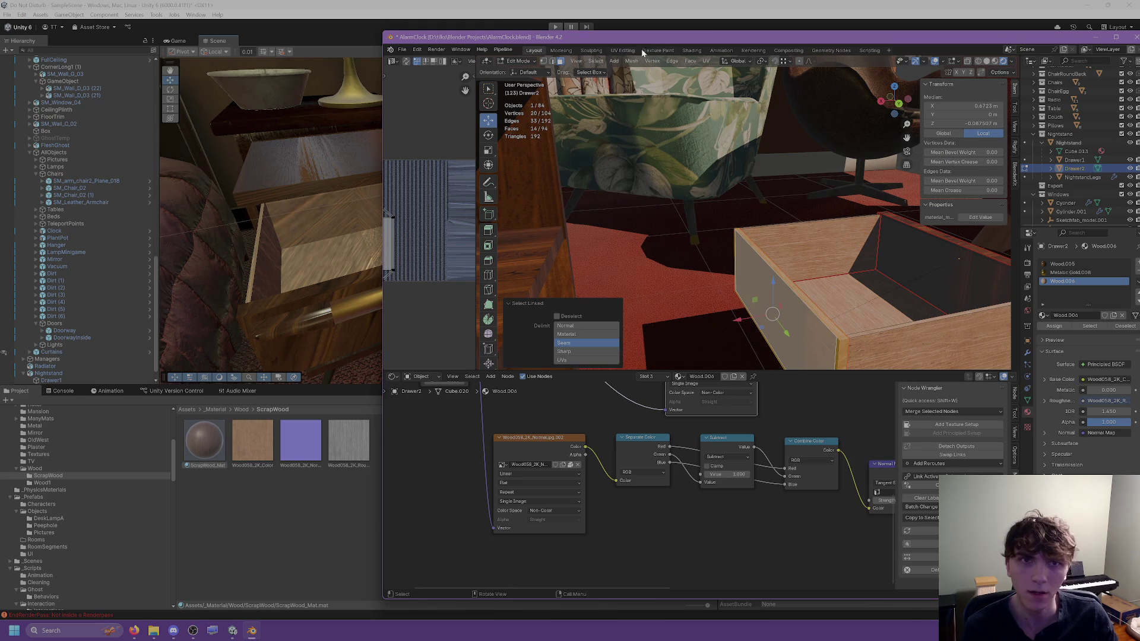
click(799, 225)
key(l)
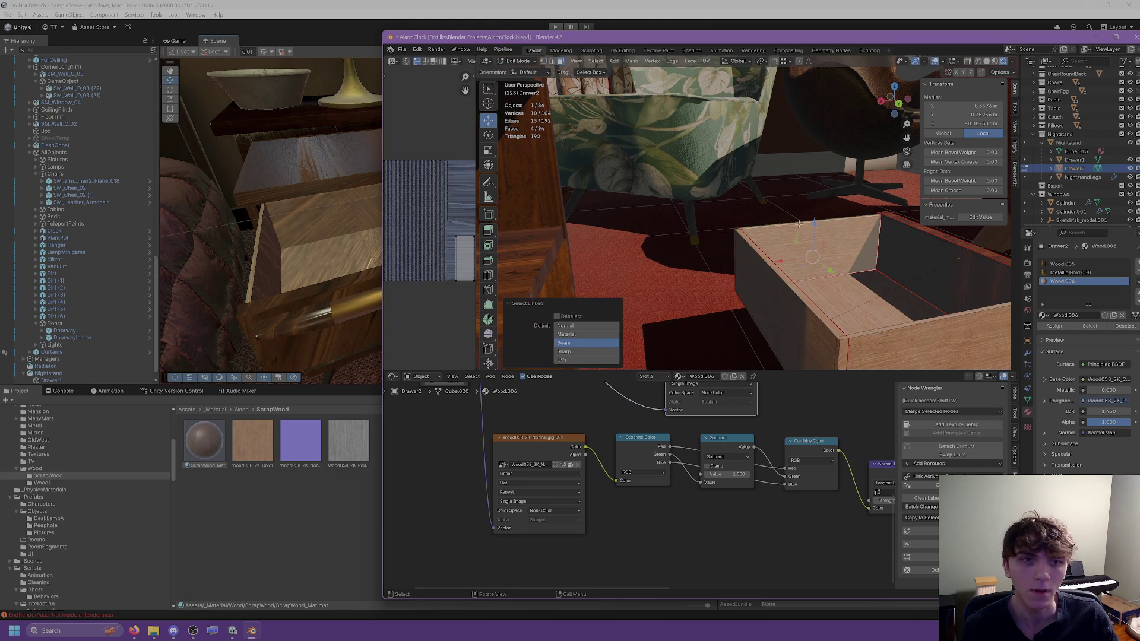
key(u)
click(716, 70)
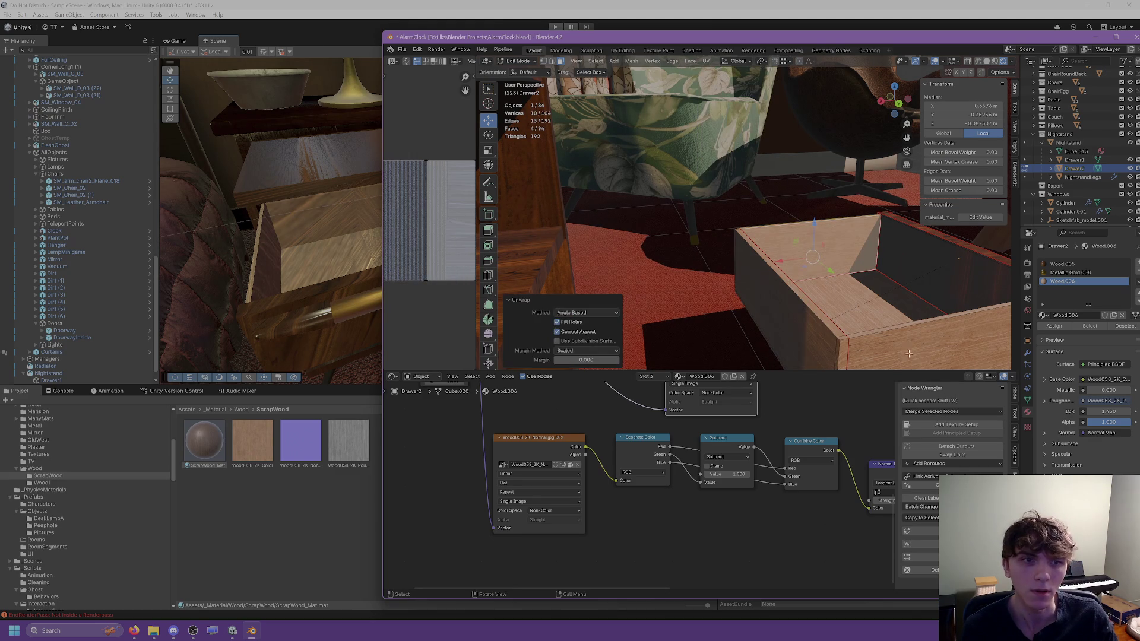
key(u)
click(713, 71)
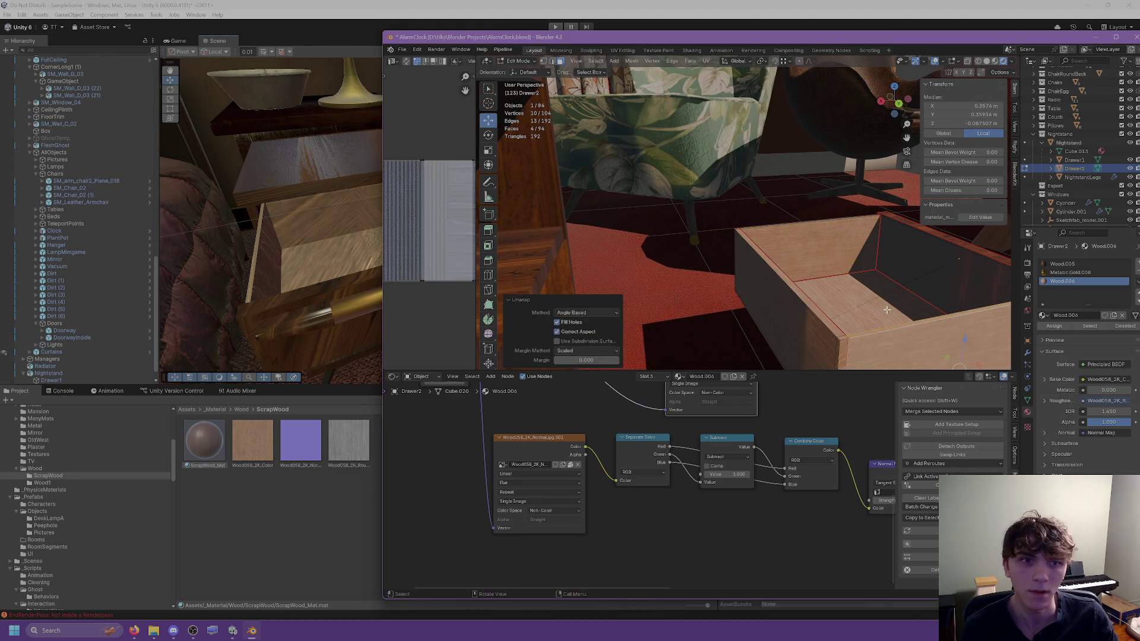
click(886, 310)
key(u)
click(716, 74)
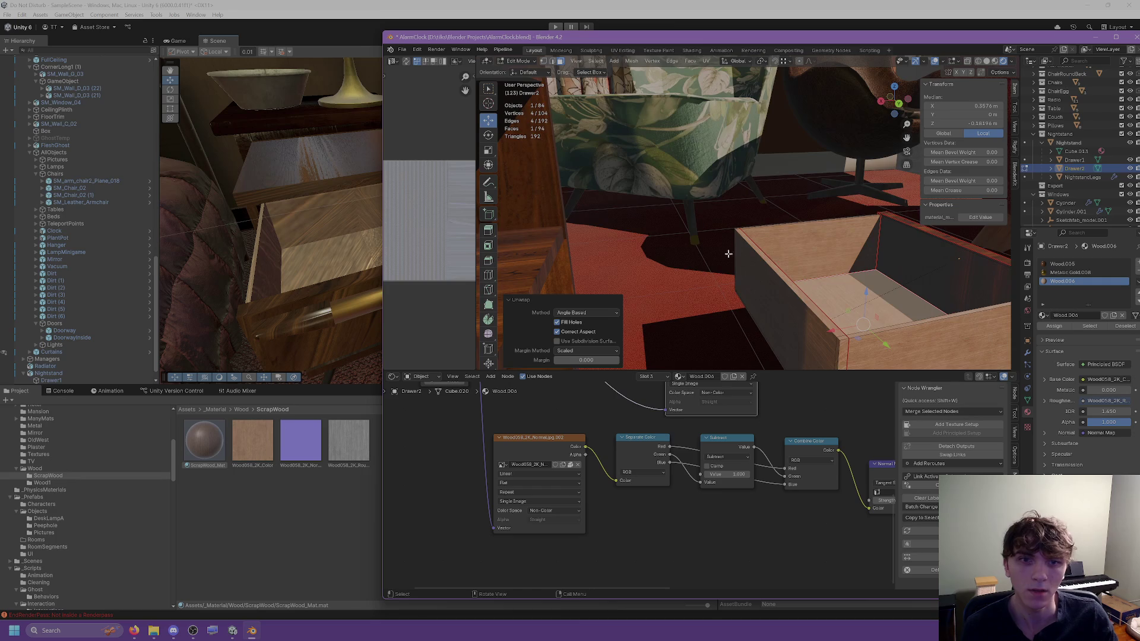
Step: Return to Object Mode, undo the drawer's move, and save AlarmClock.blend
middle_drag(729, 254, 695, 248)
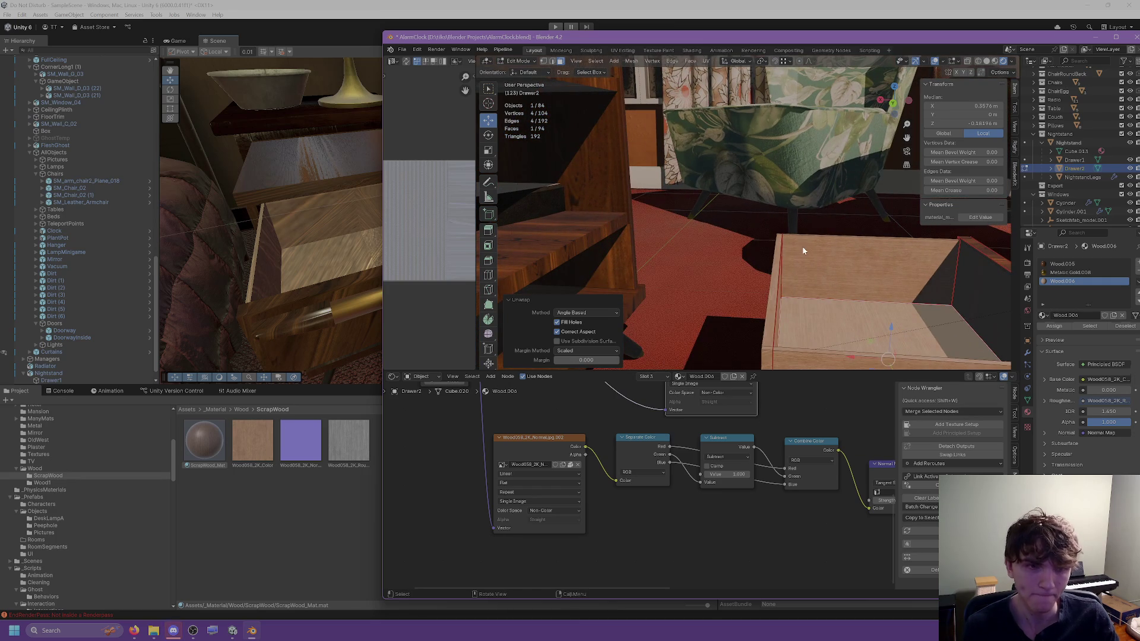
key(Tab)
middle_drag(803, 251, 605, 98)
click(604, 99)
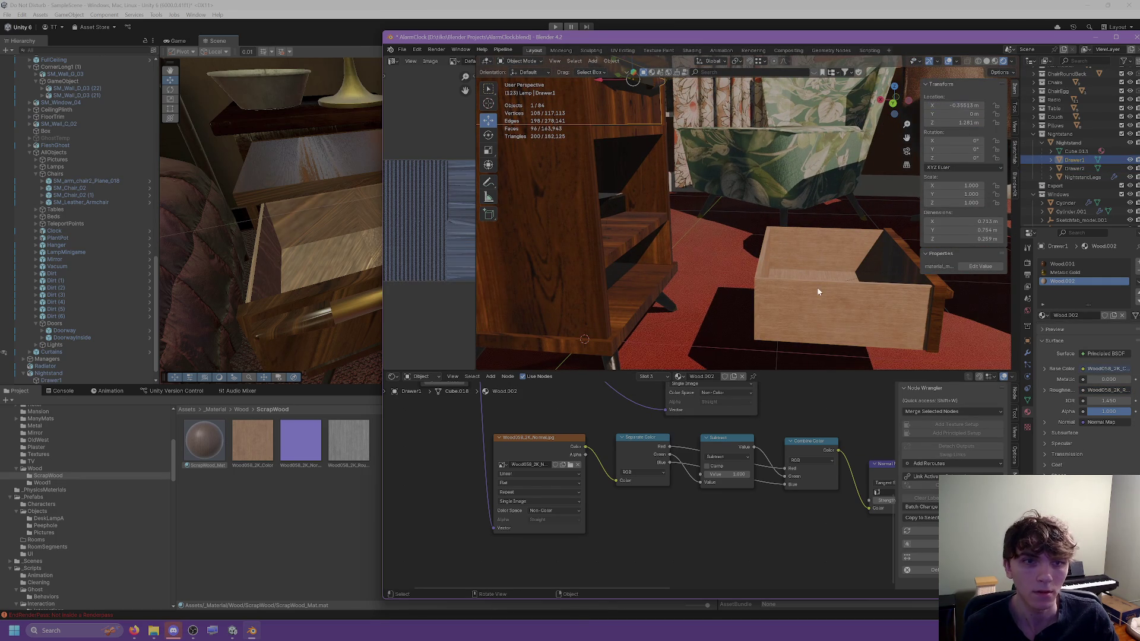
key(ctrl+z)
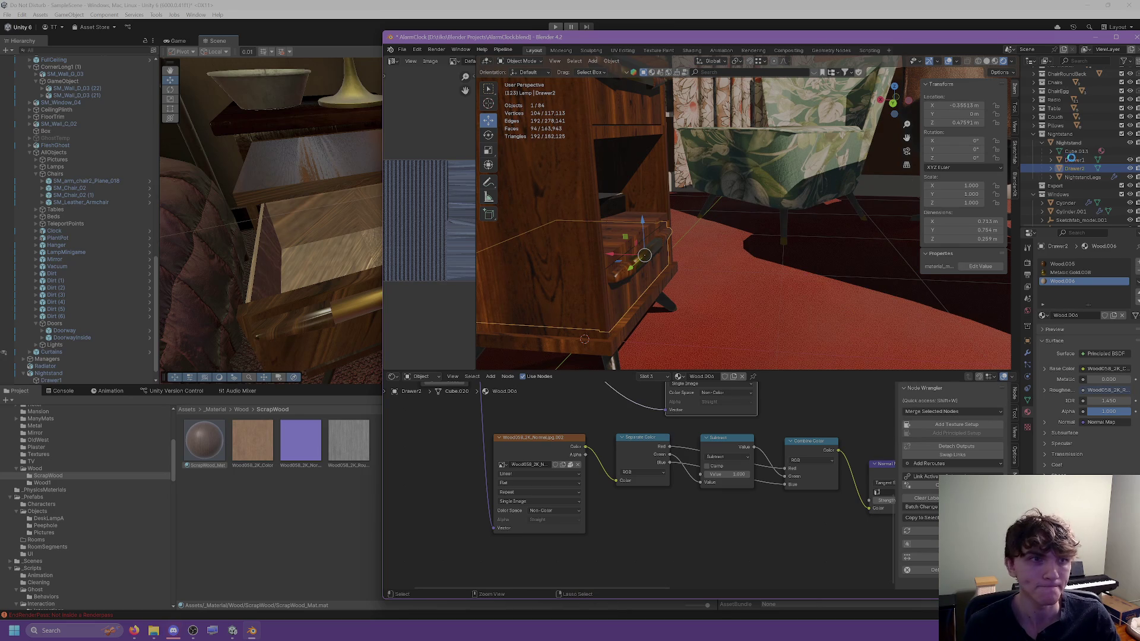
click(1069, 143)
key(ctrl+s)
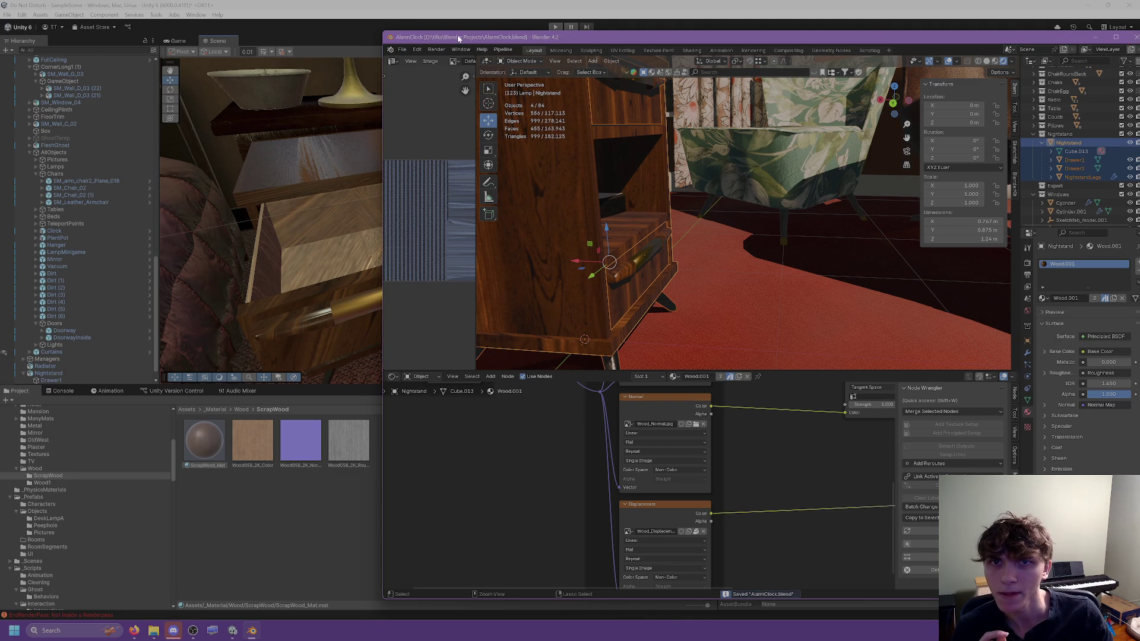
Step: Export the nightstand as Nightstand.fbx into the Unity Assets Nightstand folder
click(402, 50)
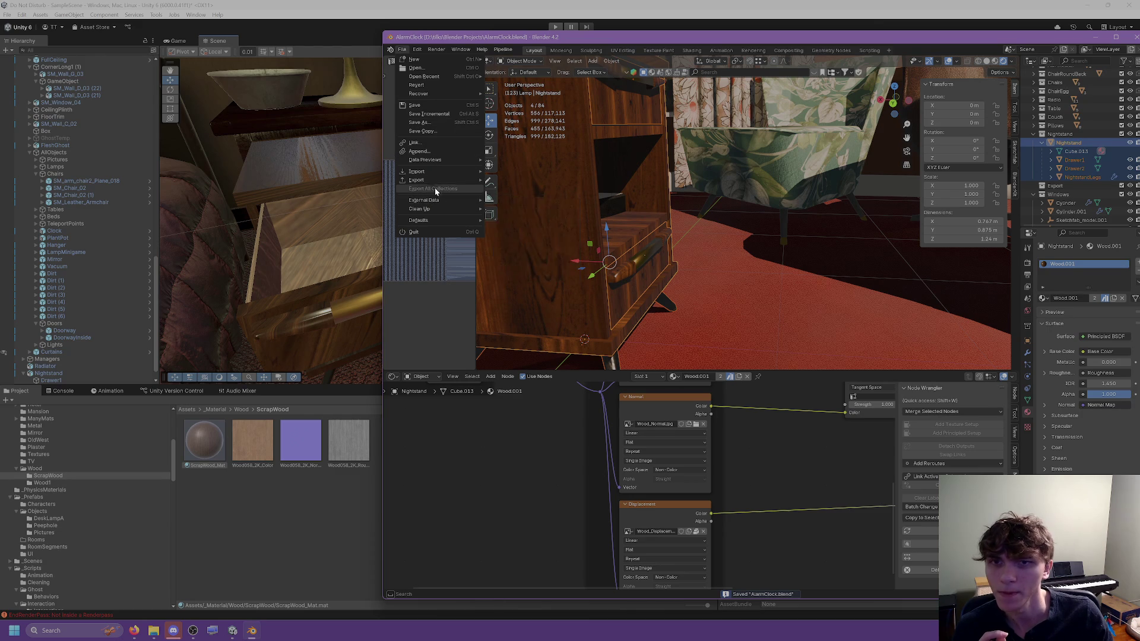
mouse_move(436, 180)
click(540, 255)
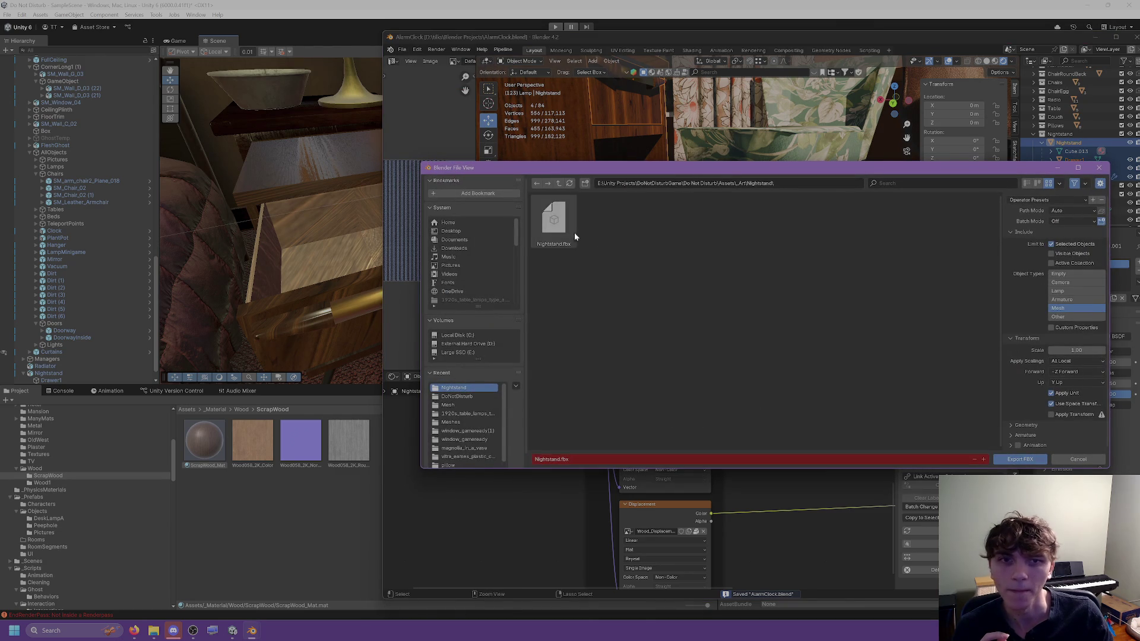
click(1019, 459)
click(306, 28)
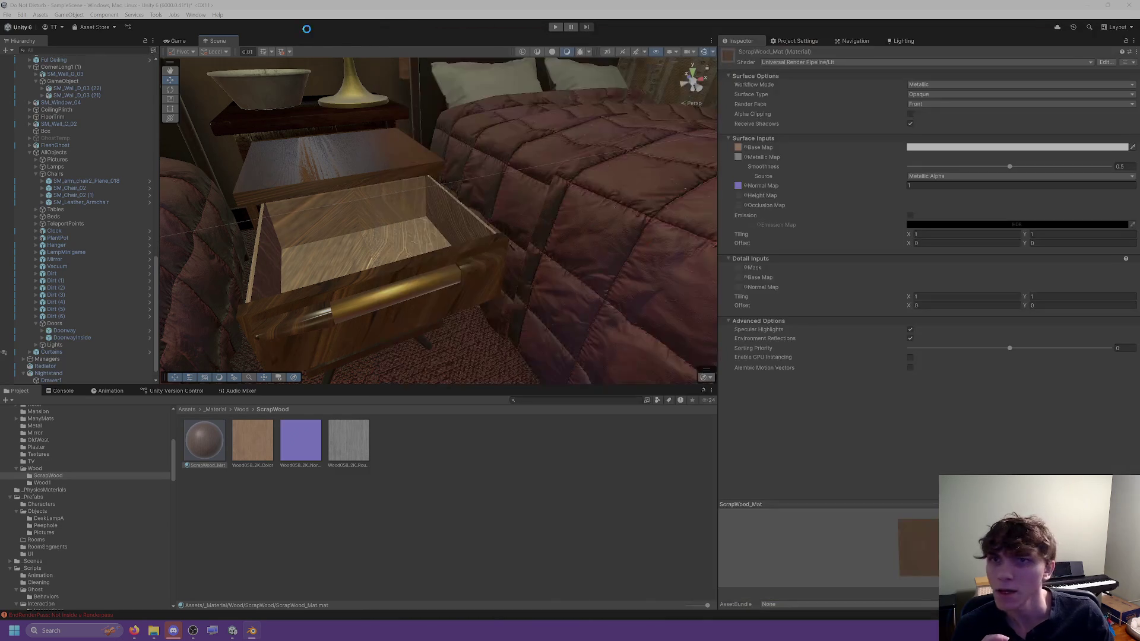
Step: Zoom the Unity scene view onto the drawer and open the ScrapWood_Mat material
scroll(405, 213, up, 2)
middle_drag(404, 212, 504, 272)
alt+drag(505, 272, 499, 272)
scroll(499, 270, up, 2)
click(496, 267)
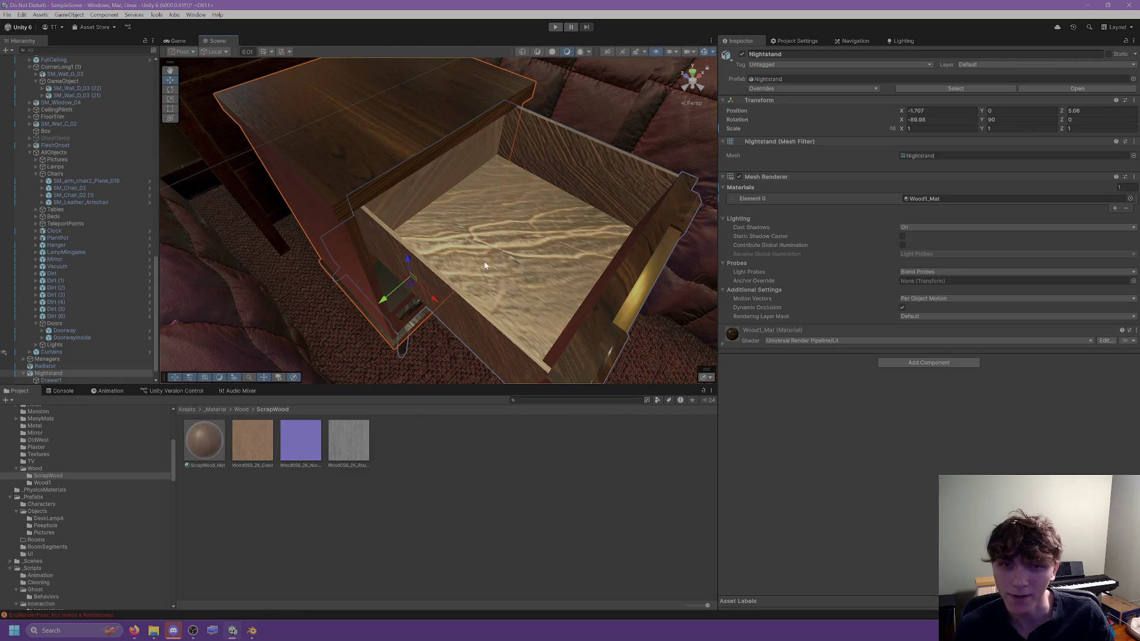
click(197, 439)
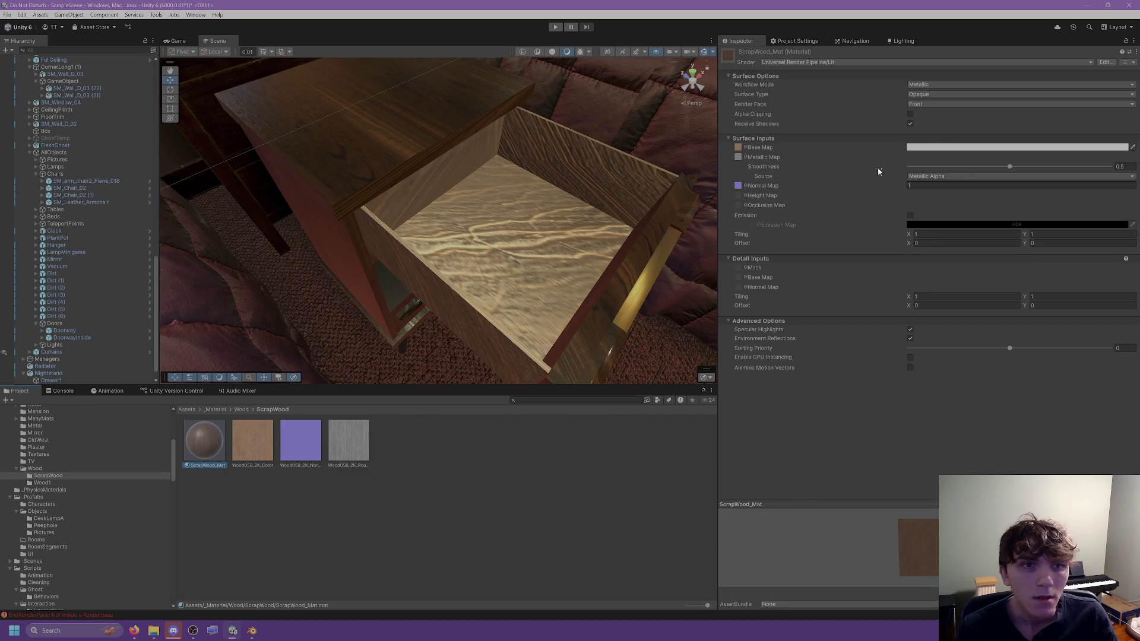
Step: Set ScrapWood_Mat's smoothness to about 0.22 with Metallic Alpha as its source
drag(1007, 166, 849, 170)
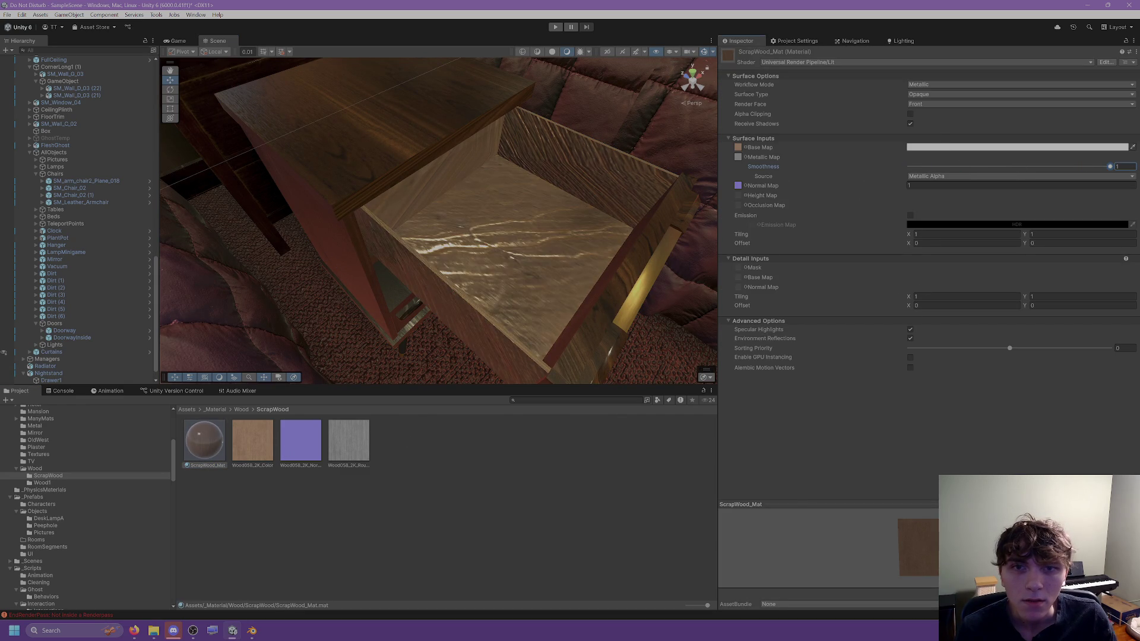
click(914, 166)
click(921, 177)
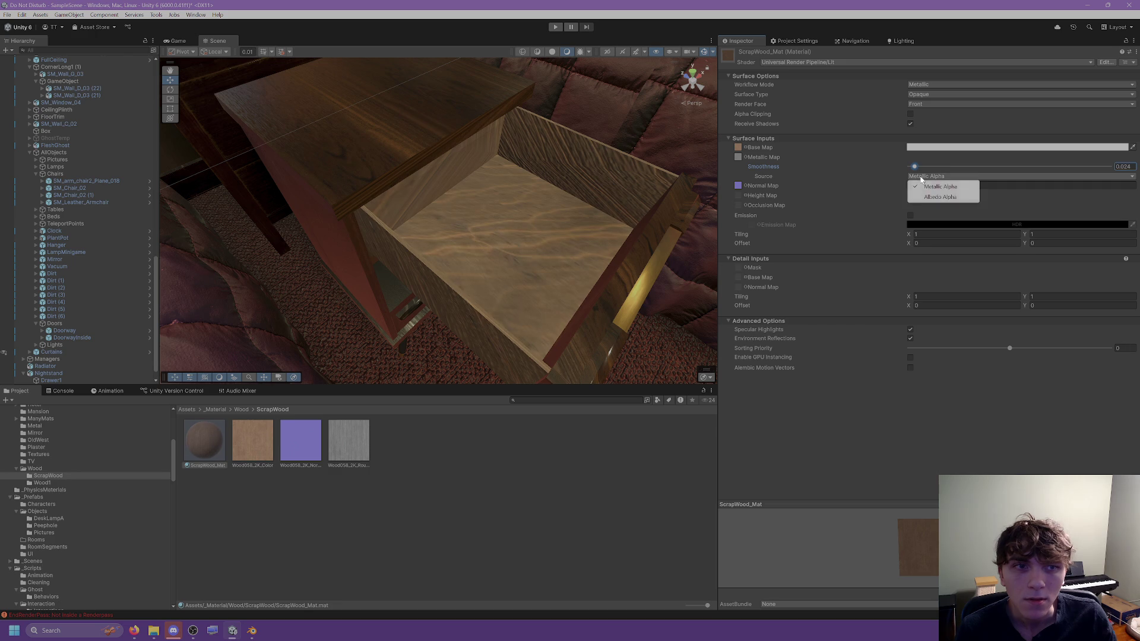
click(940, 197)
click(908, 170)
click(909, 175)
click(918, 185)
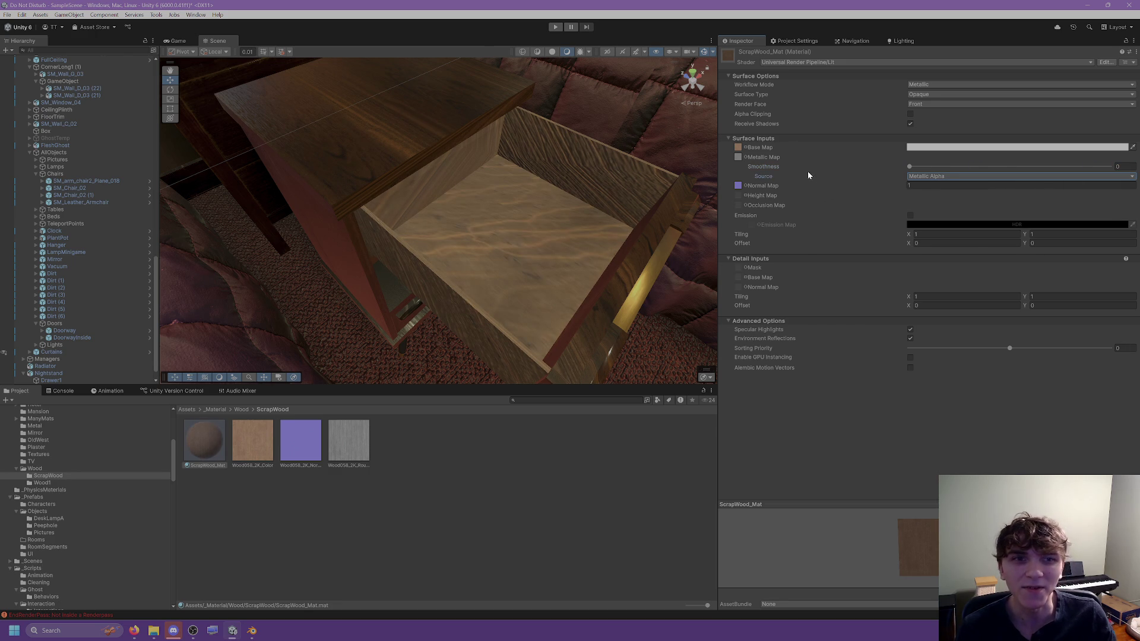
click(914, 166)
mouse_move(949, 170)
mouse_down()
mouse_move(995, 170)
mouse_move(955, 172)
mouse_up()
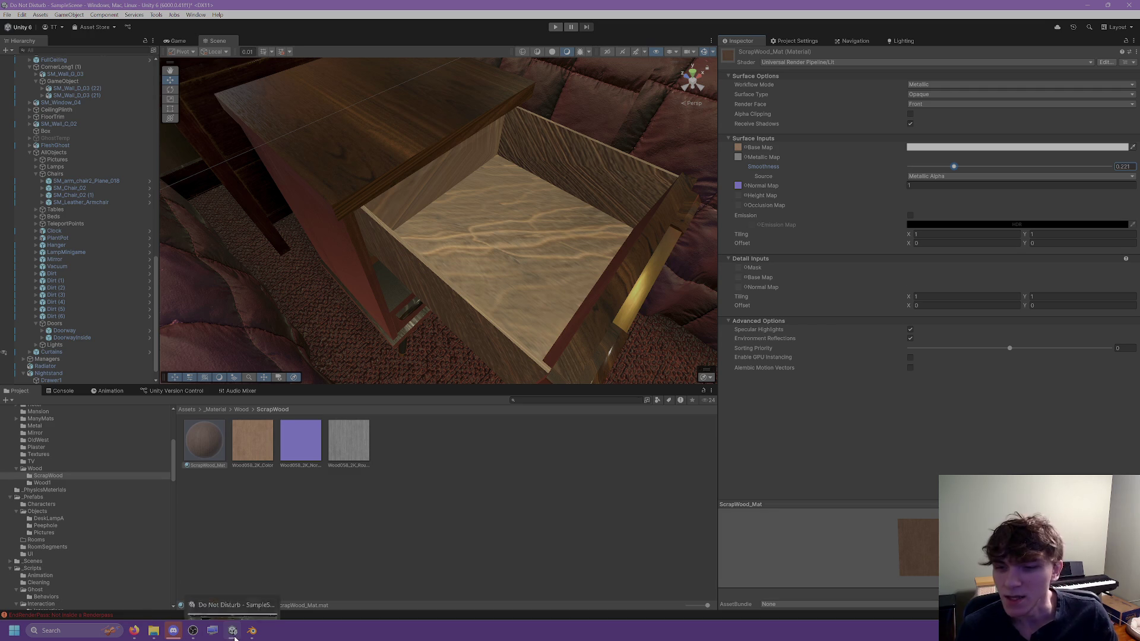
click(173, 630)
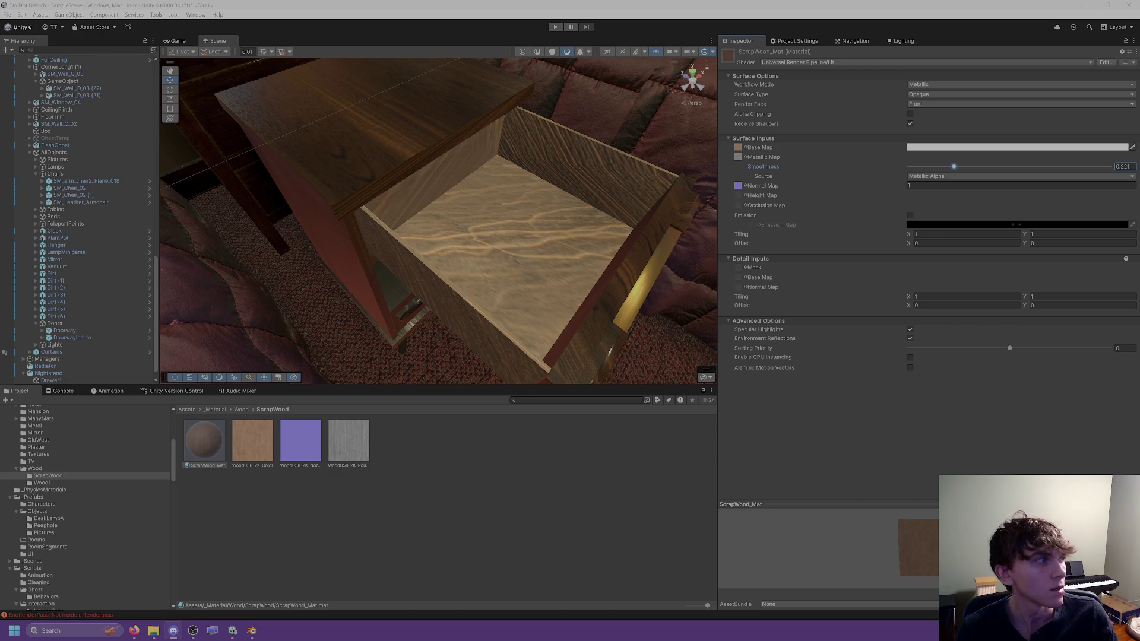
click(253, 631)
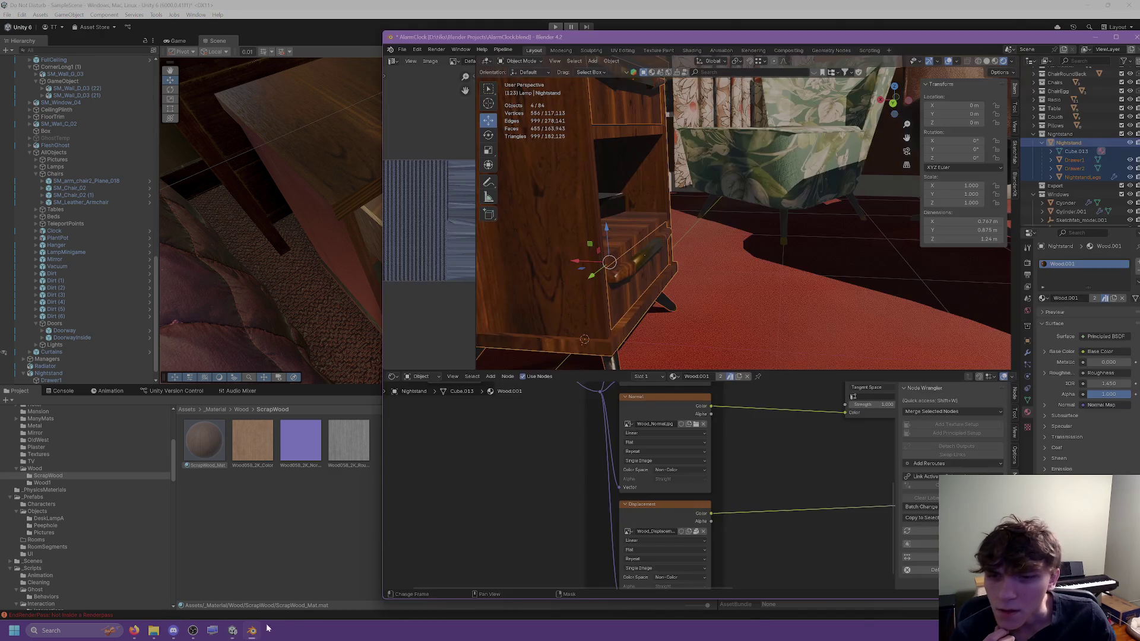
Step: Select Drawer1 and slide it out of the nightstand along X
mouse_move(687, 219)
middle_down()
mouse_move(579, 237)
mouse_move(693, 173)
mouse_move(757, 204)
mouse_move(747, 183)
mouse_move(814, 305)
mouse_move(701, 190)
middle_up()
click(702, 194)
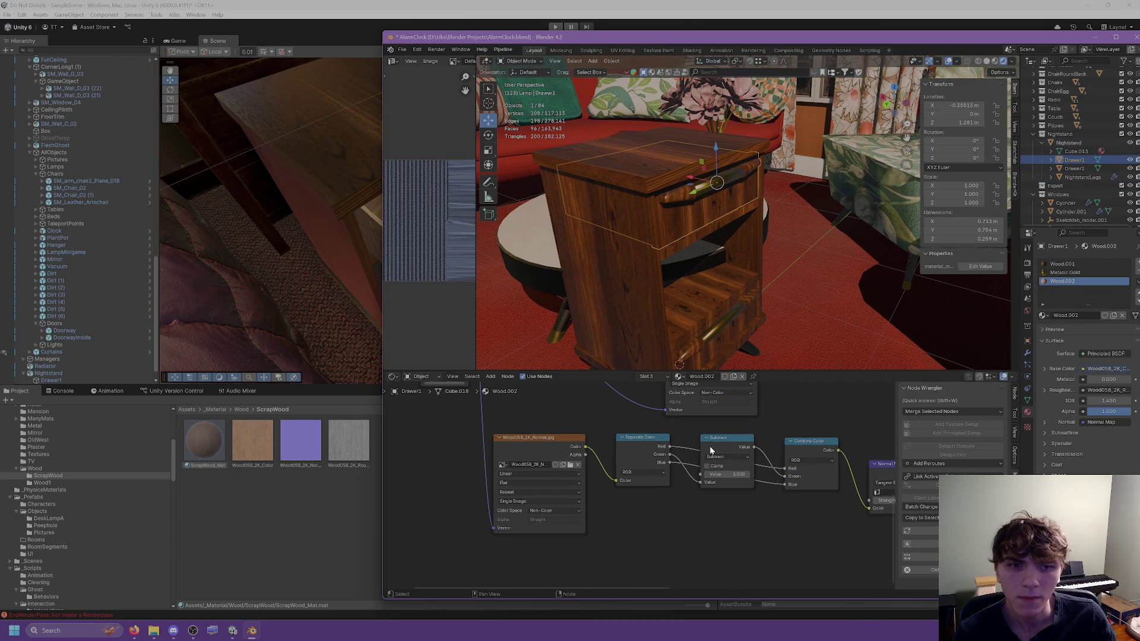
mouse_move(665, 437)
middle_down()
mouse_move(557, 449)
mouse_move(661, 511)
mouse_move(606, 532)
mouse_move(585, 493)
mouse_move(545, 469)
mouse_move(692, 437)
mouse_move(633, 500)
middle_up()
key(g)
key(x)
click(906, 282)
Step: Pan the Shader Editor across Wood.002's Normal image, Principled BSDF and Material Output nodes
middle_drag(861, 280, 713, 250)
scroll(630, 457, down, 1)
mouse_move(630, 457)
middle_down()
mouse_move(551, 479)
mouse_move(677, 430)
middle_up()
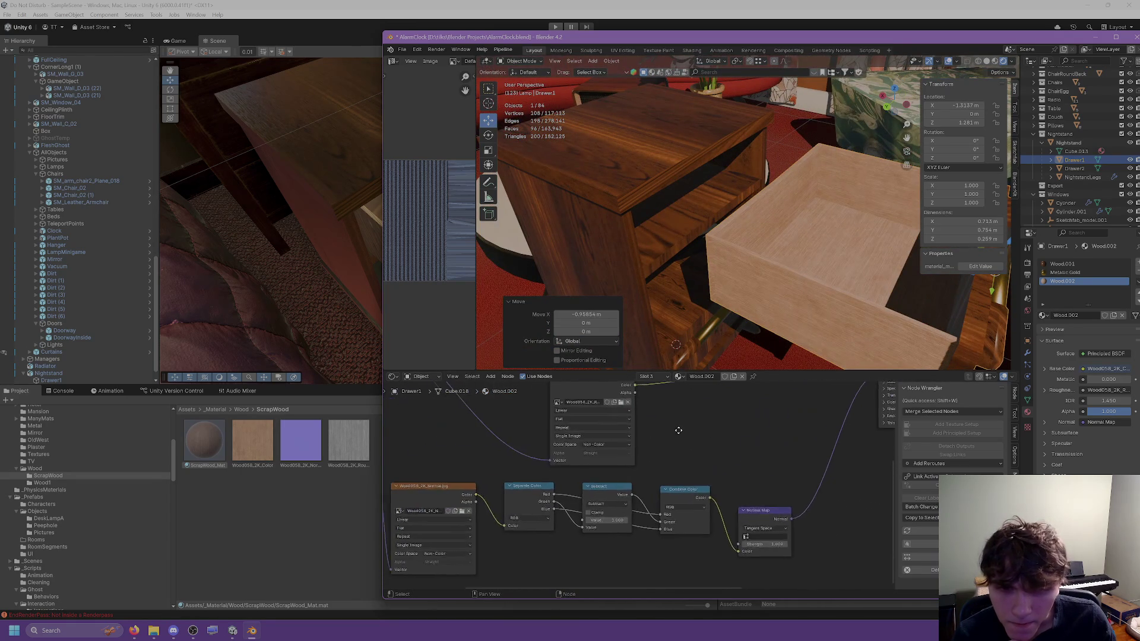
click(530, 490)
click(473, 475)
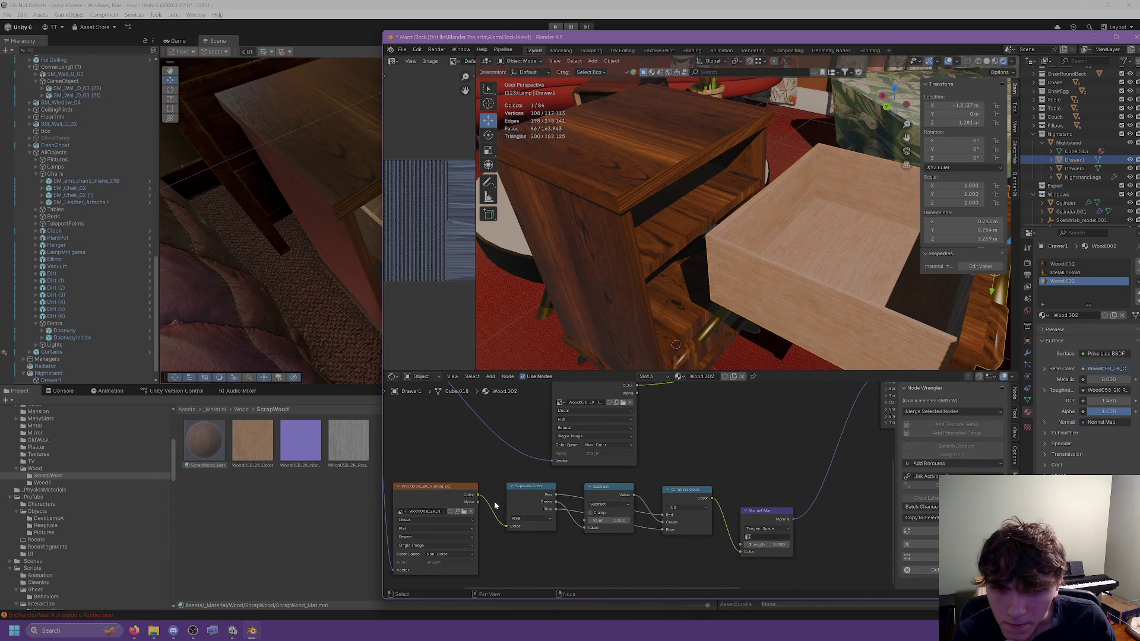
mouse_move(740, 468)
middle_down()
mouse_move(451, 552)
mouse_move(848, 396)
mouse_move(923, 380)
middle_up()
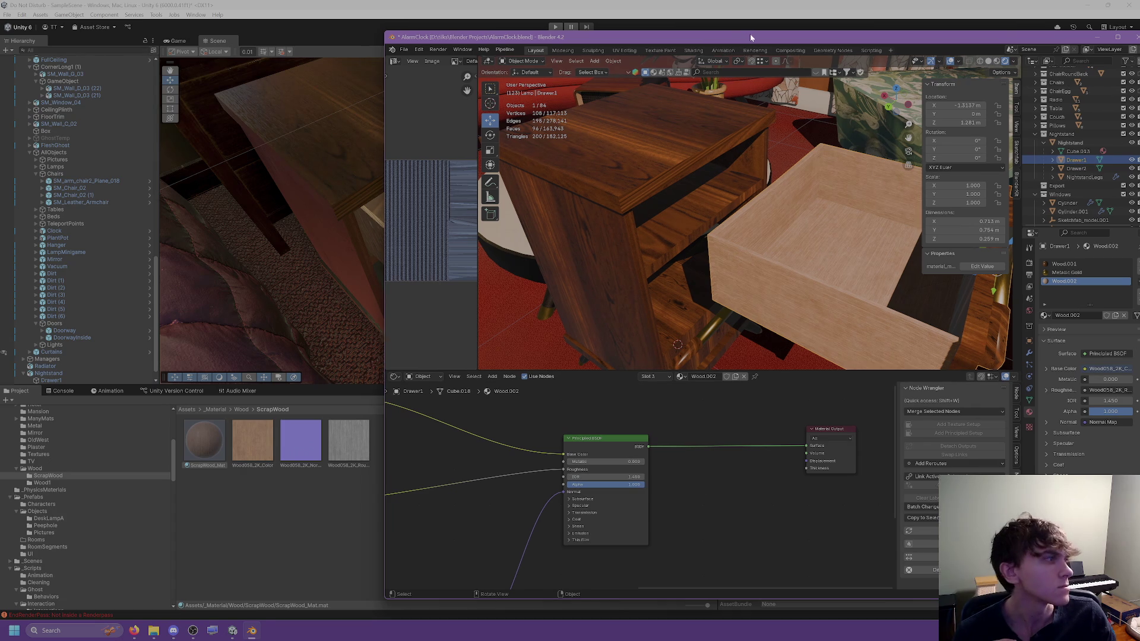
key(alt+Tab)
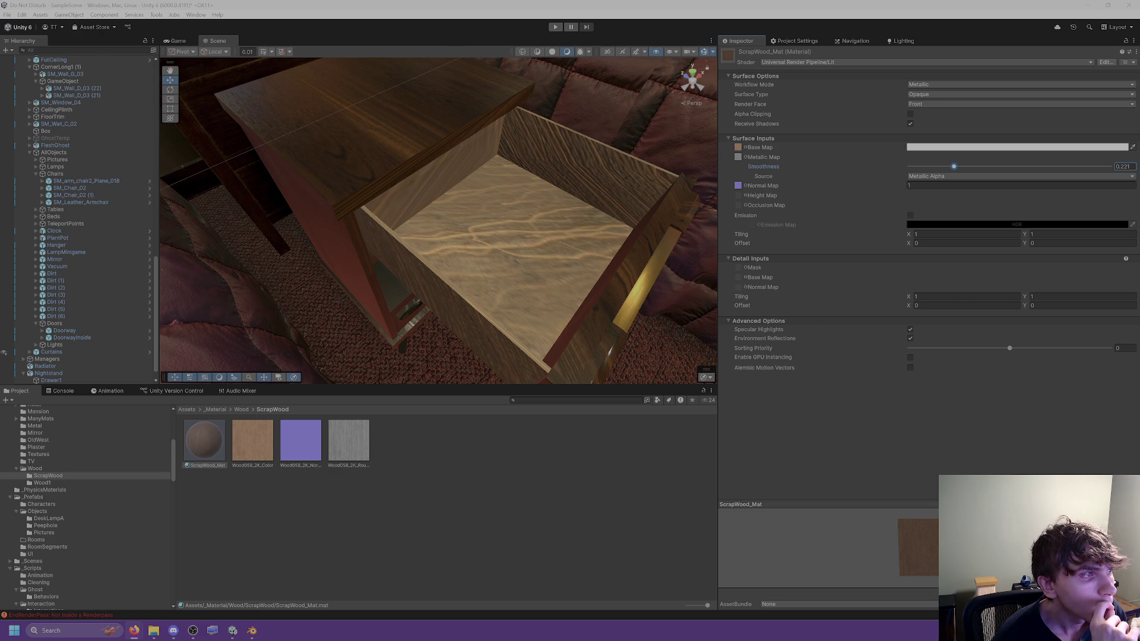
Step: Switch ScrapWood_Mat's shader to Shader Graphs > GlobalShader
click(417, 450)
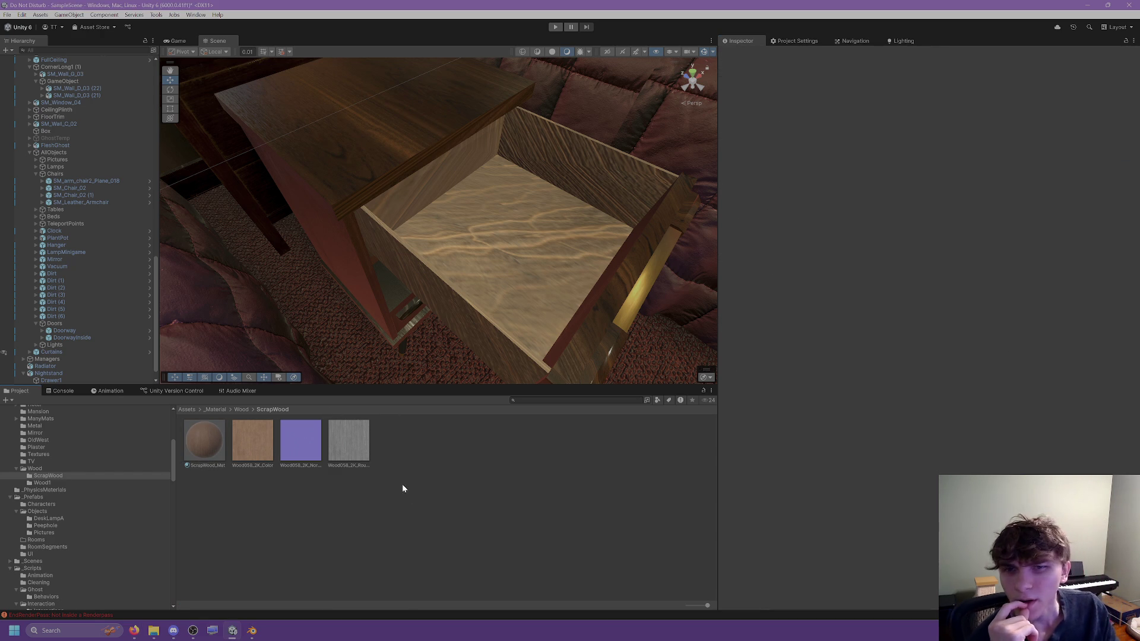
click(204, 441)
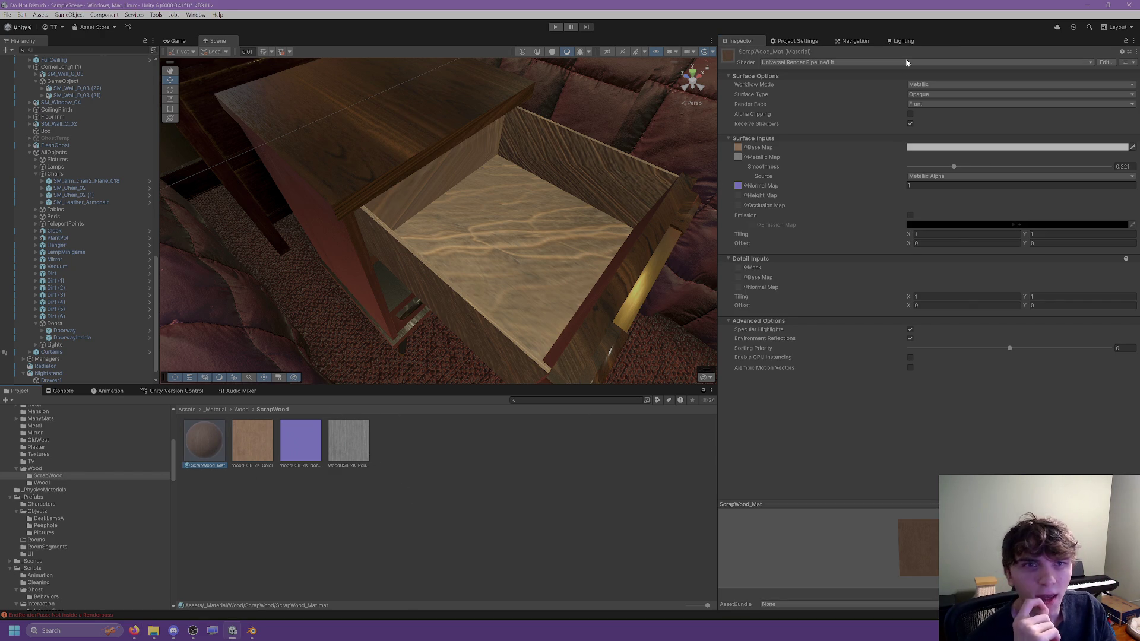
click(864, 62)
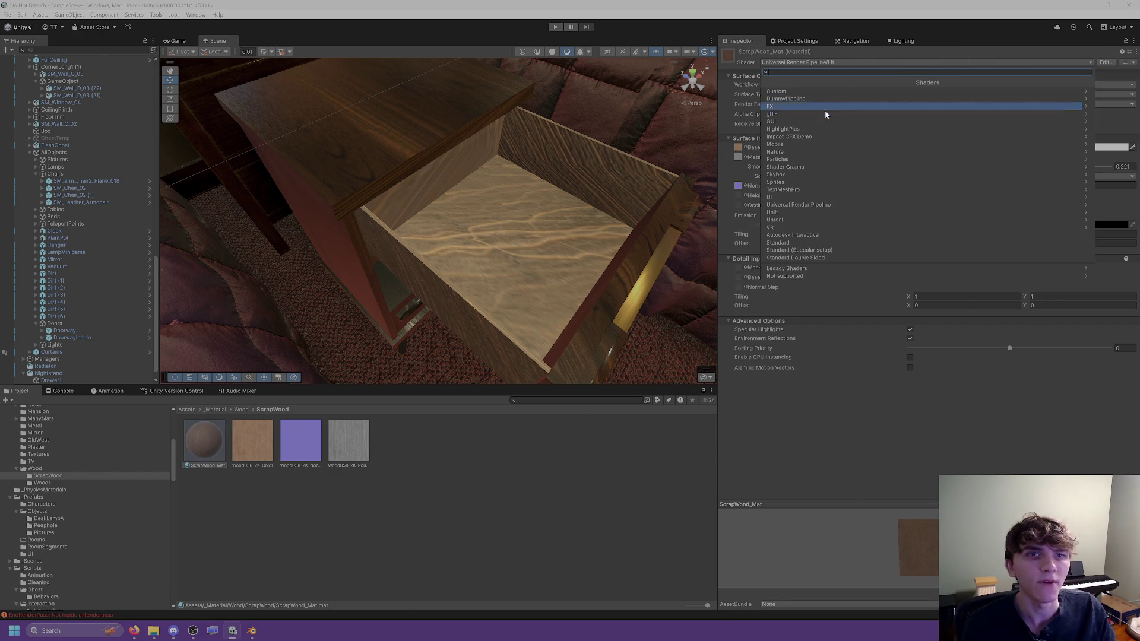
click(807, 167)
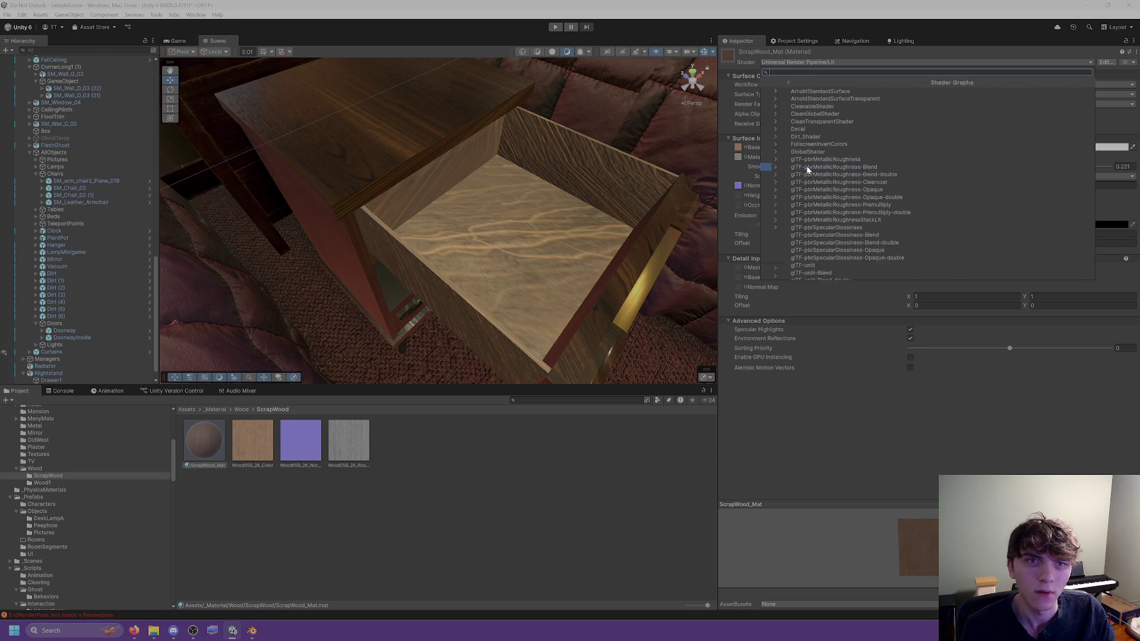
click(765, 83)
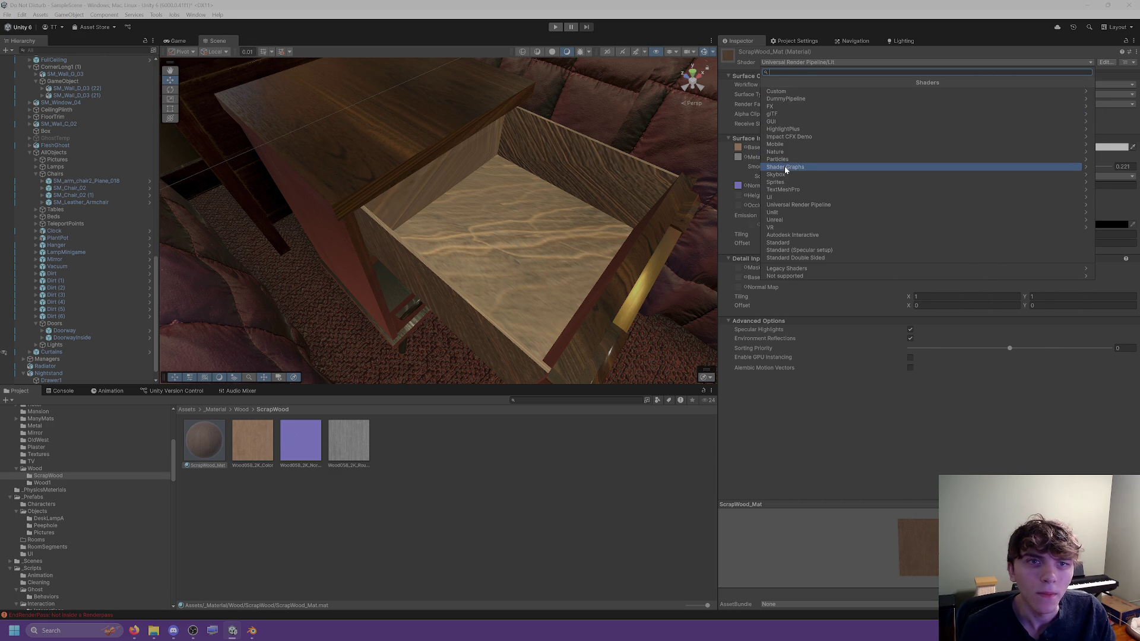
click(832, 165)
click(829, 150)
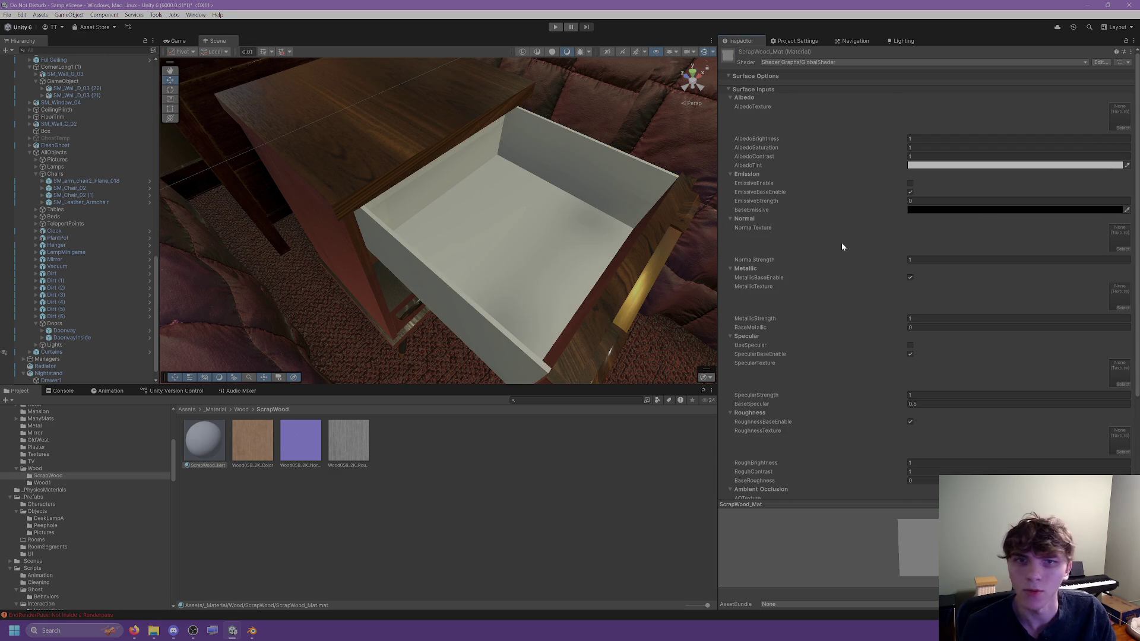
Step: Assign the Wood058 colour, normal and roughness textures to AlbedoTexture, NormalTexture and RoughnessTexture
mouse_move(254, 438)
mouse_down()
mouse_move(649, 294)
mouse_move(1070, 102)
mouse_move(1120, 117)
mouse_up()
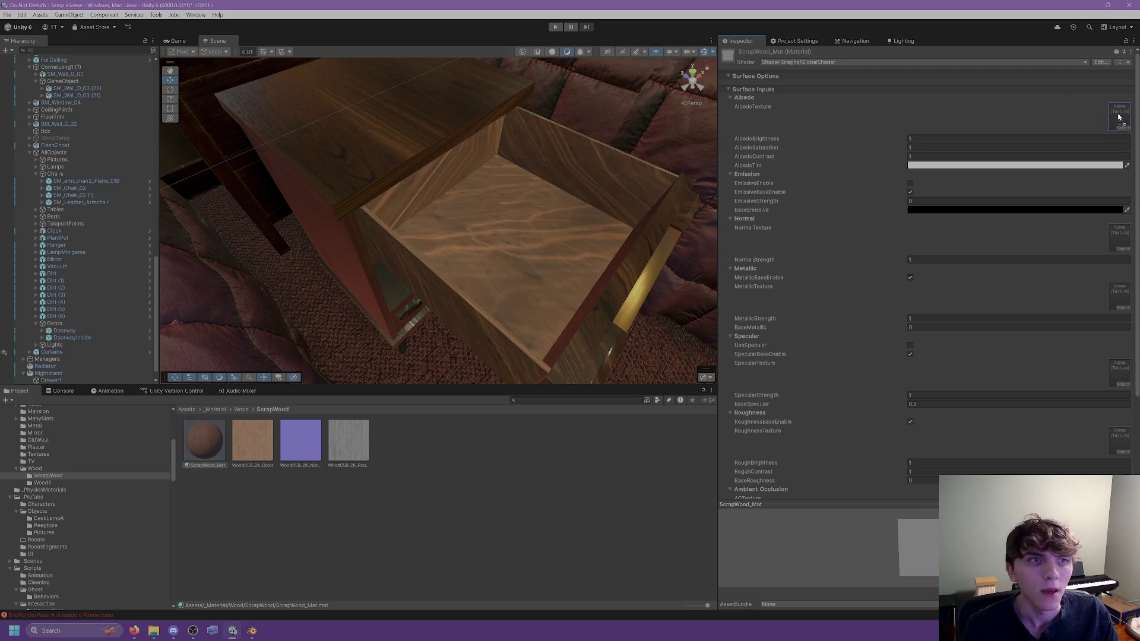
mouse_move(294, 448)
mouse_down()
mouse_move(1108, 225)
mouse_move(1116, 234)
mouse_up()
mouse_move(355, 446)
mouse_down()
mouse_move(868, 394)
mouse_move(1120, 440)
mouse_up()
mouse_move(612, 288)
right_down()
mouse_move(443, 228)
mouse_move(623, 247)
right_up()
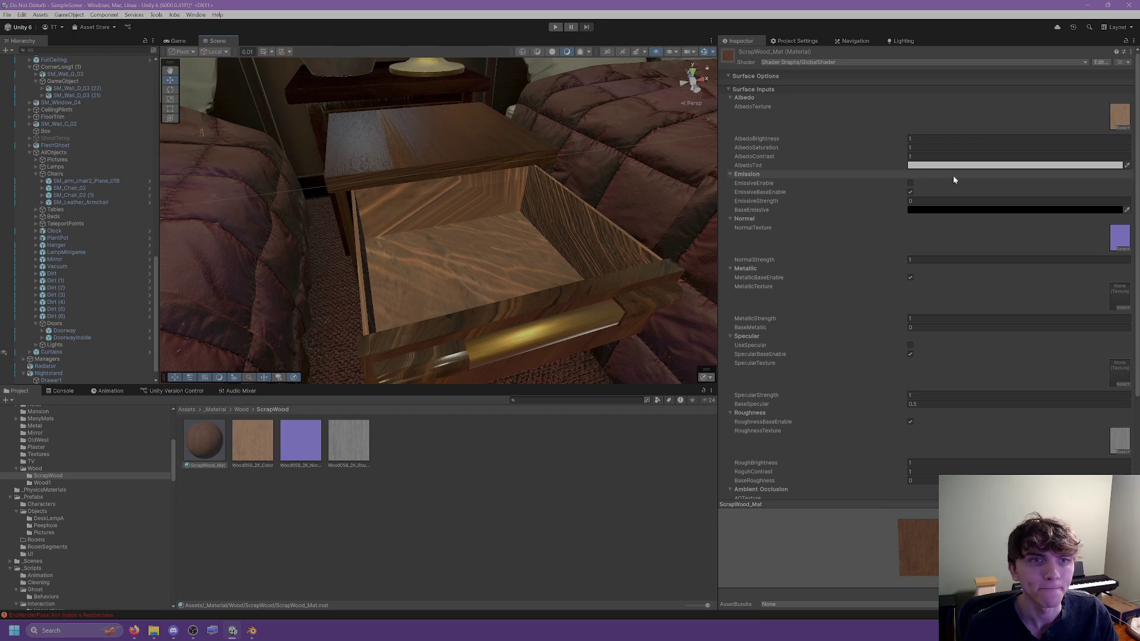
click(910, 192)
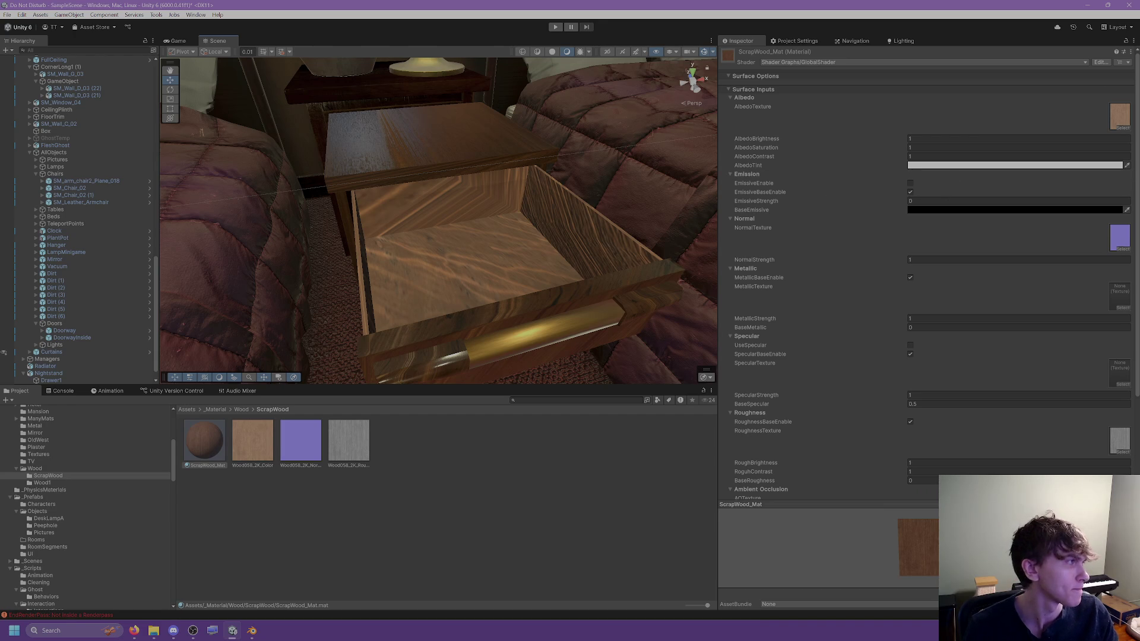
Step: Set ScrapWood_Mat's MetallicStrength to 0
key(alt+Tab)
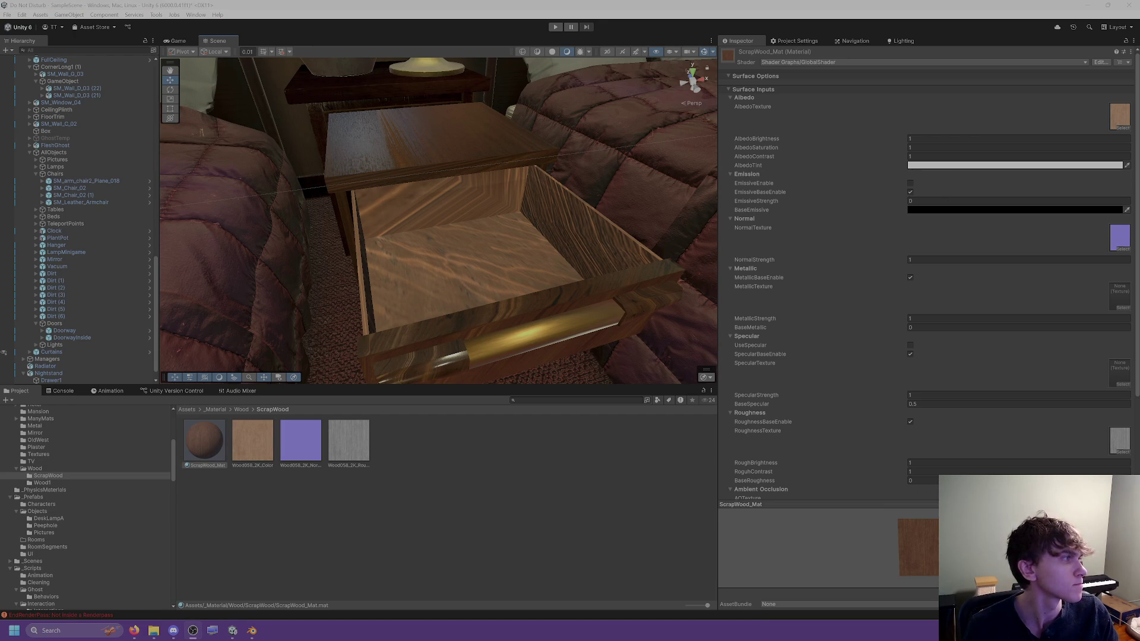
scroll(960, 414, down, 1)
scroll(593, 324, up, 3)
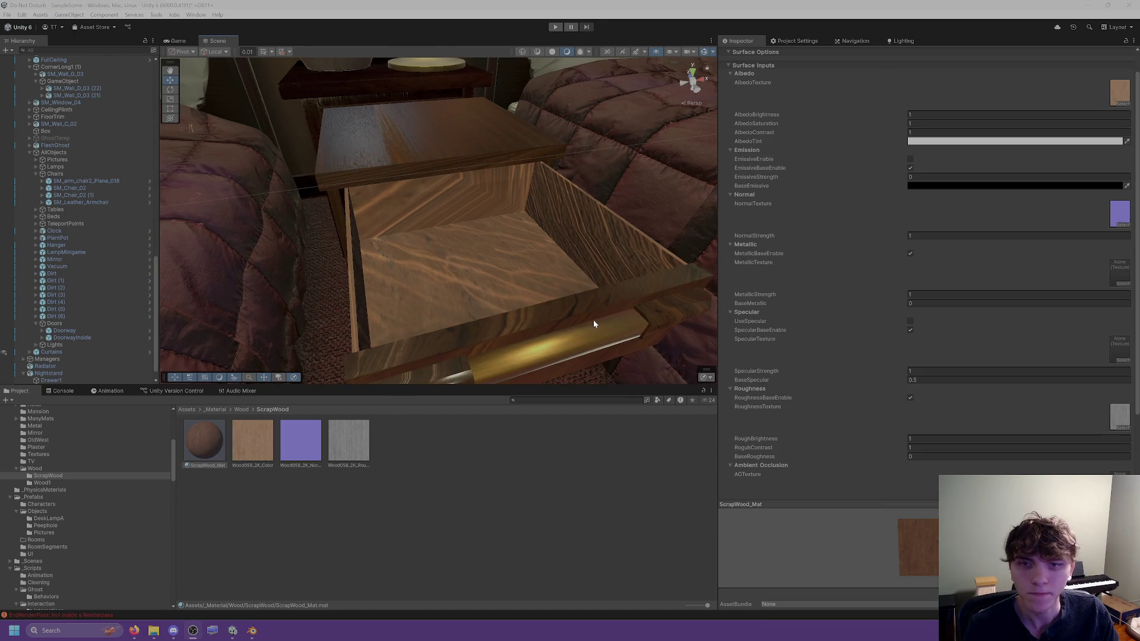
scroll(593, 324, down, 3)
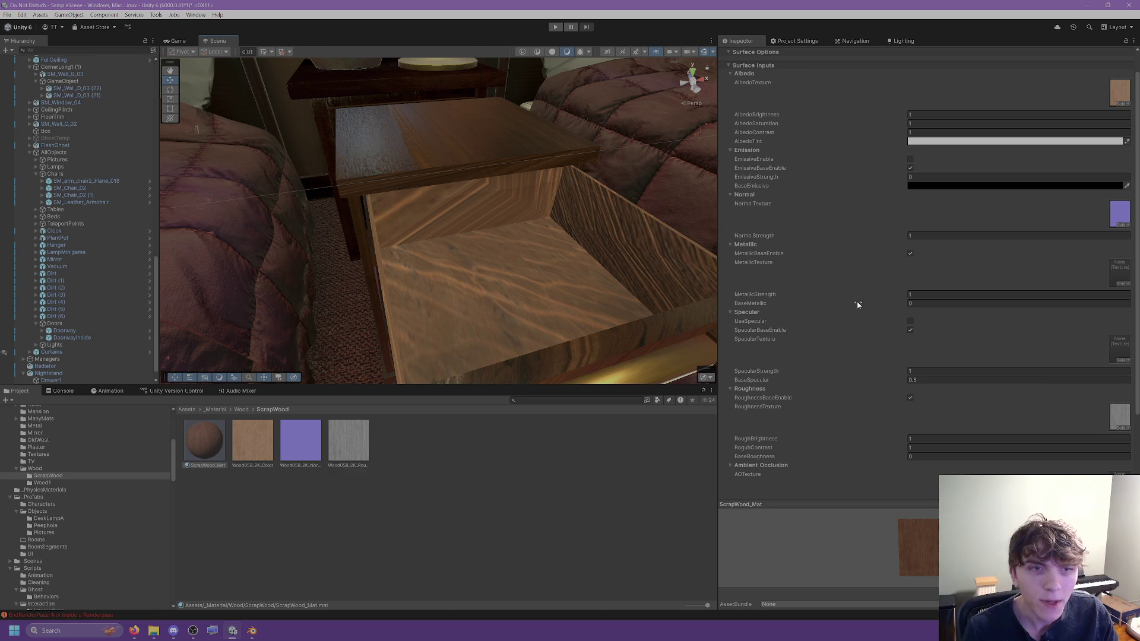
double_click(938, 296)
text(0)
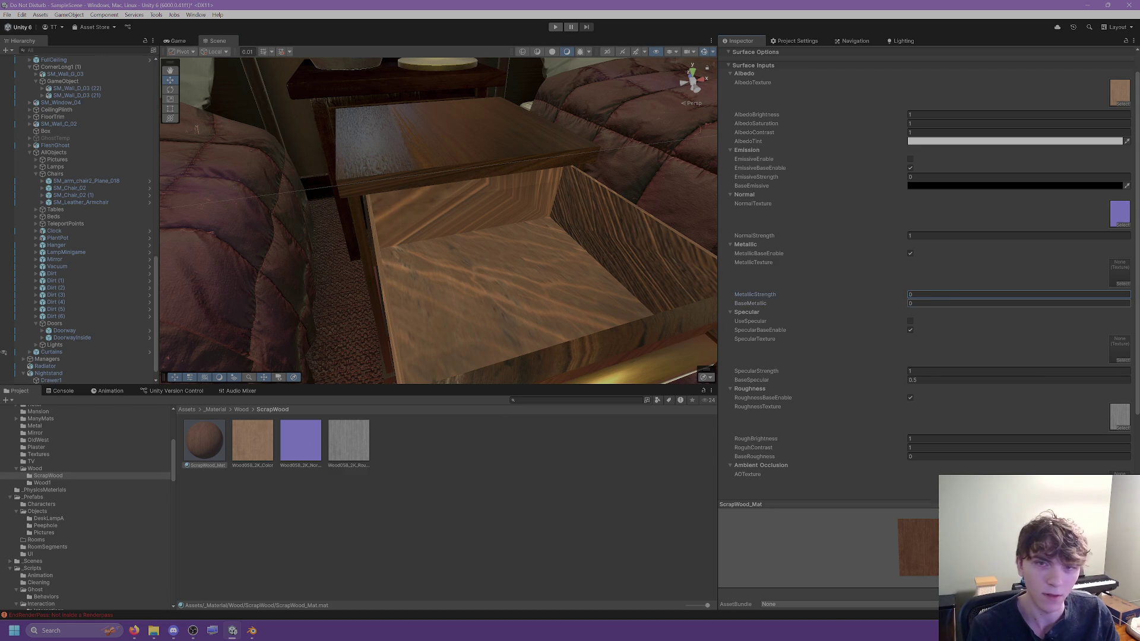
Step: Enable UseSpecular and keep BaseSpecular at 0
scroll(863, 316, down, 3)
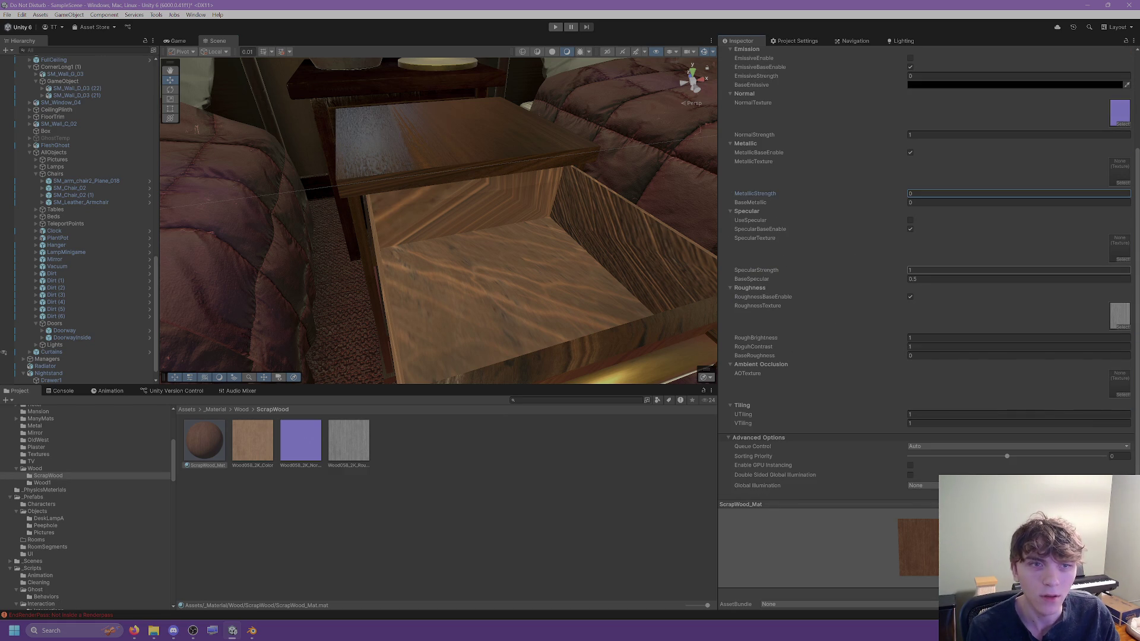
double_click(927, 278)
text(0)
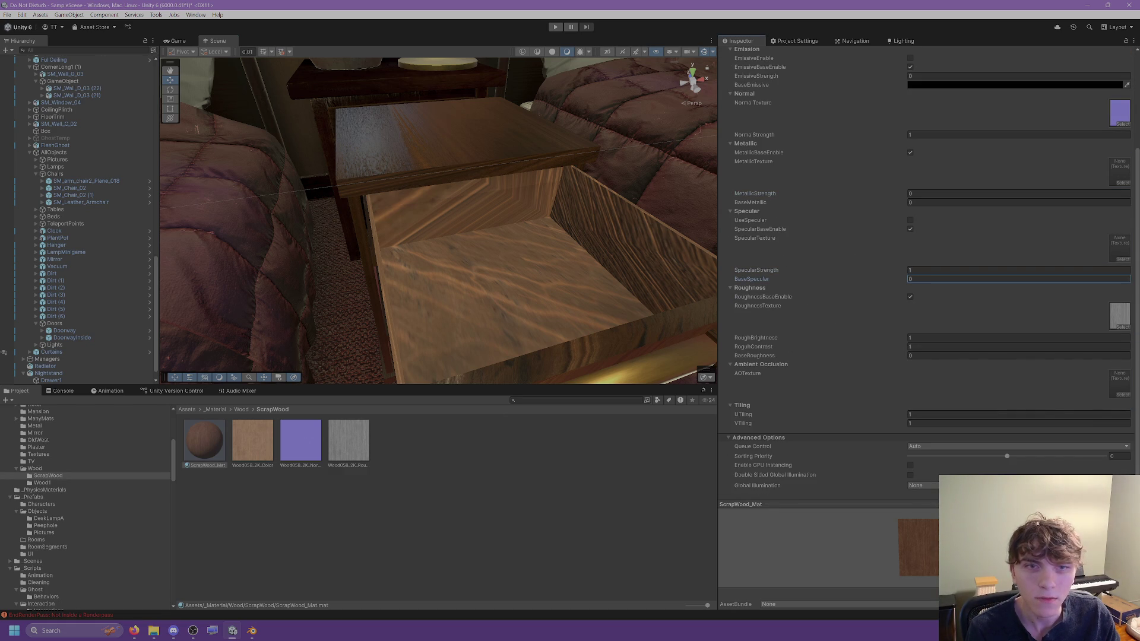
click(911, 221)
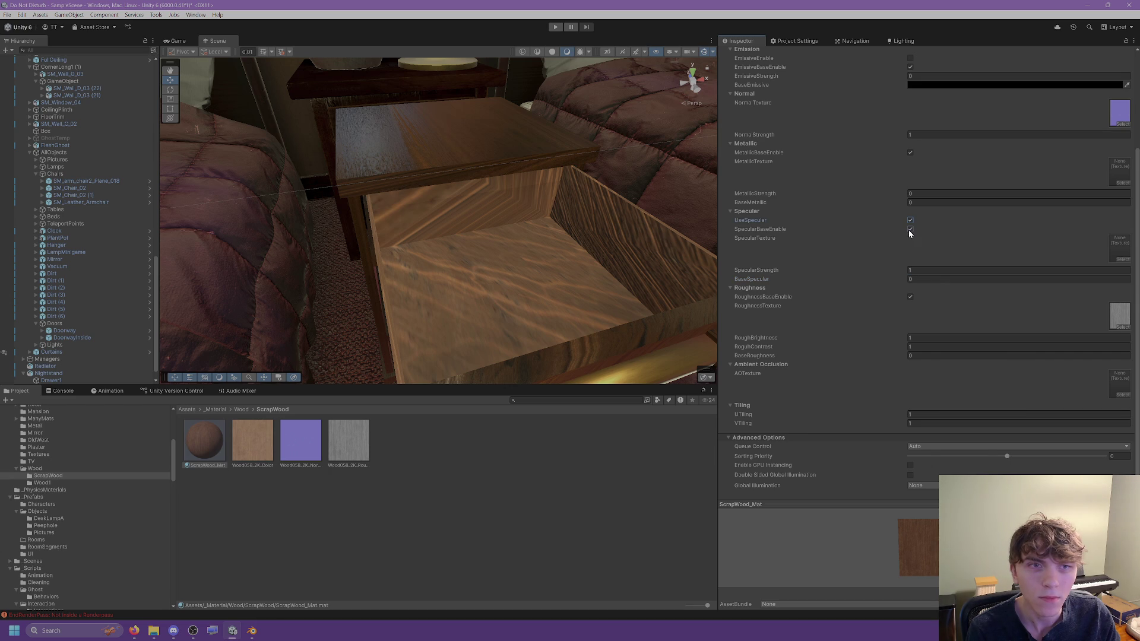
scroll(919, 269, up, 5)
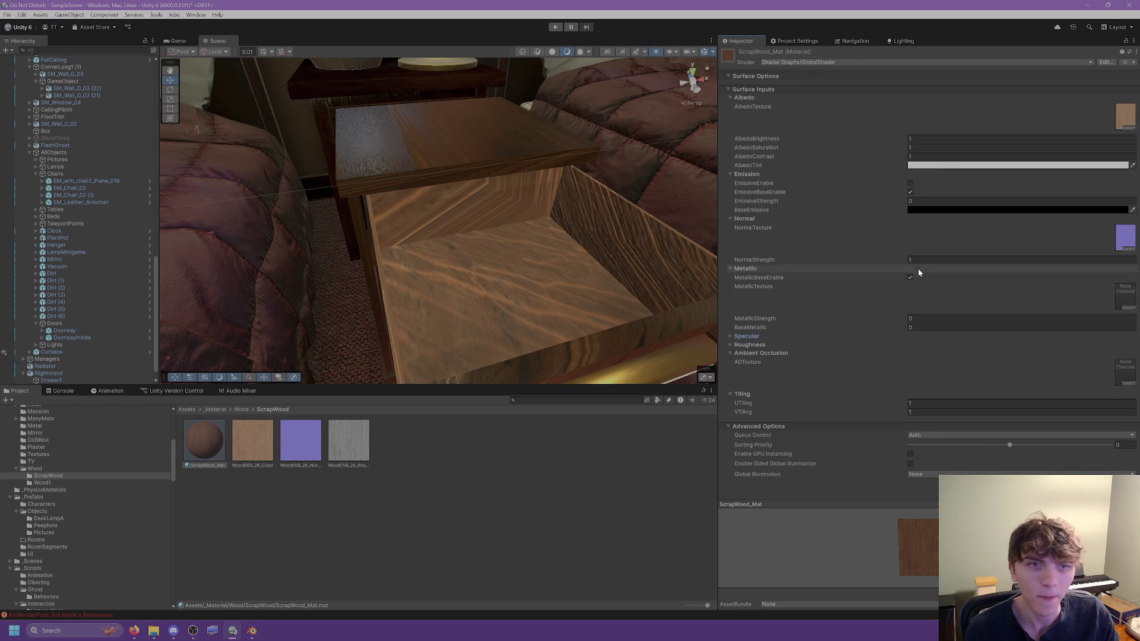
click(746, 269)
click(745, 269)
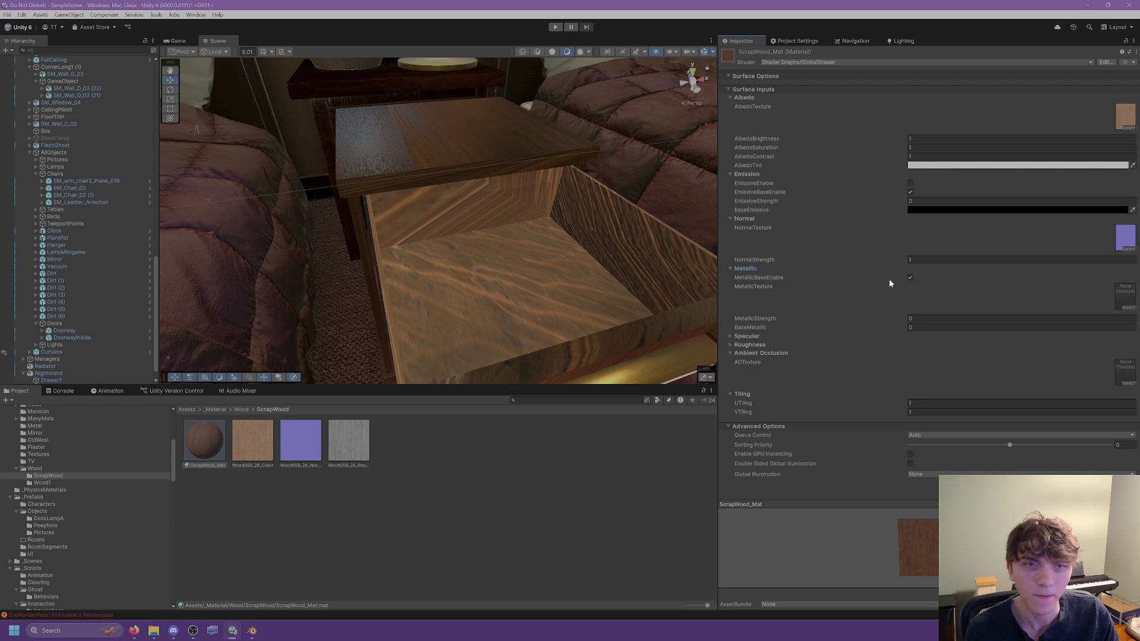
click(760, 268)
click(748, 276)
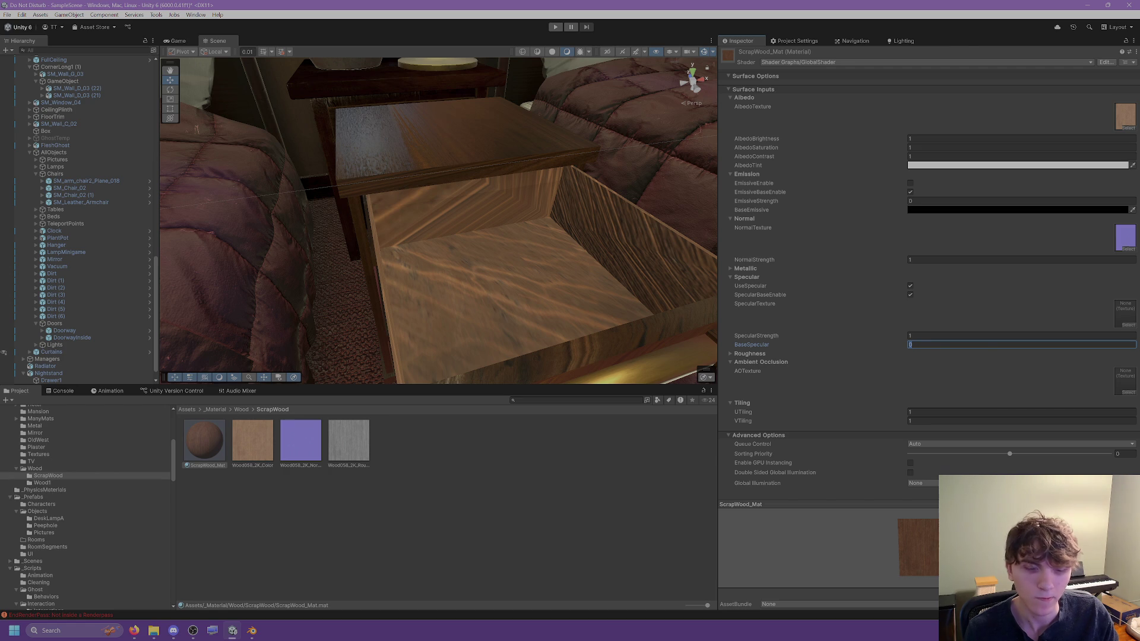
text(1)
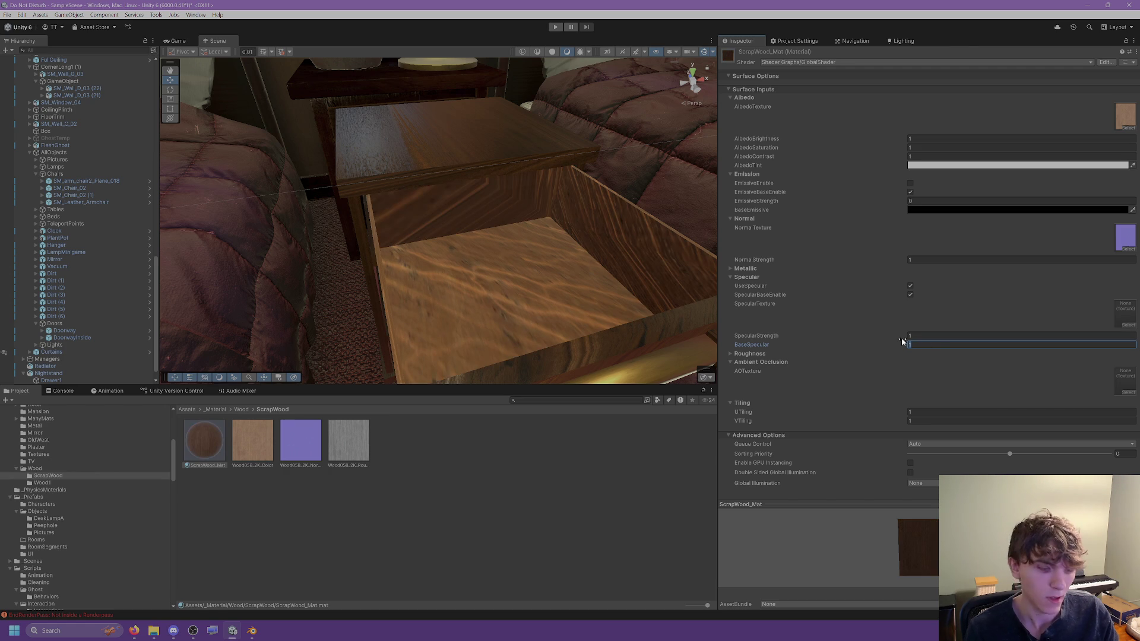
key(BackSpace)
text(0)
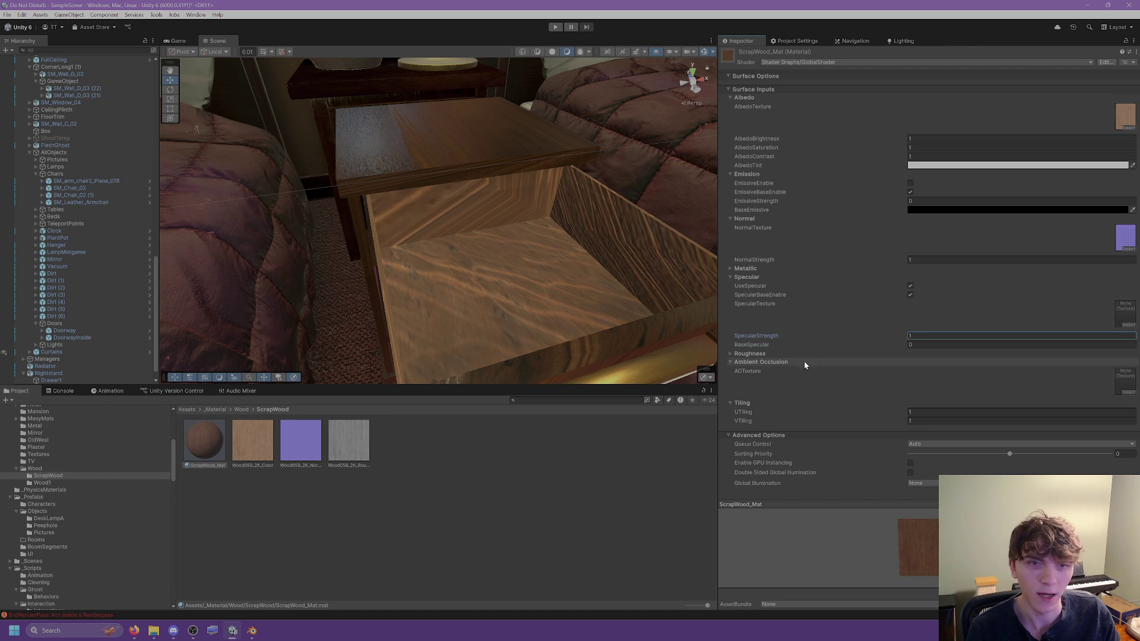
Step: Raise BaseRoughness to 0.94 and turn off RoughnessBaseEnable
click(762, 358)
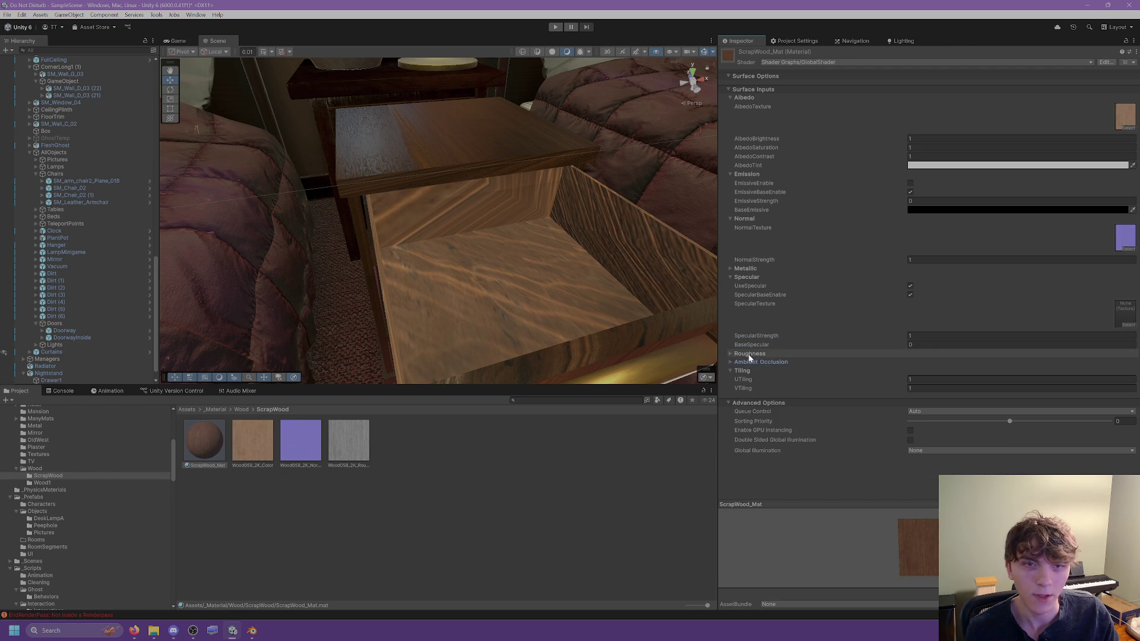
click(749, 354)
scroll(775, 339, down, 2)
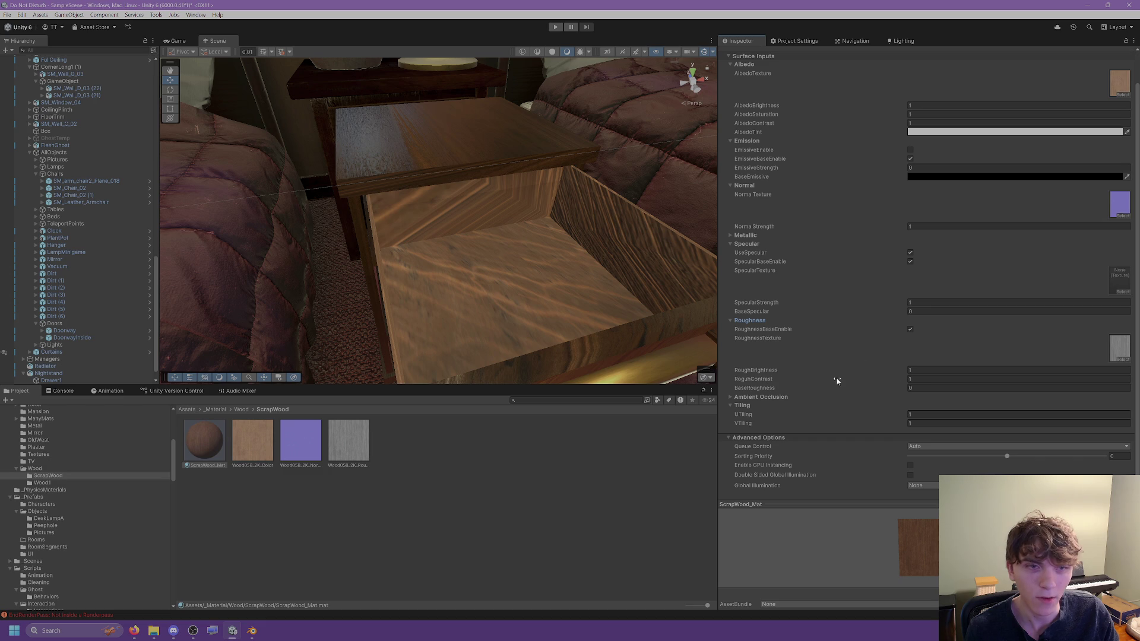
drag(869, 390, 884, 391)
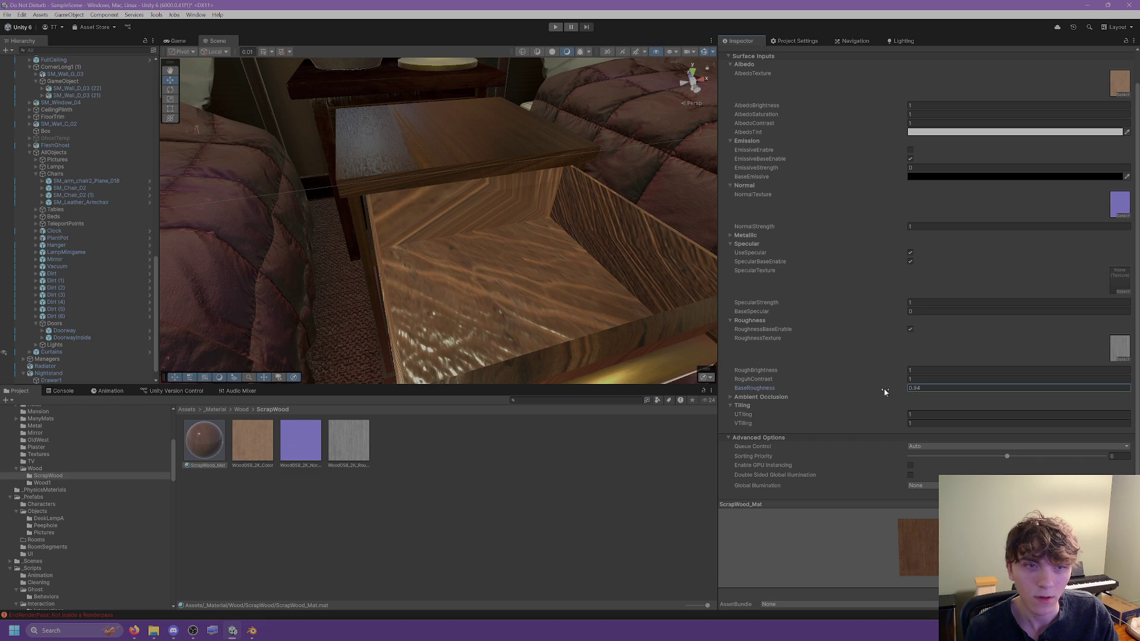
click(911, 330)
Step: Inspect the drawer interior's matte finish and select the Nightstand object
mouse_move(653, 315)
middle_down()
mouse_move(611, 293)
mouse_move(641, 288)
mouse_move(558, 257)
mouse_move(475, 262)
mouse_move(492, 255)
mouse_move(461, 237)
mouse_move(369, 234)
mouse_move(430, 239)
mouse_move(625, 216)
mouse_move(576, 221)
mouse_move(692, 195)
middle_up()
mouse_move(693, 195)
right_down()
mouse_move(614, 186)
mouse_move(631, 188)
mouse_move(606, 181)
mouse_move(613, 163)
mouse_move(369, 202)
mouse_move(453, 232)
mouse_move(564, 224)
right_up()
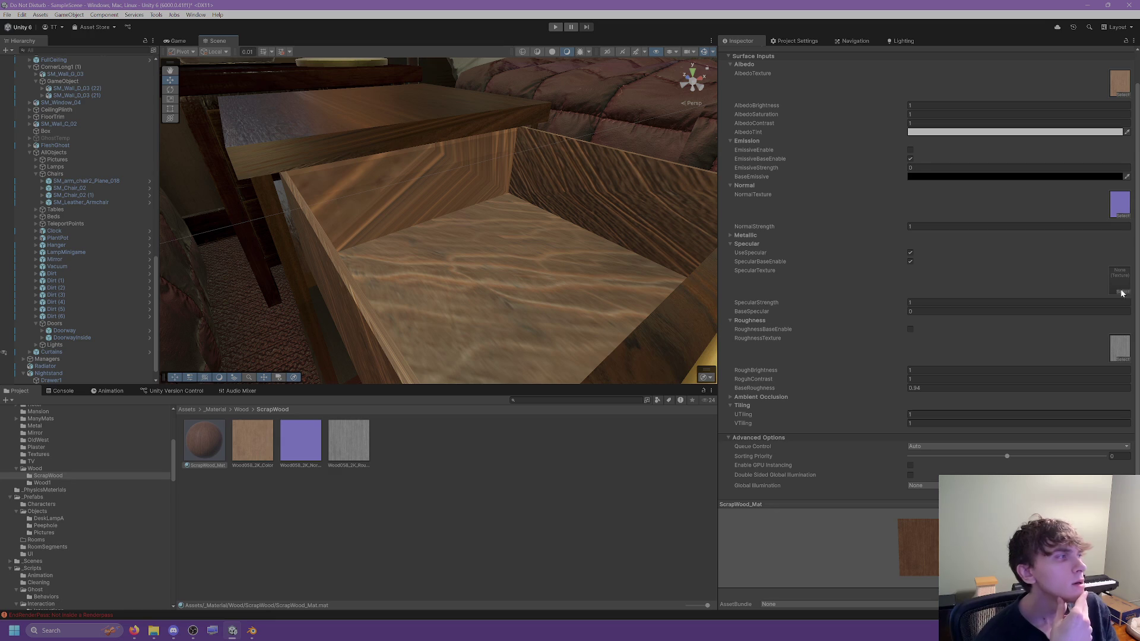
key(alt+Tab)
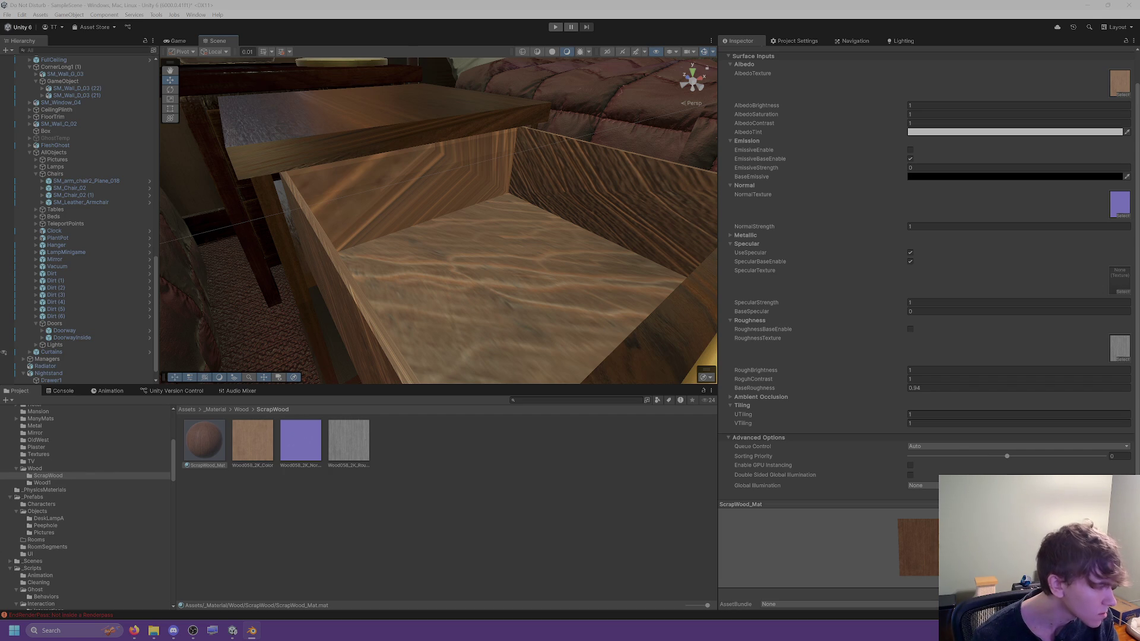
click(496, 282)
Step: Set ScrapWood_Mat's BaseSpecular to 0.5
click(205, 440)
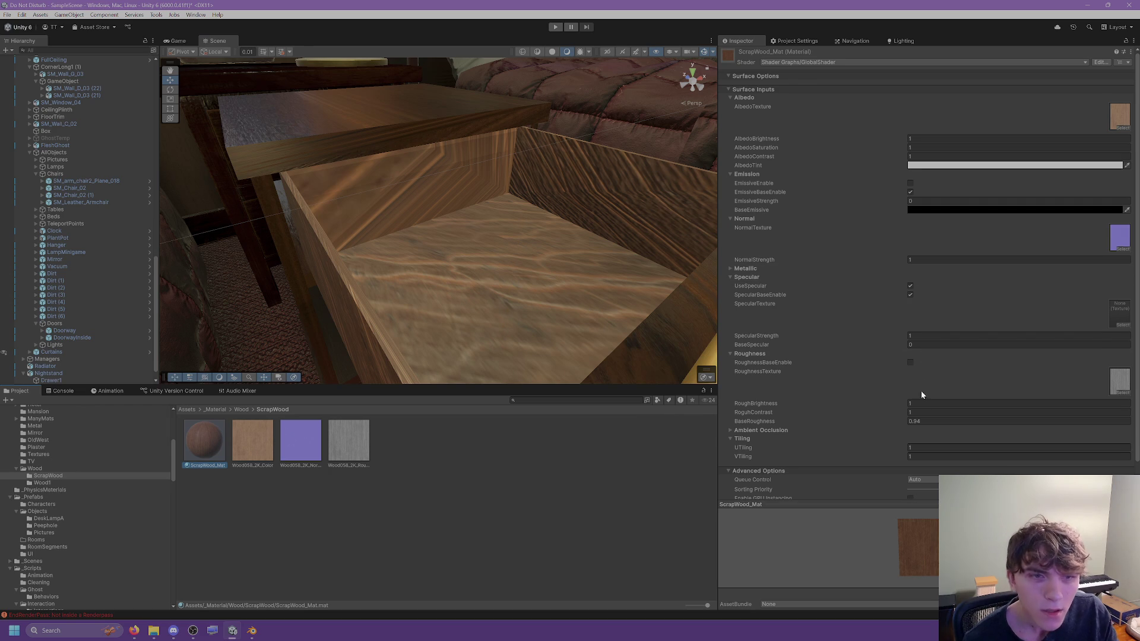
click(918, 345)
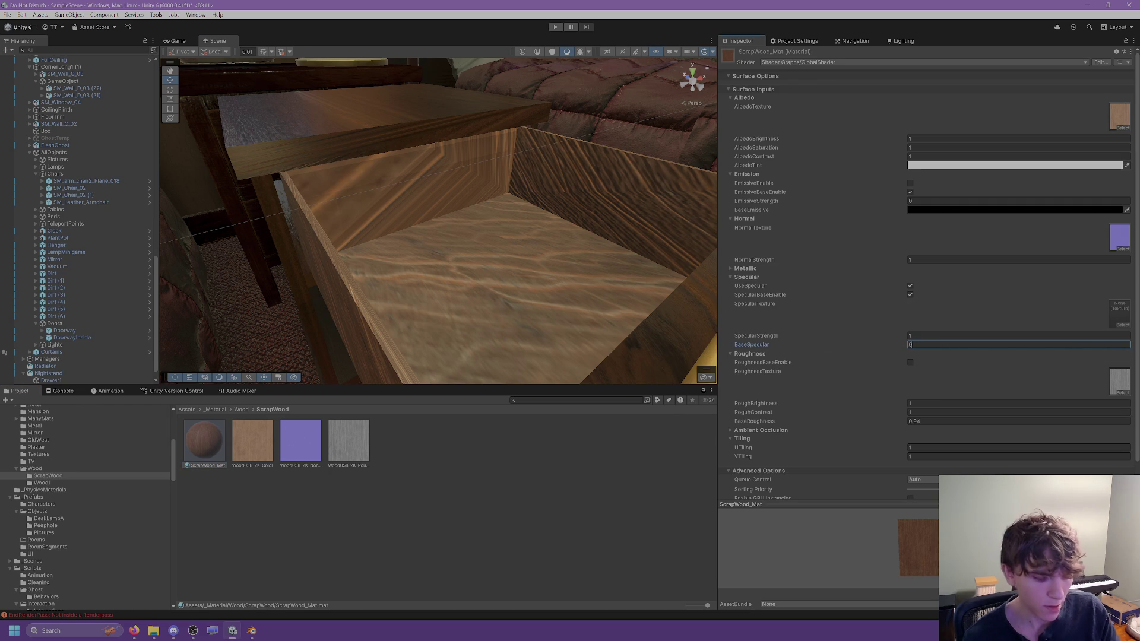
text(0.5)
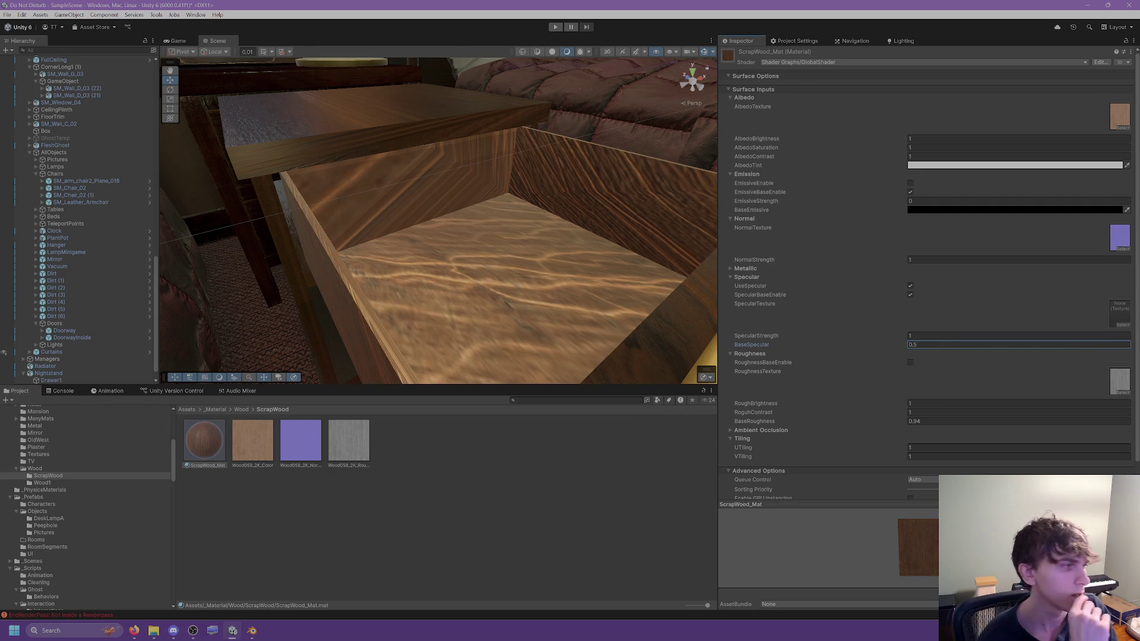
Step: Check the texture mapping nodes in the Blender file for reference
key(alt+Tab)
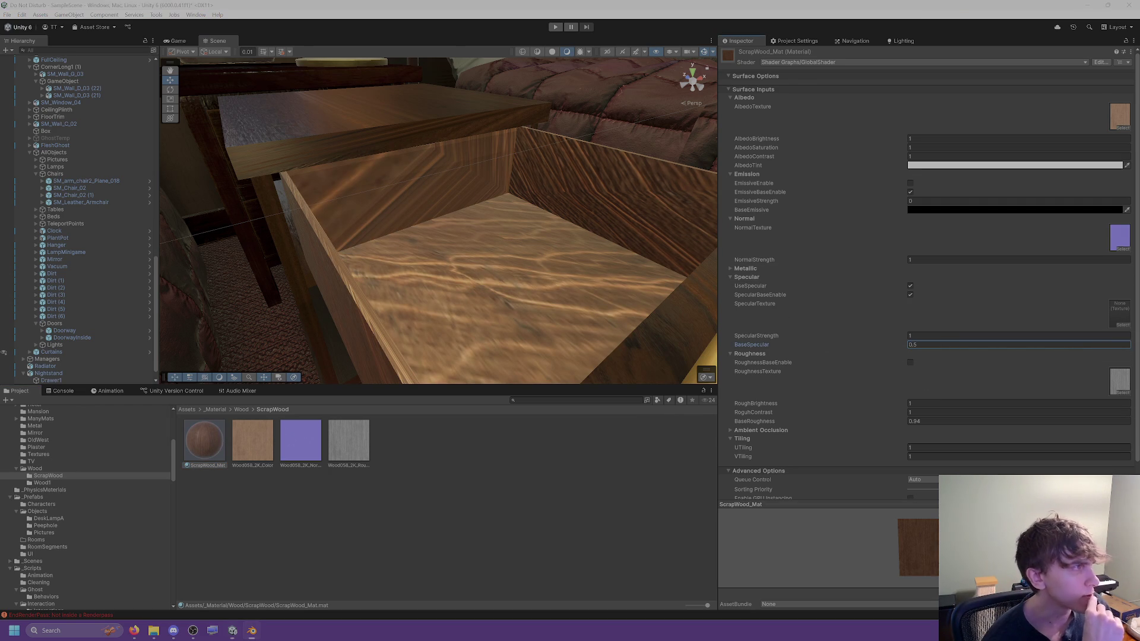
scroll(773, 464, down, 4)
middle_drag(722, 428, 843, 464)
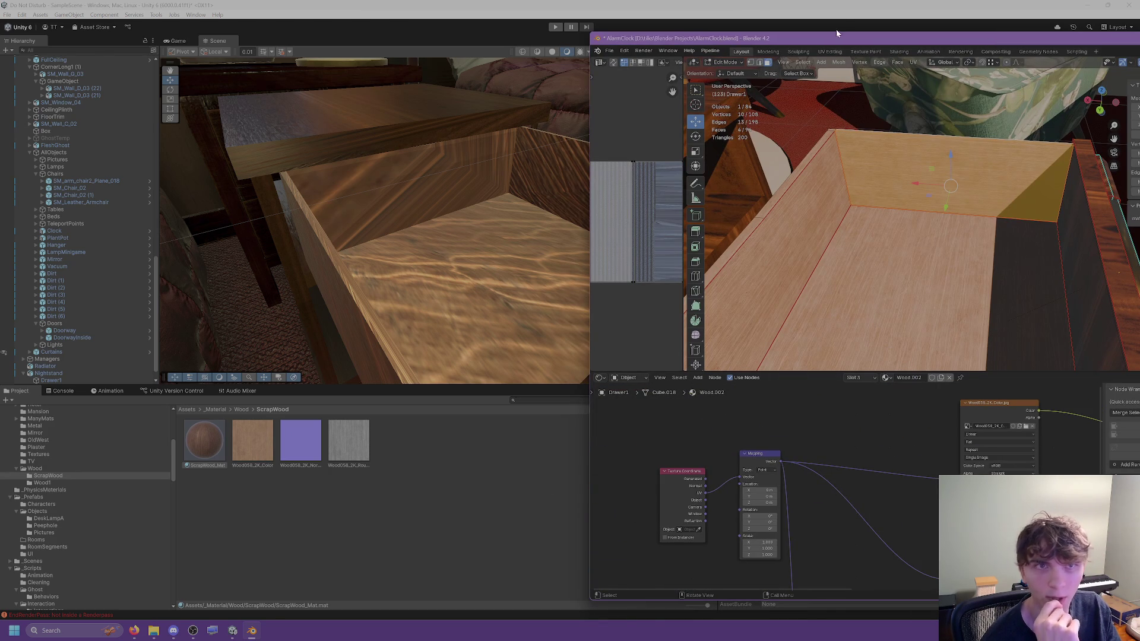
key(alt+Tab)
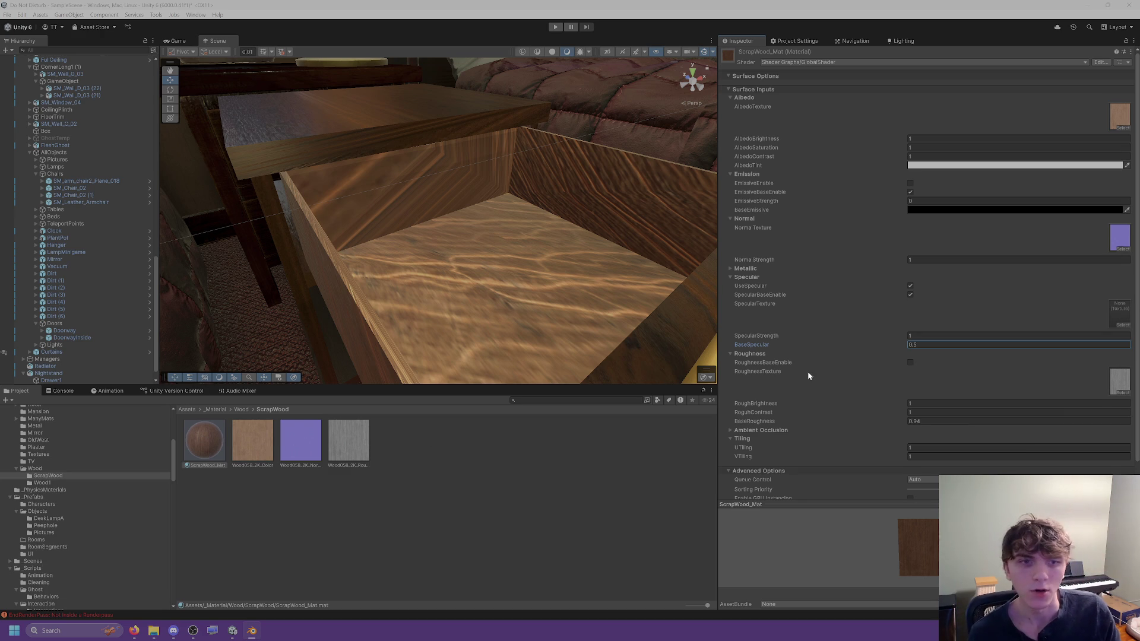
Step: Set UTiling and VTiling to 2 on ScrapWood_Mat
scroll(807, 376, down, 1)
click(926, 414)
text(2)
key(Tab)
text(2)
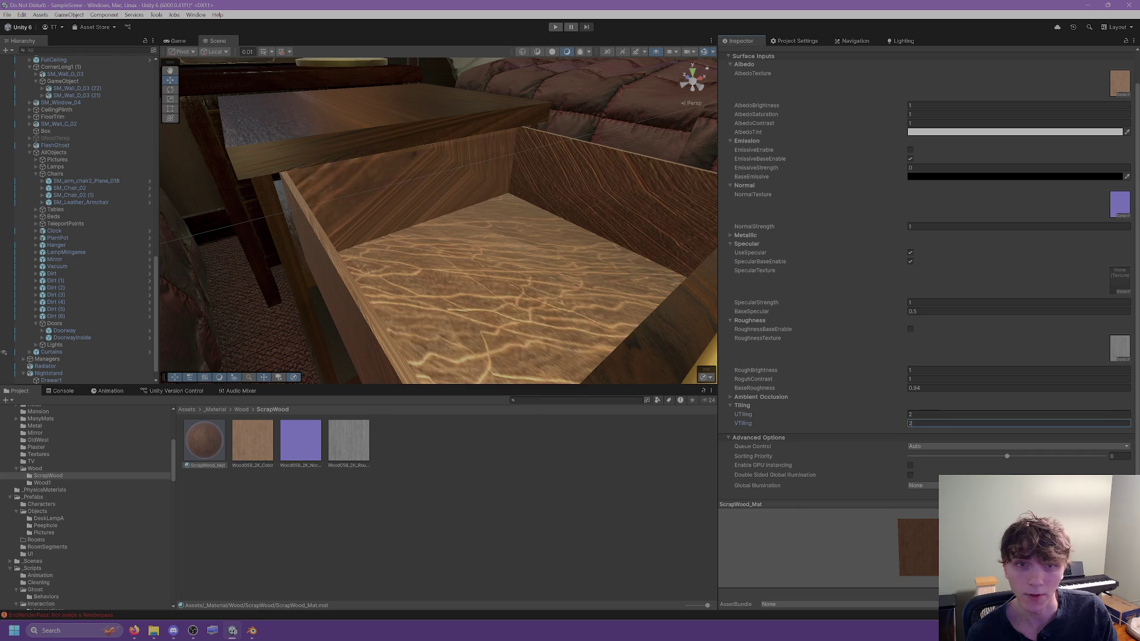
mouse_move(415, 179)
right_down()
mouse_move(369, 35)
mouse_move(418, 117)
mouse_move(371, 83)
mouse_move(418, 105)
mouse_move(484, 311)
right_up()
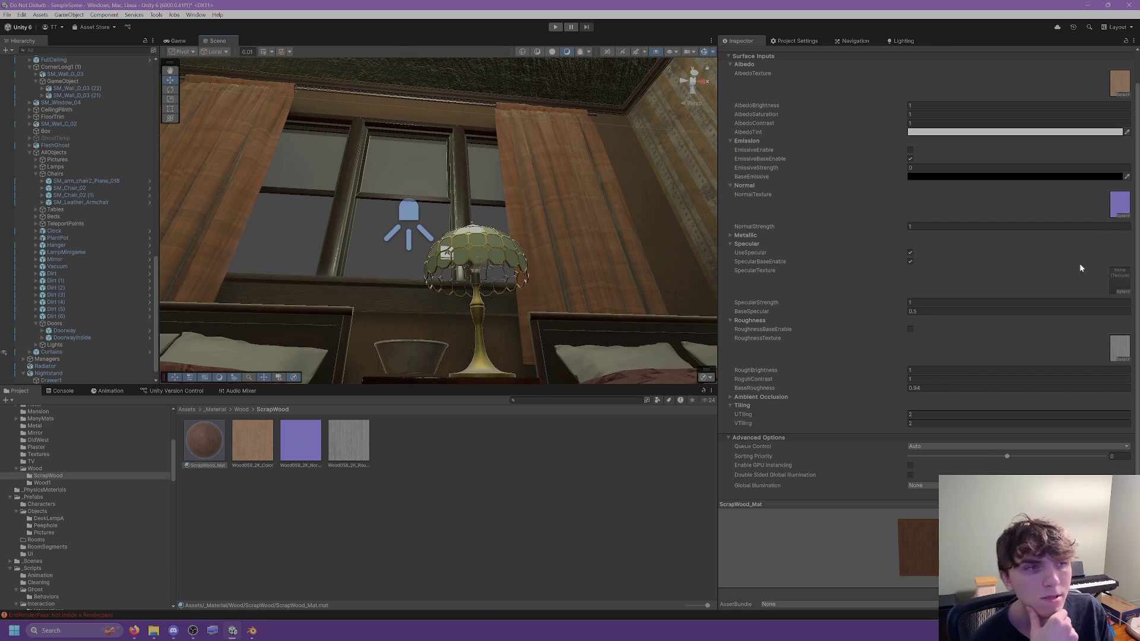
key(alt+Tab)
Step: Bring the view back down to the open Drawer1 and select it
mouse_move(582, 313)
right_down()
mouse_move(616, 407)
mouse_move(447, 293)
mouse_move(618, 366)
mouse_move(565, 312)
mouse_move(469, 270)
right_up()
right_drag(567, 222, 535, 244)
click(535, 244)
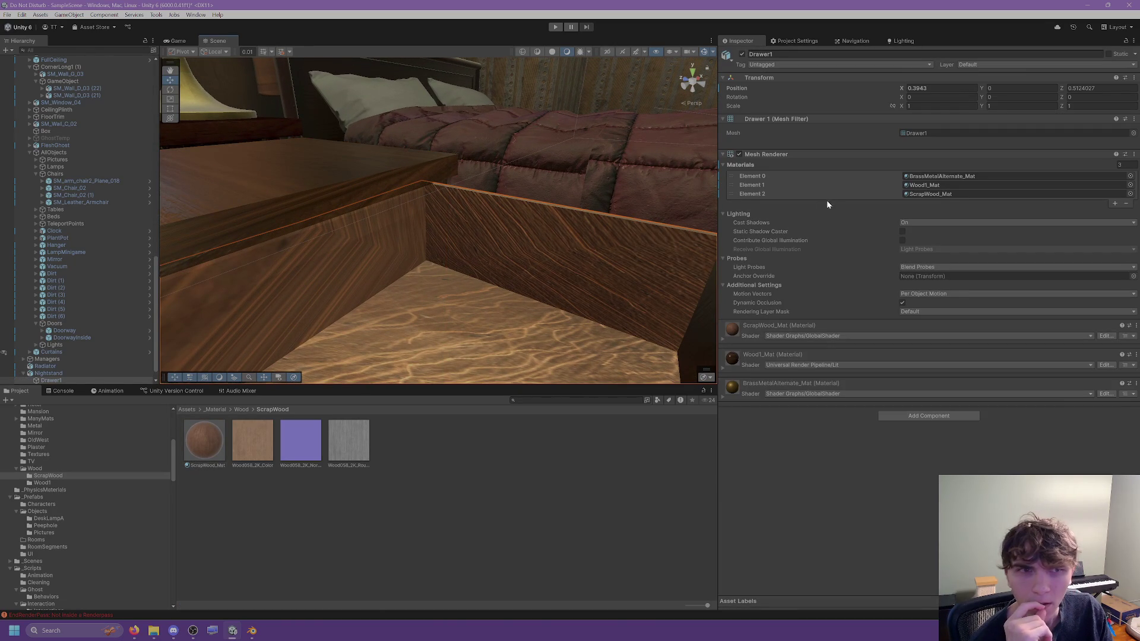
mouse_move(614, 261)
right_down()
mouse_move(657, 260)
mouse_move(522, 255)
mouse_move(649, 214)
mouse_move(429, 197)
mouse_move(382, 175)
mouse_move(542, 168)
right_up()
click(542, 169)
click(557, 174)
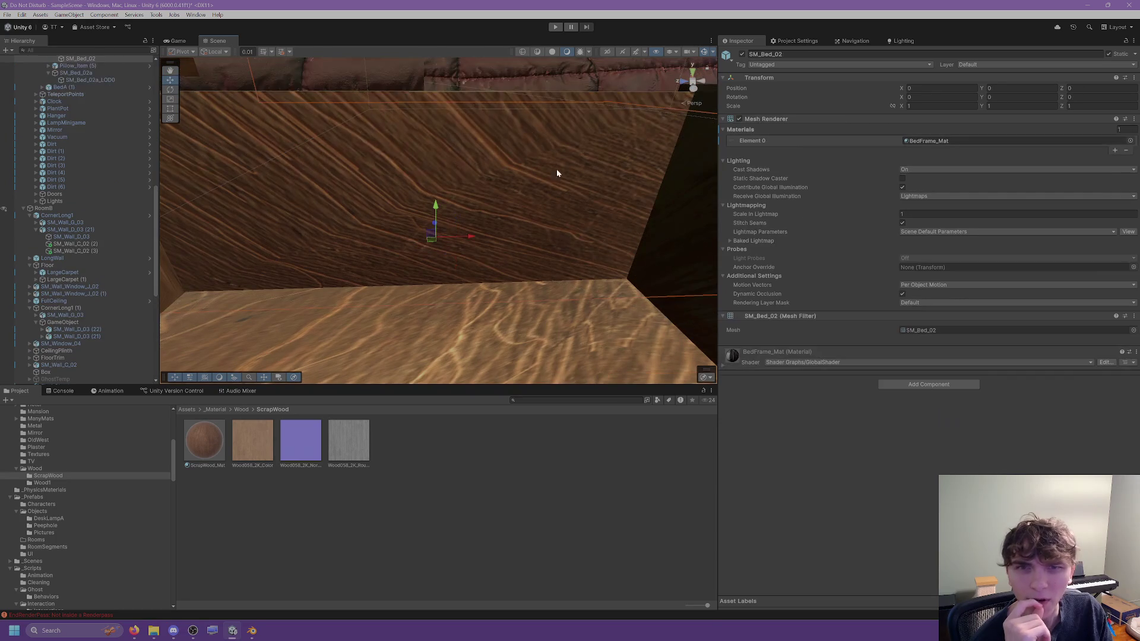
key(alt+Tab)
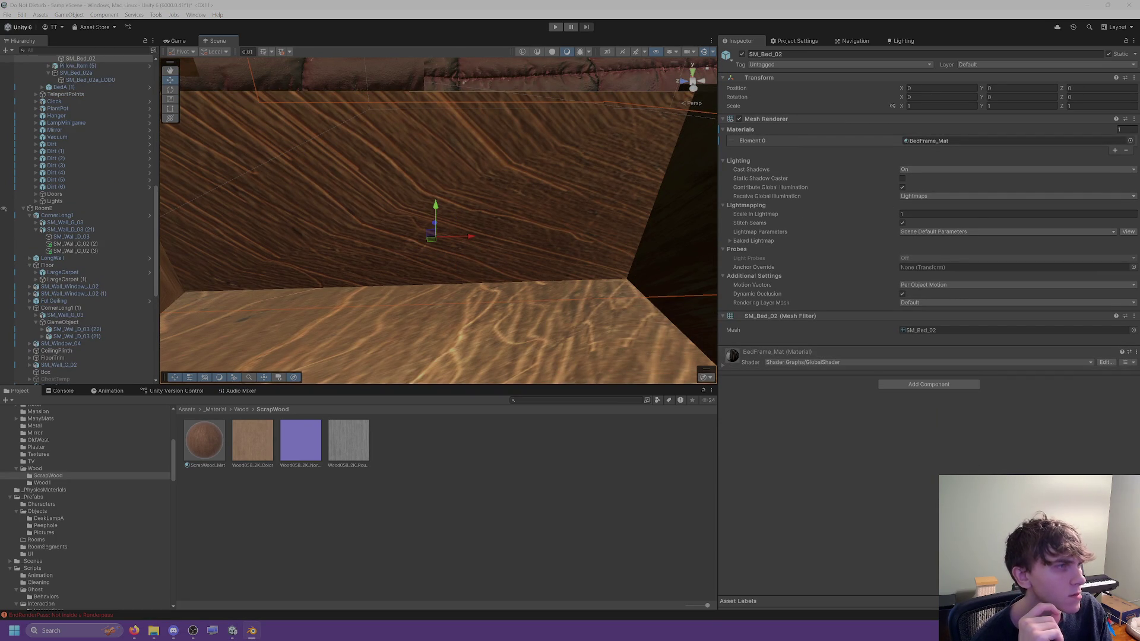
scroll(481, 266, down, 5)
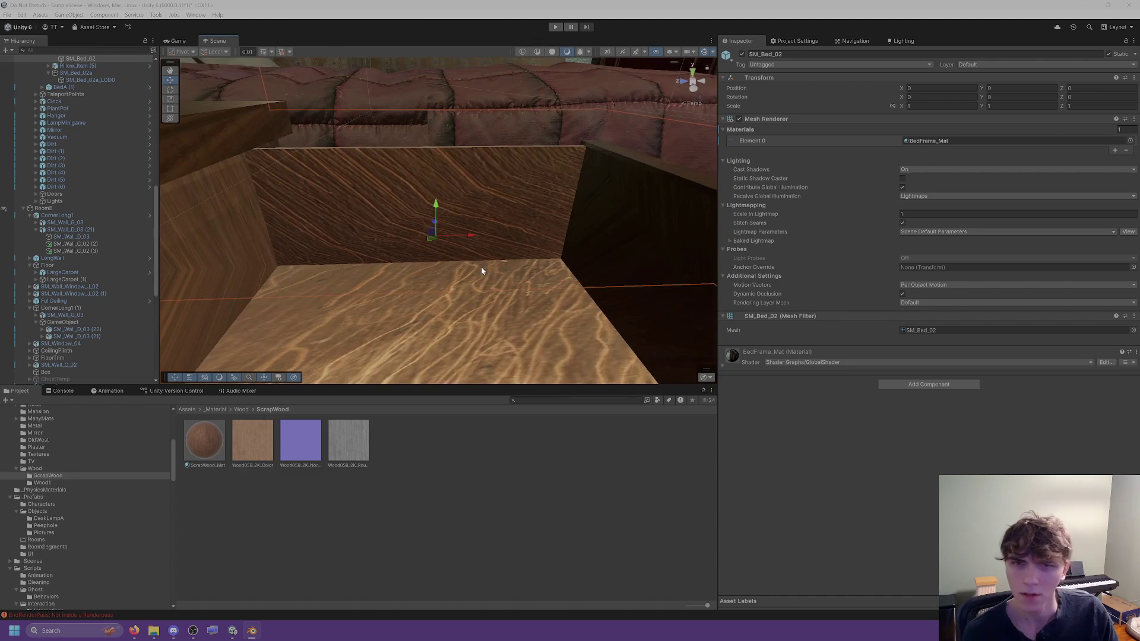
Step: Push Drawer1 back into the nightstand
click(481, 266)
mouse_move(498, 265)
middle_down()
mouse_move(460, 282)
mouse_move(449, 265)
middle_up()
click(522, 261)
click(493, 262)
alt+drag(449, 264, 475, 276)
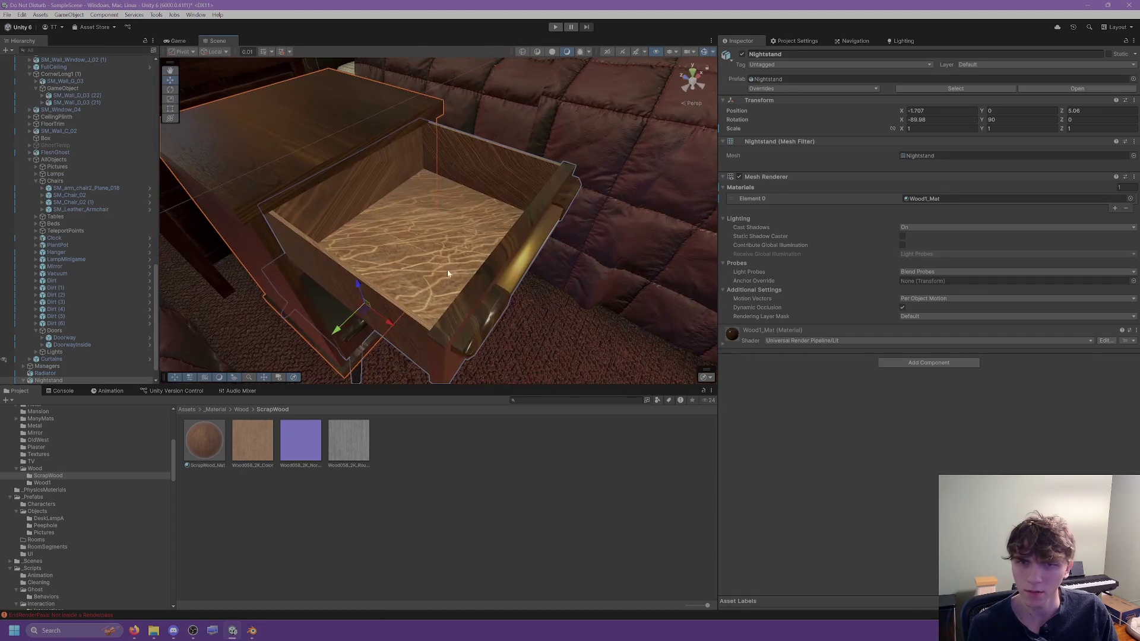
click(475, 276)
drag(566, 269, 397, 194)
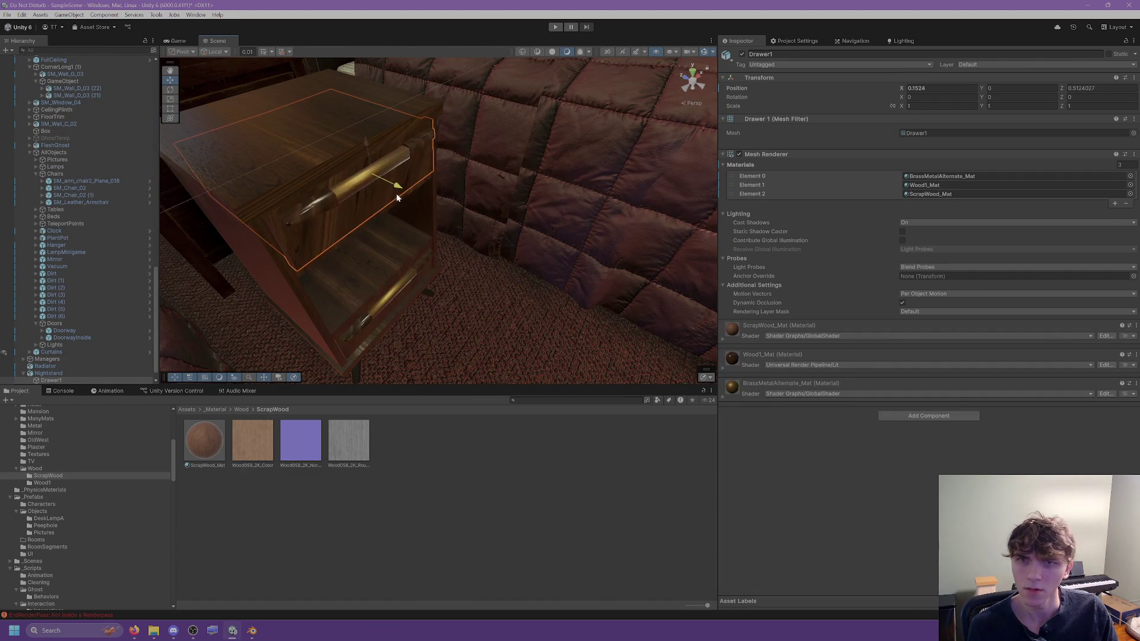
Step: Select Drawer2 and pull it out of the nightstand
click(405, 278)
click(417, 307)
drag(418, 307, 582, 398)
mouse_move(498, 308)
alt+mouse_down()
mouse_move(495, 263)
mouse_move(488, 299)
mouse_move(265, 153)
mouse_move(402, 168)
mouse_move(690, 109)
mouse_move(588, 176)
mouse_move(466, 176)
alt+mouse_up()
alt+drag(575, 172, 767, 197)
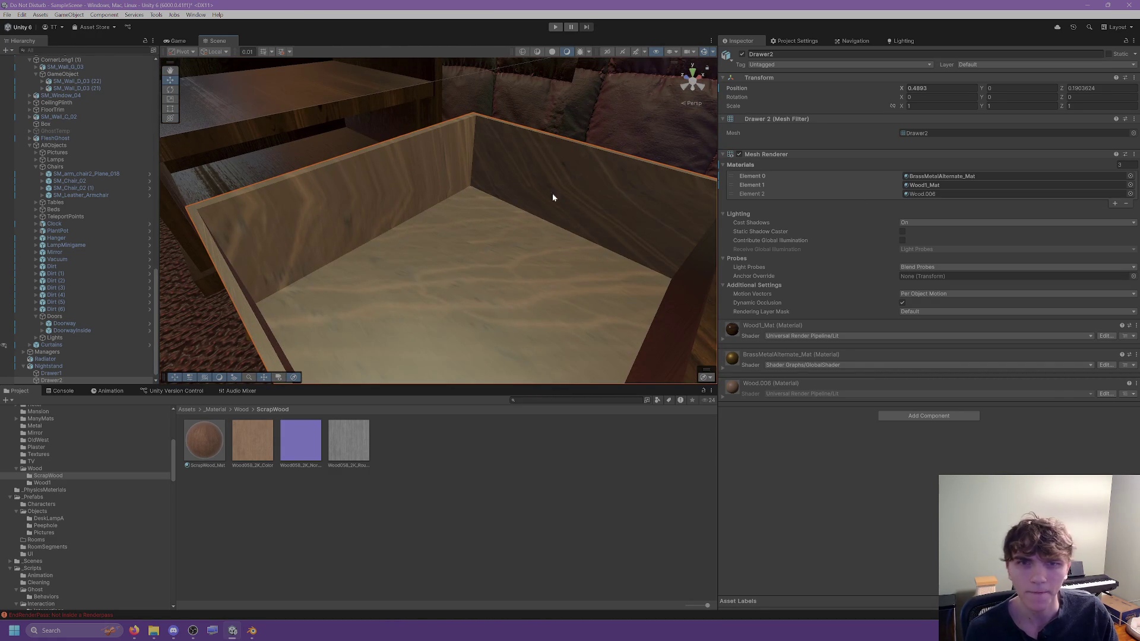
Step: Apply ScrapWood_Mat to Drawer2's floor, then return to Blender
drag(205, 441, 429, 248)
scroll(437, 241, down, 3)
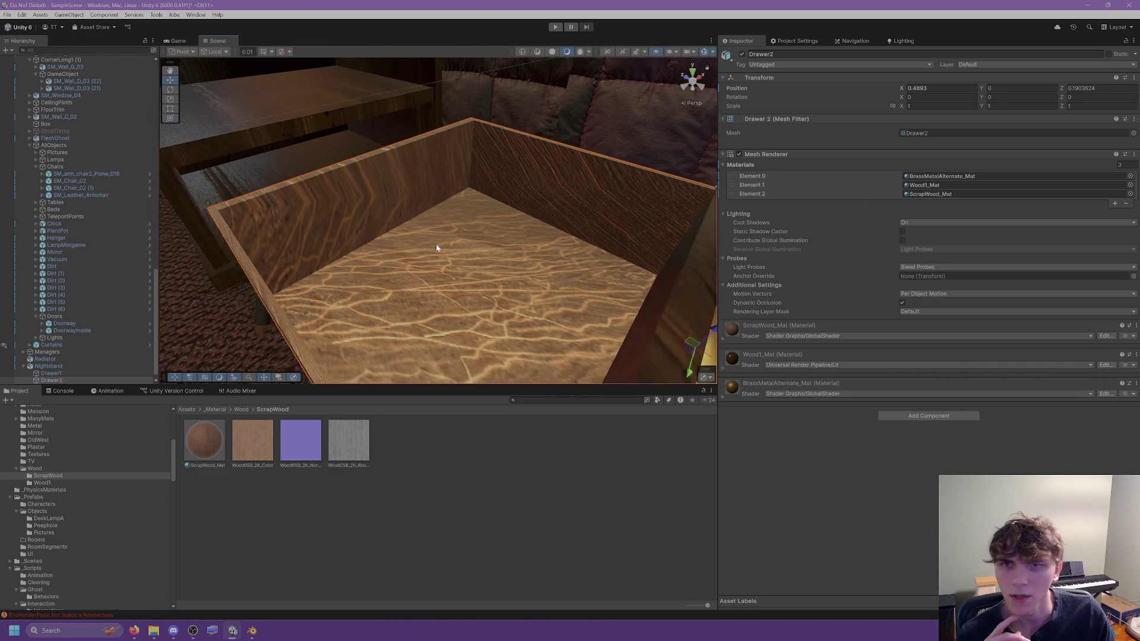
mouse_move(442, 236)
right_down()
mouse_move(454, 225)
mouse_move(411, 208)
mouse_move(432, 196)
right_up()
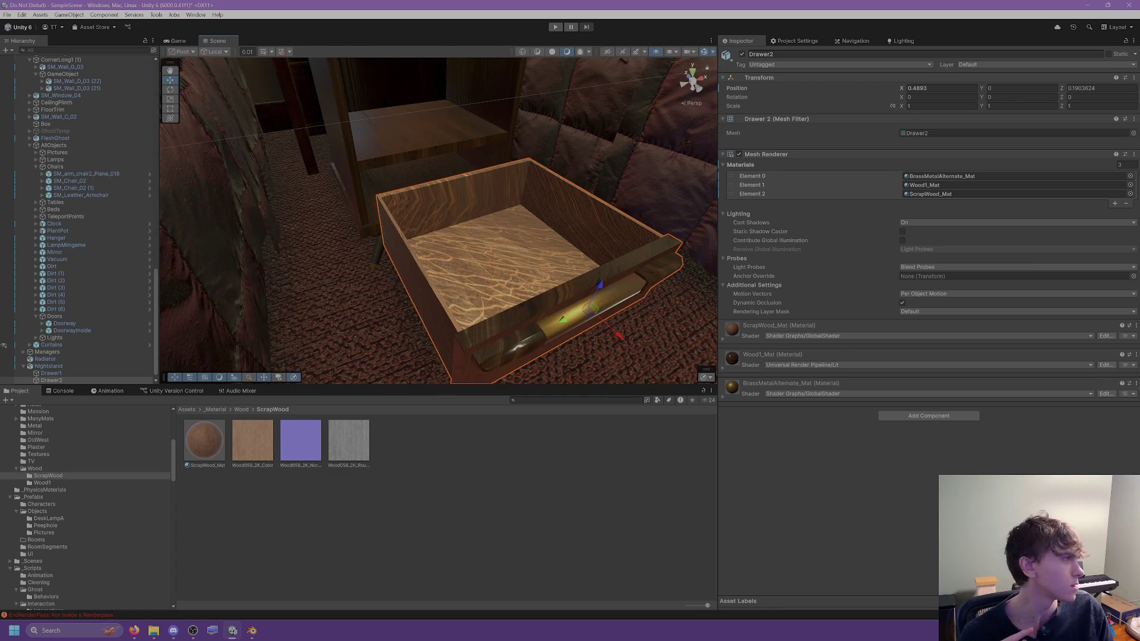
key(alt+Tab)
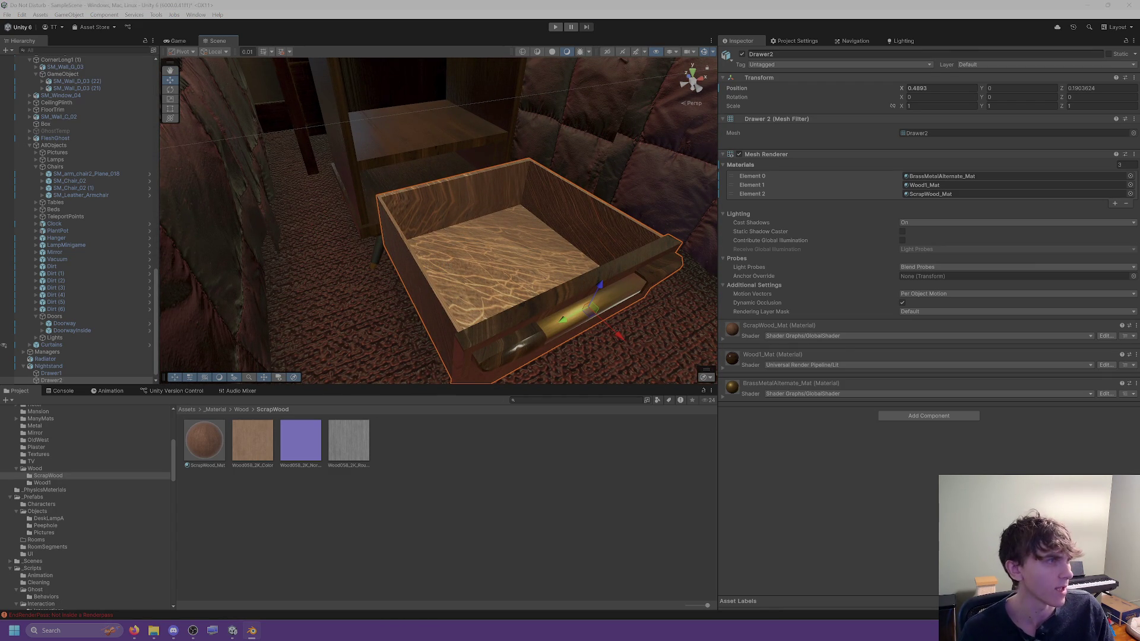
key(alt+Tab)
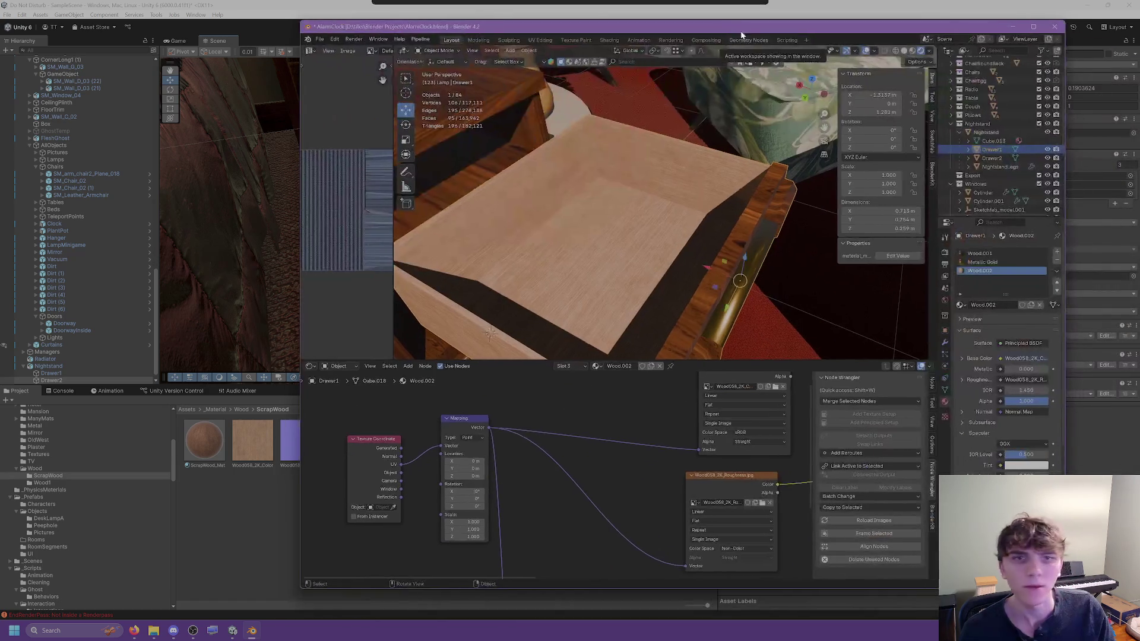
Step: Apply rotation and scale to Drawer1 and Drawer2
click(529, 50)
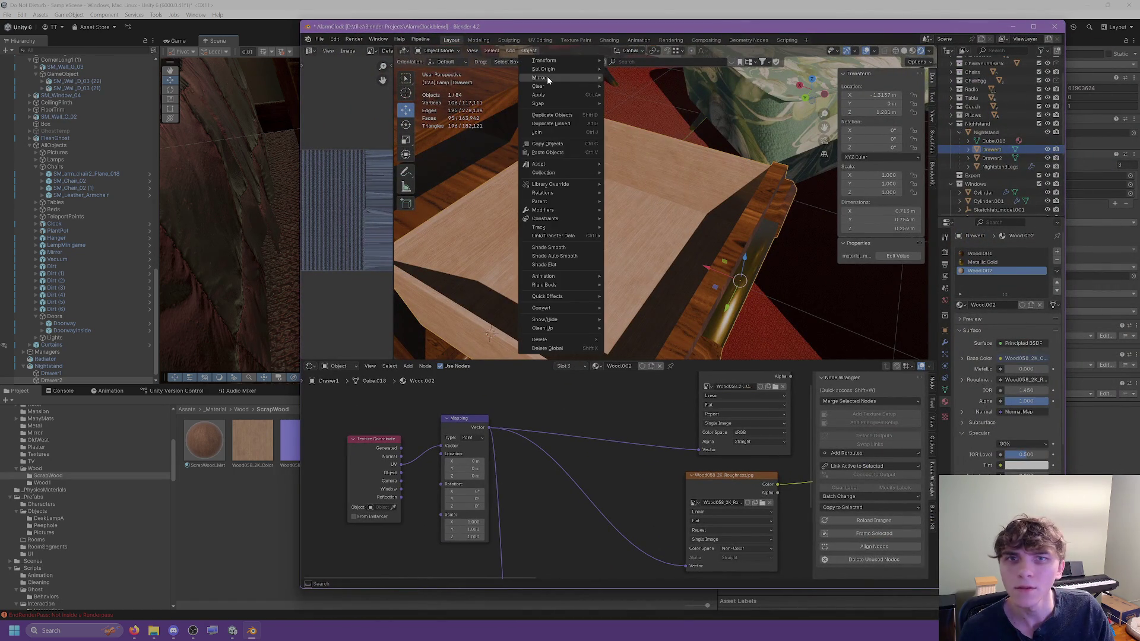
mouse_move(548, 87)
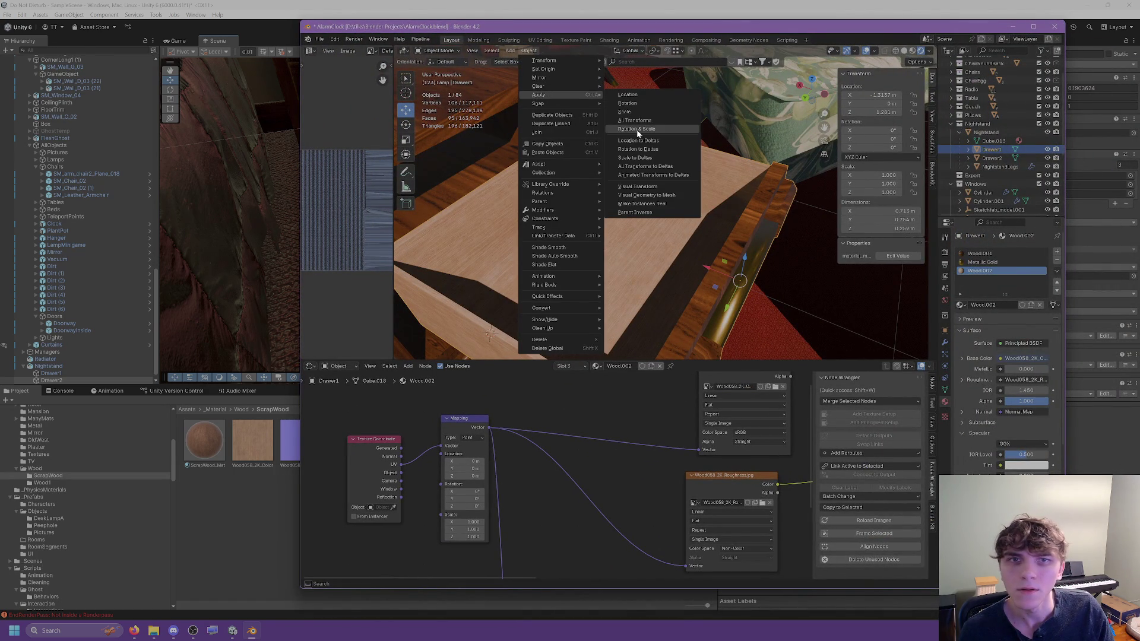
click(632, 129)
middle_drag(654, 192, 636, 223)
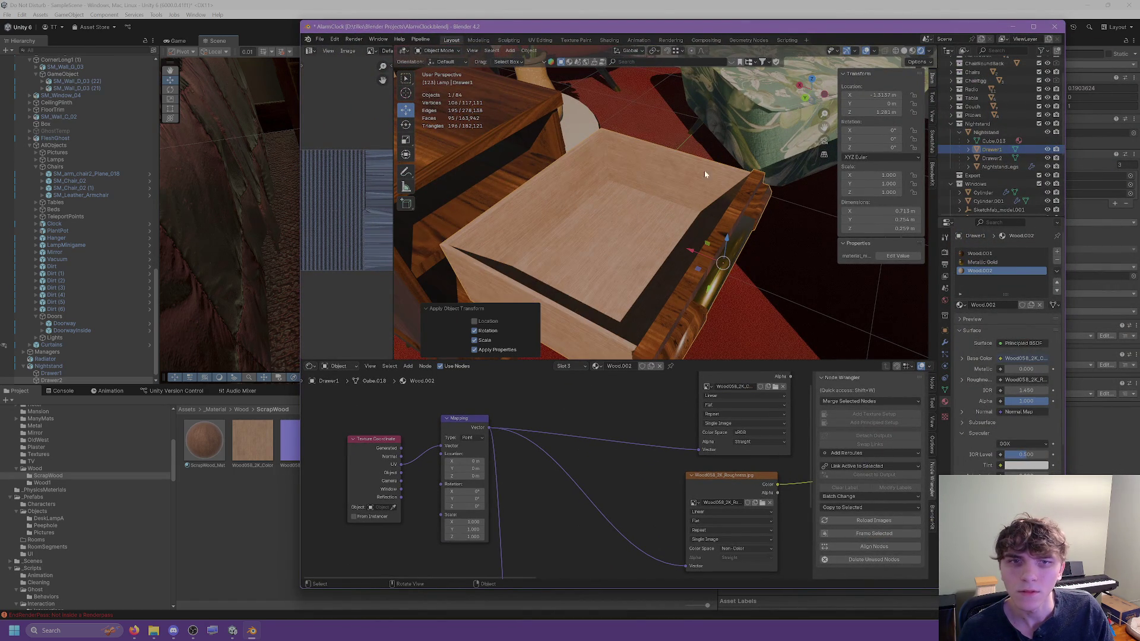
click(989, 159)
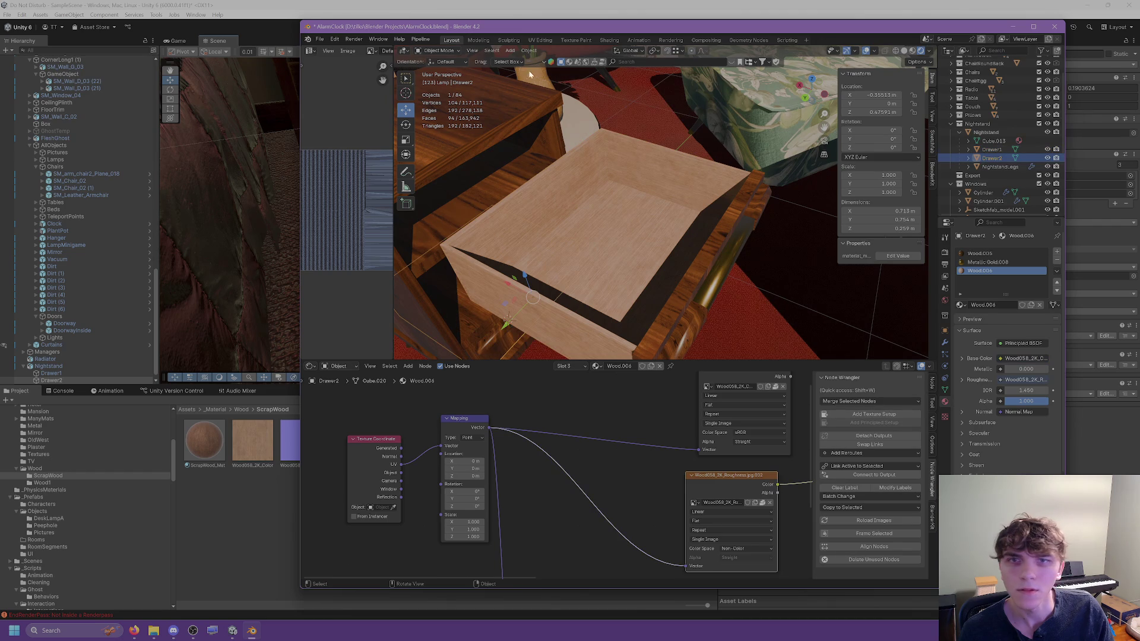
click(528, 49)
mouse_move(539, 95)
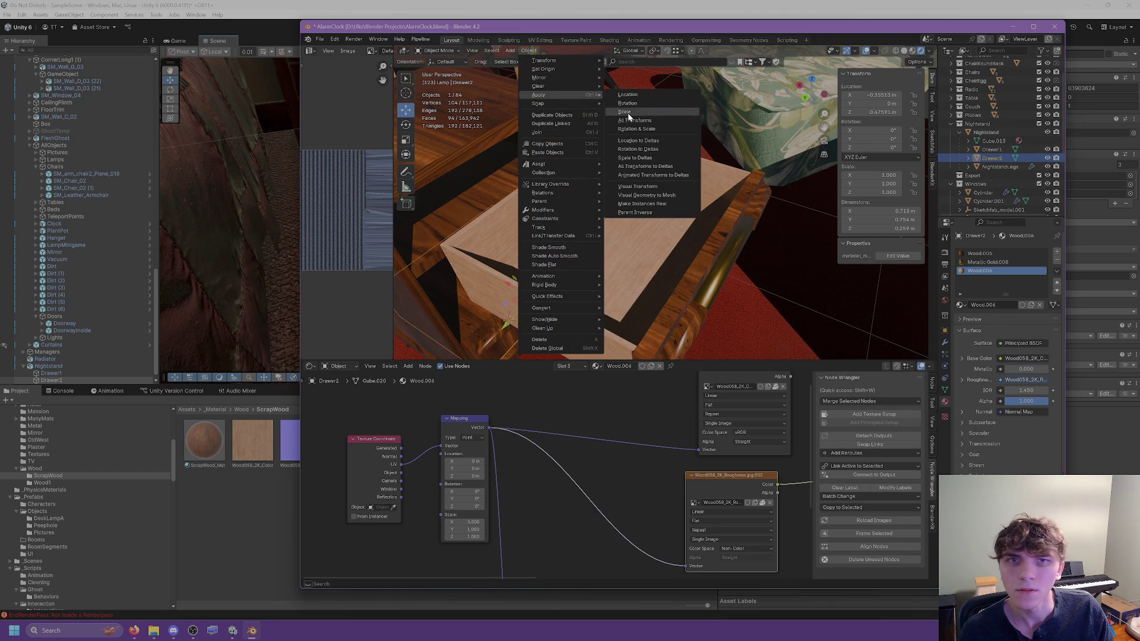
click(630, 129)
Step: Unwrap Drawer1's mesh in Edit Mode for a fresh UV layout
click(627, 205)
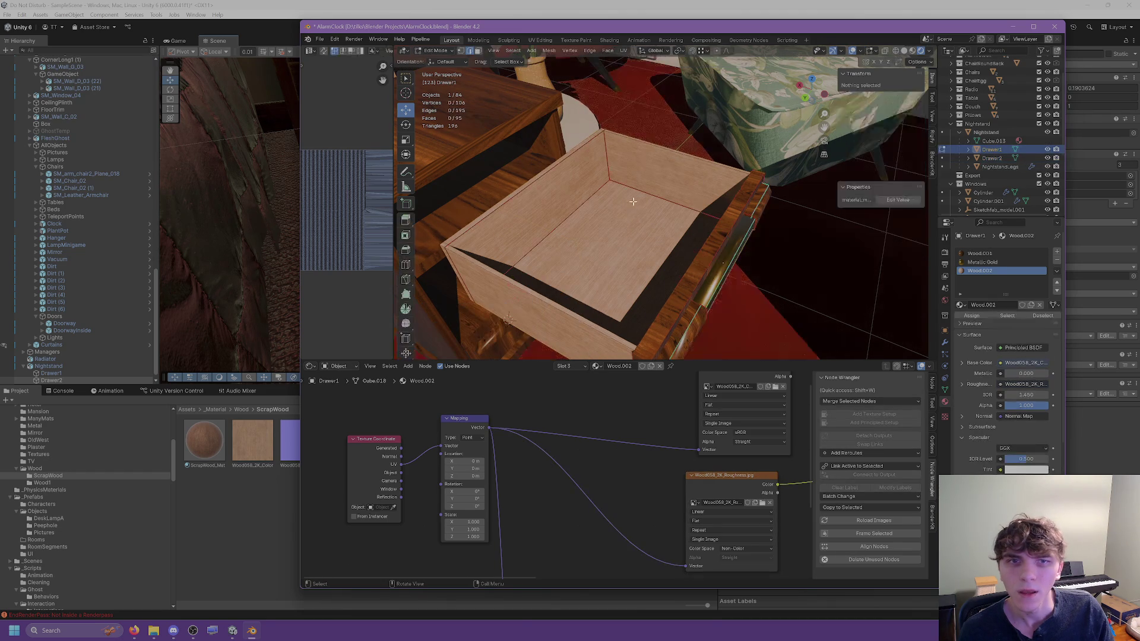
key(Tab)
click(624, 50)
click(638, 59)
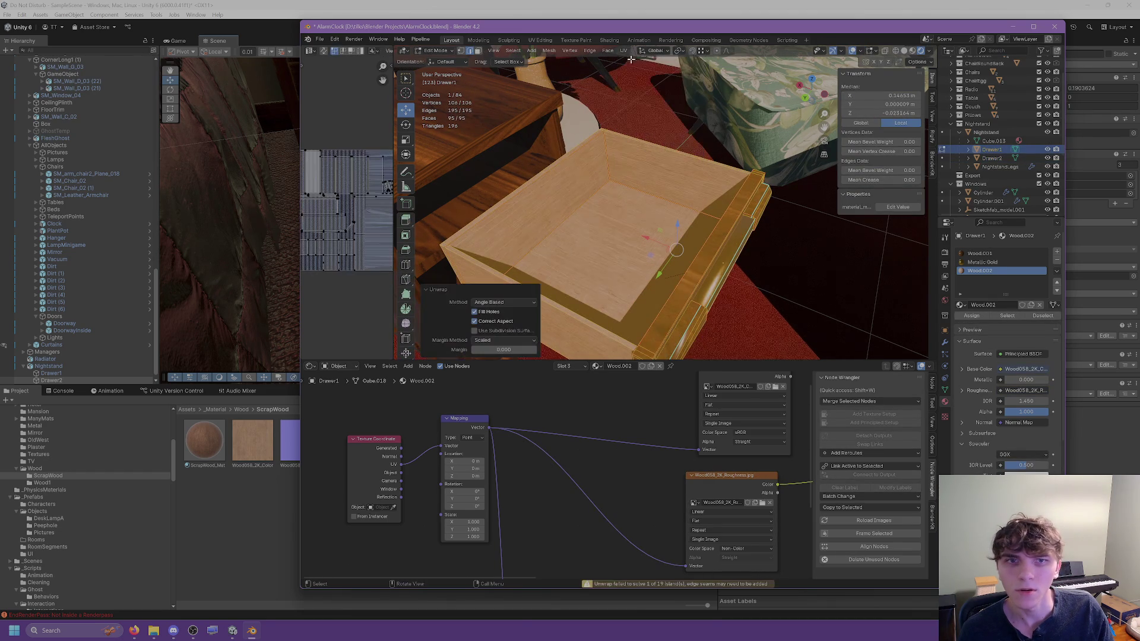
key(Tab)
key(Tab)
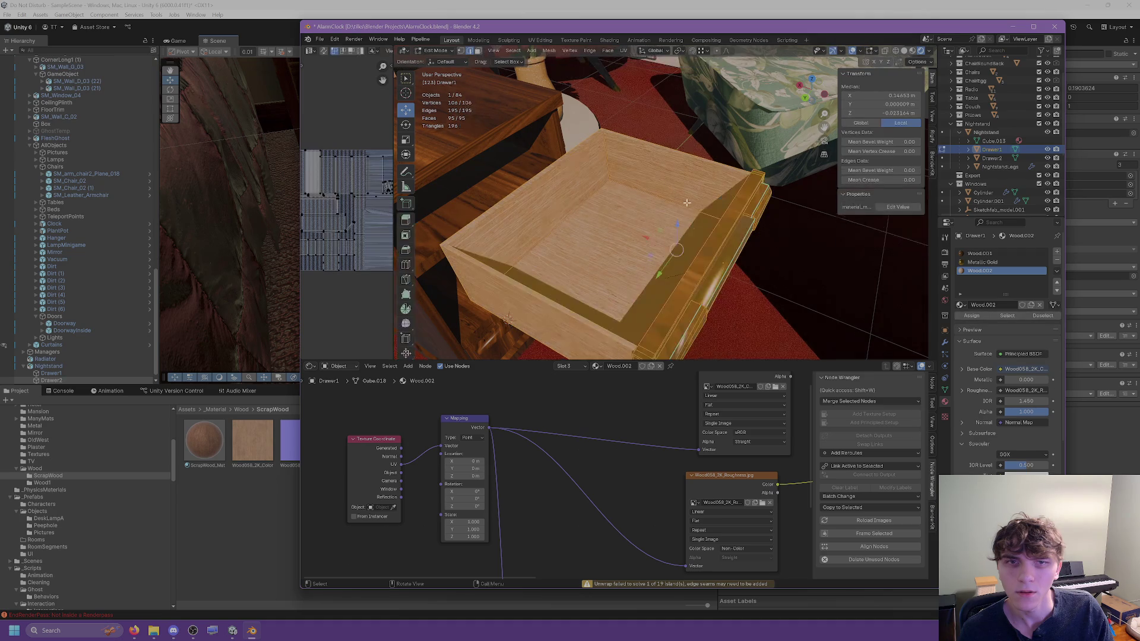
scroll(713, 185, up, 5)
key(alt+a)
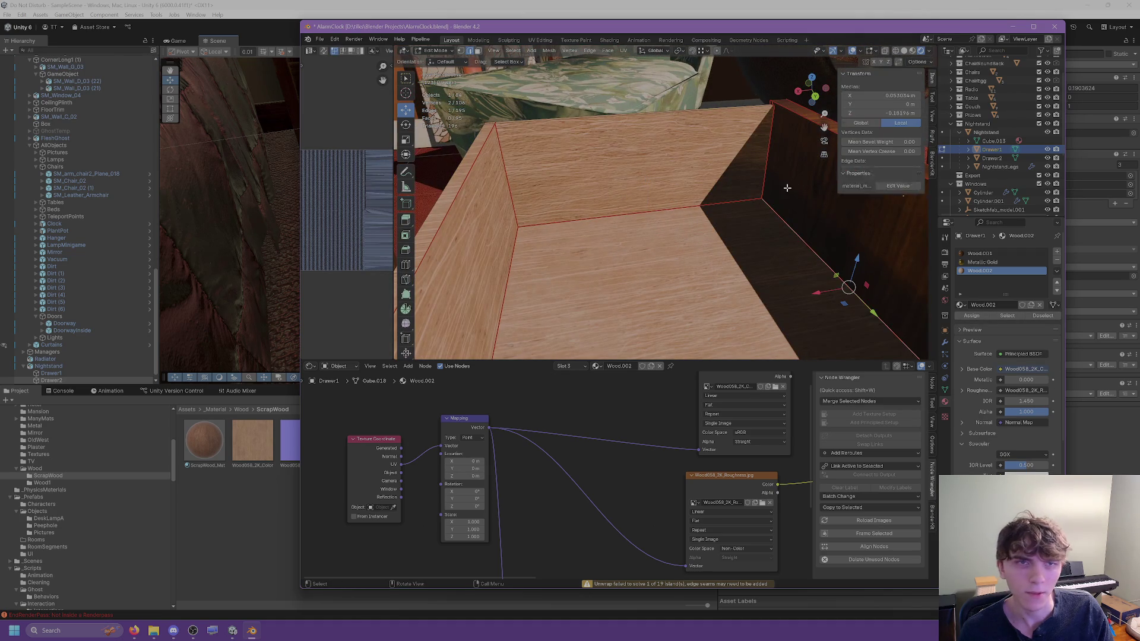
Step: Select the linked faces of Drawer1's side and front panels
click(866, 248)
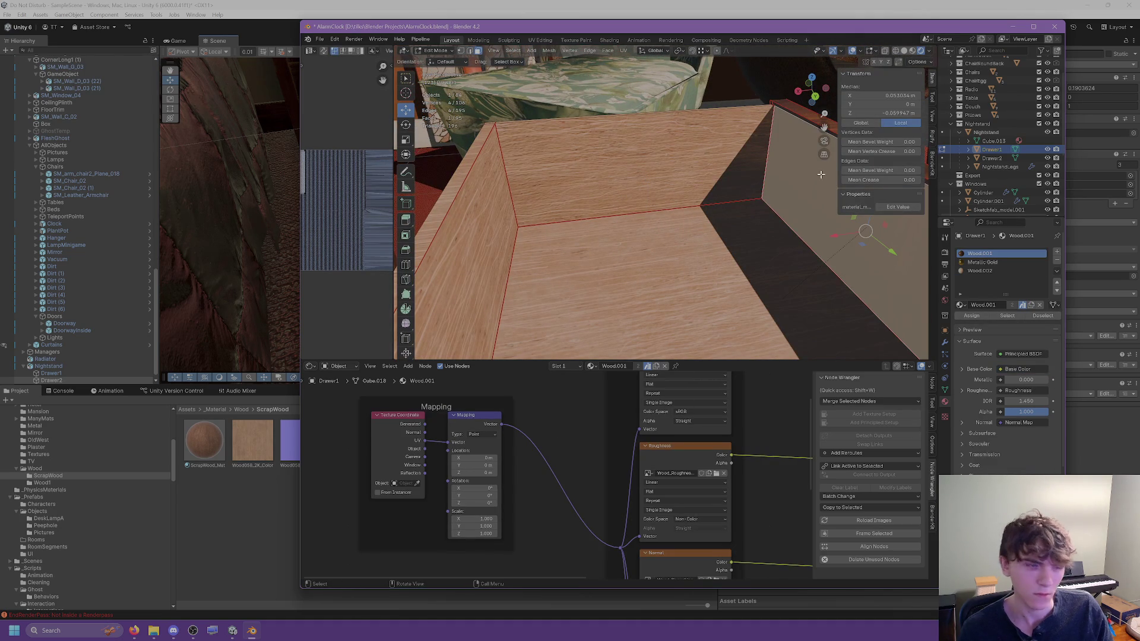
key(l)
mouse_move(821, 175)
middle_down()
mouse_move(743, 183)
mouse_move(619, 163)
mouse_move(725, 206)
mouse_move(625, 208)
mouse_move(688, 249)
mouse_move(647, 219)
middle_up()
click(626, 160)
key(l)
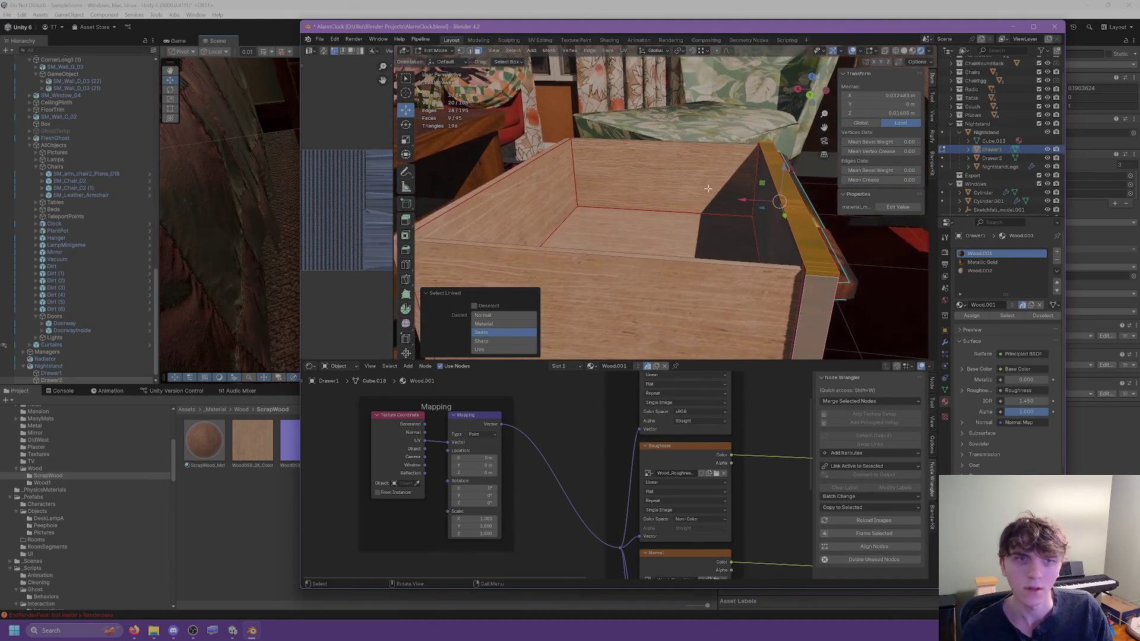
Step: Mark two of Drawer1's corner edges as seams
click(469, 53)
click(772, 178)
mouse_move(772, 179)
middle_down()
mouse_move(712, 241)
mouse_move(676, 186)
mouse_move(600, 167)
middle_up()
shift+click(712, 241)
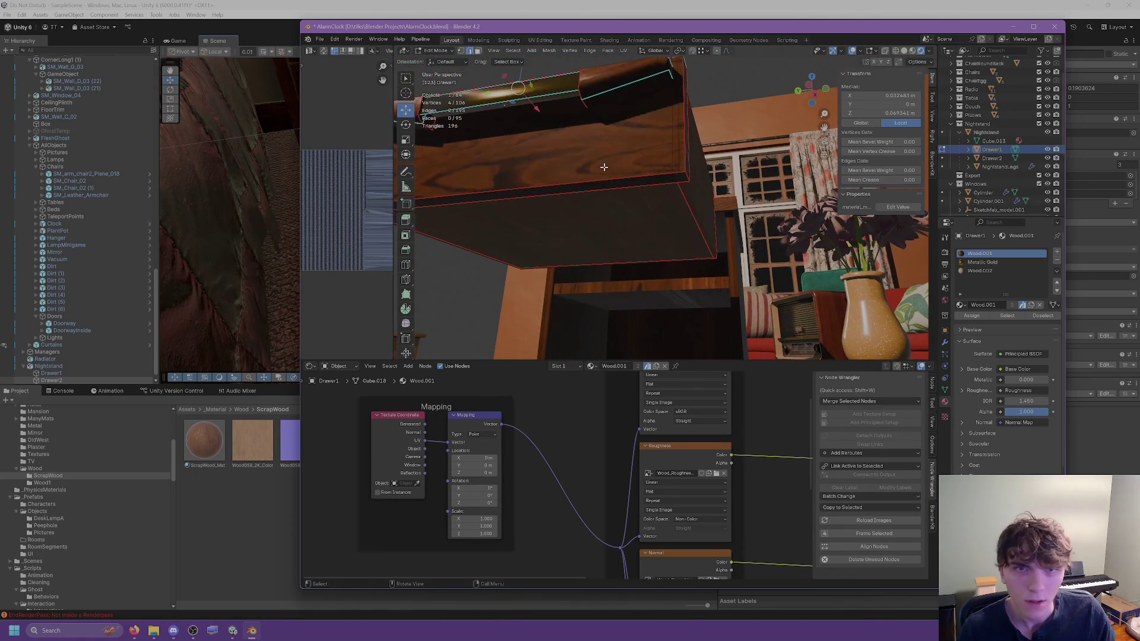
right_click(599, 166)
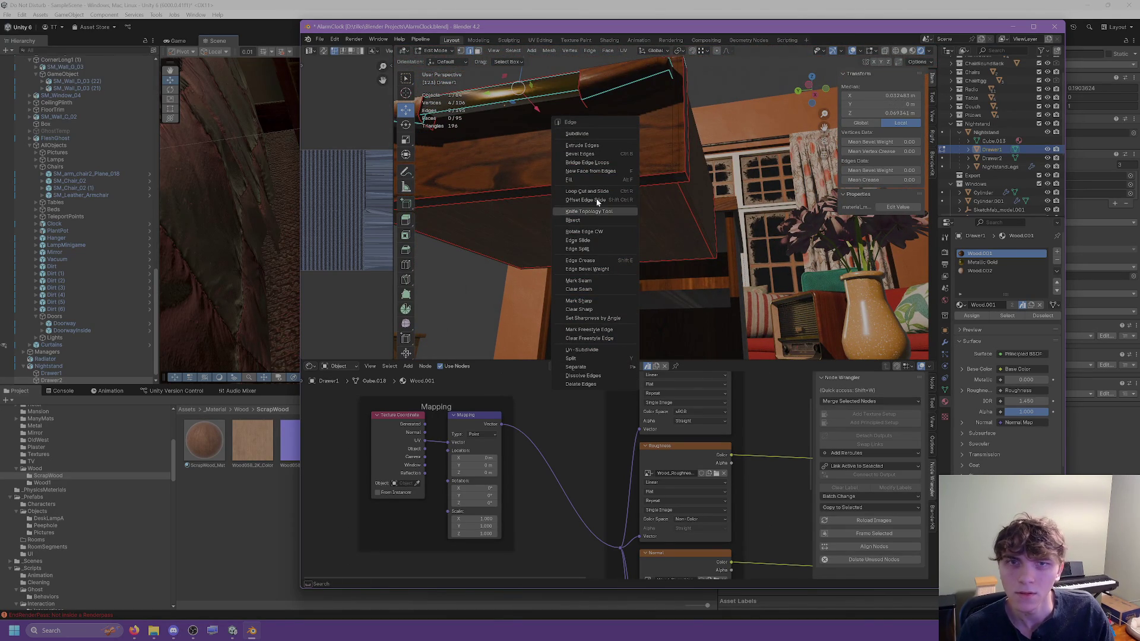
click(594, 284)
Step: Select the whole Drawer1 mesh and unwrap it twice using the new seams
middle_drag(594, 284, 555, 85)
key(a)
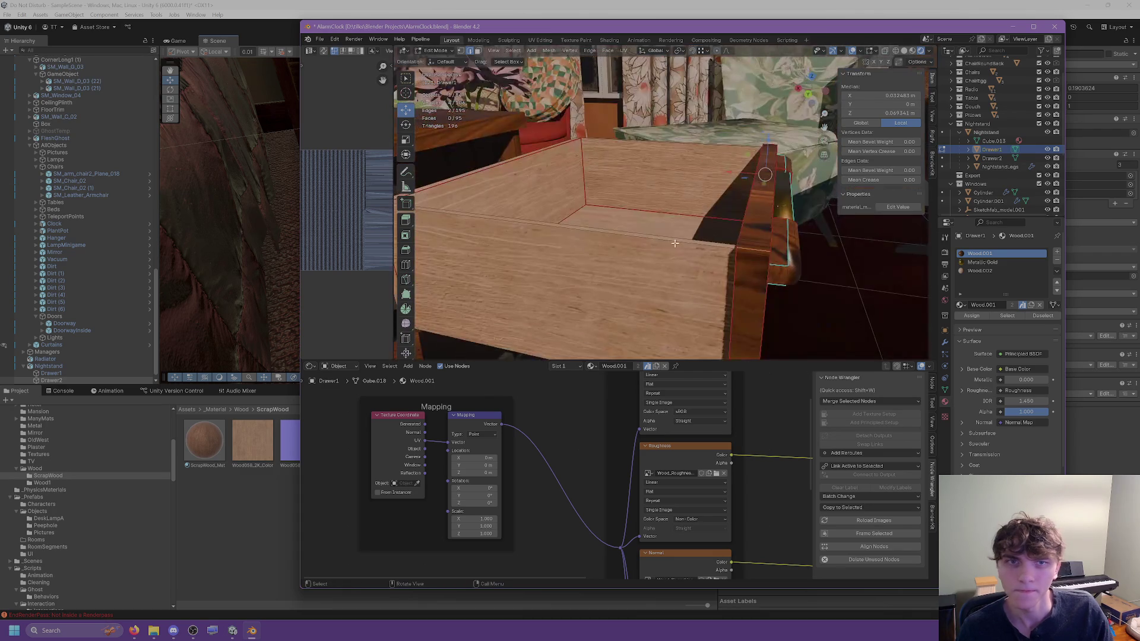
key(u)
key(Return)
key(u)
key(Return)
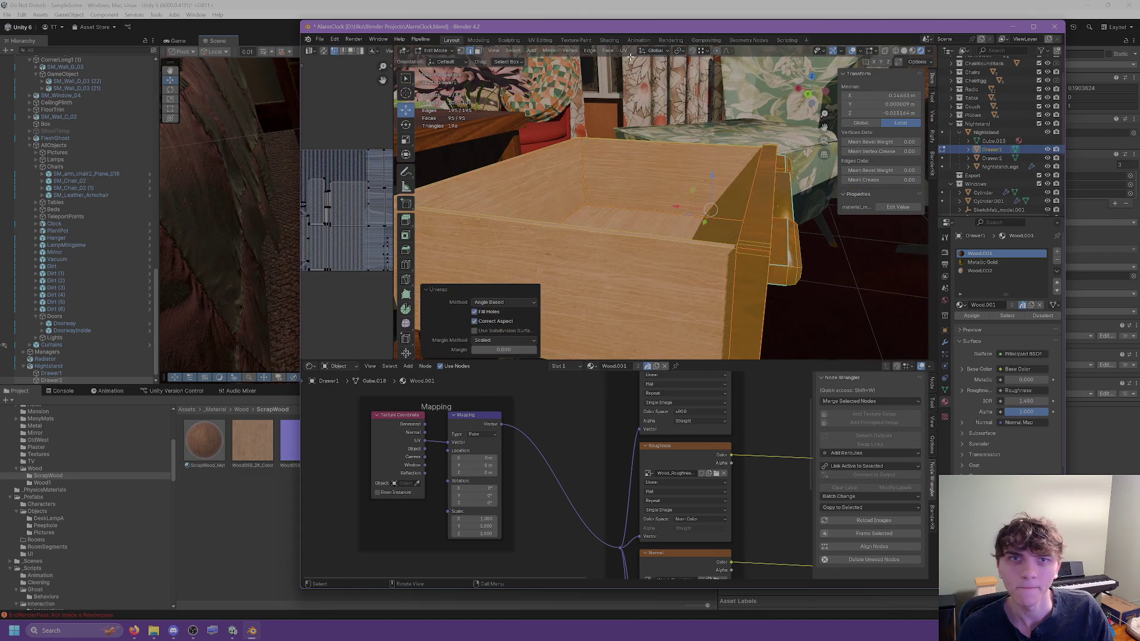
mouse_move(718, 165)
middle_down()
mouse_move(719, 224)
mouse_move(701, 202)
middle_up()
scroll(677, 231, up, 5)
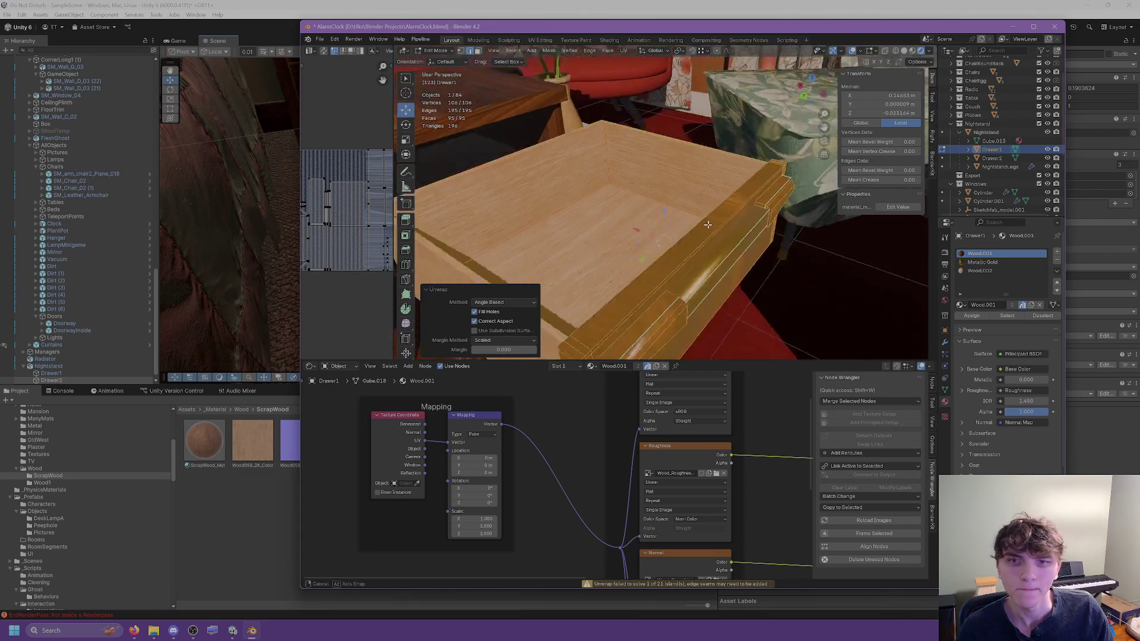
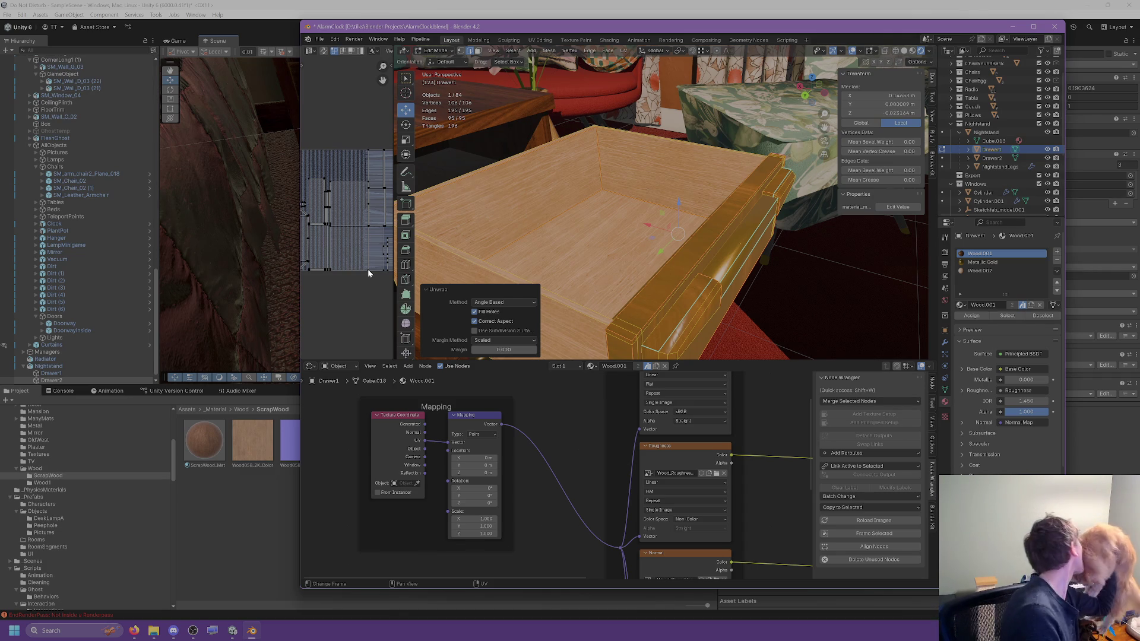
Step: Dissolve a stray edge on the drawer's underside
middle_drag(641, 250, 696, 242)
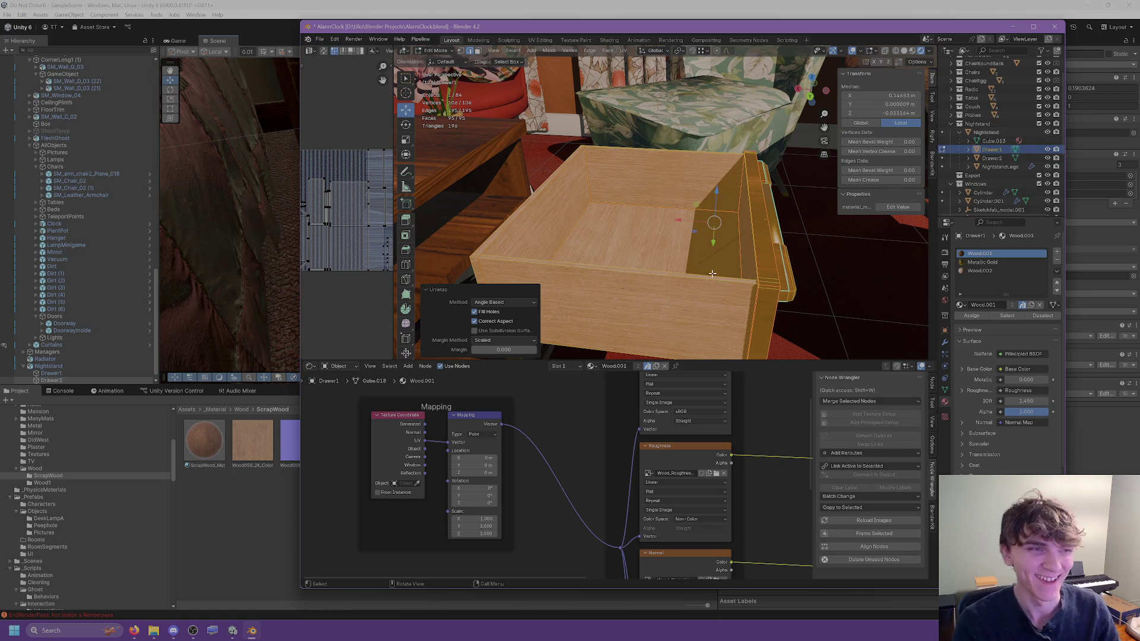
middle_drag(713, 274, 702, 246)
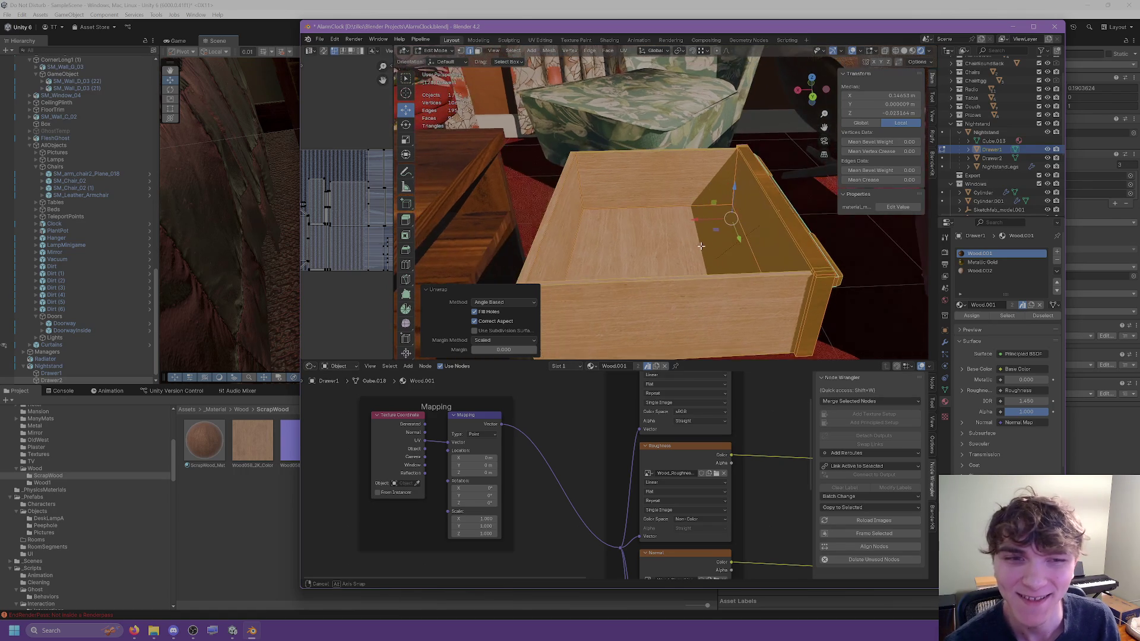
mouse_move(624, 54)
middle_down()
mouse_move(637, 125)
mouse_move(579, 179)
middle_up()
click(579, 179)
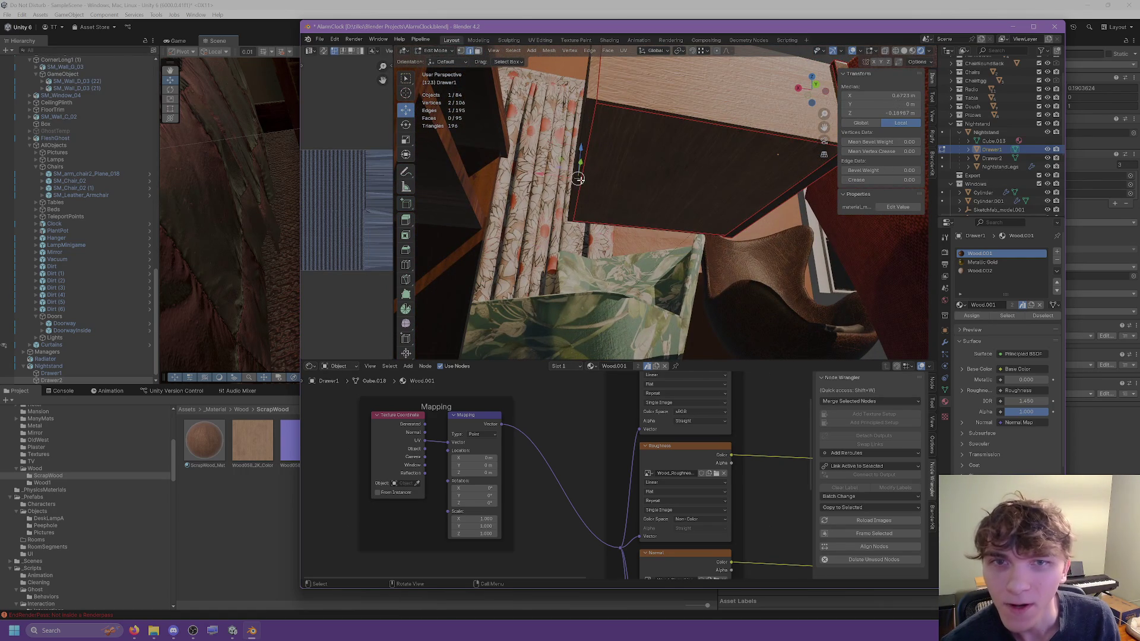
key(ctrl+e)
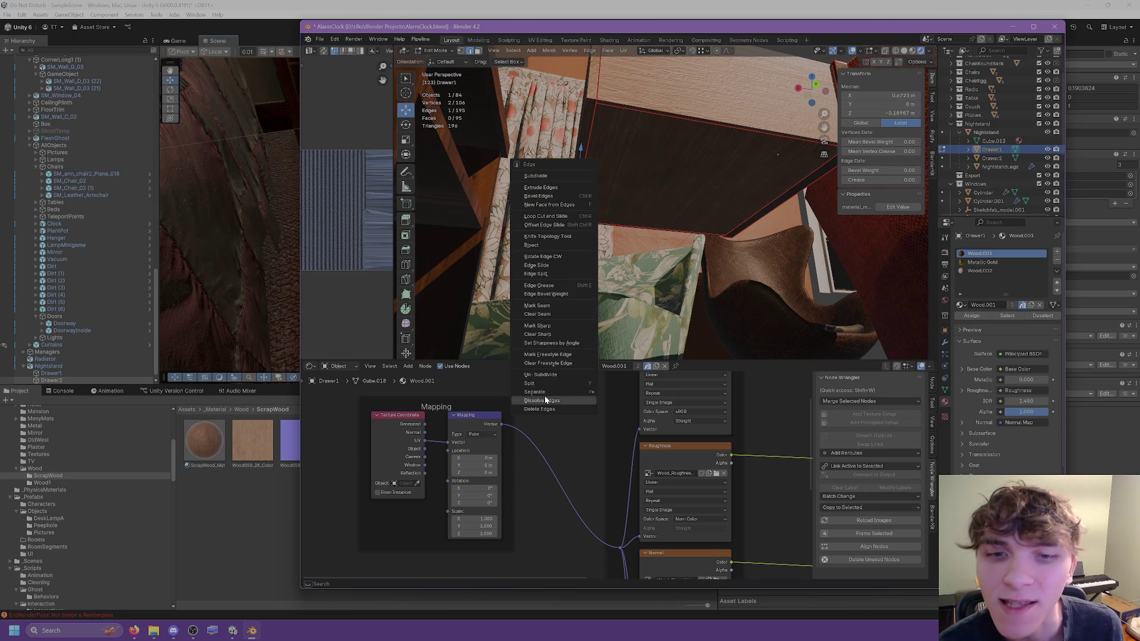
click(545, 401)
Step: In edge select mode, dissolve a second stray edge on the drawer bottom
middle_drag(545, 392, 540, 149)
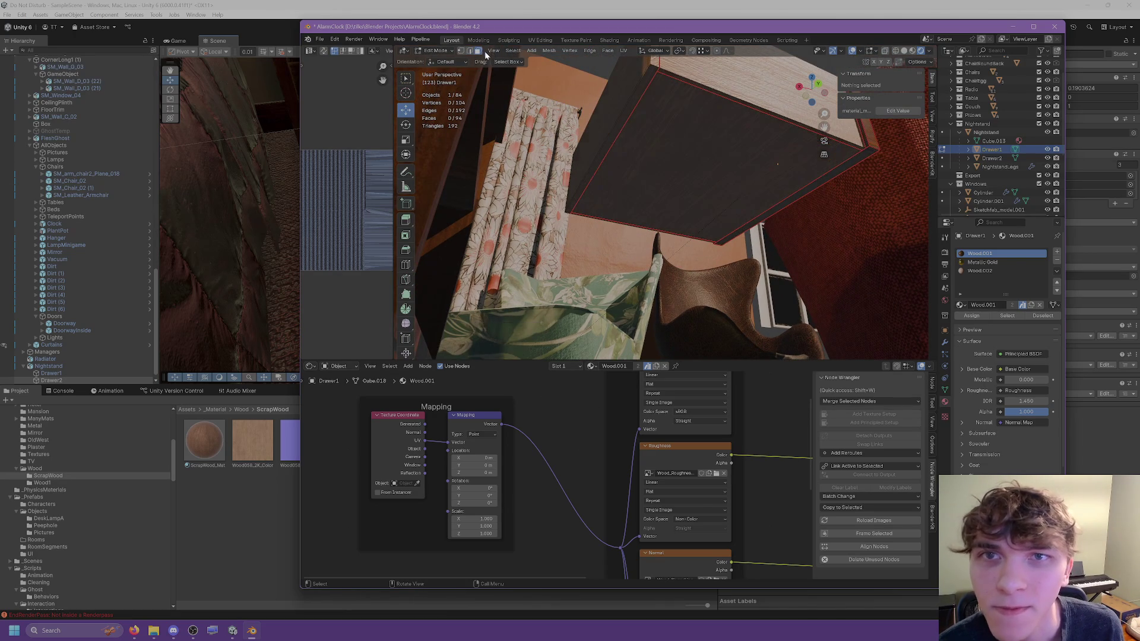
click(717, 146)
mouse_move(717, 146)
middle_down()
mouse_move(404, 75)
mouse_move(523, 64)
middle_up()
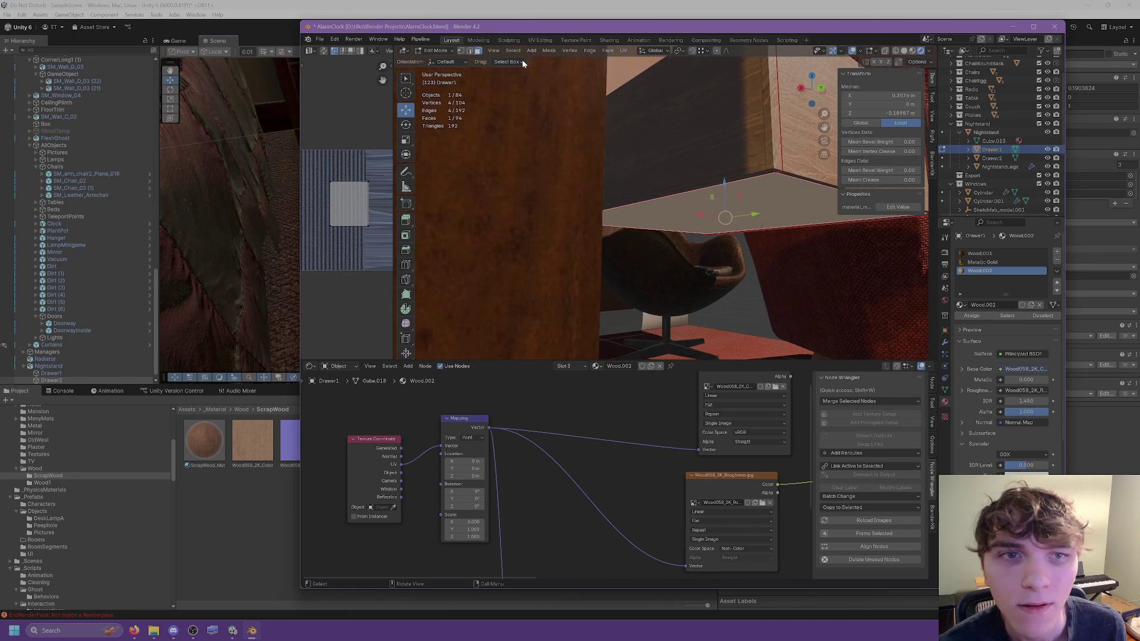
click(469, 51)
click(736, 173)
middle_drag(736, 173, 734, 192)
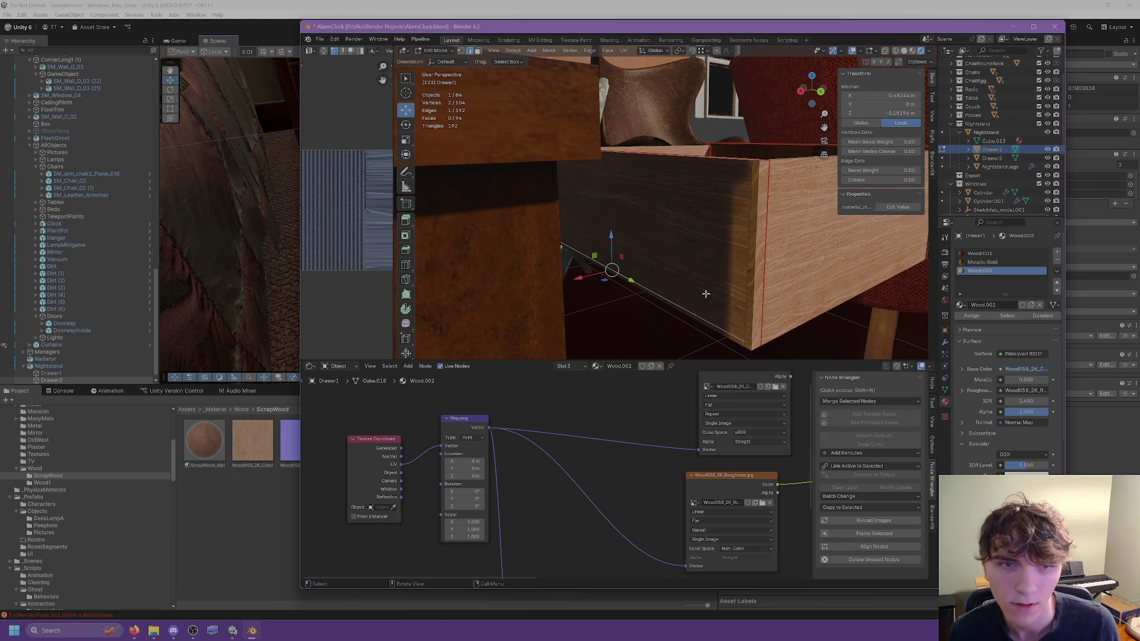
key(ctrl+e)
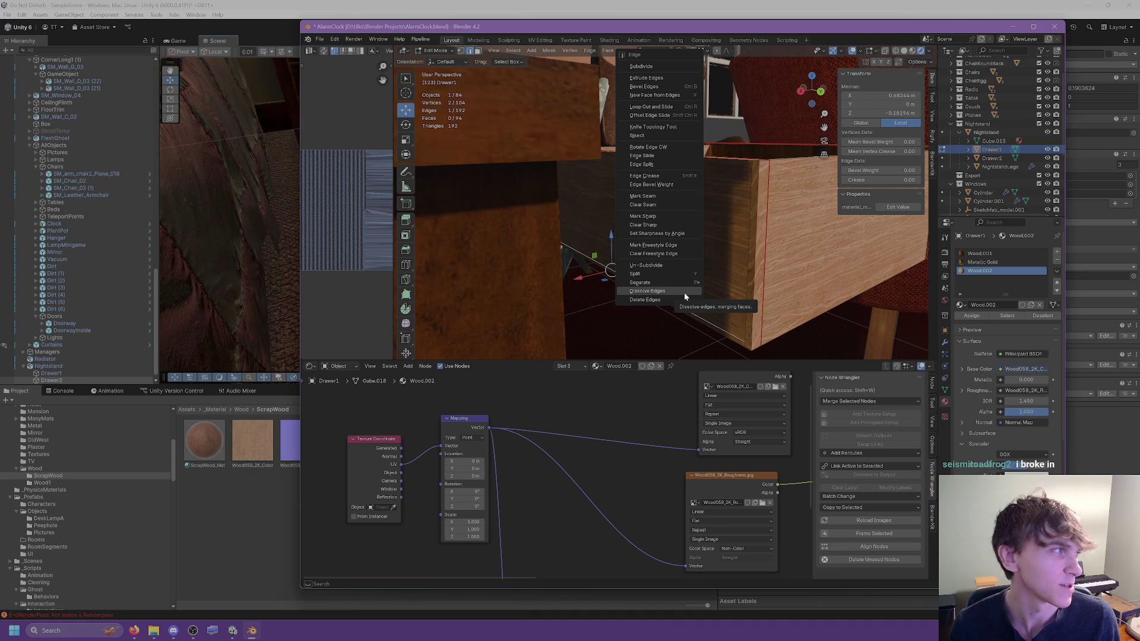
click(684, 292)
mouse_move(684, 292)
middle_down()
mouse_move(702, 227)
mouse_move(661, 216)
mouse_move(626, 181)
middle_up()
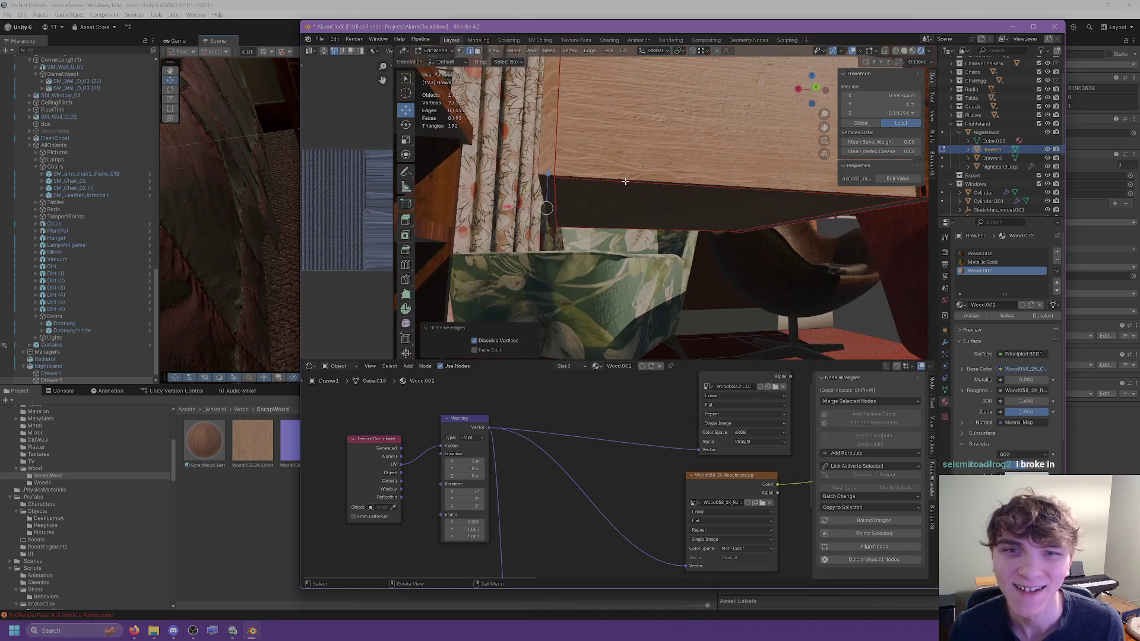
Step: UV-unwrap the whole drawer mesh and return to Object Mode to view the texture
key(a)
click(624, 51)
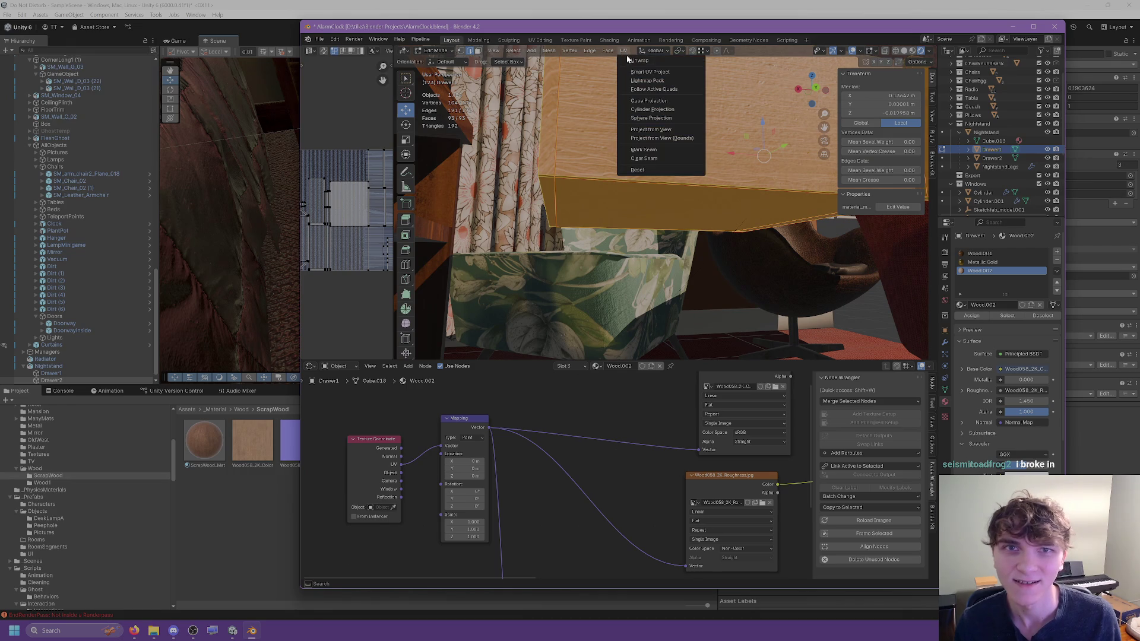
click(630, 60)
middle_drag(612, 119, 585, 192)
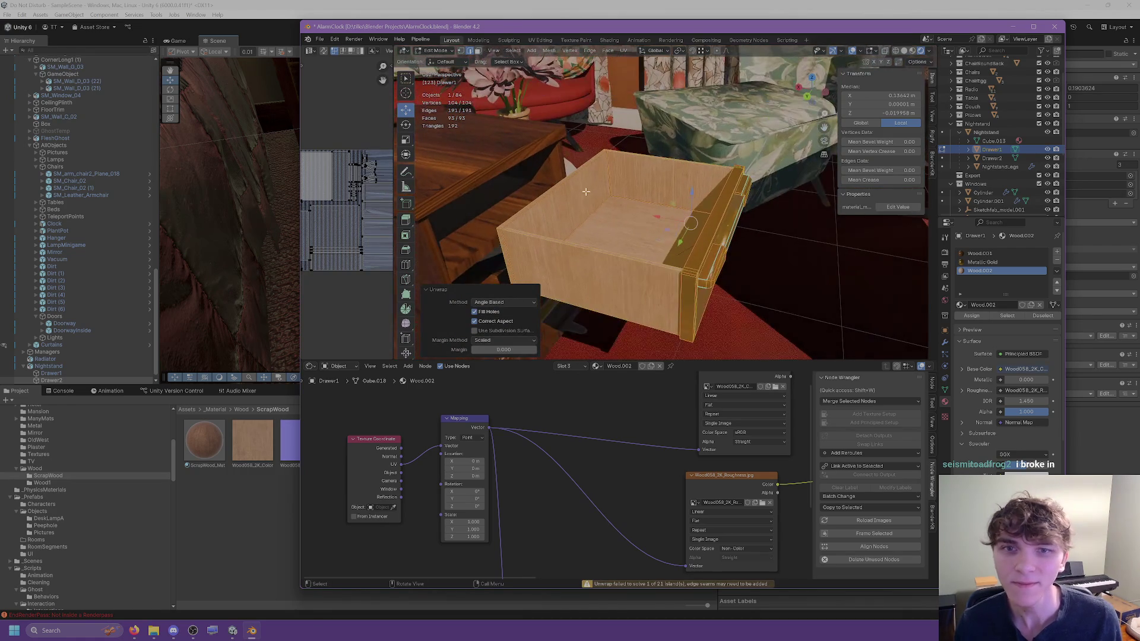
key(Tab)
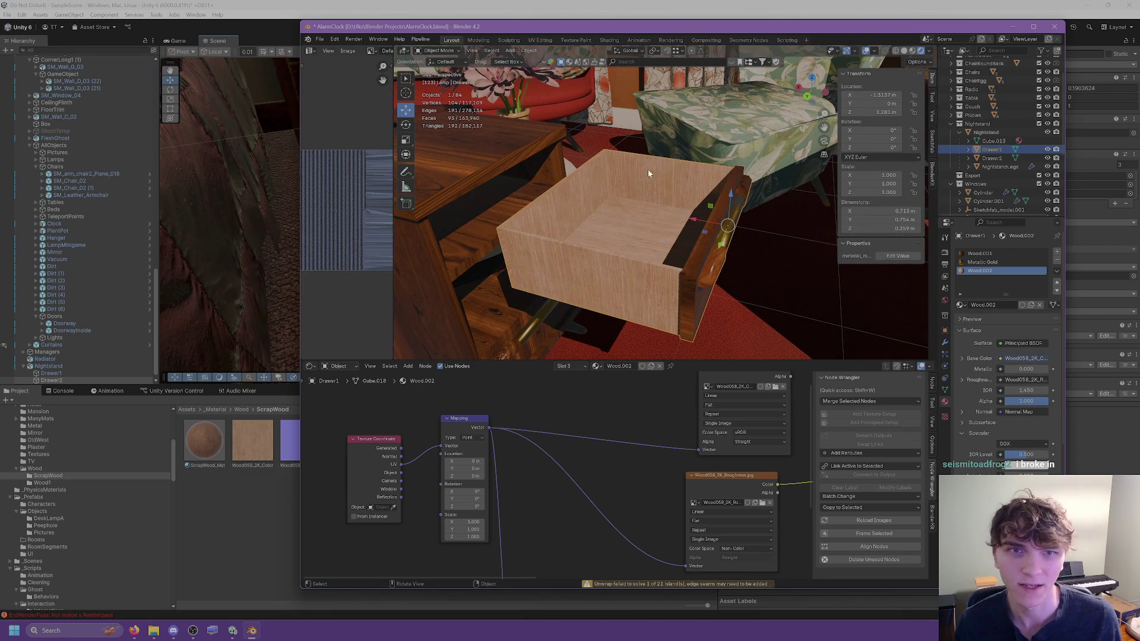
Step: Export the model as Nightstand.fbx and check the result in Unity
click(320, 40)
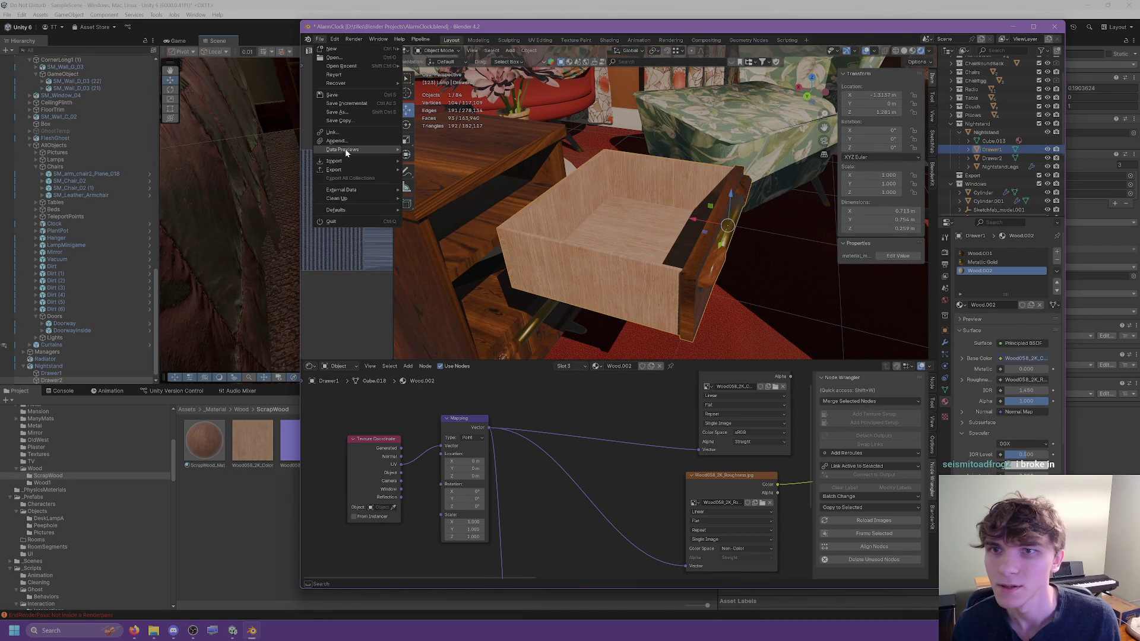
mouse_move(344, 171)
click(449, 246)
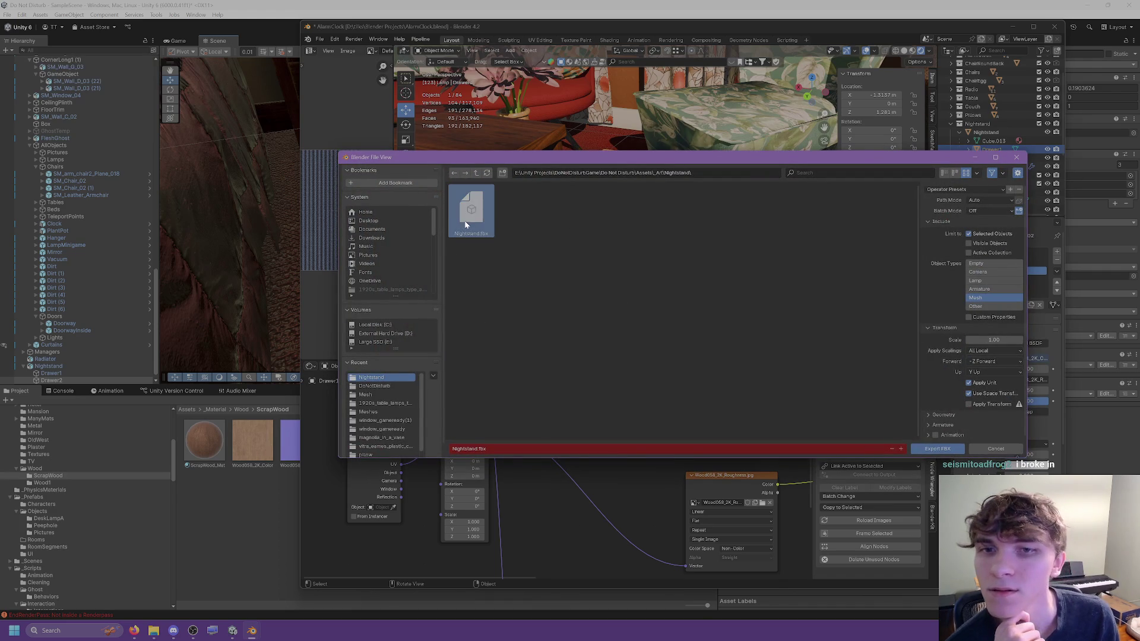
click(938, 449)
key(alt+Tab)
mouse_move(590, 196)
right_down()
mouse_move(544, 198)
mouse_move(522, 242)
mouse_move(550, 349)
mouse_move(443, 290)
mouse_move(428, 265)
right_up()
Step: Select Nightstand with its child objects and re-export them to Nightstand.fbx for Unity
click(252, 631)
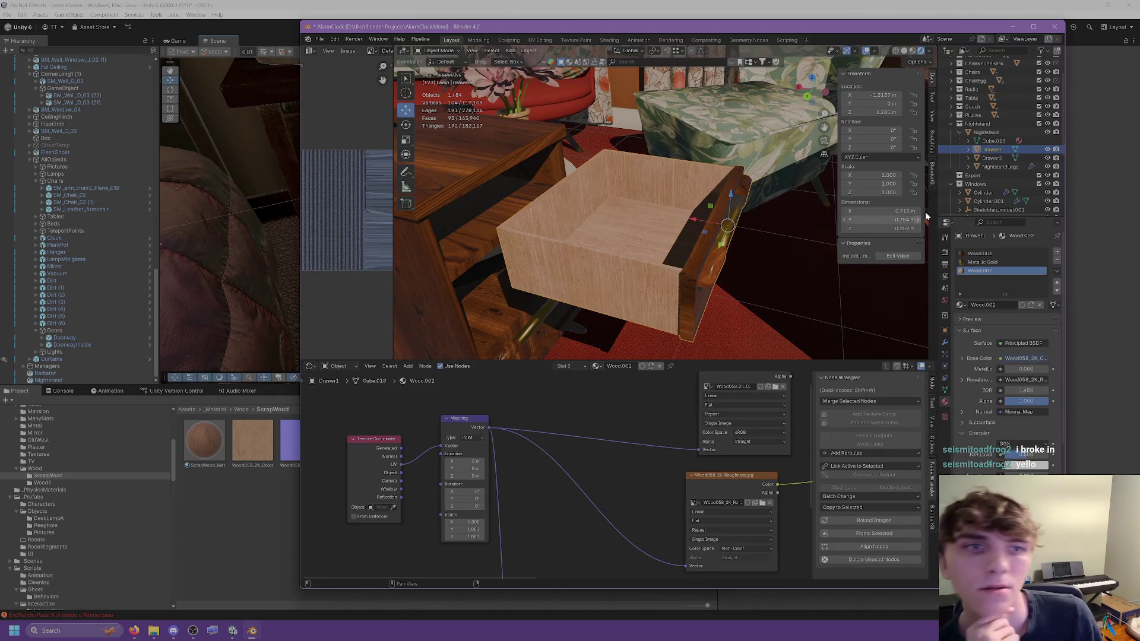
click(987, 132)
shift+click(990, 167)
click(320, 40)
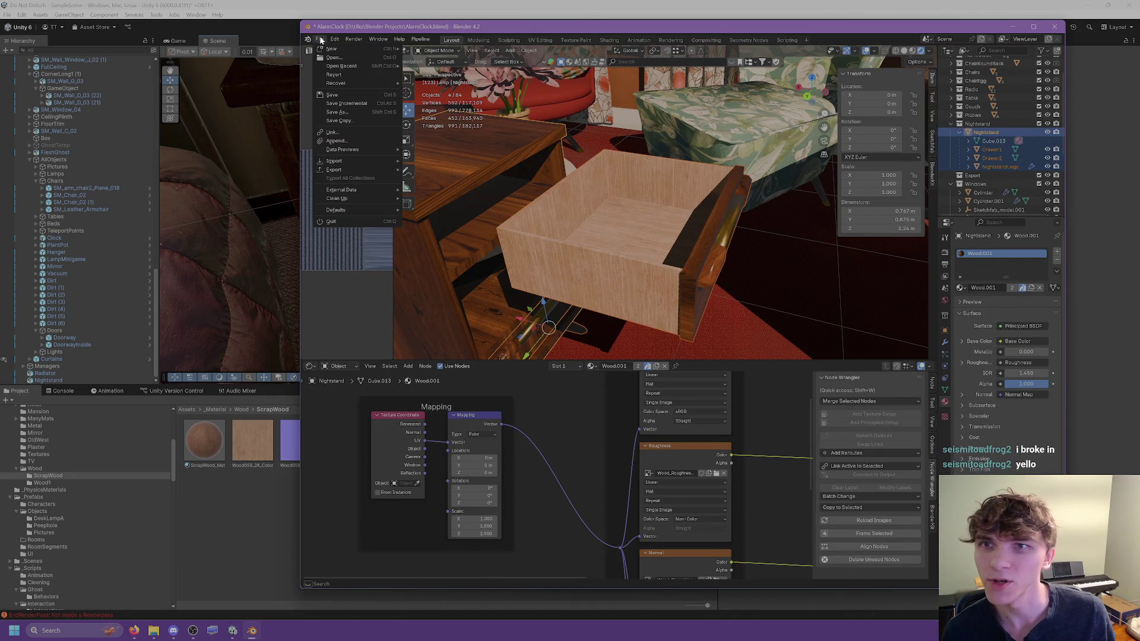
mouse_move(348, 171)
click(506, 246)
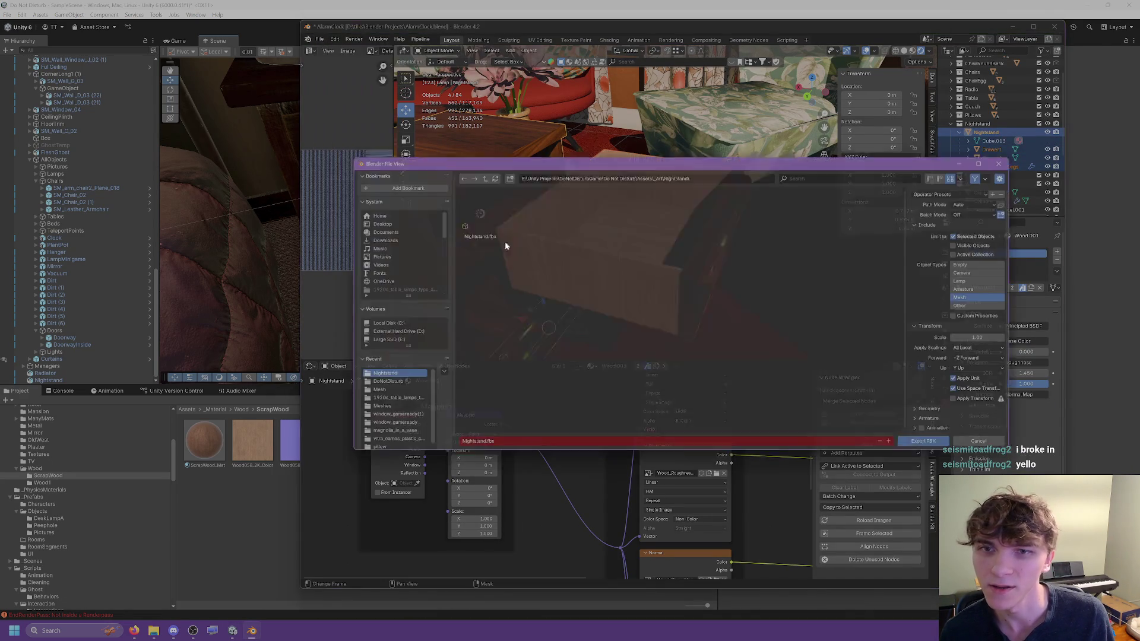
click(924, 442)
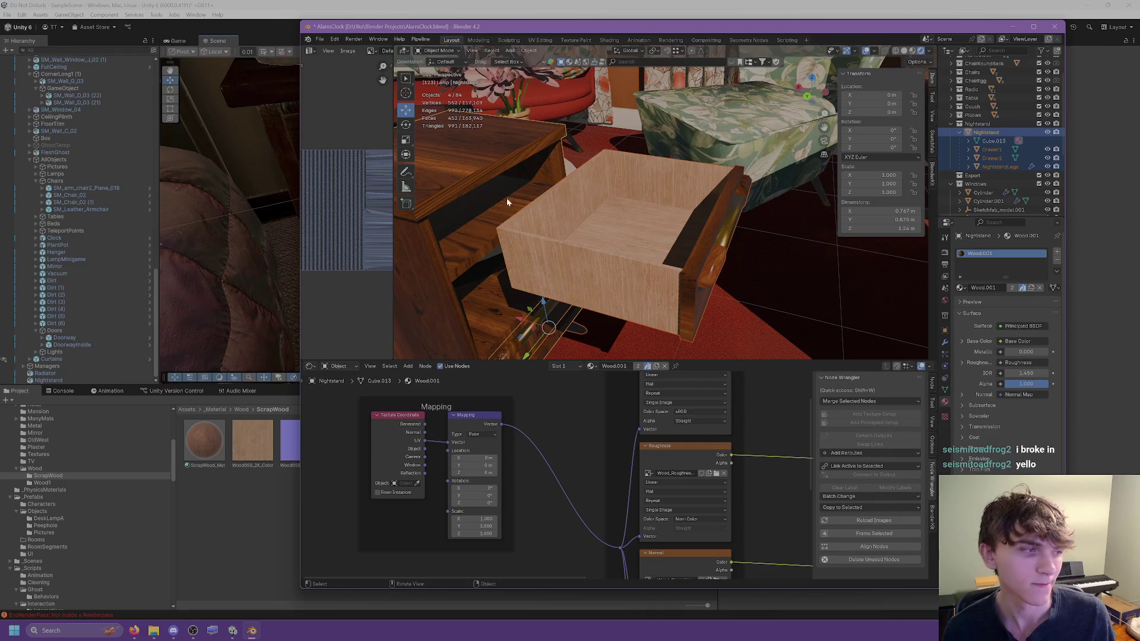
key(alt+Tab)
mouse_move(427, 213)
alt+mouse_down()
mouse_move(416, 250)
mouse_move(401, 166)
mouse_move(483, 248)
alt+mouse_up()
Step: Select Drawer1, frame it and slide it slightly outward along X
click(399, 165)
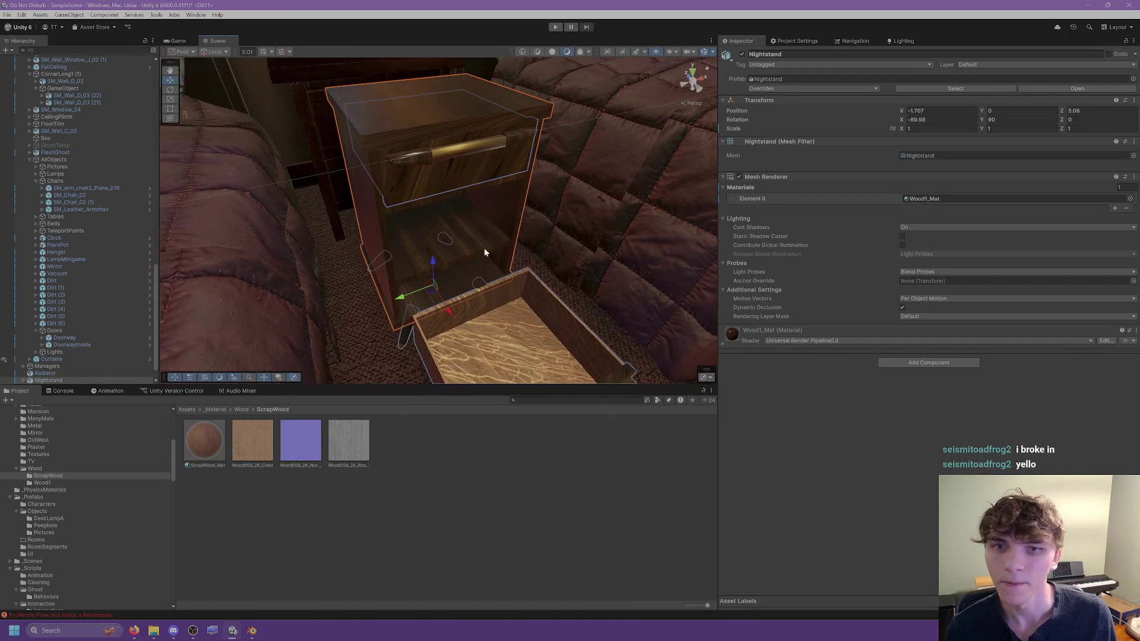
mouse_move(252, 631)
click(279, 607)
click(567, 202)
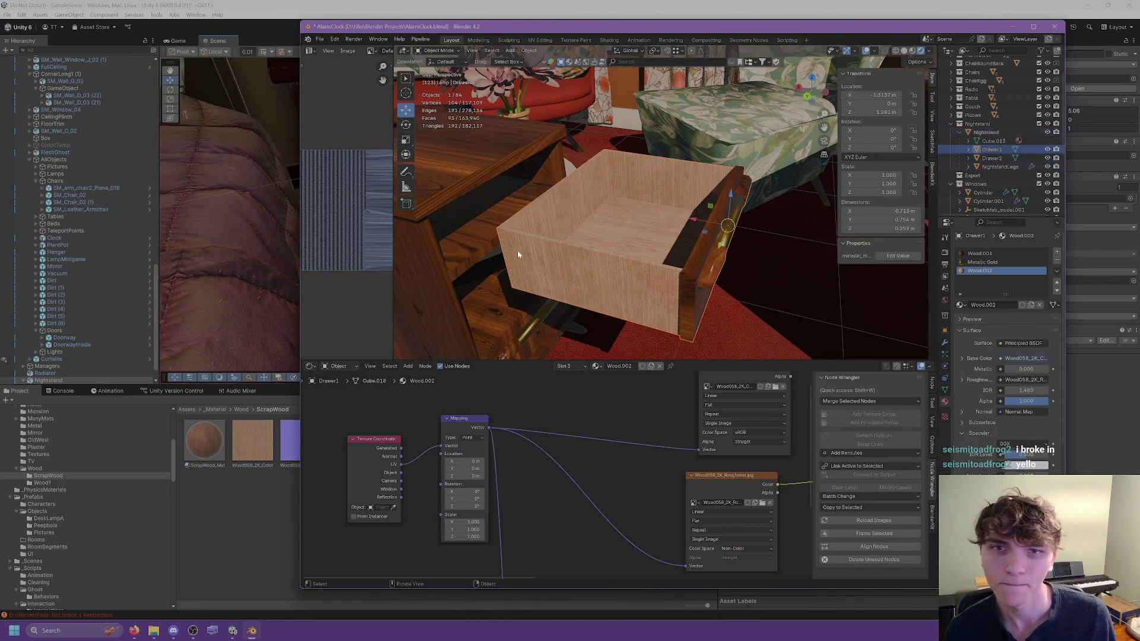
mouse_move(663, 208)
middle_down()
mouse_move(598, 207)
mouse_move(621, 205)
middle_up()
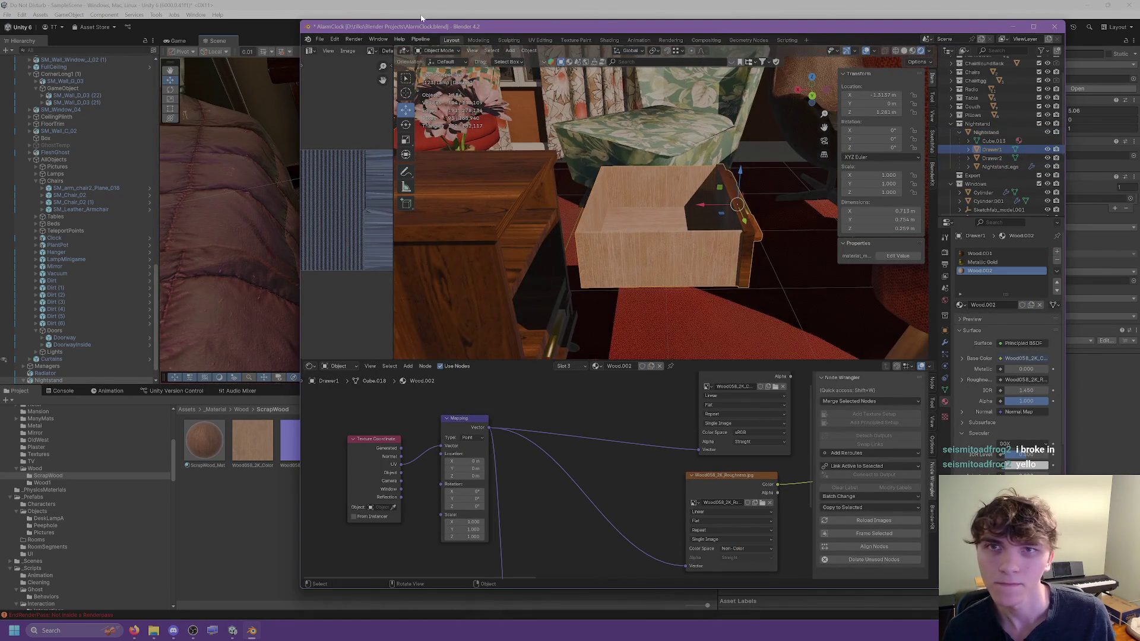
click(420, 18)
key(f)
drag(693, 318, 700, 316)
mouse_move(700, 316)
alt+mouse_down()
mouse_move(517, 236)
mouse_move(491, 252)
mouse_move(598, 254)
mouse_move(545, 232)
alt+mouse_up()
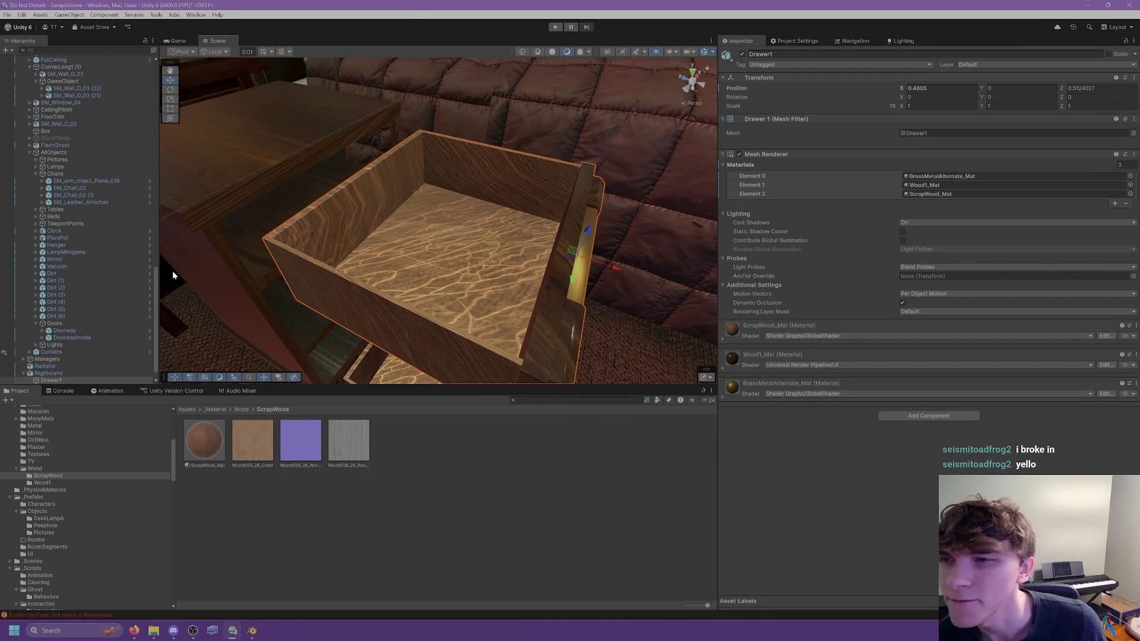
mouse_move(411, 246)
alt+mouse_down()
mouse_move(394, 224)
mouse_move(398, 179)
mouse_move(378, 192)
mouse_move(382, 173)
mouse_move(340, 228)
alt+mouse_up()
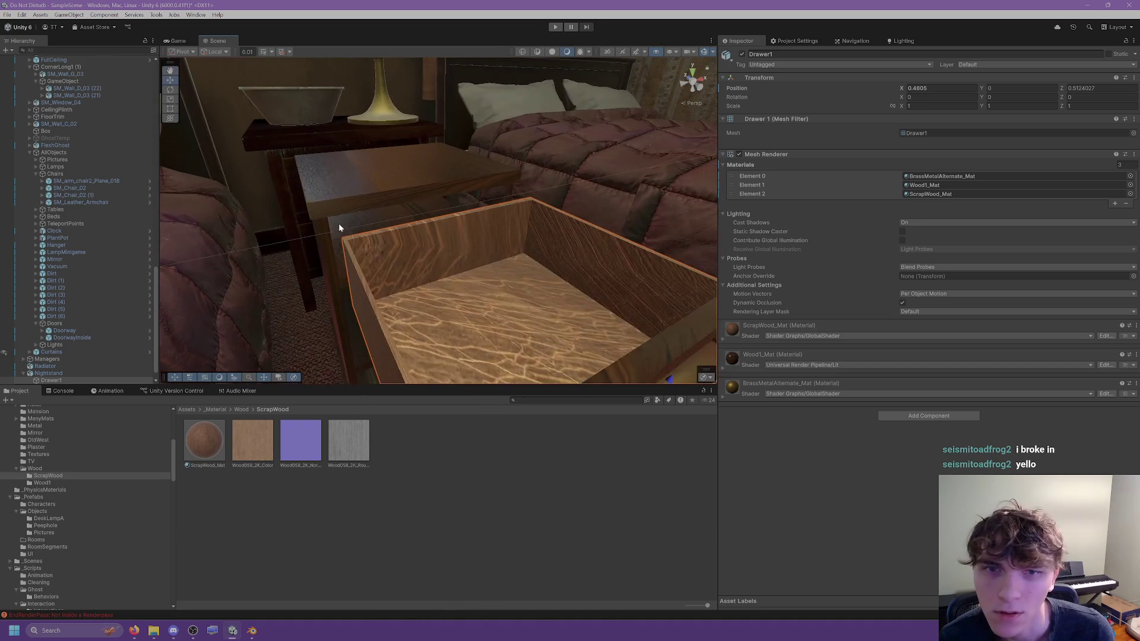
Step: Set the ScrapWood_Mat material's U and V tiling to 1
click(204, 440)
scroll(858, 321, down, 3)
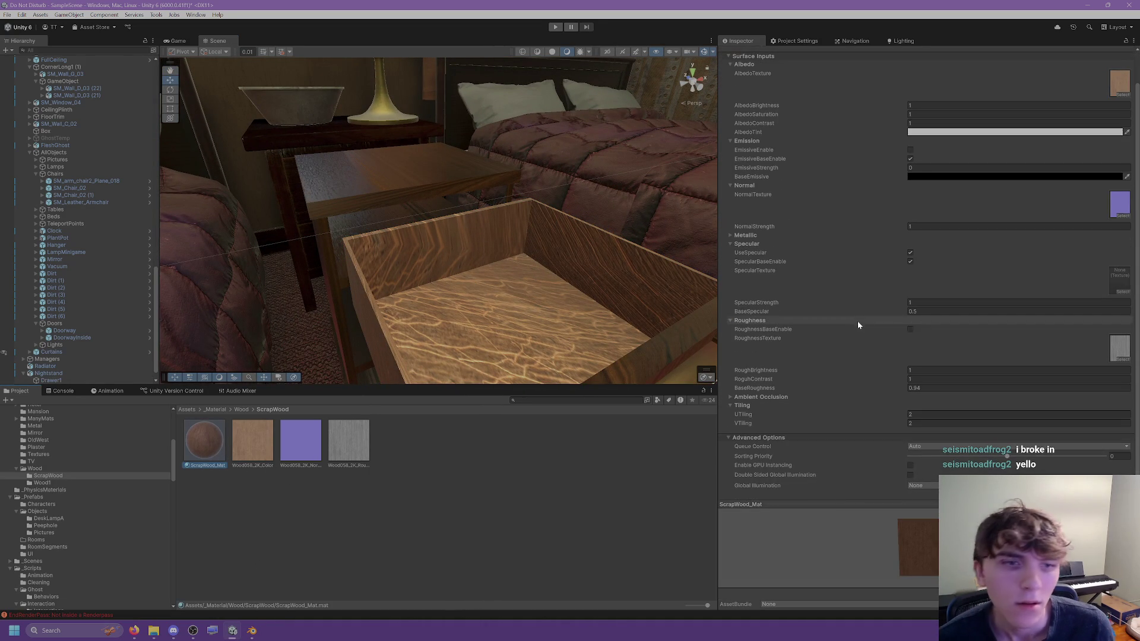
click(922, 414)
text(1)
click(918, 424)
text(1)
scroll(648, 302, down, 3)
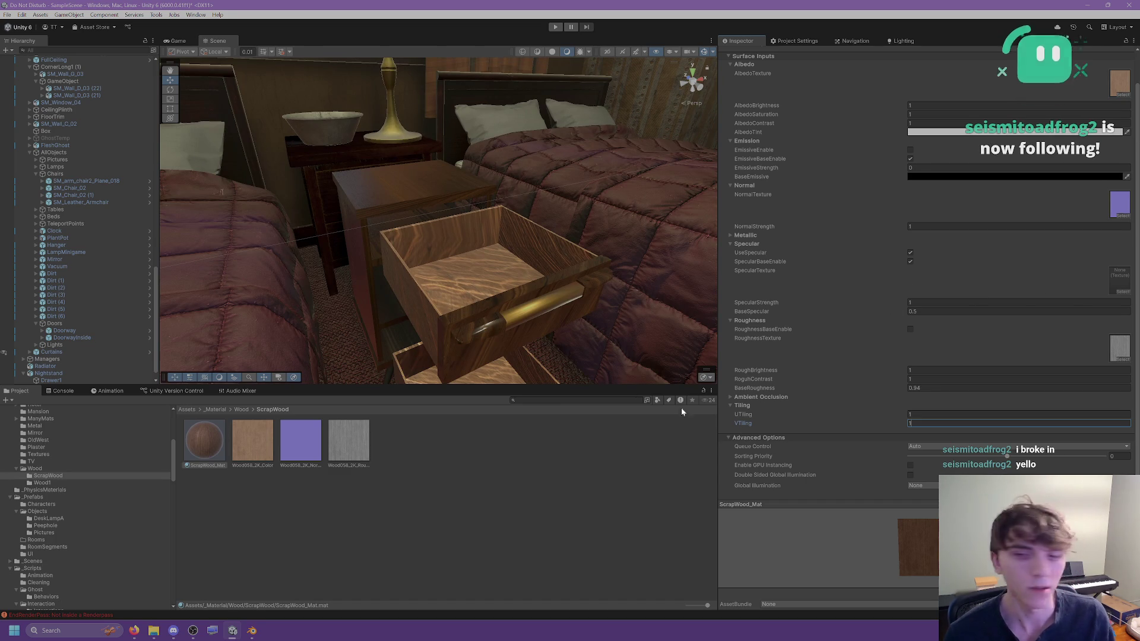
Step: Look over the drawer in Blender, then switch to the Blender notes document
click(252, 630)
mouse_move(666, 207)
middle_down()
mouse_move(644, 204)
mouse_move(649, 190)
mouse_move(659, 213)
mouse_move(641, 208)
mouse_move(647, 226)
middle_up()
scroll(414, 441, down, 2)
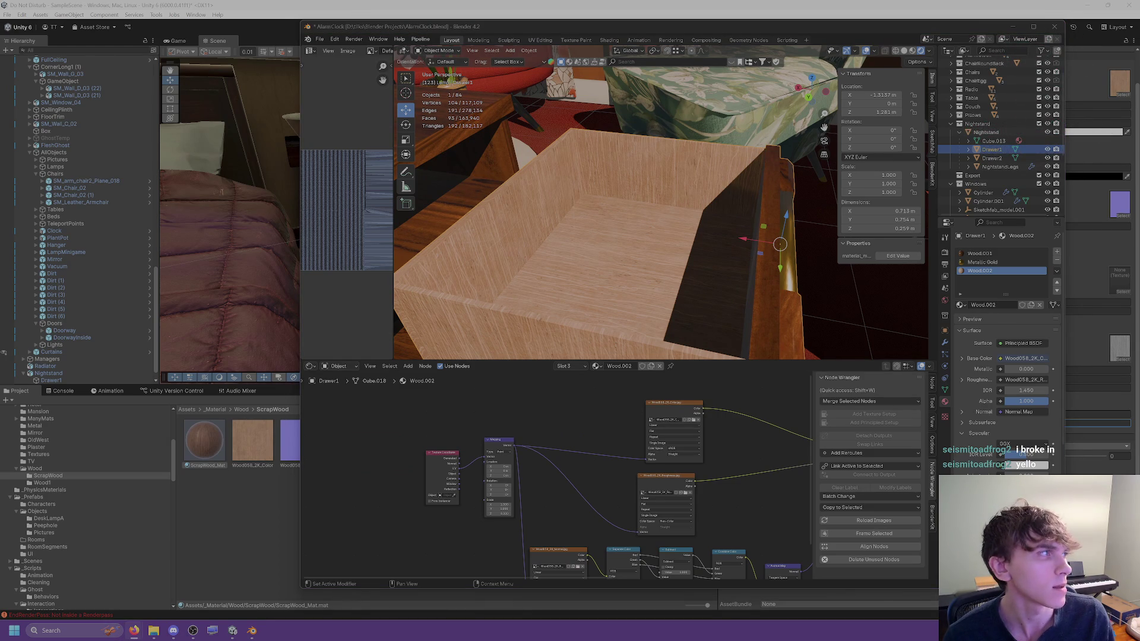
key(alt+Tab)
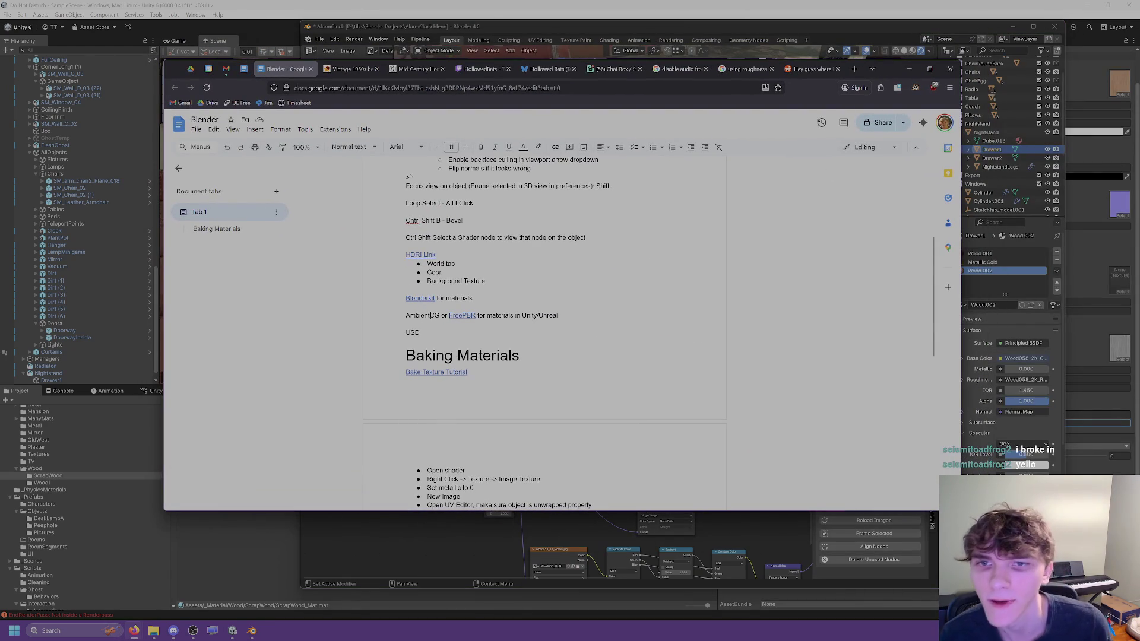
click(477, 332)
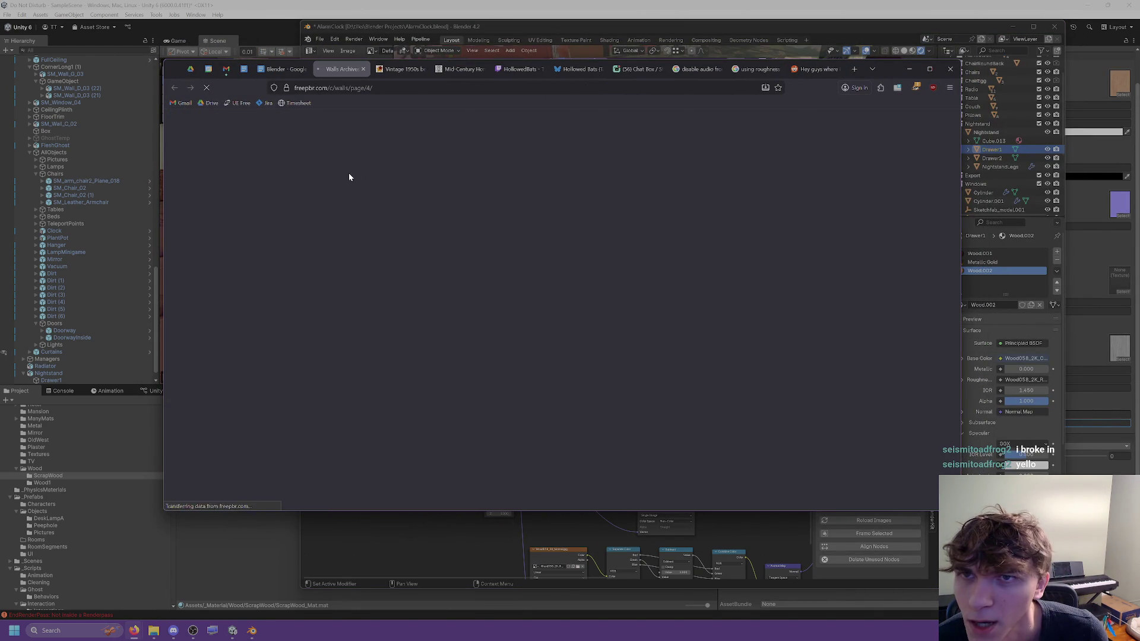
scroll(294, 257, down, 2)
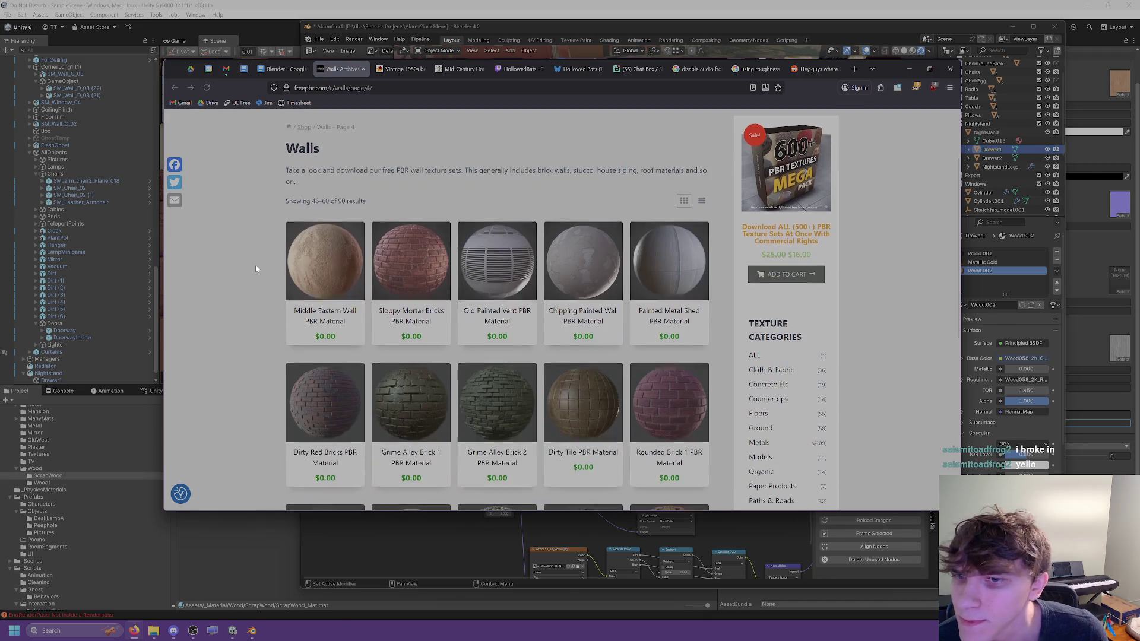
scroll(252, 244, down, 4)
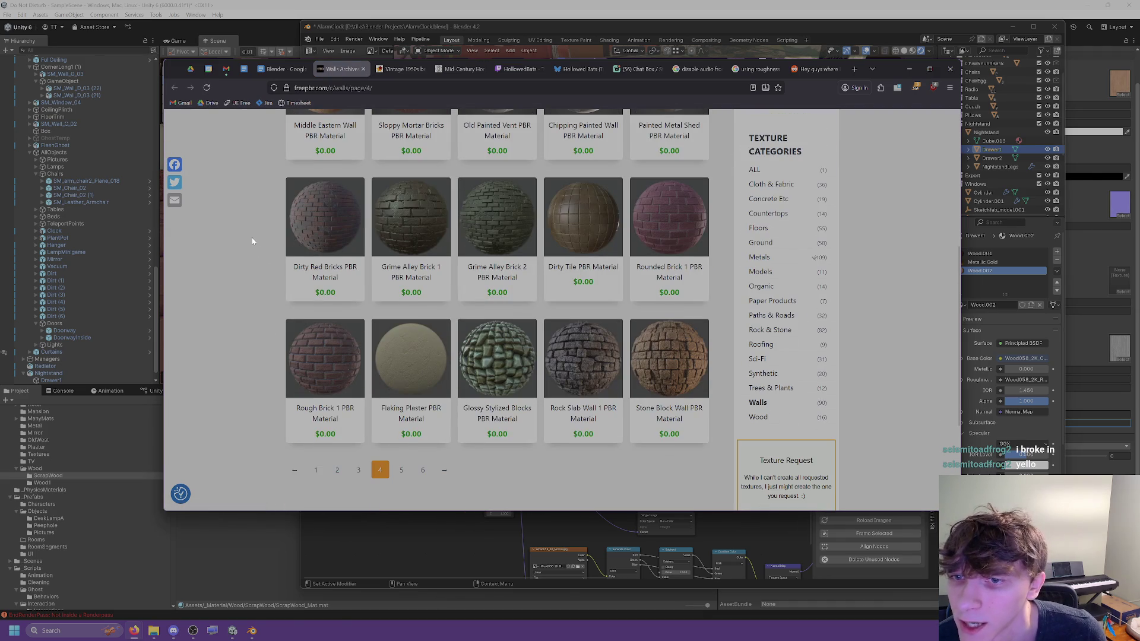
scroll(266, 373, up, 6)
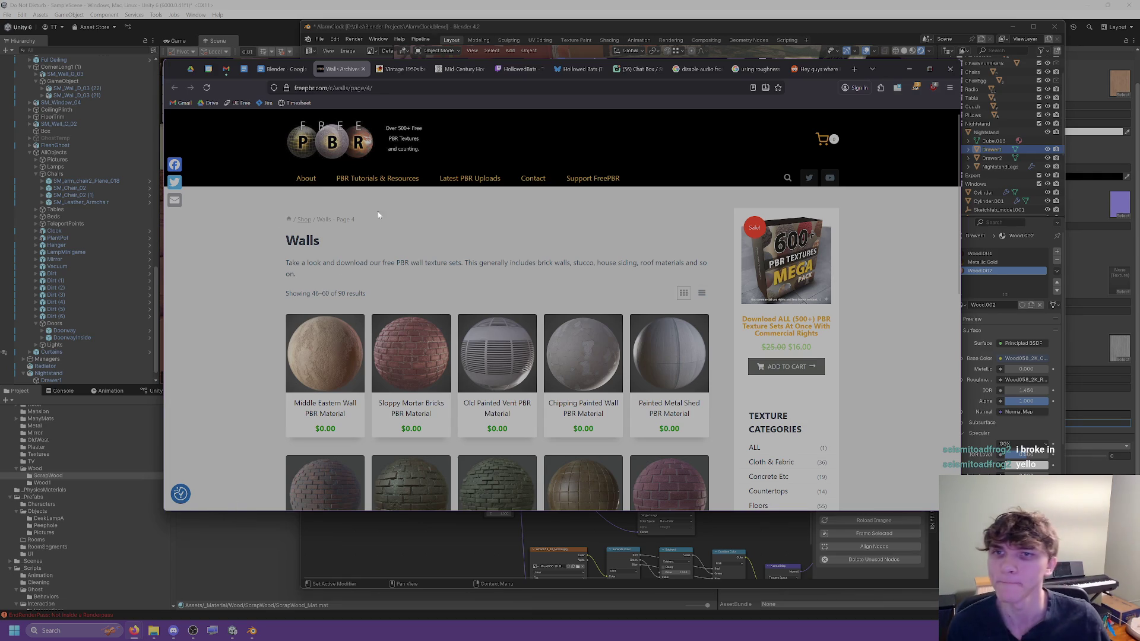
Step: Search FreePBR for 'wood' and open Bare Wood1, Oak Wood Bare and Cheap Plywood in new tabs
click(787, 177)
text(wood)
key(Return)
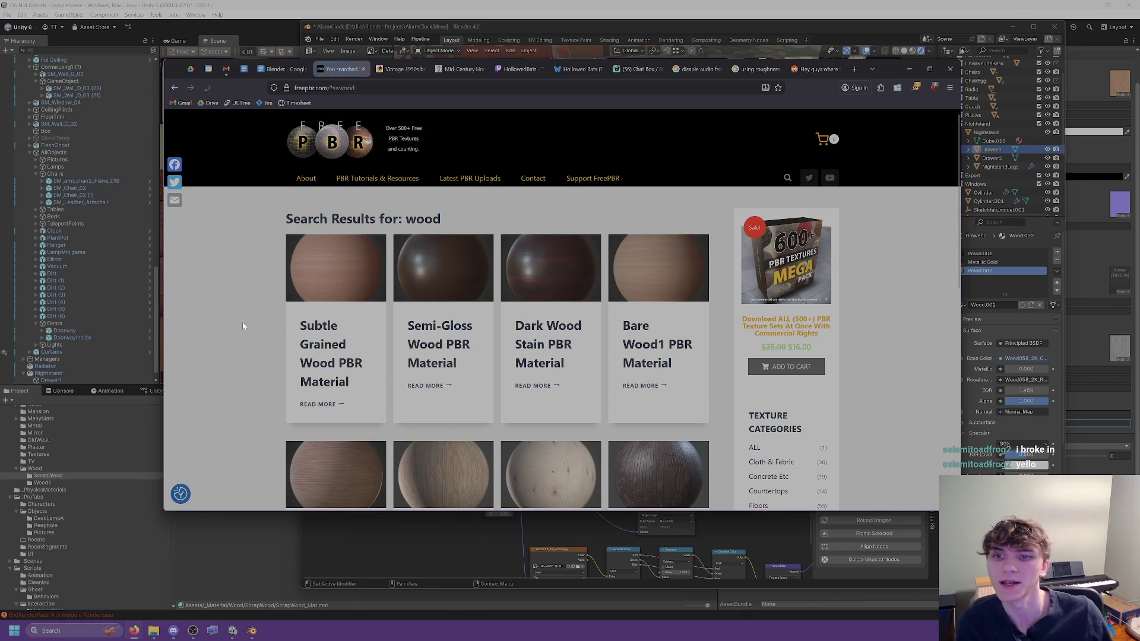
right_click(653, 347)
right_click(652, 344)
click(677, 353)
scroll(475, 386, down, 5)
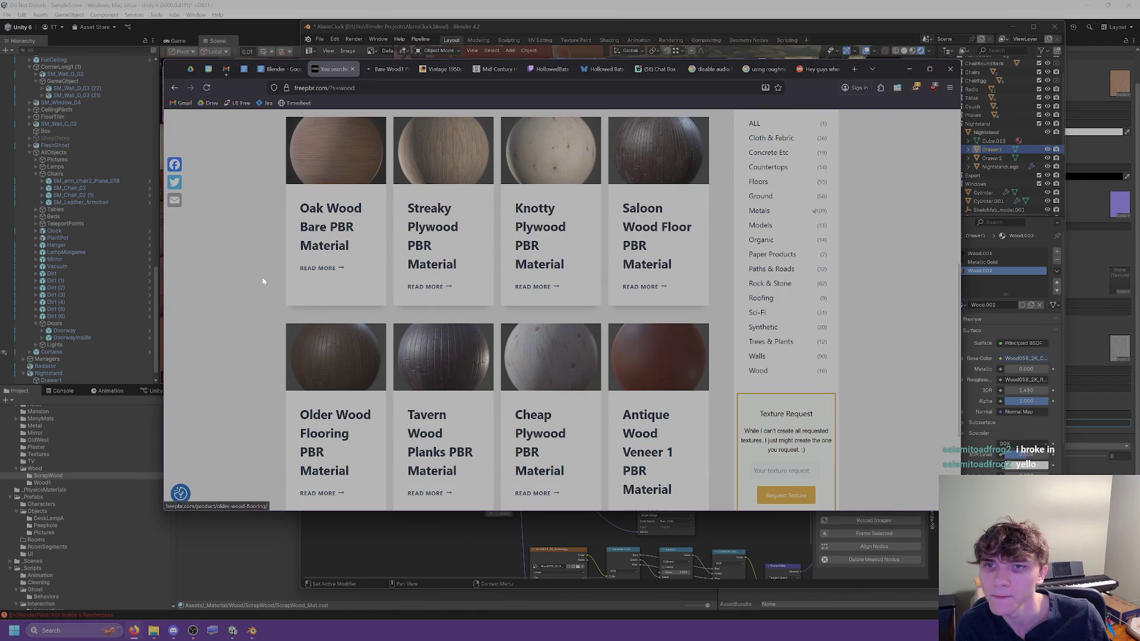
right_click(346, 215)
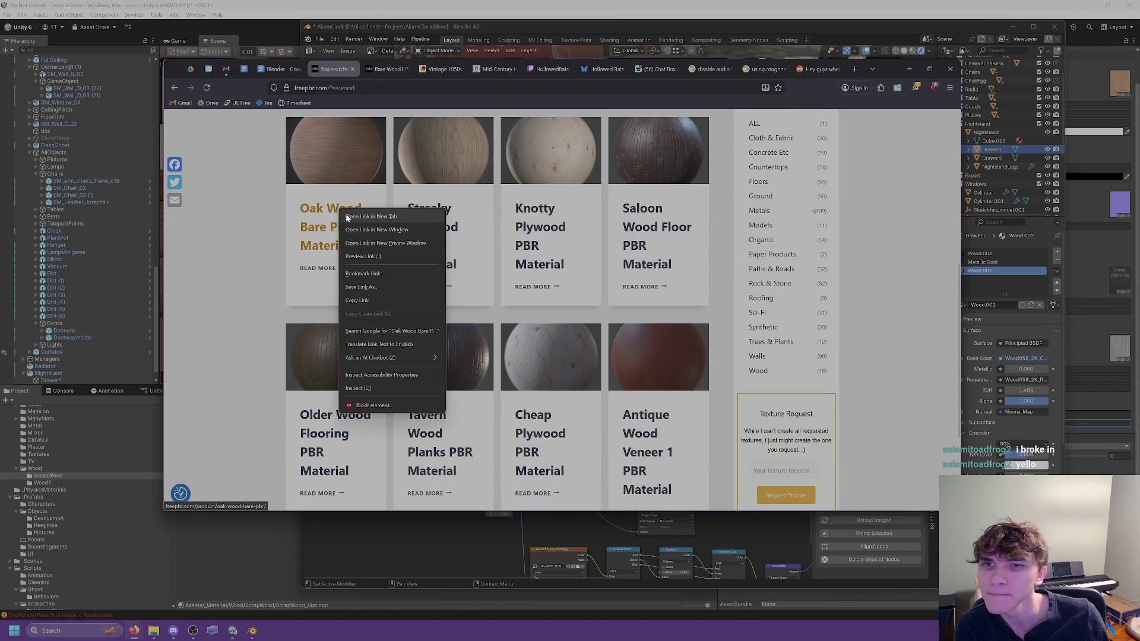
click(348, 217)
scroll(534, 287, down, 3)
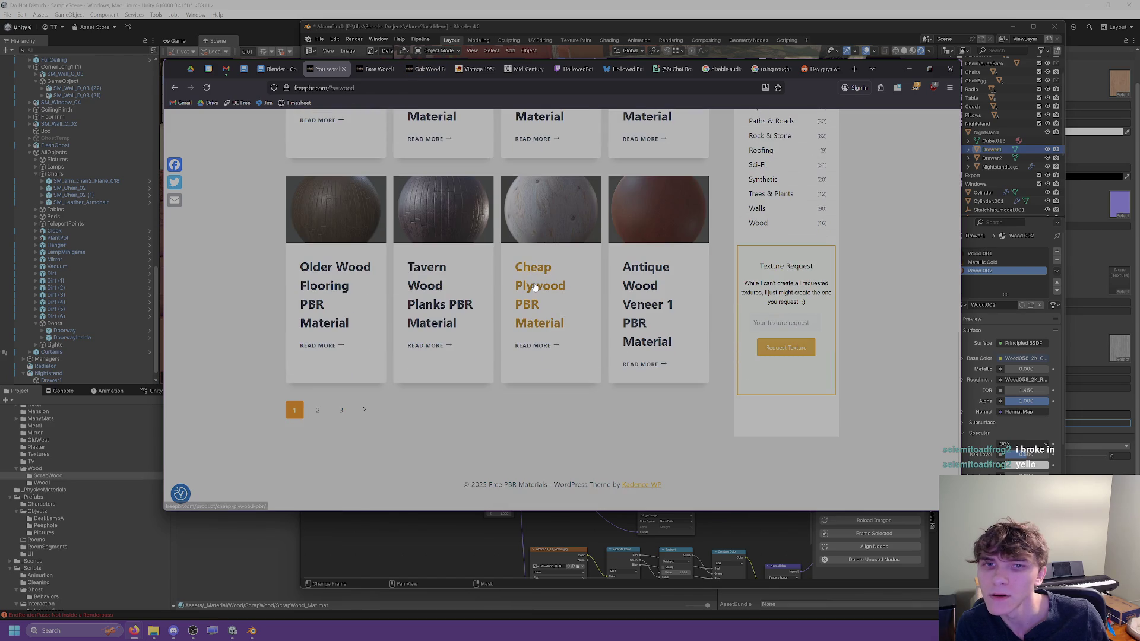
right_click(534, 288)
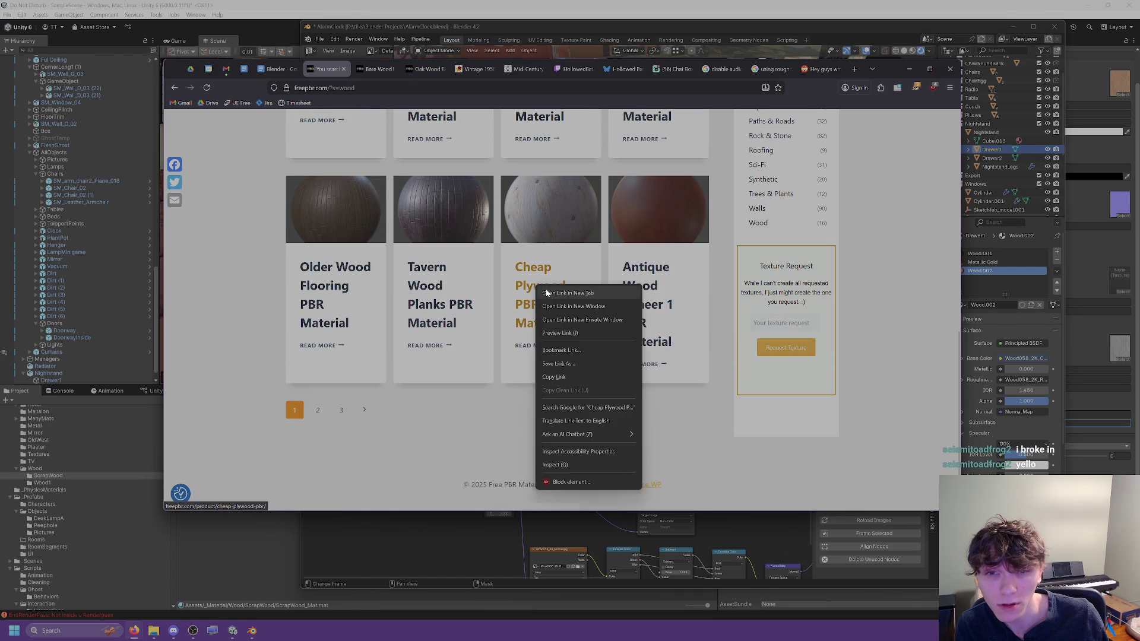
click(556, 295)
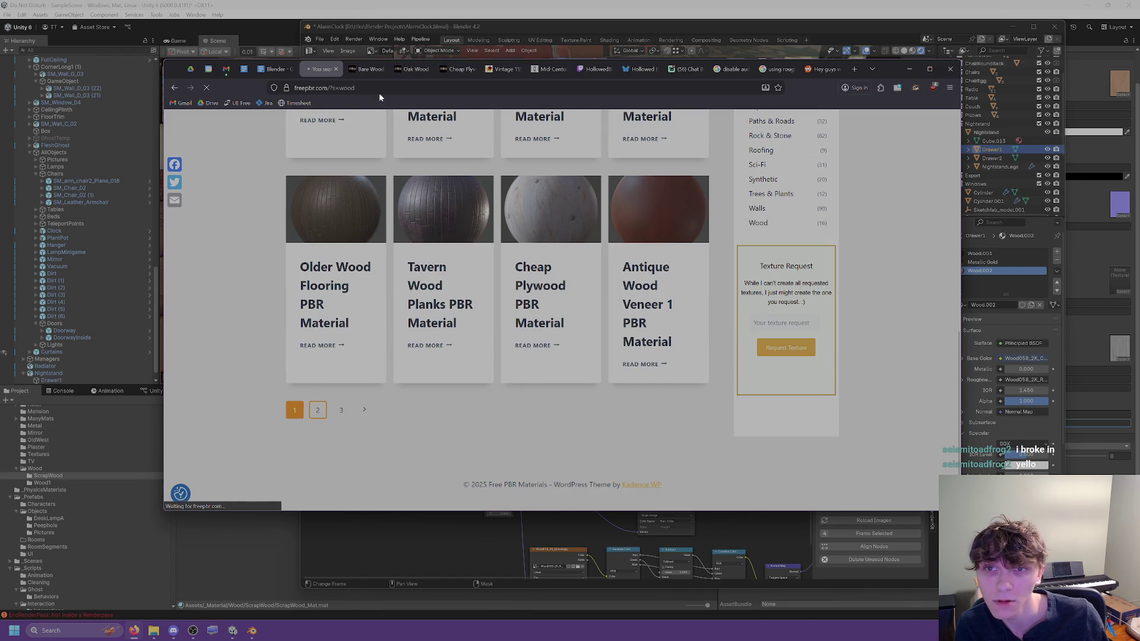
Step: Compare the opened pages and download oak-wood-bare-unity.zip from the Oak Wood Bare page
click(368, 69)
click(414, 69)
click(452, 70)
click(415, 70)
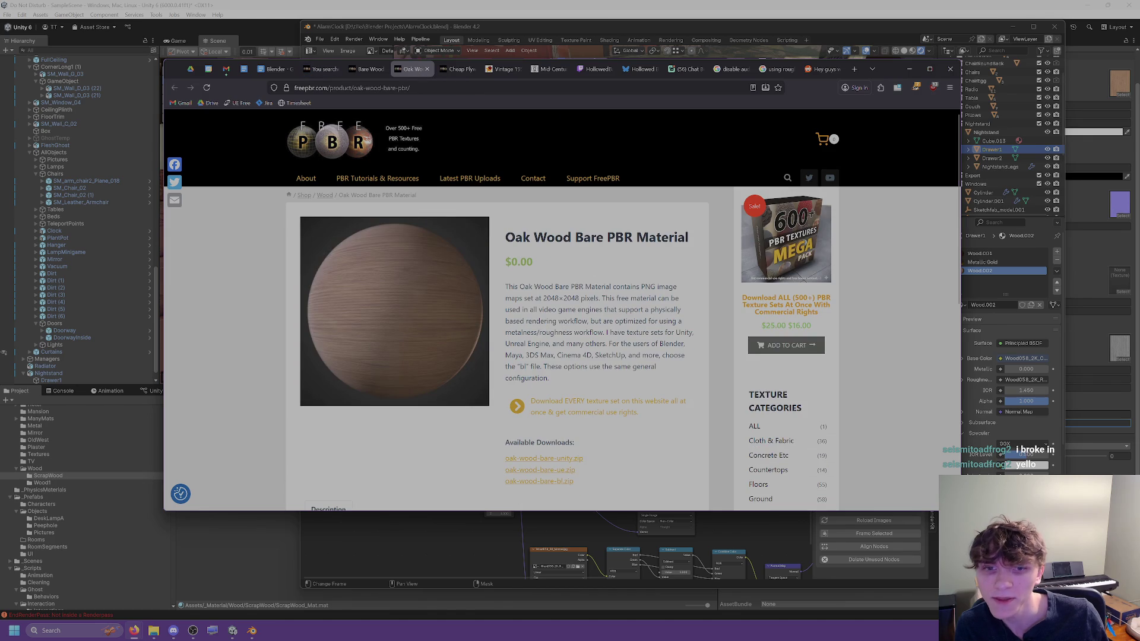
click(540, 459)
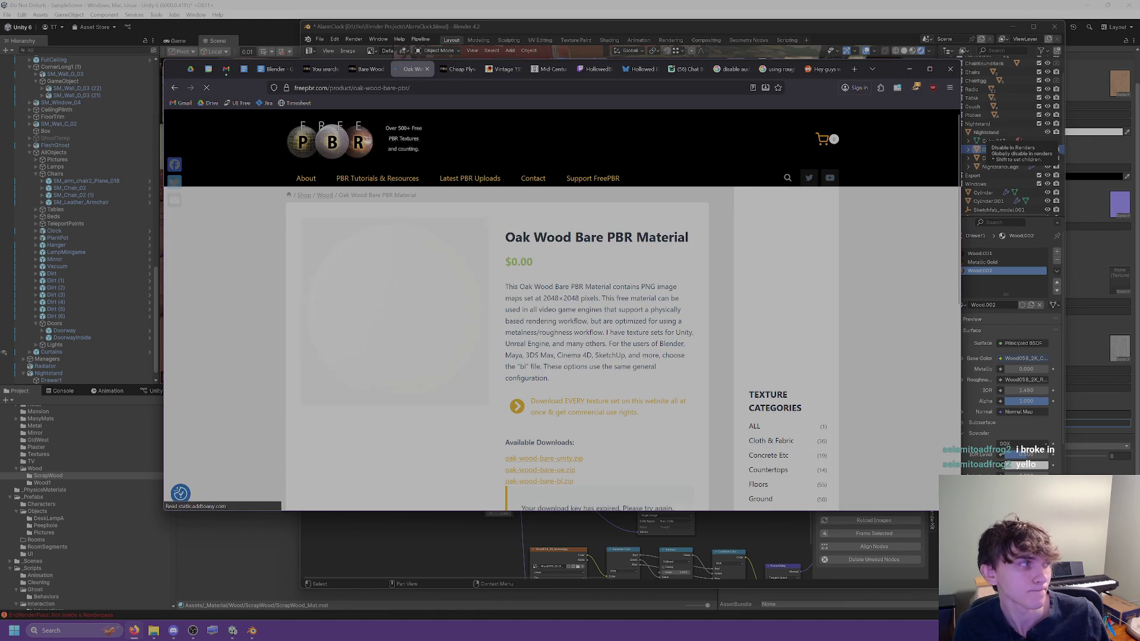
scroll(579, 284, down, 5)
scroll(579, 283, up, 2)
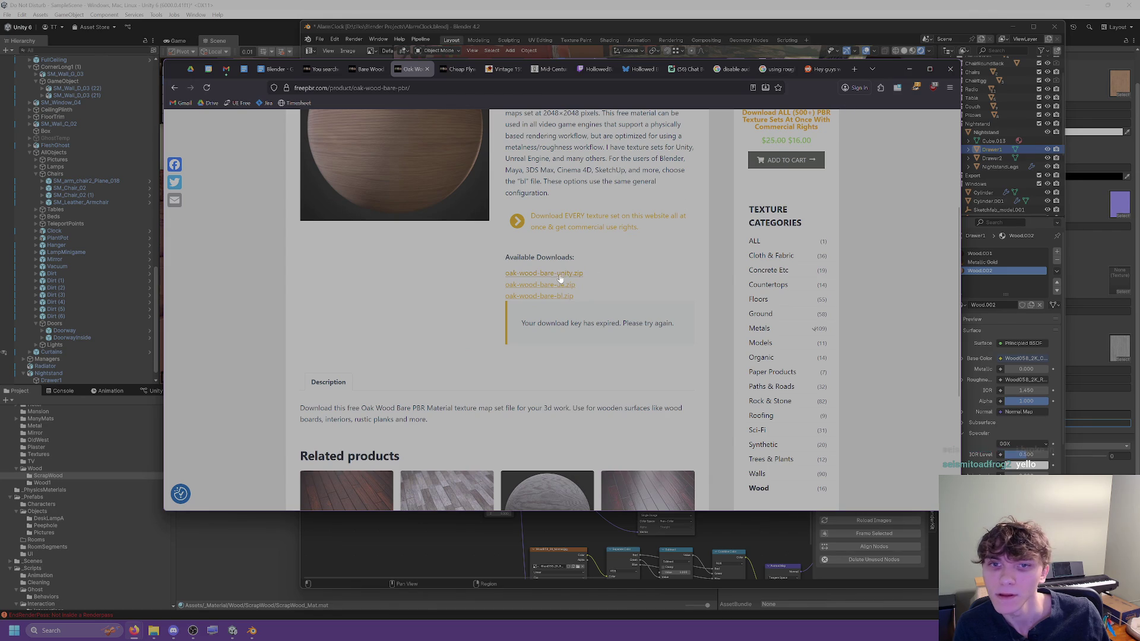
click(559, 274)
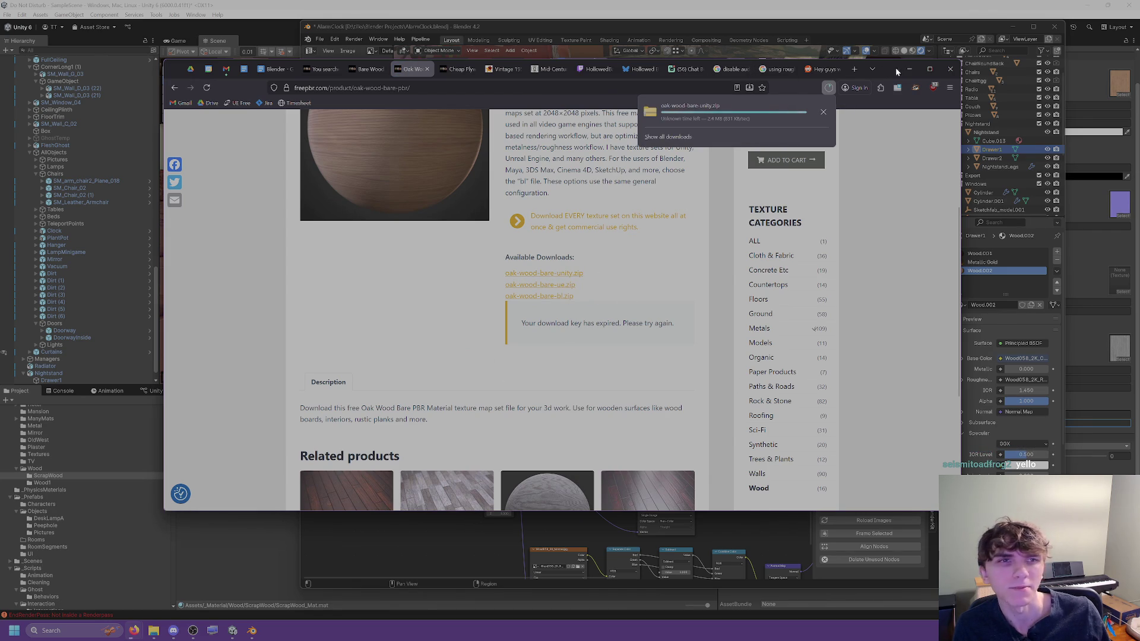
key(super+shift+Right)
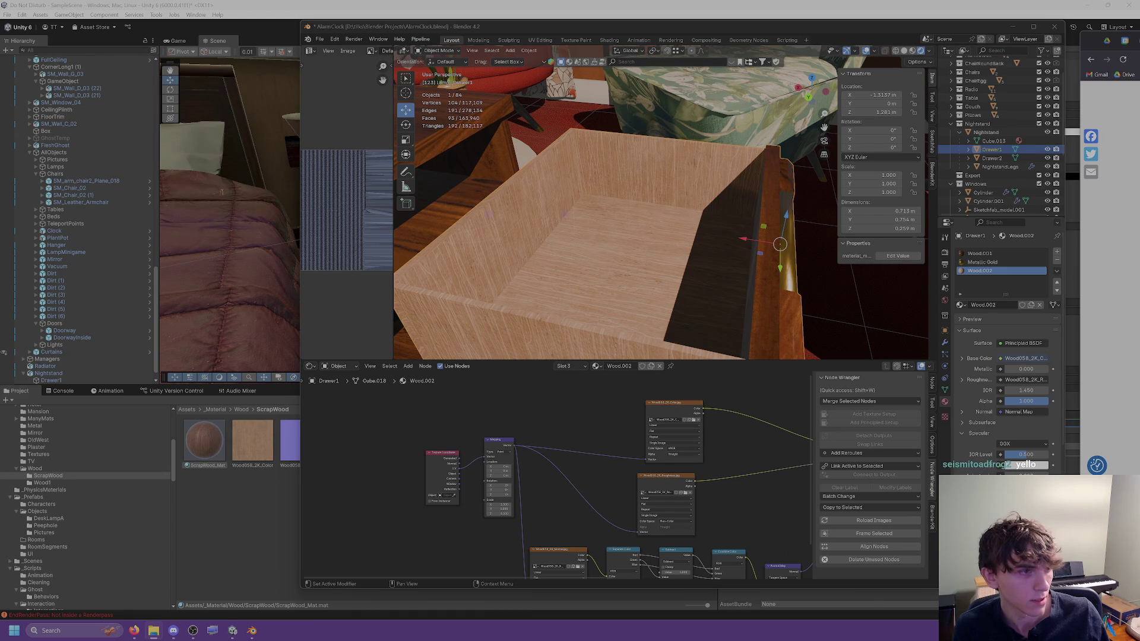
Step: Extract the oak texture archive and open Wood > oak-wood-bare-unity in the Project panel
click(646, 408)
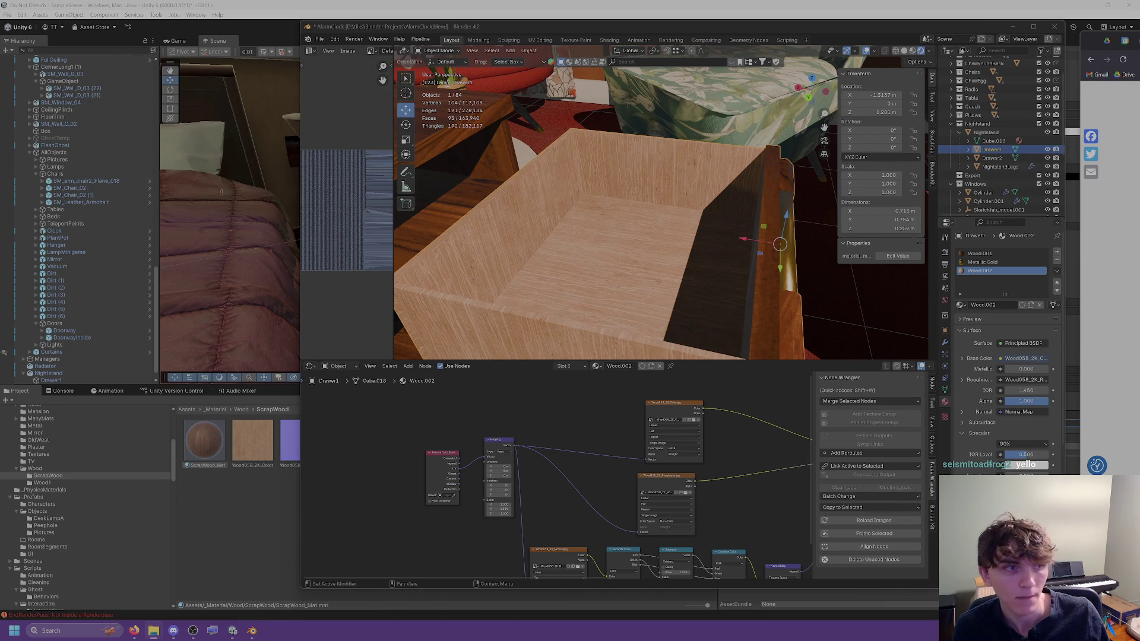
click(41, 469)
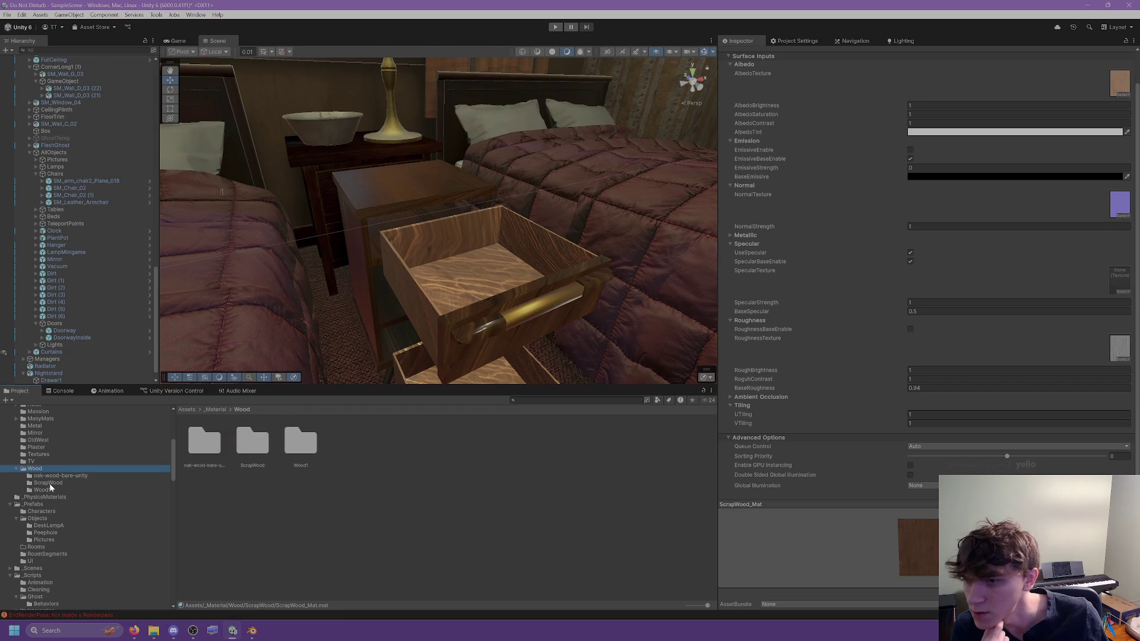
click(51, 490)
click(59, 476)
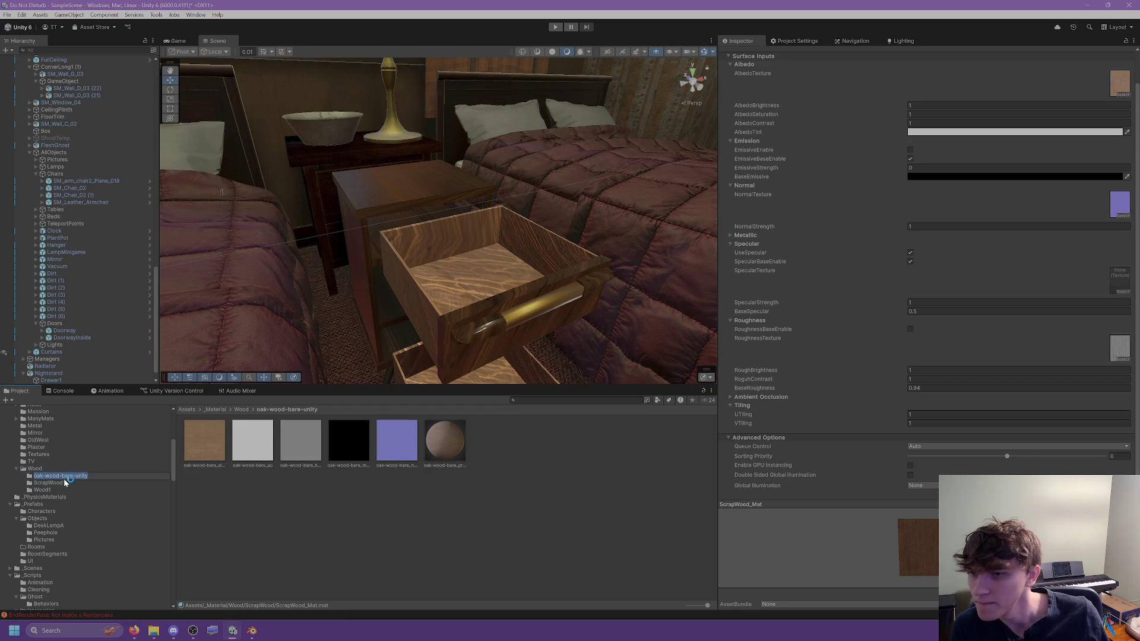
right_click(502, 433)
Step: Create a new material named BareWood_Mat in the oak texture folder
mouse_move(638, 162)
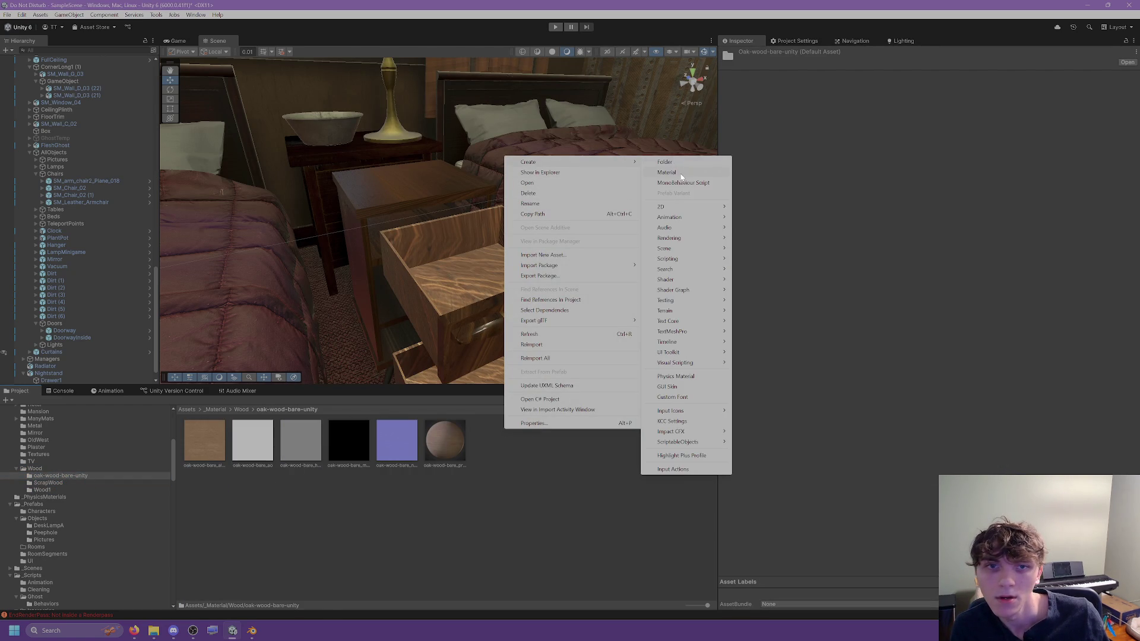
click(680, 172)
text(O)
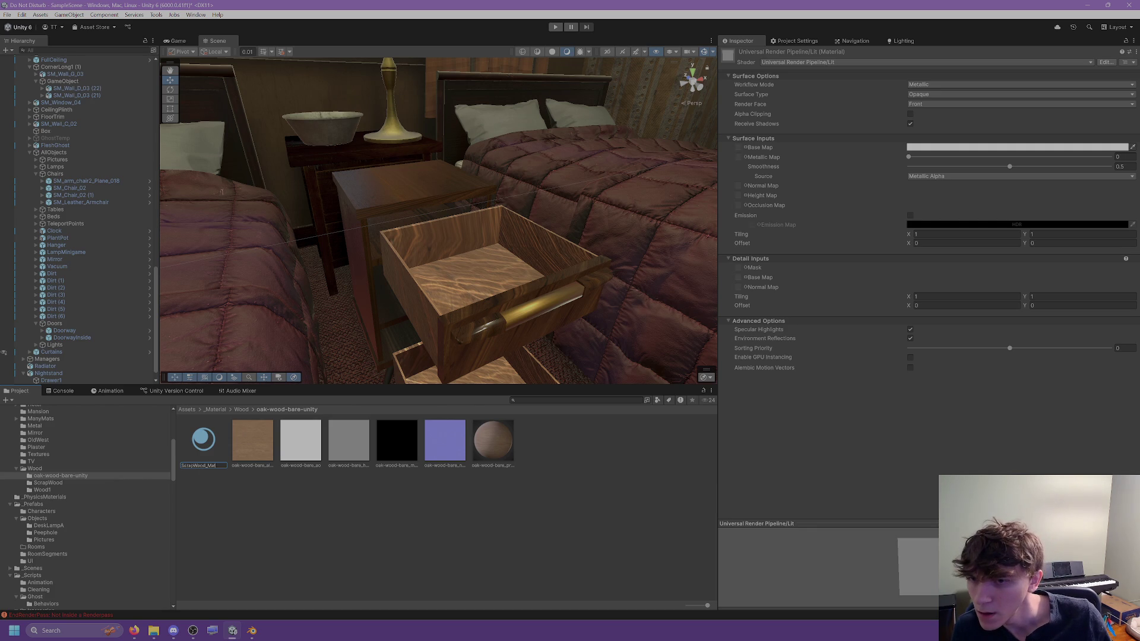
text(Bare)
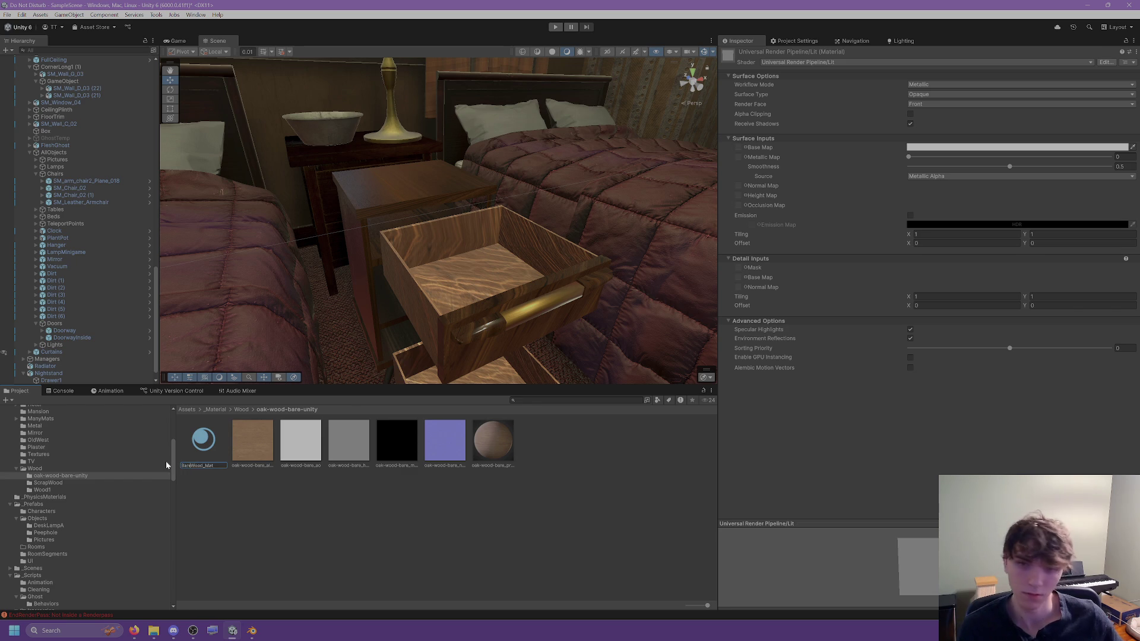
key(Return)
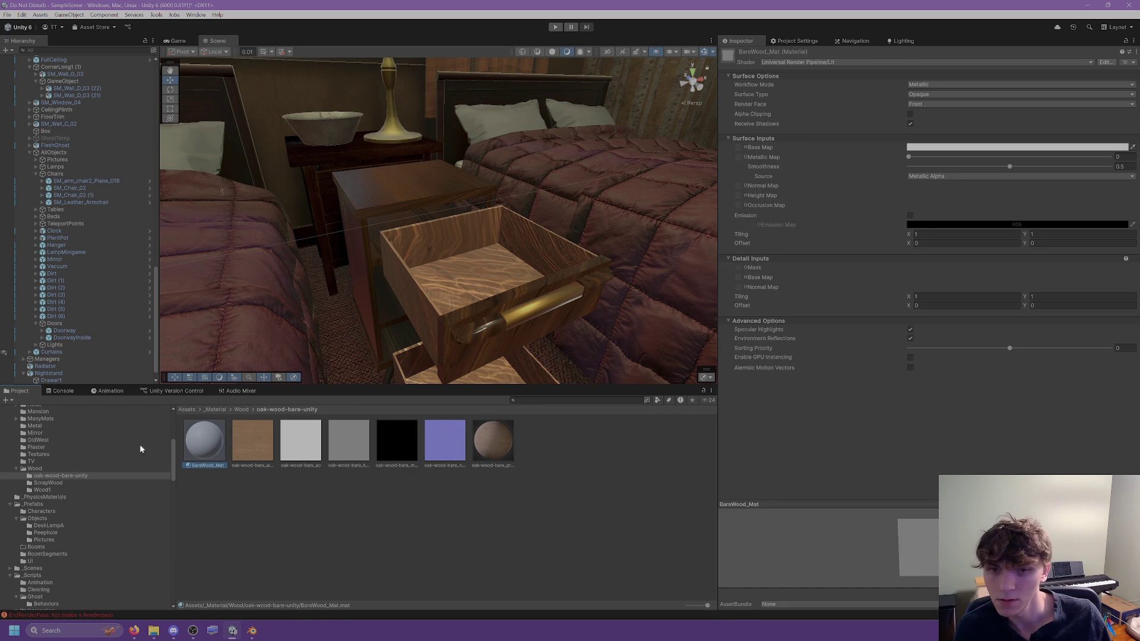
Step: Assign the oak albedo, AO and black metallic textures to BareWood_Mat
mouse_move(253, 441)
mouse_down()
mouse_move(768, 147)
mouse_move(738, 148)
mouse_up()
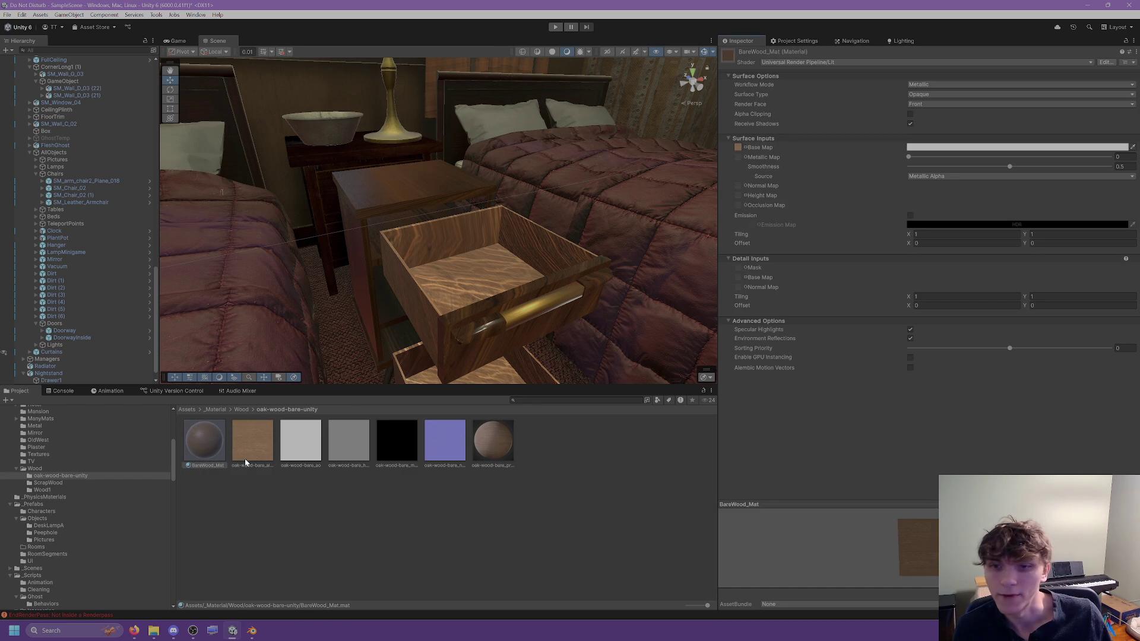
mouse_move(308, 456)
mouse_down()
mouse_move(770, 268)
mouse_move(739, 206)
mouse_up()
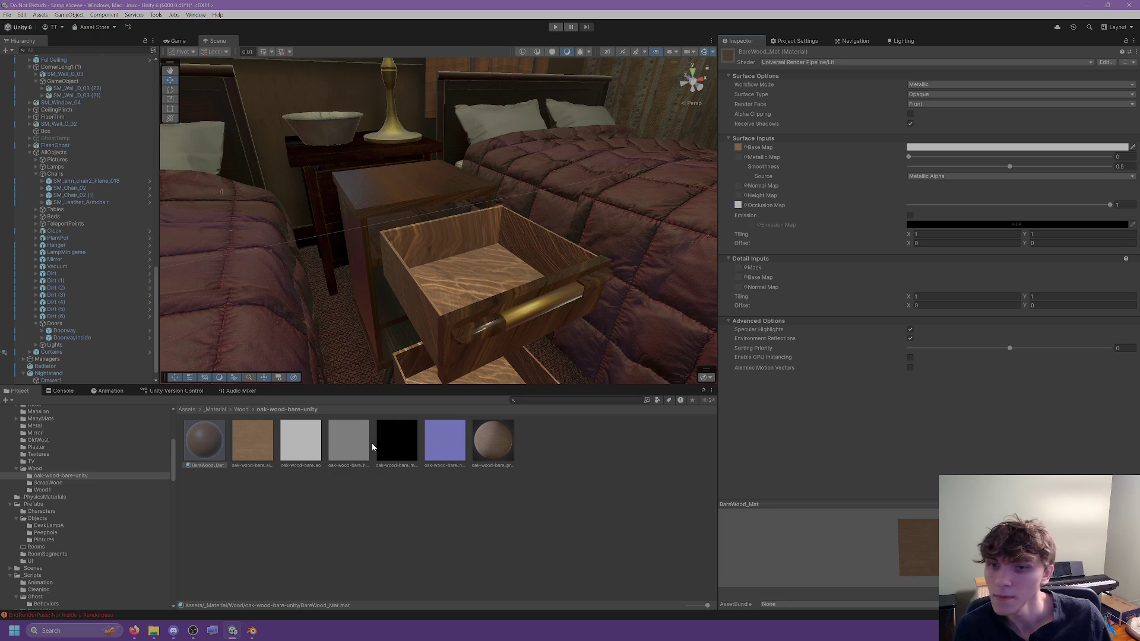
drag(740, 158, 739, 157)
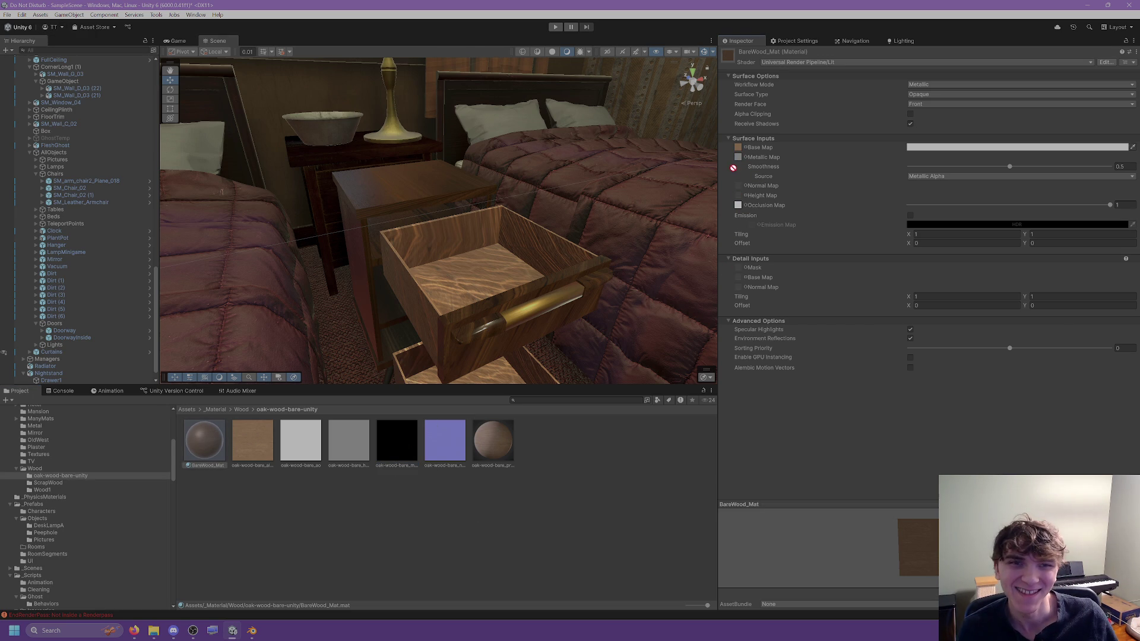
drag(744, 158, 740, 158)
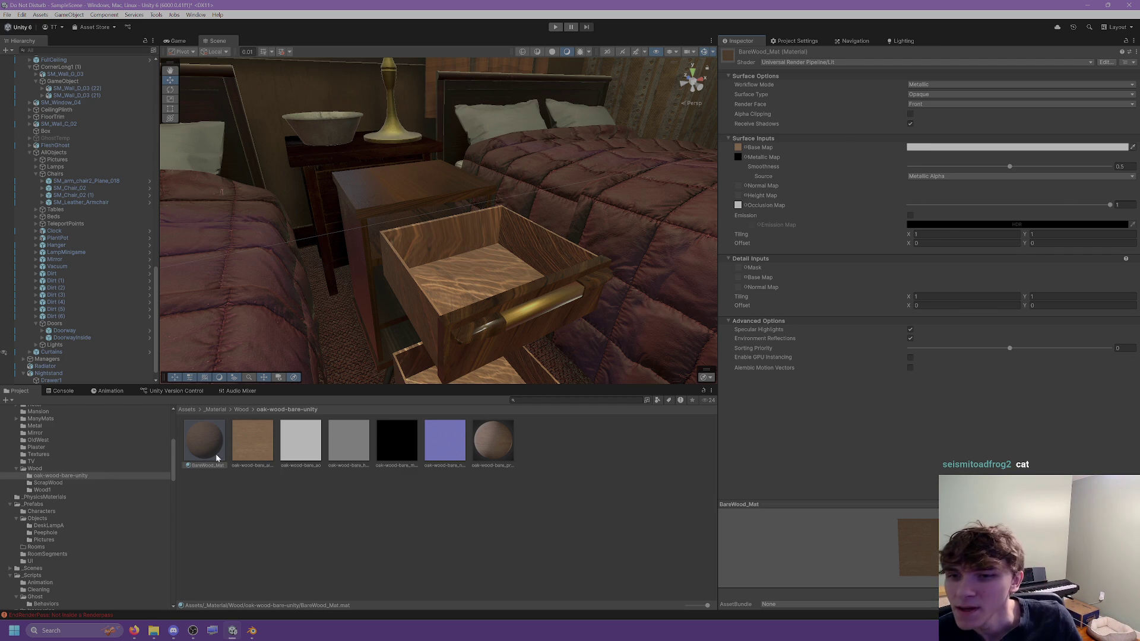
Step: Add the oak normal map at strength 2 and apply BareWood_Mat to the open drawer
drag(451, 451, 751, 186)
click(1121, 204)
click(1009, 186)
text(2)
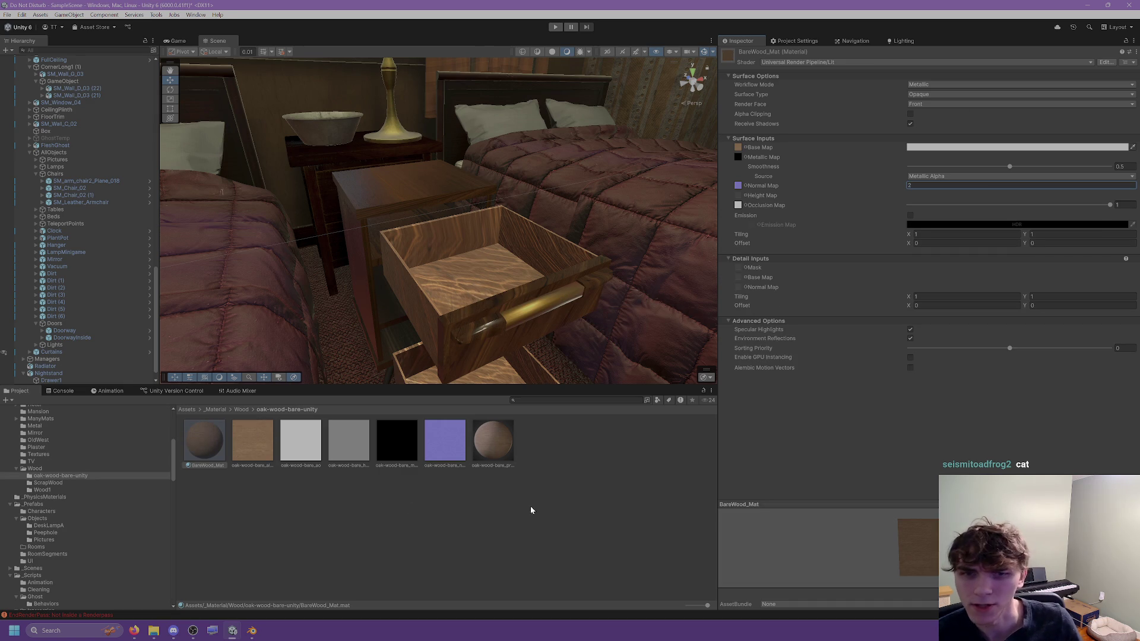
click(531, 510)
drag(223, 462, 407, 247)
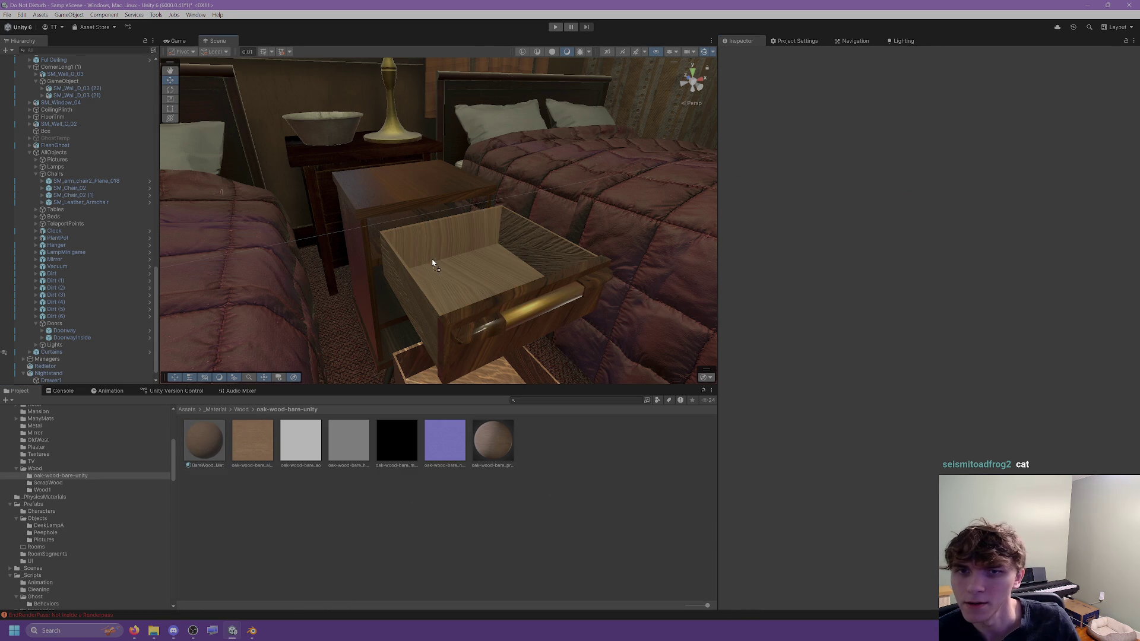
Step: Zoom and orbit around the BareWood_Mat drawer, then select the drawer objects back in Blender
scroll(438, 265, up, 3)
scroll(448, 270, up, 5)
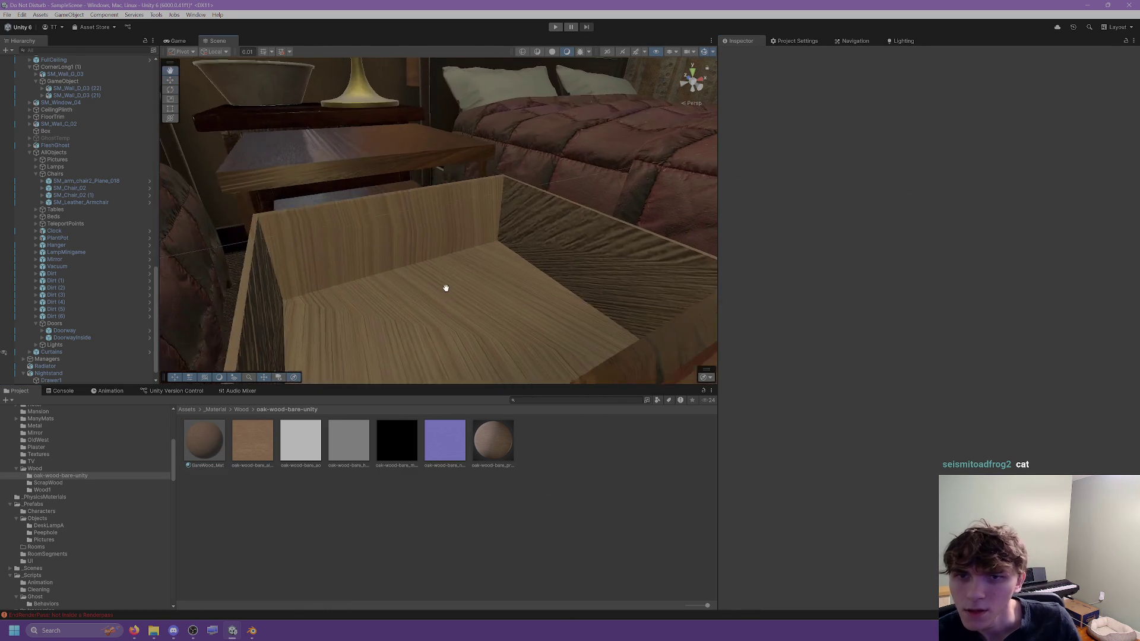
right_drag(474, 301, 275, 357)
click(204, 439)
mouse_move(380, 297)
right_down()
mouse_move(423, 249)
mouse_move(630, 217)
mouse_move(514, 229)
mouse_move(374, 211)
mouse_move(345, 247)
right_up()
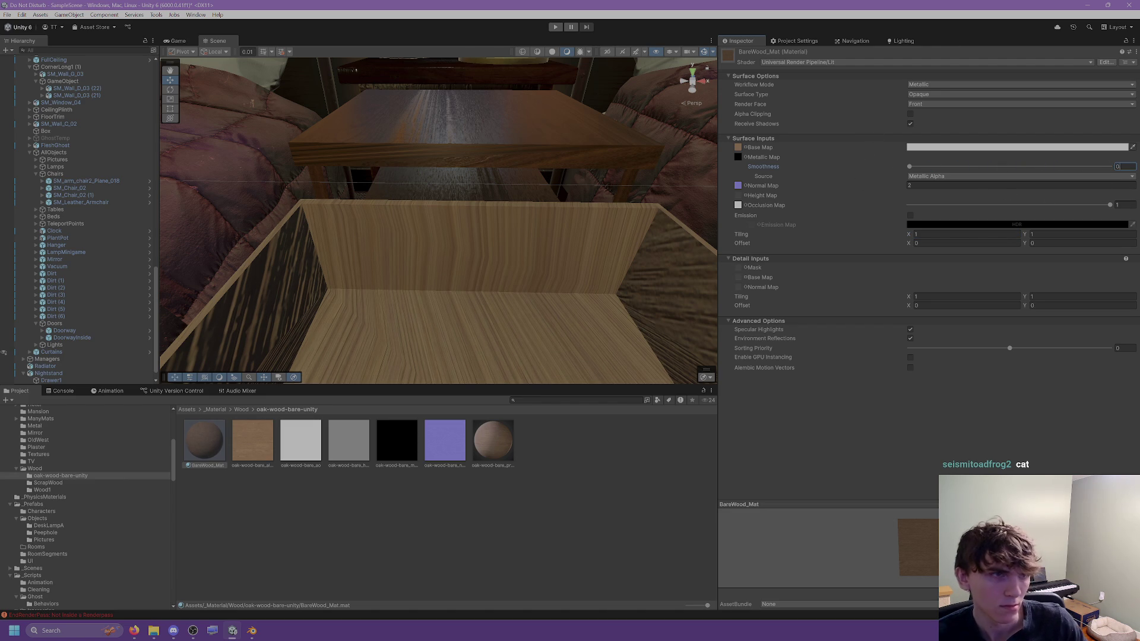
click(256, 630)
shift+click(629, 201)
Step: In Edit Mode, inspect the drawer's linked inner and outer wall faces, zooming to a back face
key(Tab)
middle_drag(570, 187, 542, 130)
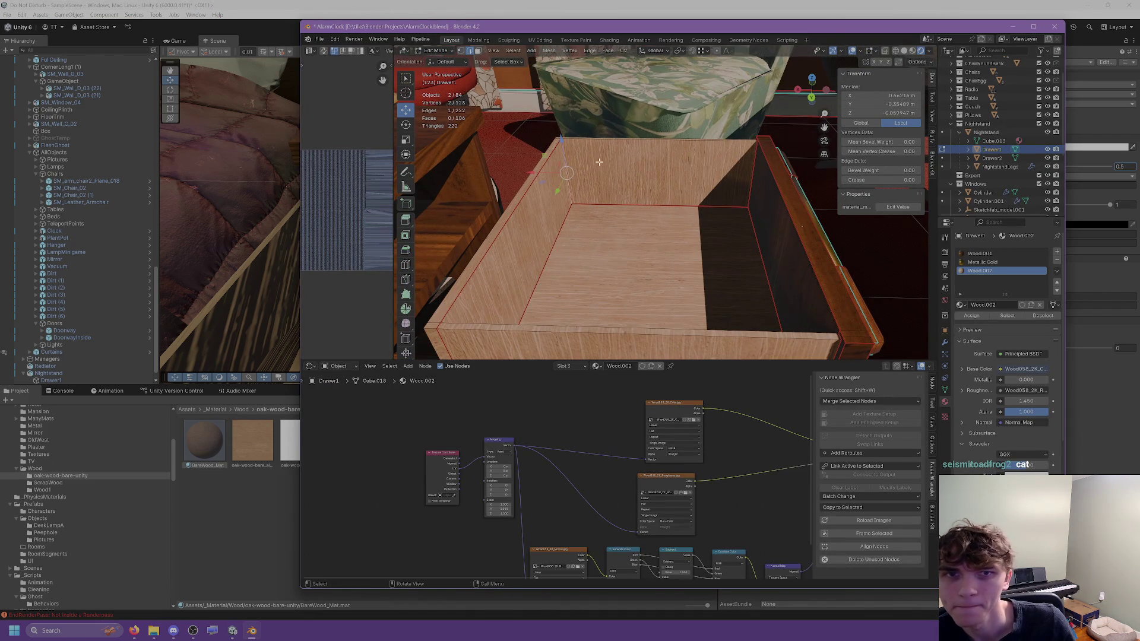
key(l)
key(alt+a)
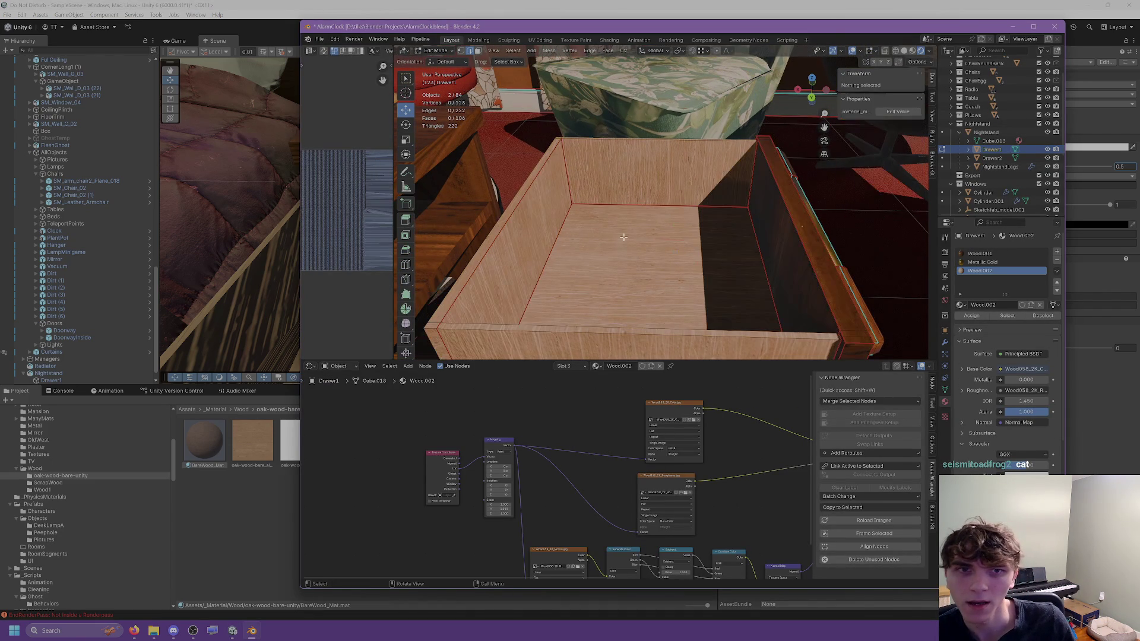
key(l)
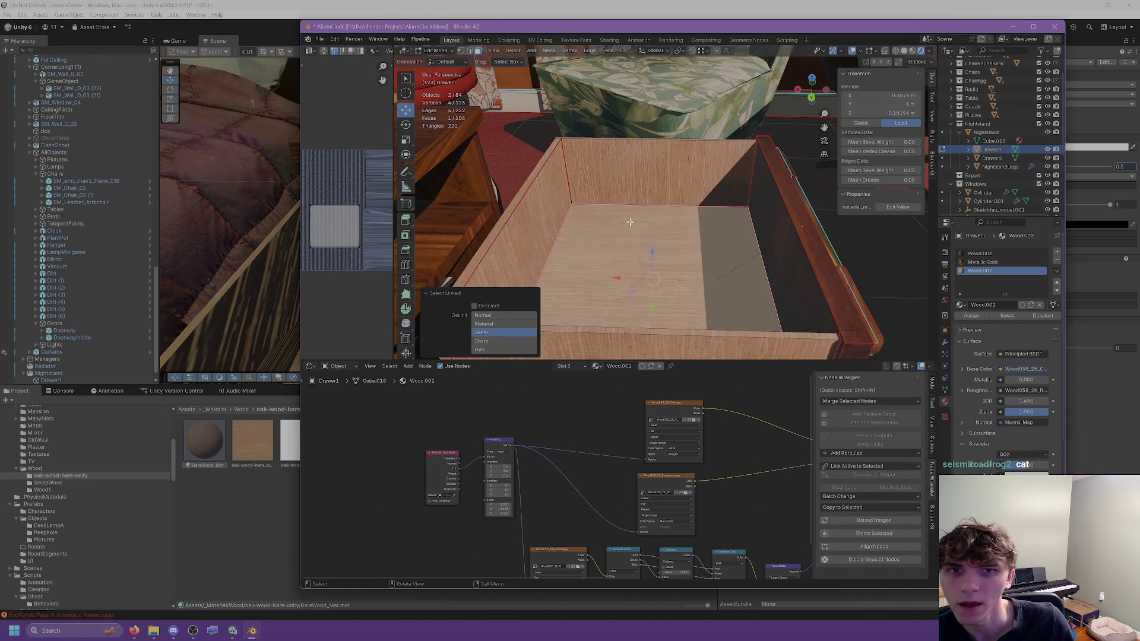
mouse_move(544, 236)
middle_down()
mouse_move(748, 251)
mouse_move(629, 232)
middle_up()
key(l)
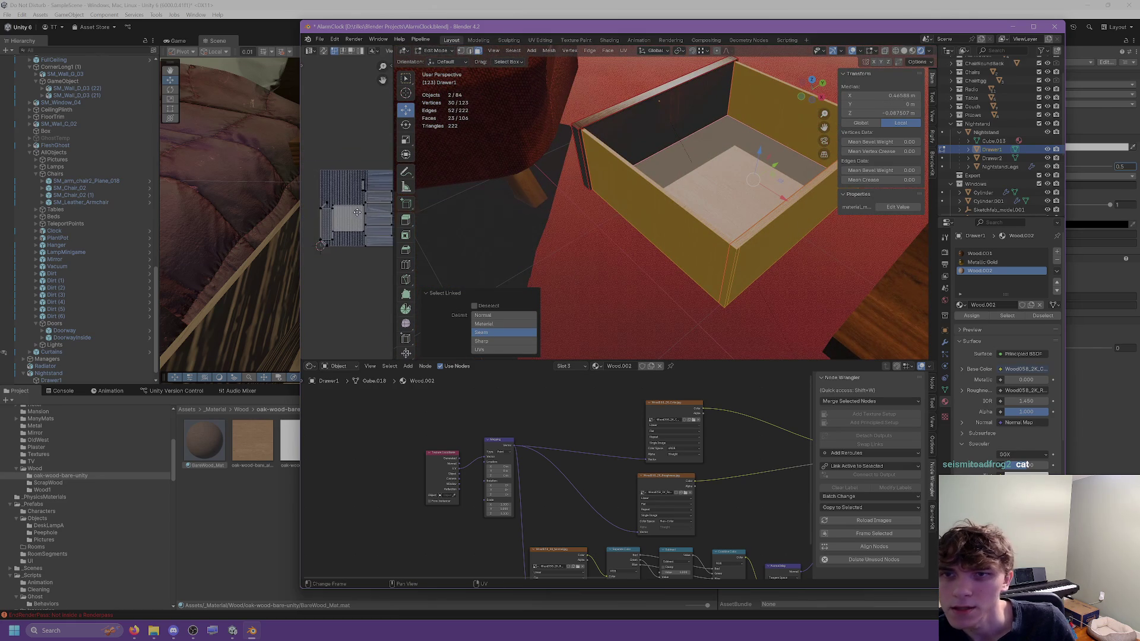
scroll(323, 183, up, 6)
mouse_move(535, 202)
middle_down()
mouse_move(509, 188)
mouse_move(648, 179)
middle_up()
click(648, 179)
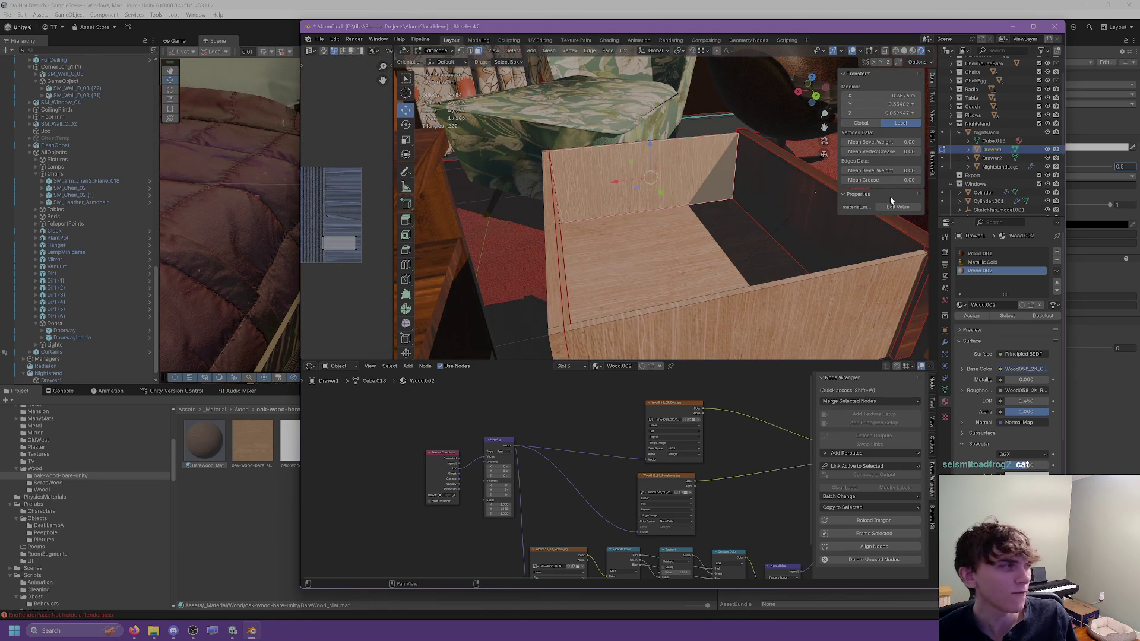
key(KP_Decimal)
mouse_move(647, 202)
middle_down()
mouse_move(703, 234)
mouse_move(672, 239)
mouse_move(613, 179)
mouse_move(707, 196)
mouse_move(742, 178)
mouse_move(700, 196)
mouse_move(691, 156)
mouse_move(698, 215)
middle_up()
Step: Select the two adjacent dark outer edges and bring up the Edge menu
click(470, 51)
click(711, 195)
shift+click(690, 202)
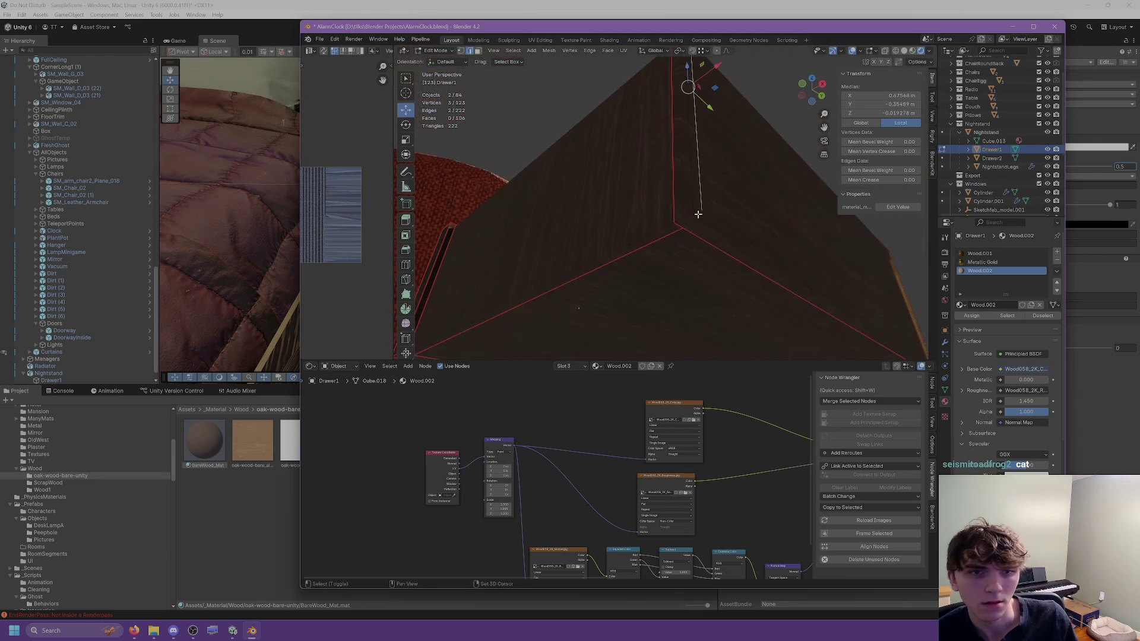
right_click(702, 216)
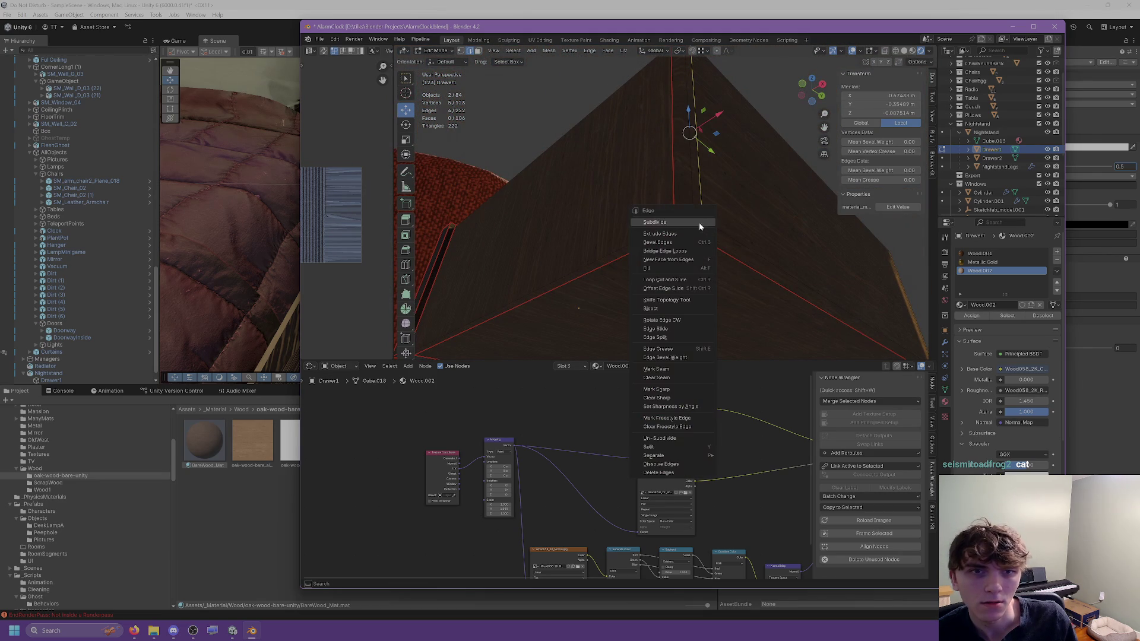
Step: Switch to Material Preview shading and dissolve the stray edges at one drawer corner
click(663, 461)
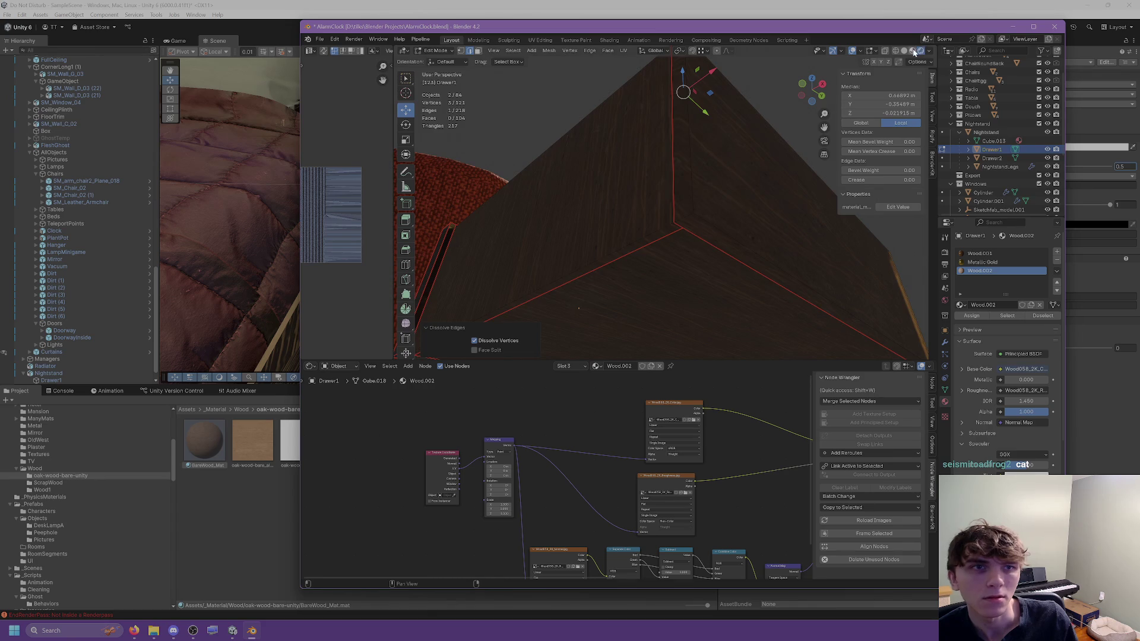
click(914, 52)
mouse_move(802, 97)
middle_down()
mouse_move(618, 267)
mouse_move(671, 215)
mouse_move(684, 238)
mouse_move(657, 234)
mouse_move(595, 187)
mouse_move(683, 167)
middle_up()
right_click(688, 163)
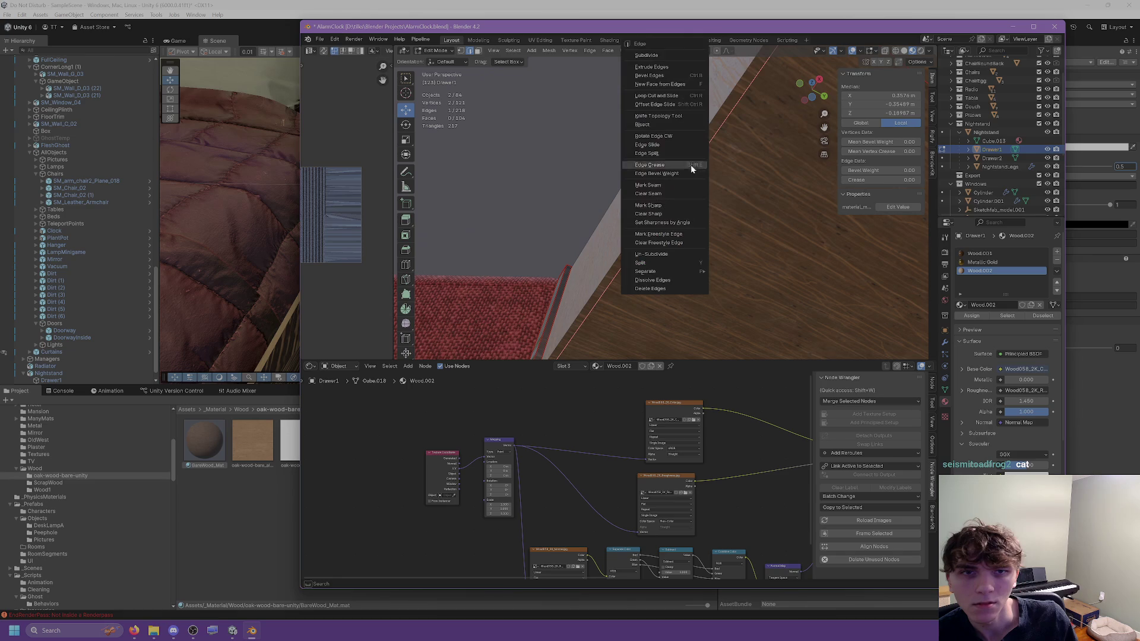
mouse_move(558, 267)
middle_down()
mouse_move(571, 256)
mouse_move(539, 236)
mouse_move(641, 254)
mouse_move(618, 280)
mouse_move(570, 257)
mouse_move(543, 211)
middle_up()
key(ctrl+e)
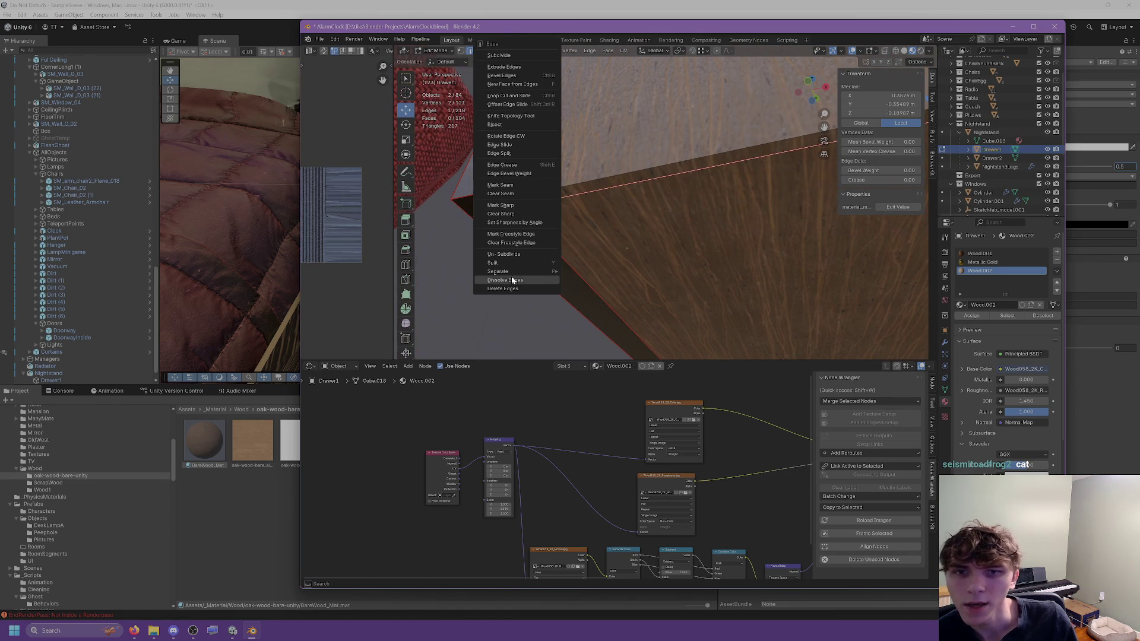
click(513, 281)
key(ctrl+e)
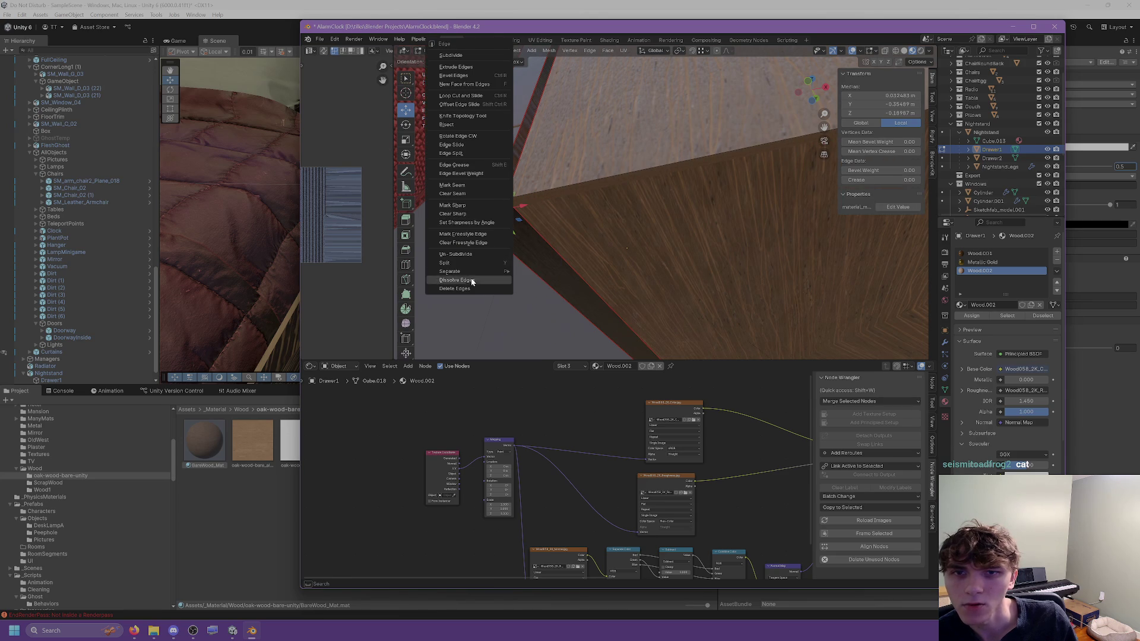
click(473, 282)
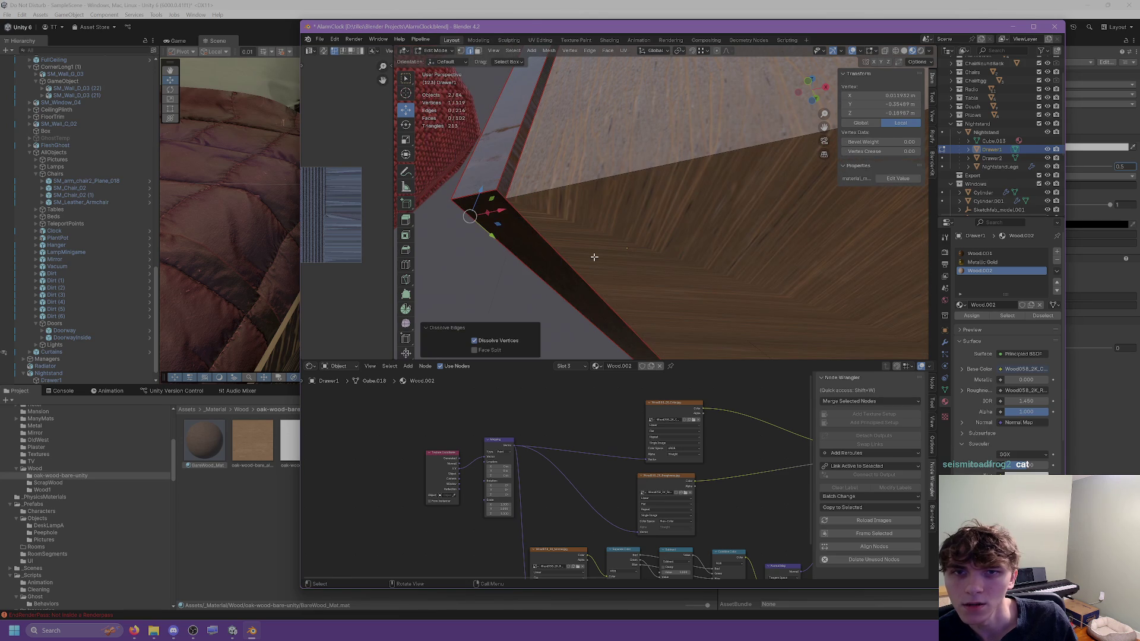
Step: Dissolve further stray edges along the drawer's wall and underside
mouse_move(595, 257)
middle_down()
mouse_move(567, 261)
mouse_move(633, 272)
mouse_move(653, 291)
mouse_move(648, 302)
mouse_move(603, 262)
mouse_move(846, 276)
middle_up()
shift+click(657, 226)
key(ctrl+e)
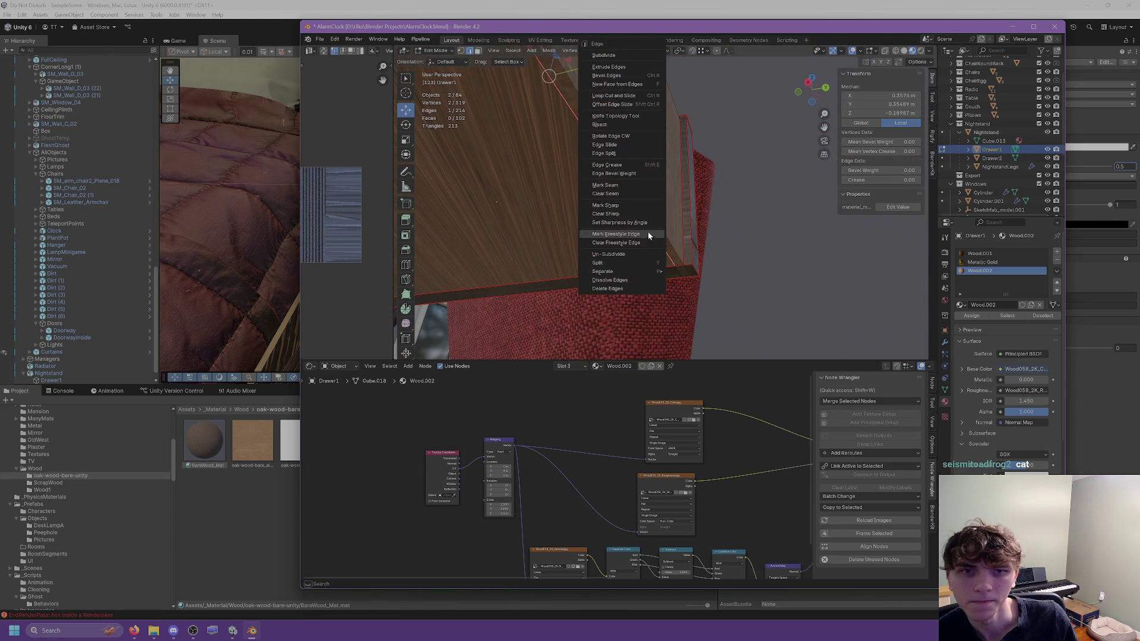
click(617, 278)
mouse_move(731, 236)
middle_down()
mouse_move(628, 265)
mouse_move(766, 262)
mouse_move(656, 241)
mouse_move(616, 205)
middle_up()
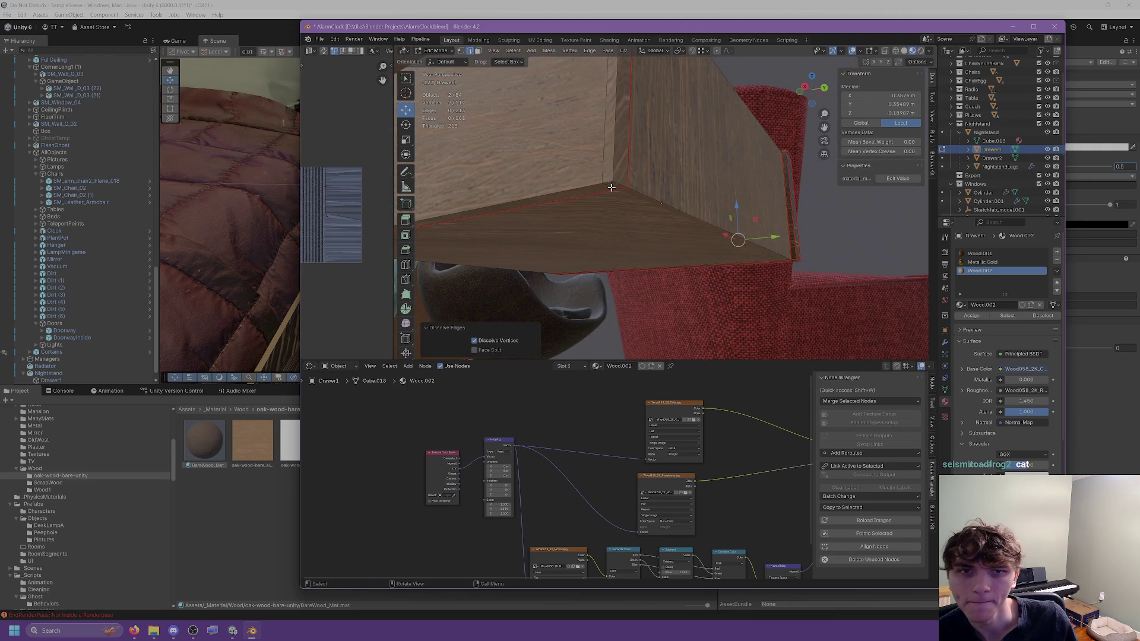
shift+click(612, 188)
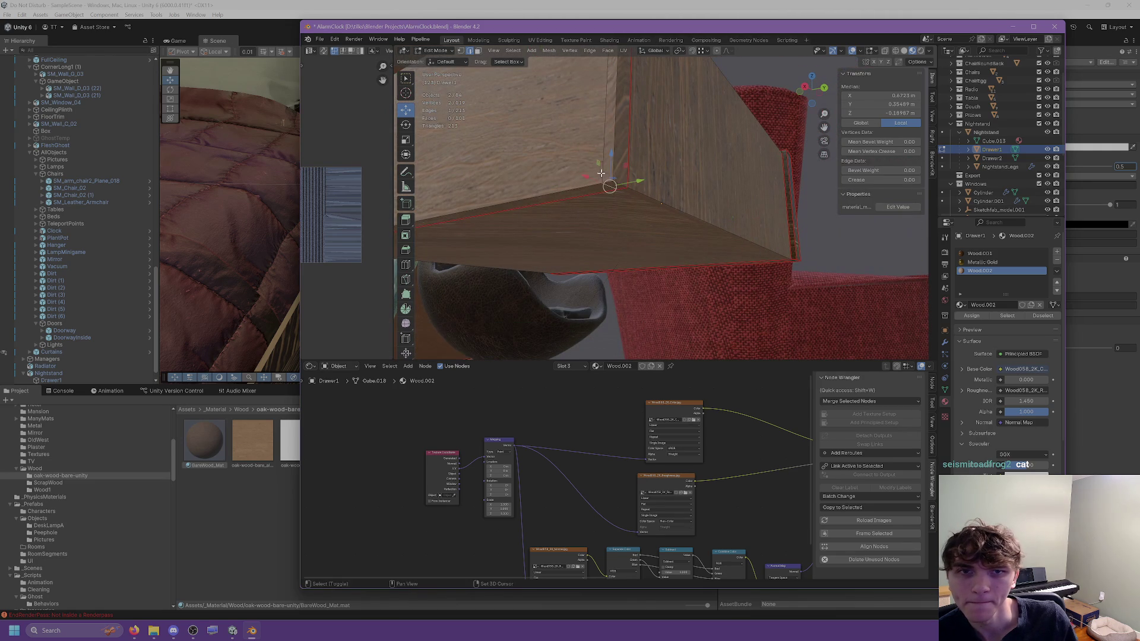
key(ctrl+e)
click(570, 297)
Step: Dissolve the redundant edges between another pair of selected vertices inside the drawer box
mouse_move(570, 297)
middle_down()
mouse_move(591, 209)
mouse_move(649, 198)
mouse_move(806, 231)
mouse_move(637, 193)
middle_up()
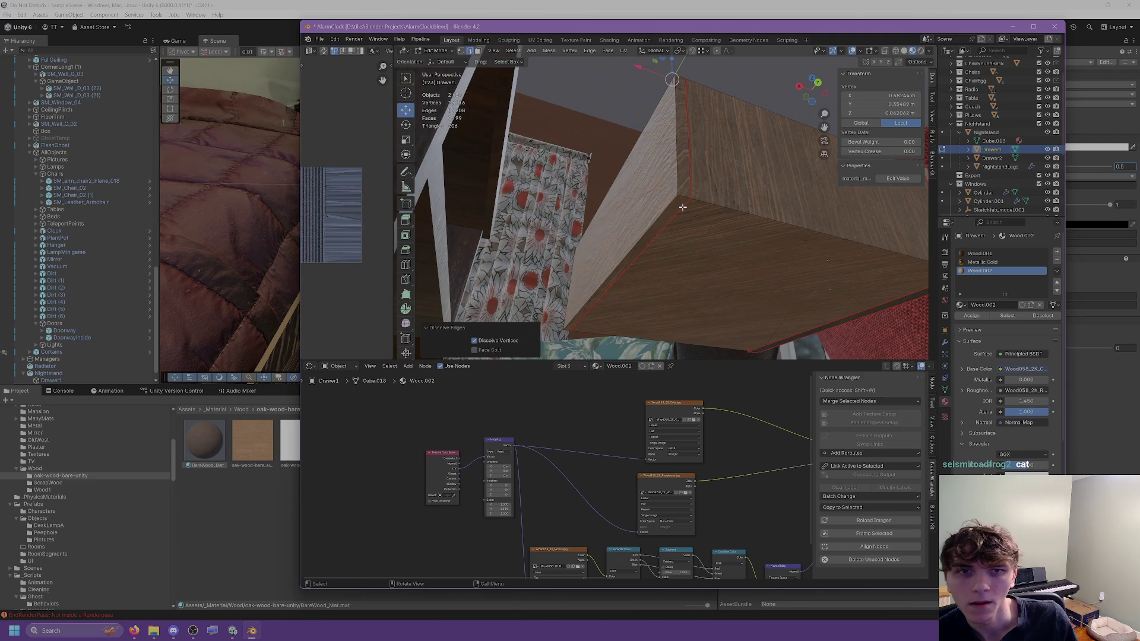
shift+click(686, 206)
mouse_move(718, 197)
middle_down()
mouse_move(637, 172)
mouse_move(707, 196)
mouse_move(662, 202)
mouse_move(683, 217)
mouse_move(737, 226)
mouse_move(736, 205)
mouse_move(693, 173)
middle_up()
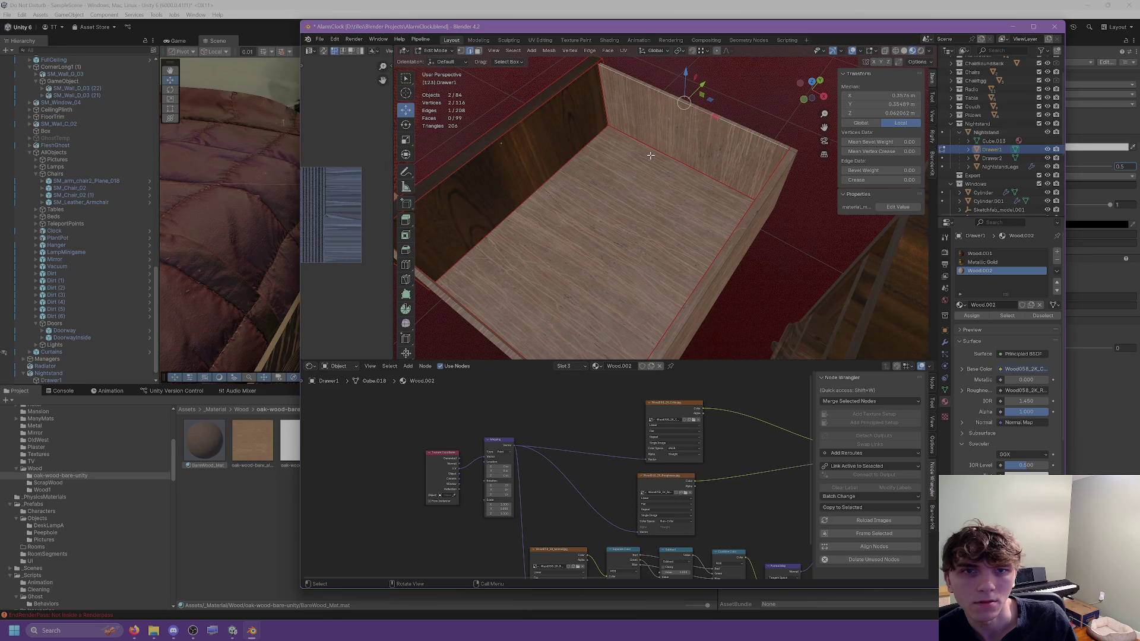
middle_drag(638, 130, 435, 182)
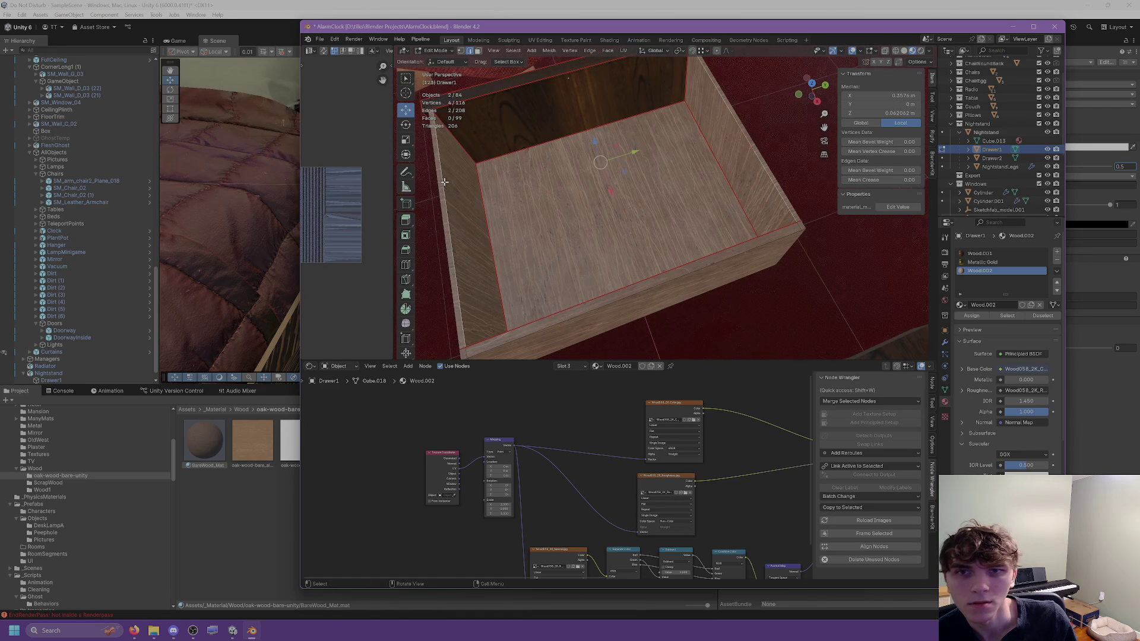
key(ctrl+e)
click(409, 202)
mouse_move(409, 202)
middle_down()
mouse_move(661, 165)
mouse_move(756, 178)
mouse_move(705, 178)
mouse_move(711, 196)
mouse_move(693, 173)
mouse_move(596, 155)
mouse_move(644, 160)
mouse_move(508, 172)
middle_up()
Step: Clear the seam from two selected edges, then select the whole drawer mesh
shift+click(791, 249)
key(ctrl+e)
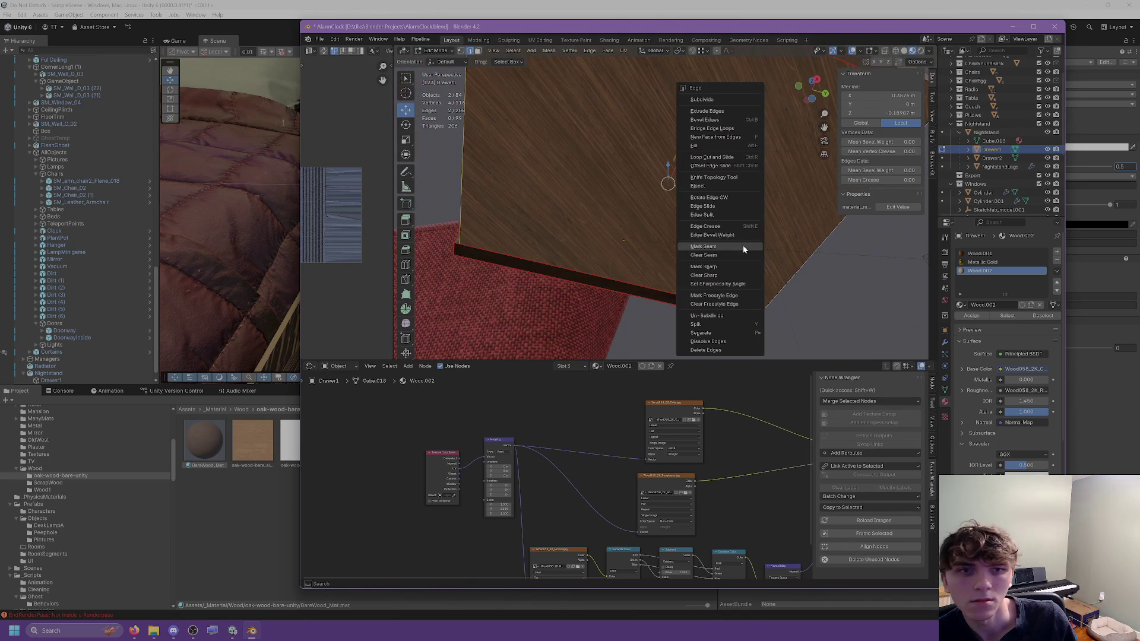
click(719, 254)
mouse_move(716, 250)
middle_down()
mouse_move(617, 306)
mouse_move(659, 247)
mouse_move(571, 217)
mouse_move(644, 222)
mouse_move(632, 238)
mouse_move(656, 221)
mouse_move(535, 47)
middle_up()
key(a)
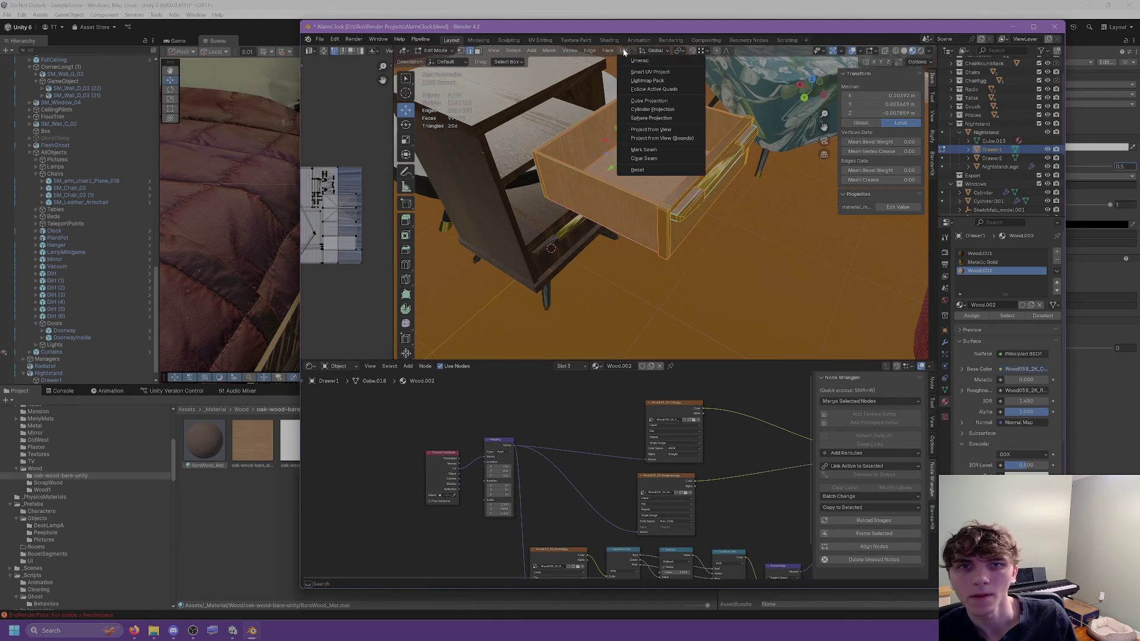
Step: Unwrap the UVs of the entire selected drawer mesh
click(639, 60)
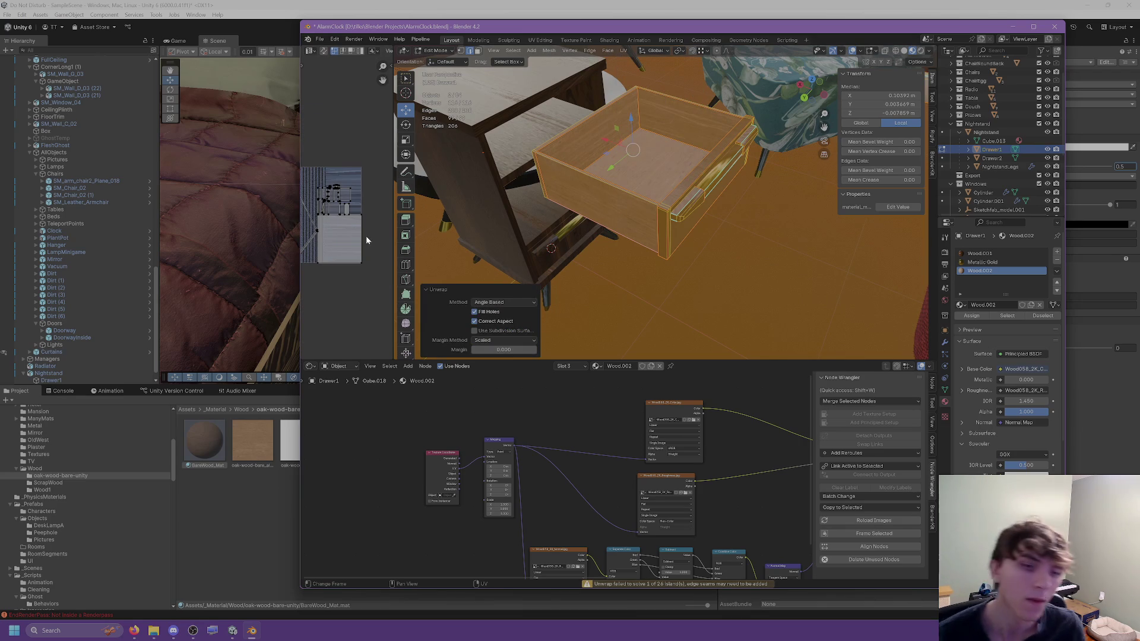
middle_drag(333, 226, 370, 226)
scroll(611, 207, up, 3)
mouse_move(612, 207)
middle_down()
mouse_move(652, 179)
mouse_move(739, 171)
mouse_move(746, 160)
mouse_move(561, 368)
middle_up()
Step: Dissolve two leftover edges on the drawer's wall and top edge
click(613, 202)
key(ctrl+e)
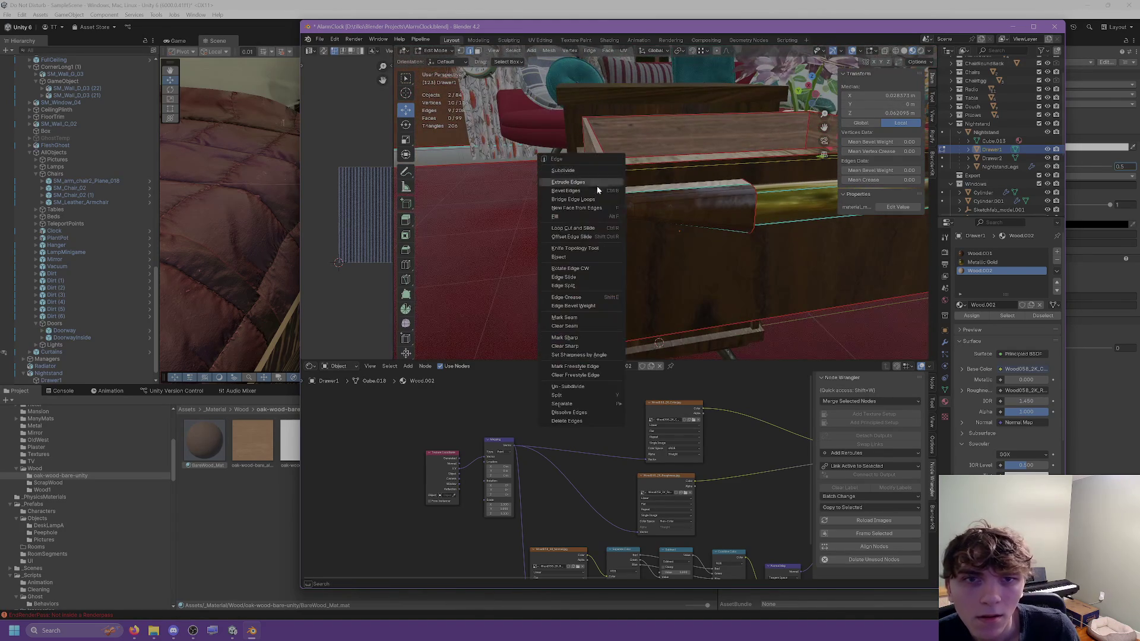
click(568, 413)
mouse_move(594, 333)
middle_down()
mouse_move(755, 245)
mouse_move(696, 154)
middle_up()
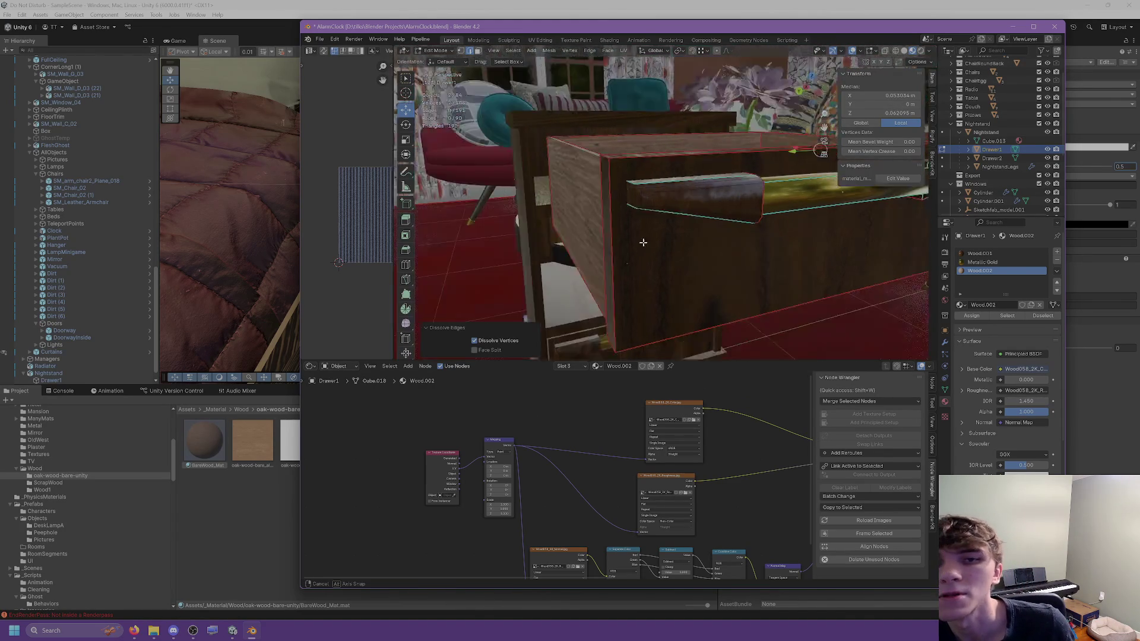
click(695, 154)
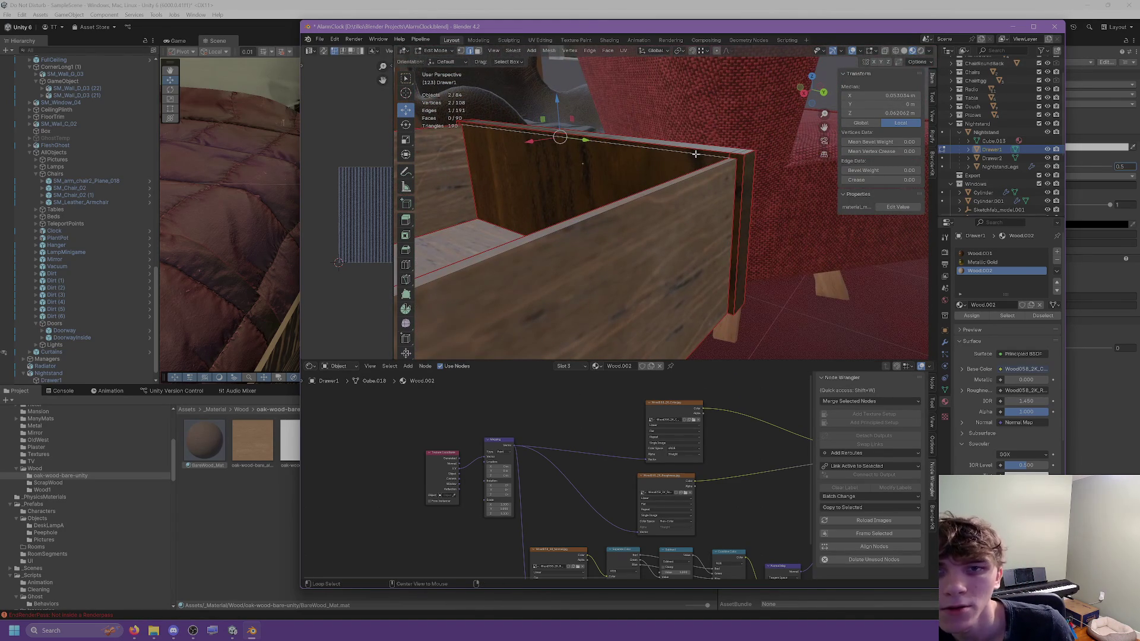
key(ctrl+e)
click(663, 283)
Step: Pick a path of top-rim edges, then reselect the entire drawer mesh
mouse_move(663, 283)
middle_down()
mouse_move(741, 204)
mouse_move(673, 208)
mouse_move(693, 189)
mouse_move(639, 180)
mouse_move(637, 192)
mouse_move(675, 197)
middle_up()
click(705, 185)
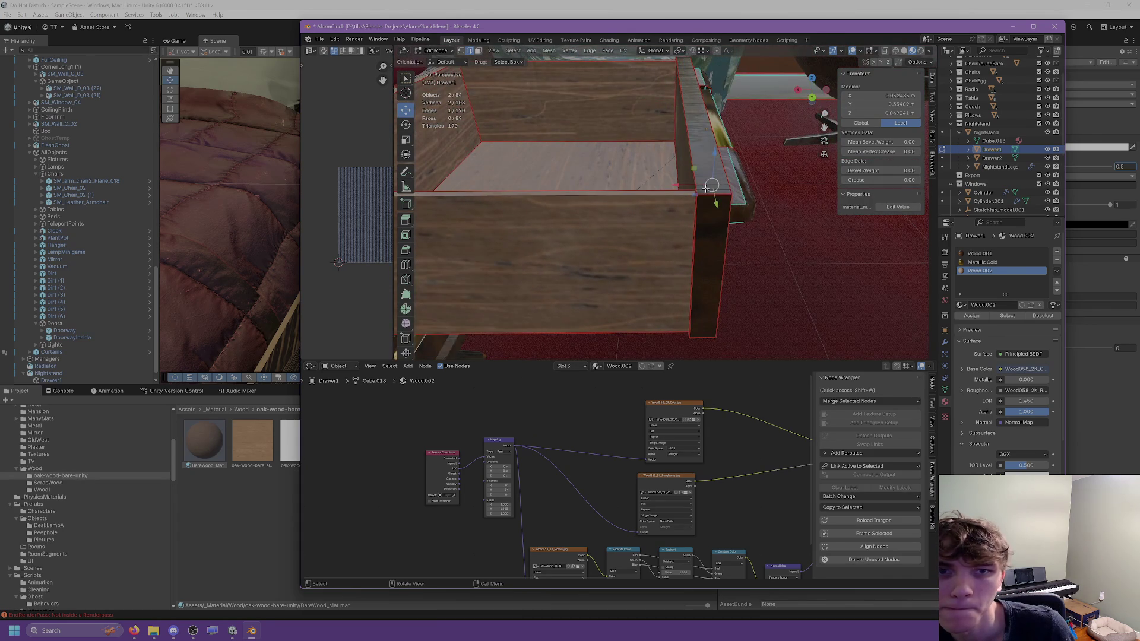
ctrl+click(705, 188)
key(a)
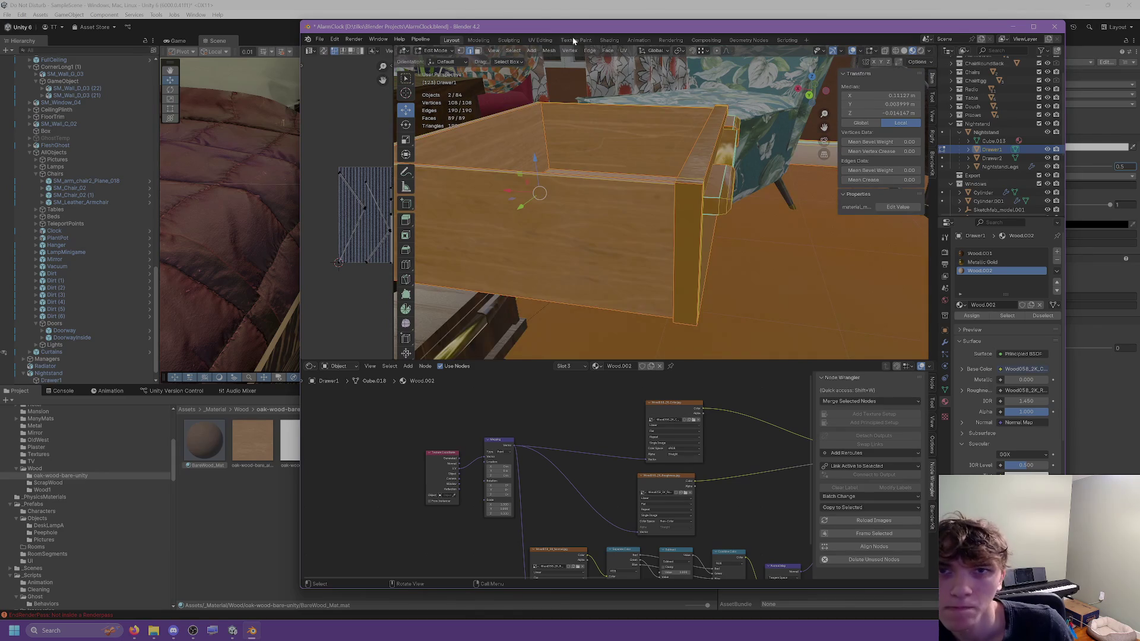
key(alt+a)
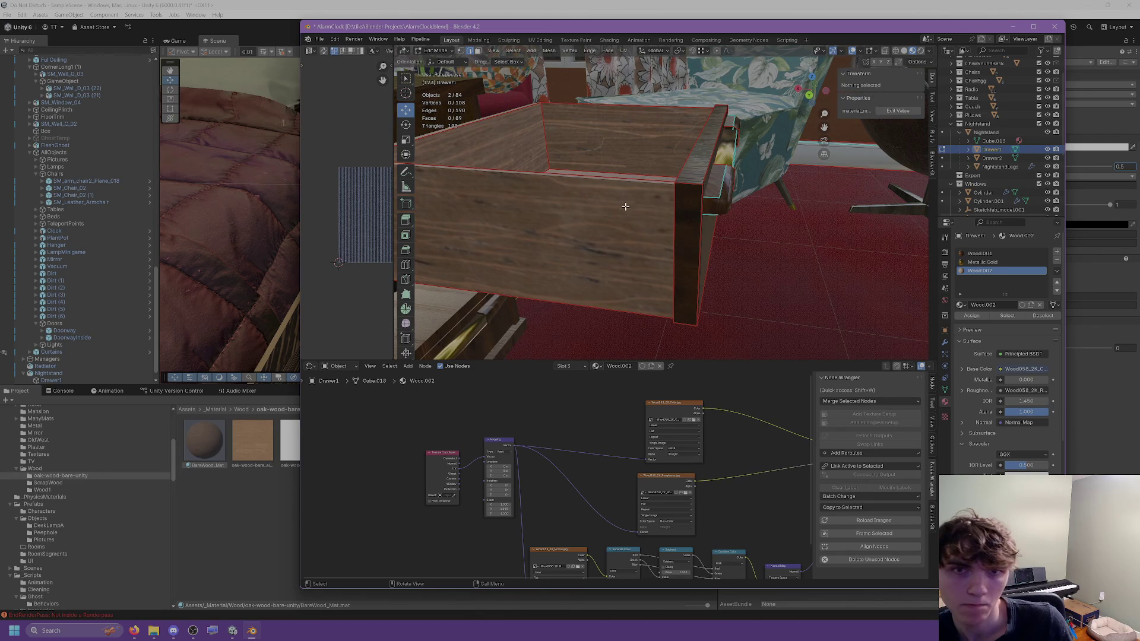
middle_drag(593, 161, 593, 171)
key(a)
scroll(602, 195, down, 4)
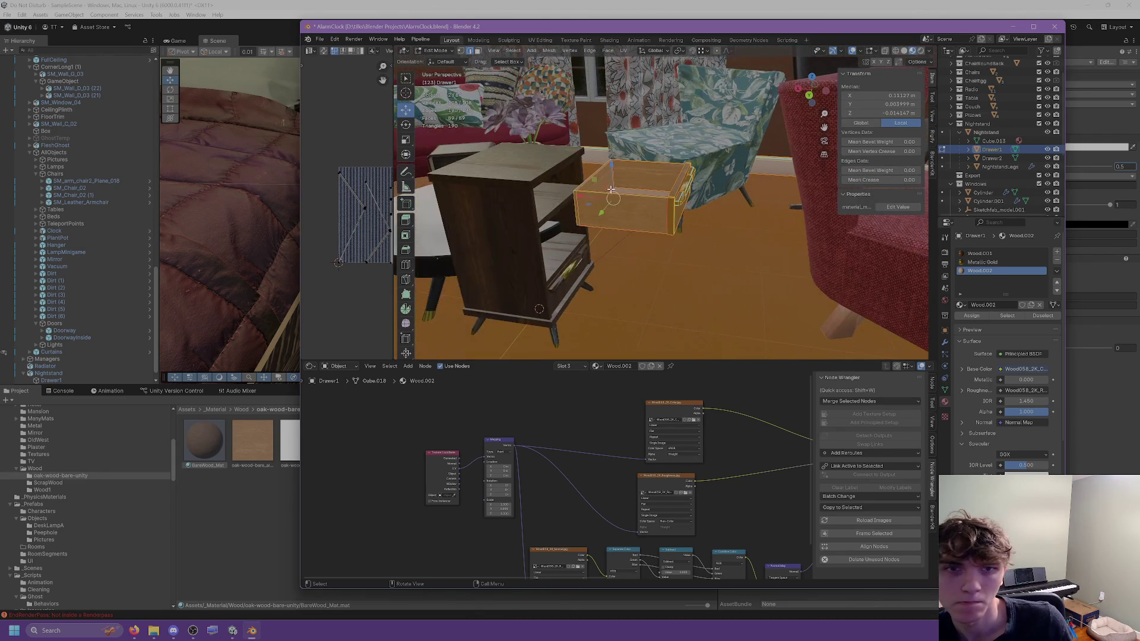
Step: Re-enter Edit Mode, select the whole drawer and unwrap its UVs
click(614, 190)
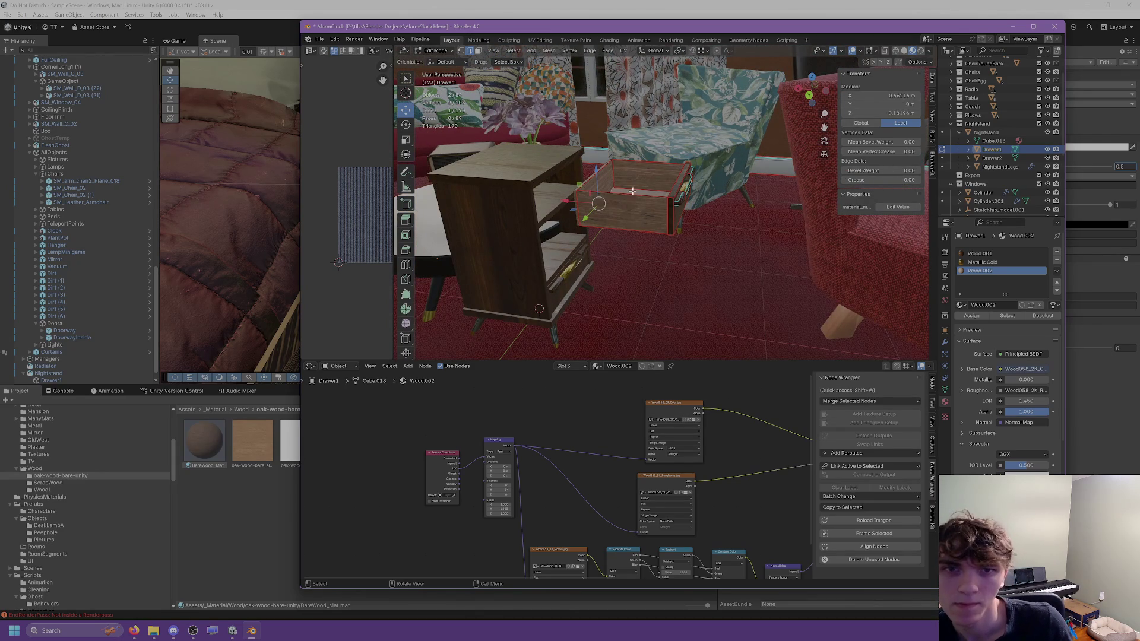
key(Tab)
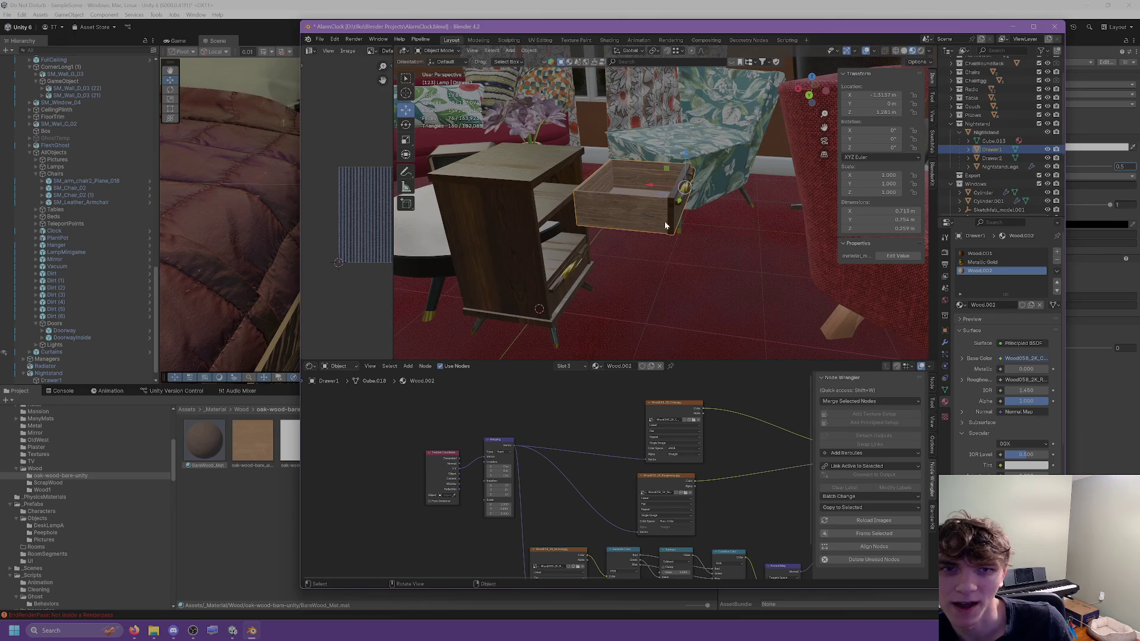
key(Tab)
key(a)
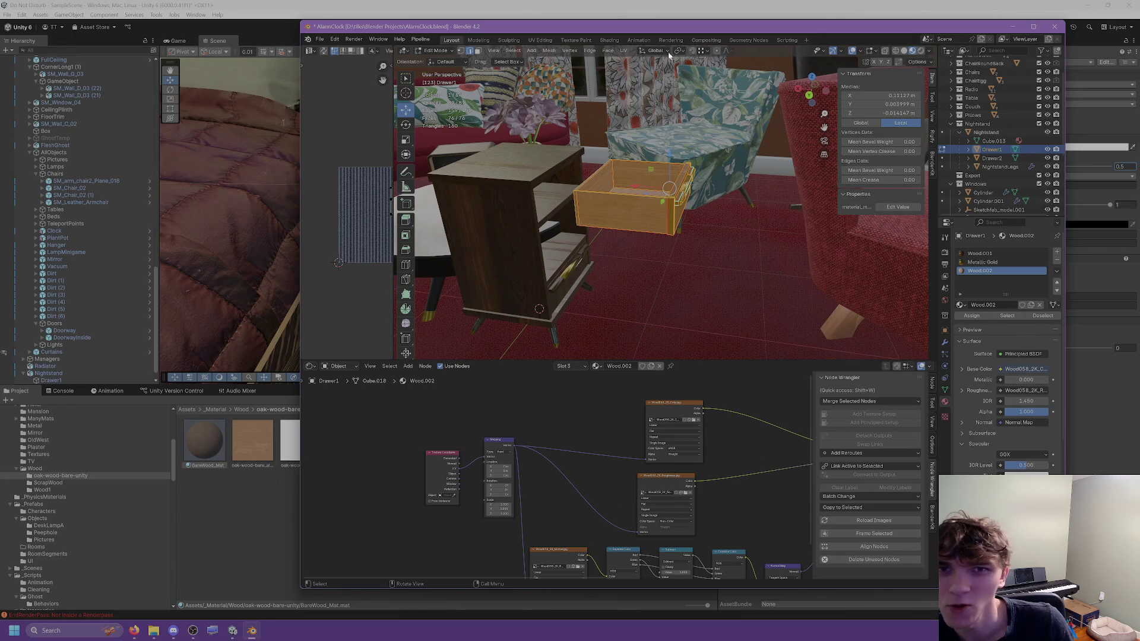
click(623, 50)
click(634, 60)
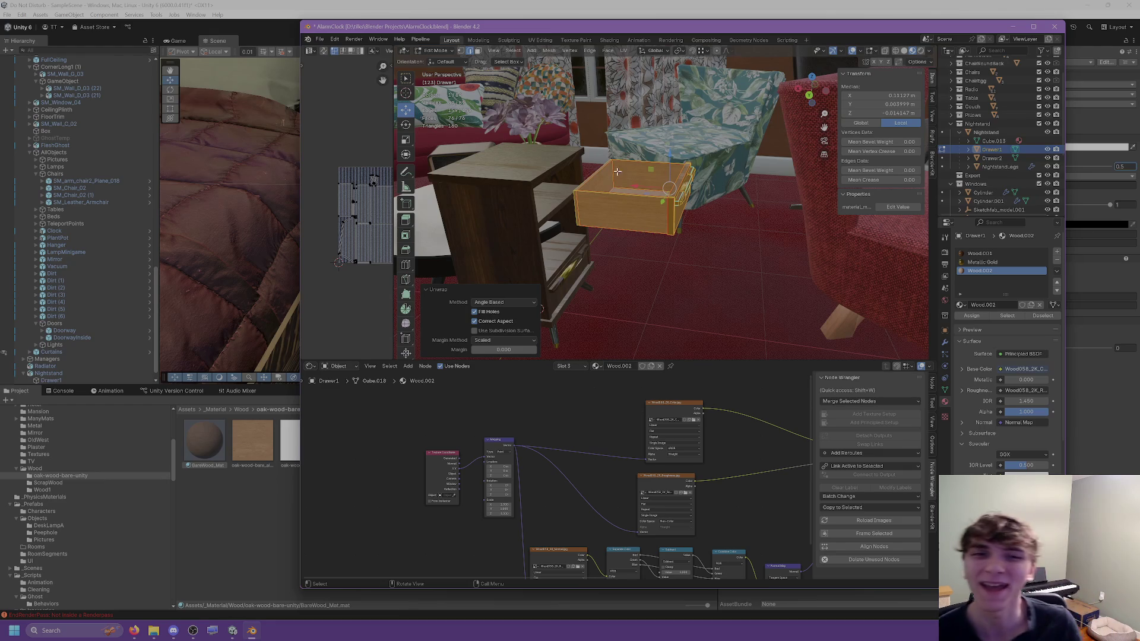
Step: Frame the drawer, inspect its UV layout and clear the mesh selection
key(KP_Decimal)
middle_drag(605, 178, 509, 336)
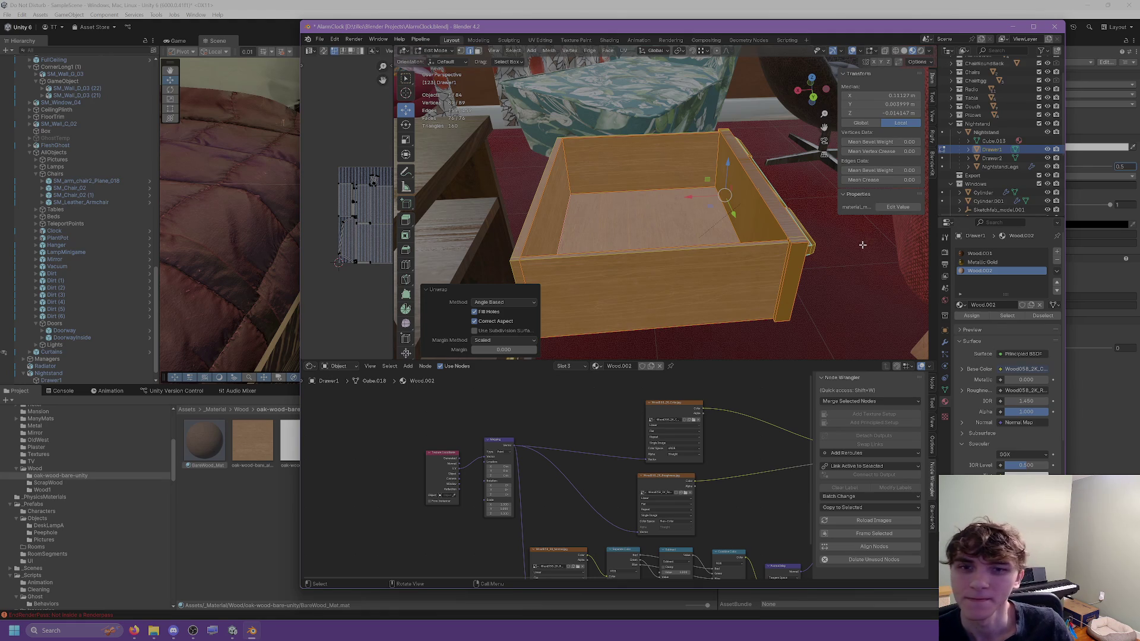
mouse_move(762, 210)
middle_down()
mouse_move(700, 254)
mouse_move(683, 250)
middle_up()
scroll(683, 249, up, 5)
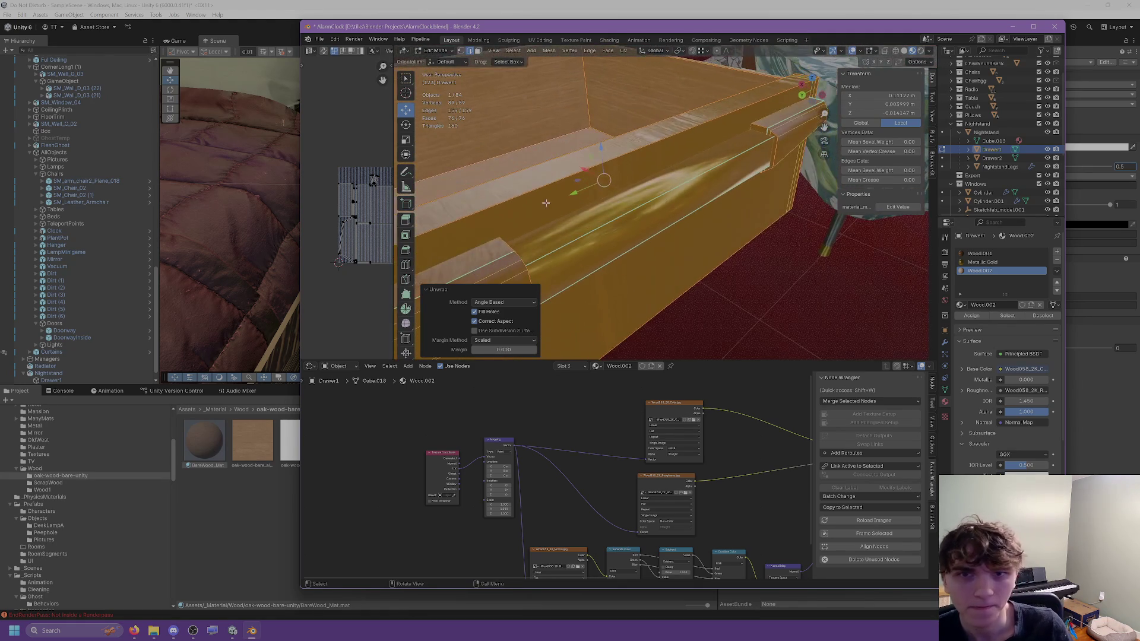
scroll(363, 231, down, 5)
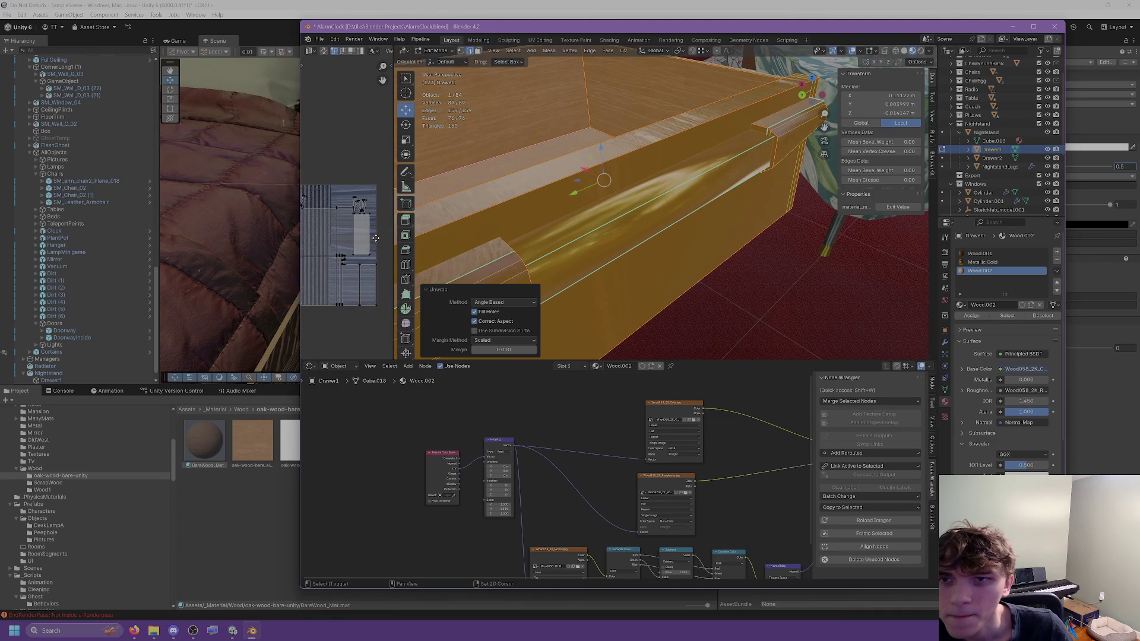
scroll(376, 202, up, 6)
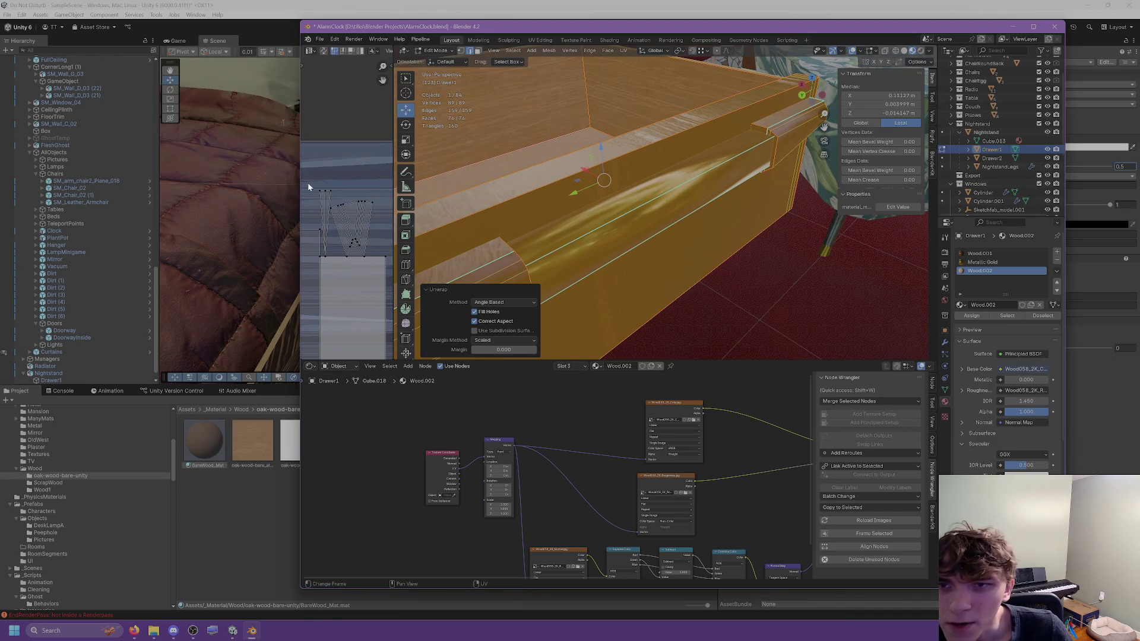
drag(346, 207, 348, 205)
click(669, 222)
key(ctrl+z)
click(649, 198)
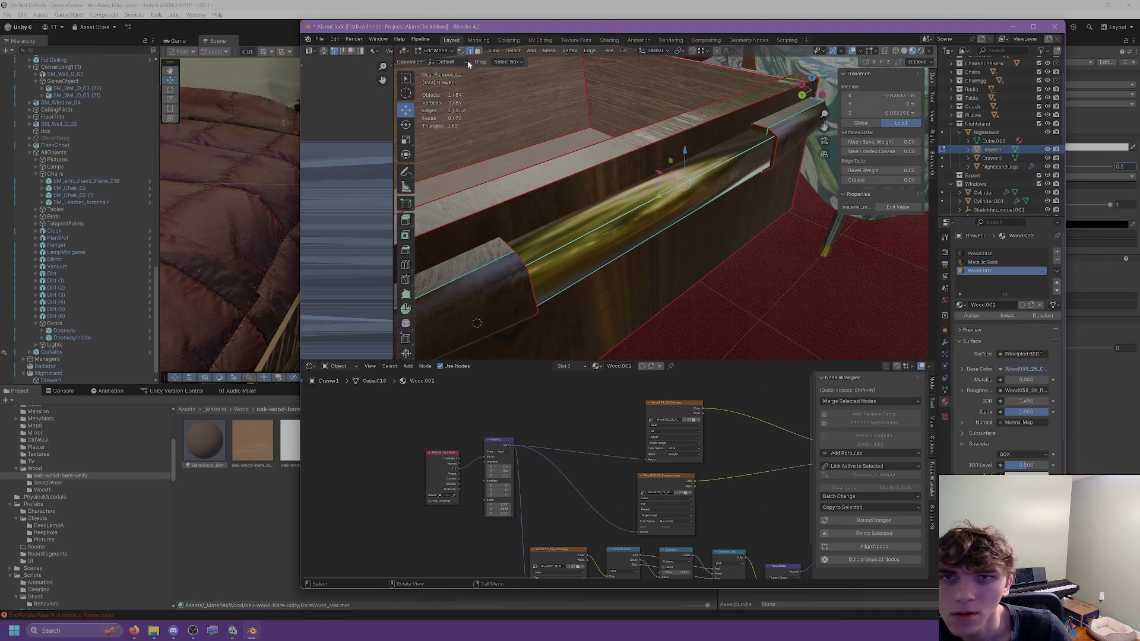
click(534, 135)
Step: Select the linked gold trim and unwrap its UVs
click(618, 217)
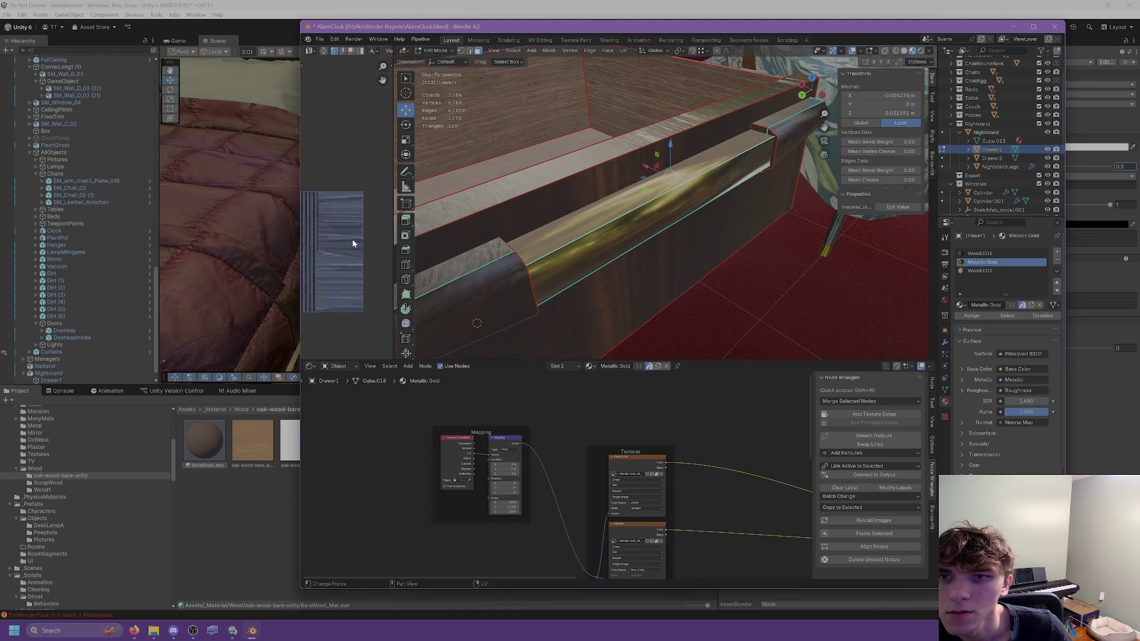
scroll(384, 231, up, 5)
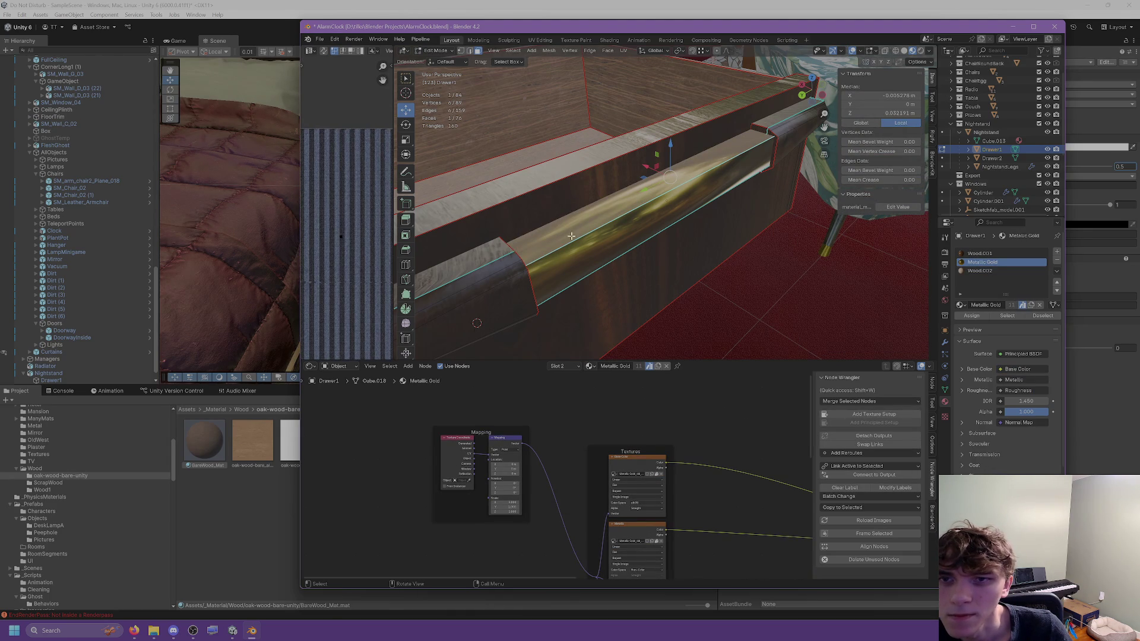
drag(632, 218, 633, 218)
key(ctrl+l)
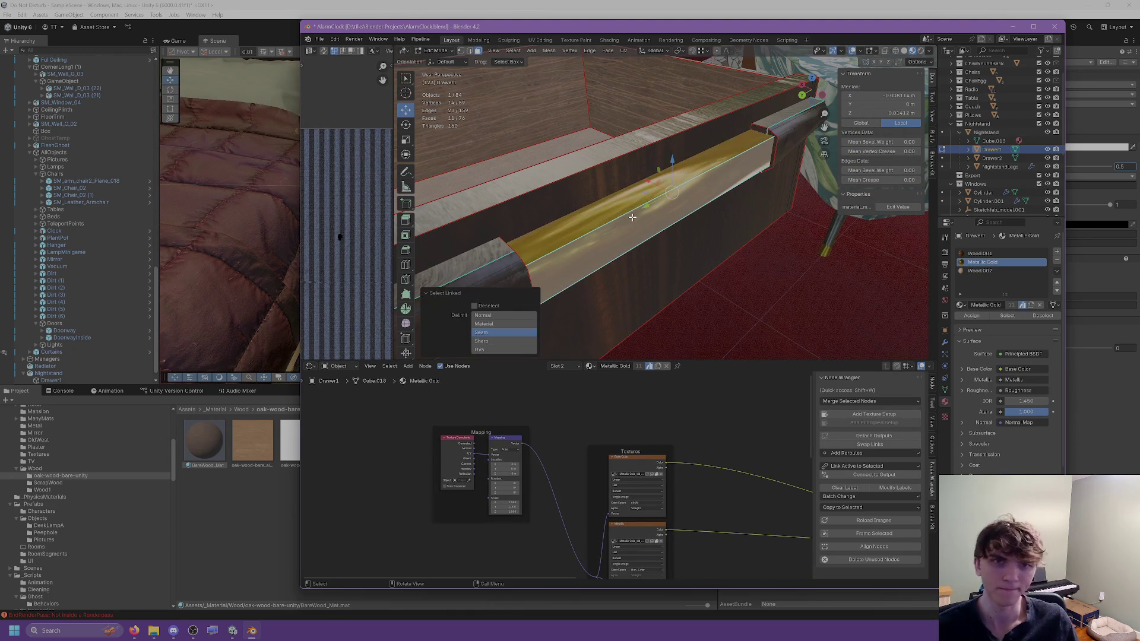
click(623, 50)
click(635, 70)
Step: Select the left wooden end piece and unwrap its UVs
mouse_move(630, 79)
middle_down()
mouse_move(585, 178)
mouse_move(539, 237)
mouse_move(464, 178)
middle_up()
click(464, 178)
key(l)
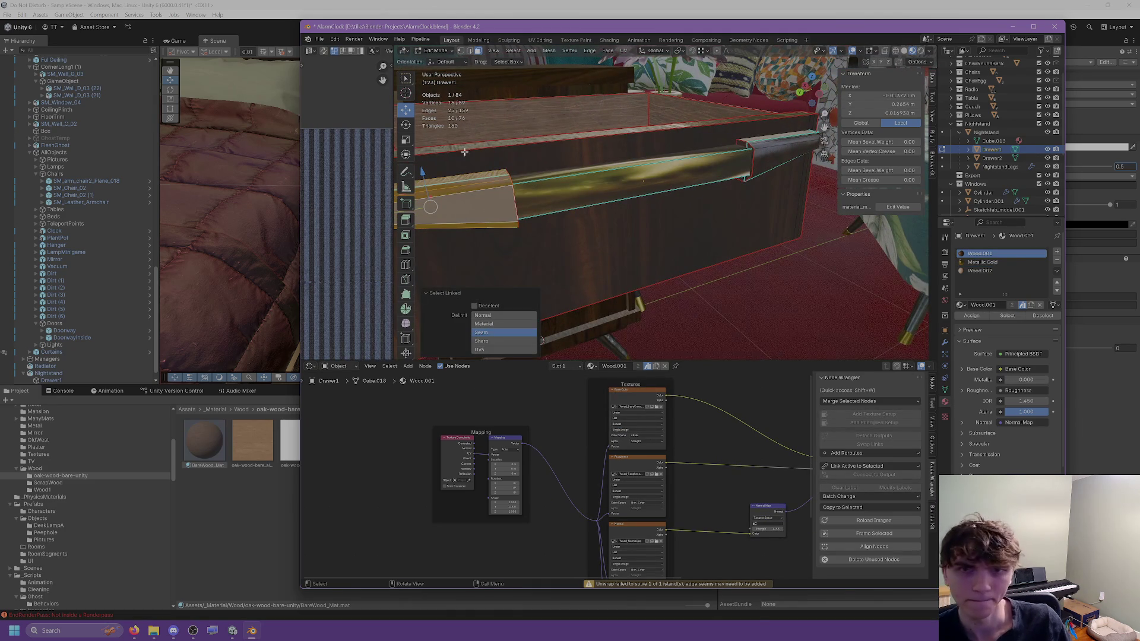
click(624, 51)
click(635, 70)
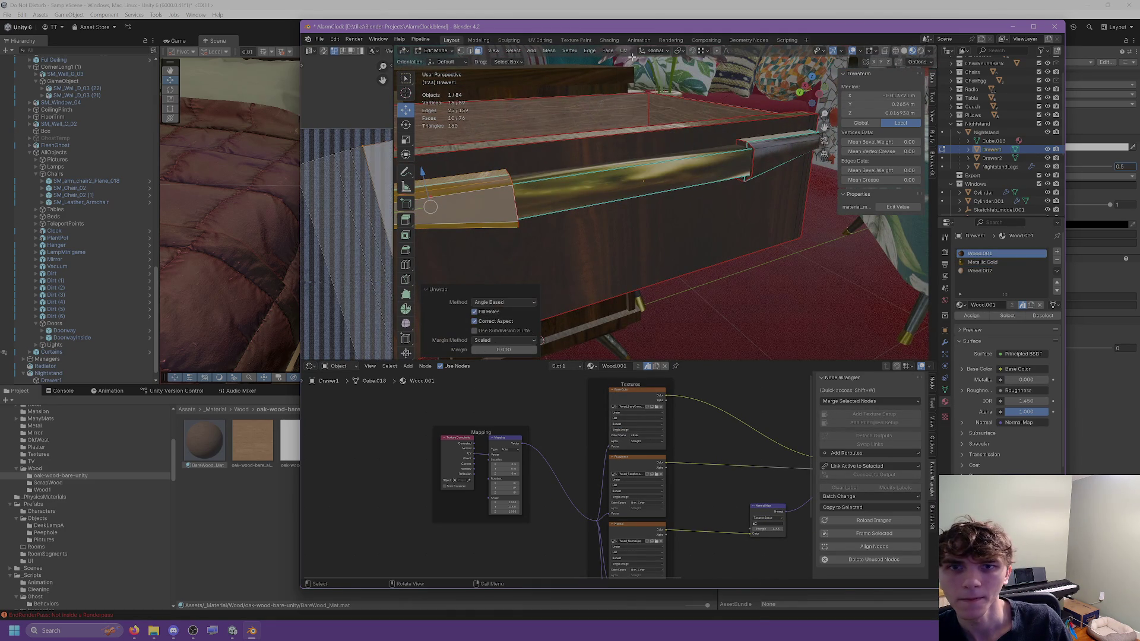
Step: Select the right wooden end piece and unwrap its UVs
click(765, 151)
key(l)
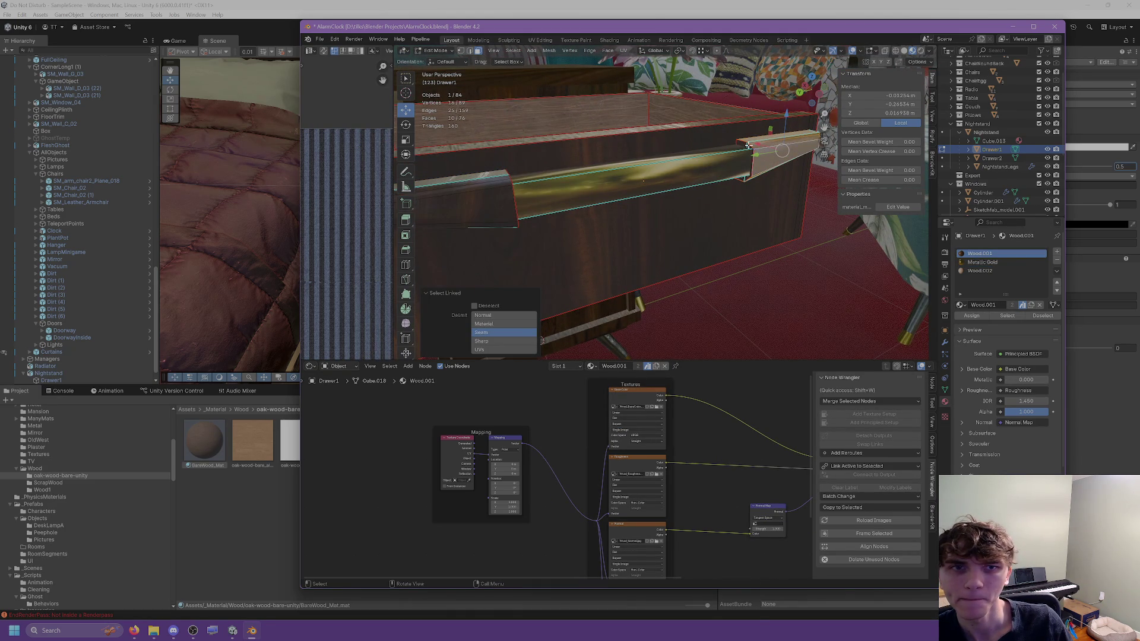
scroll(742, 145, up, 2)
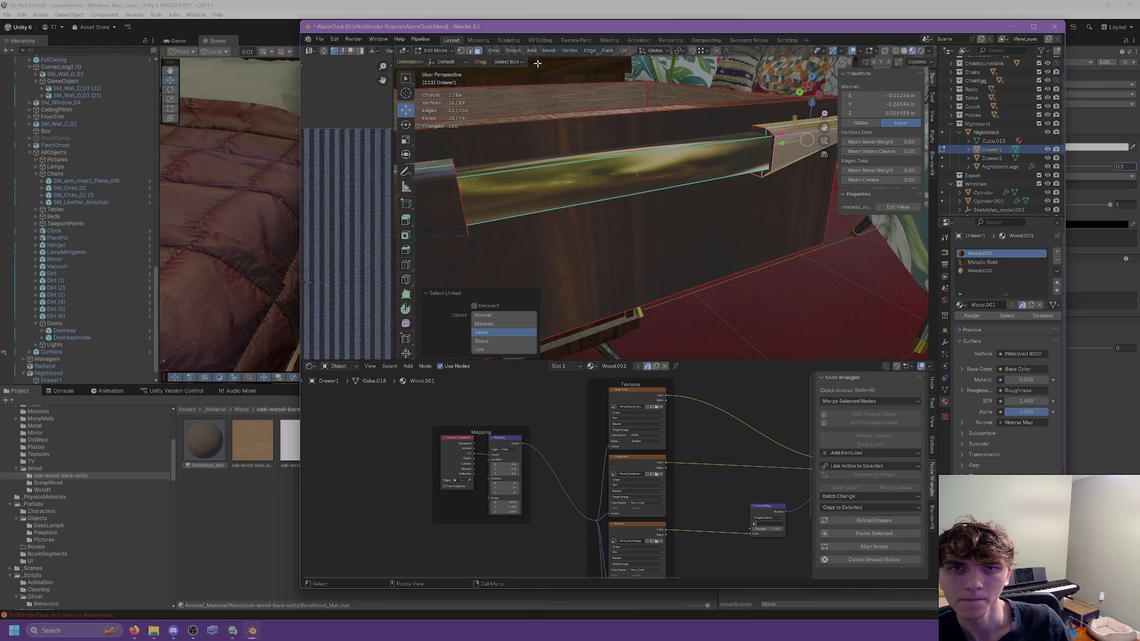
click(609, 50)
click(764, 151)
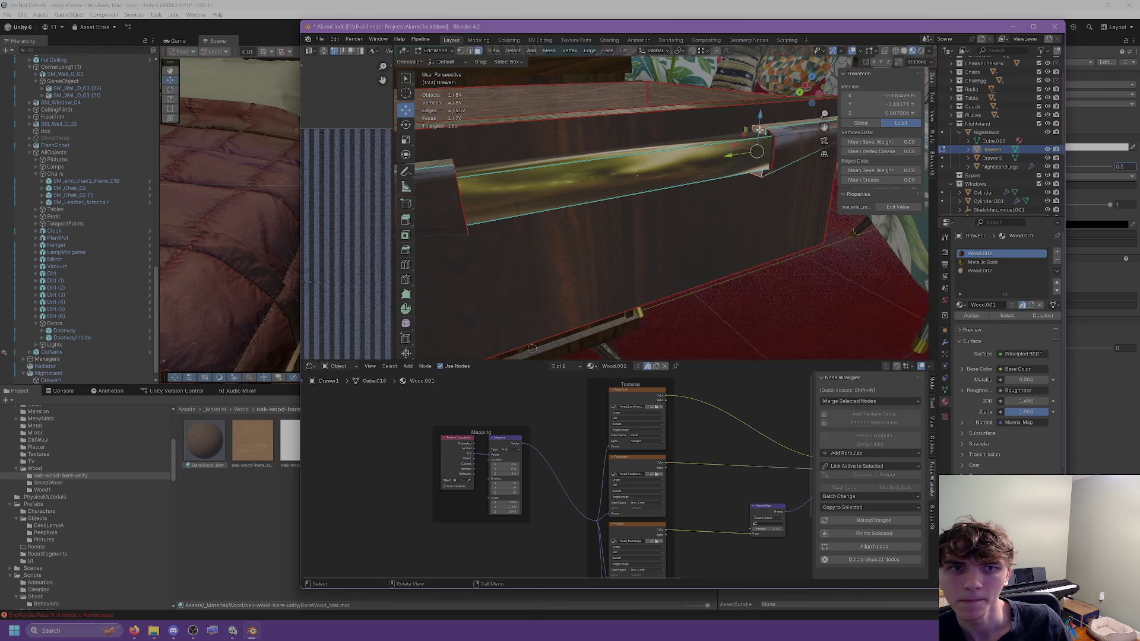
mouse_move(613, 132)
middle_down()
mouse_move(636, 78)
mouse_move(441, 154)
middle_up()
click(623, 50)
click(632, 59)
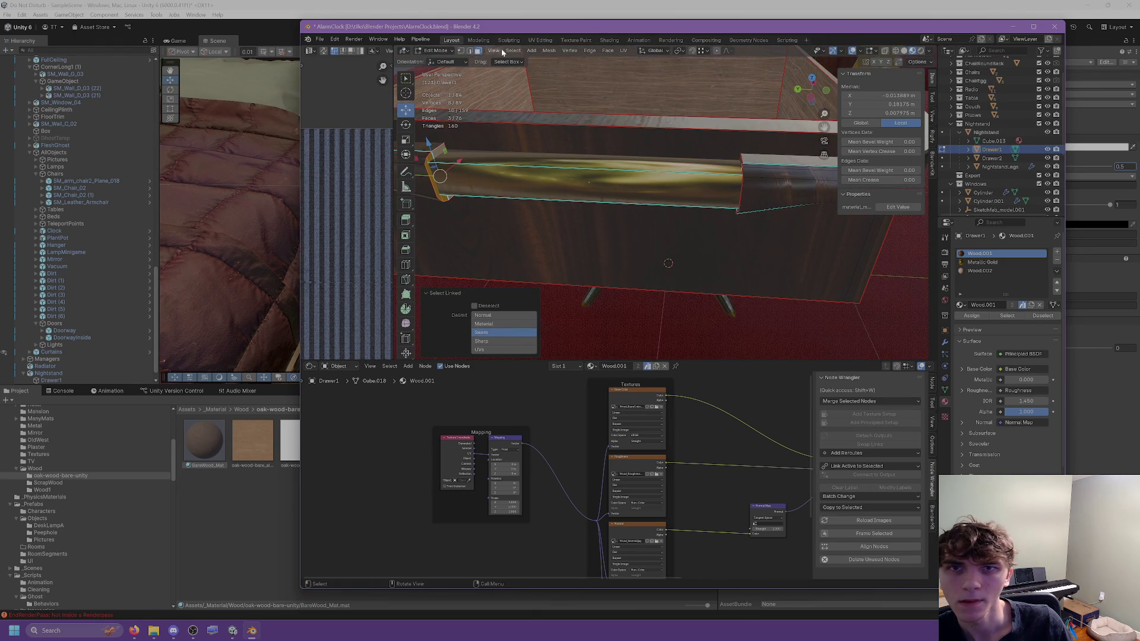
Step: Select the linked drawer front faces and unwrap them
click(625, 50)
key(l)
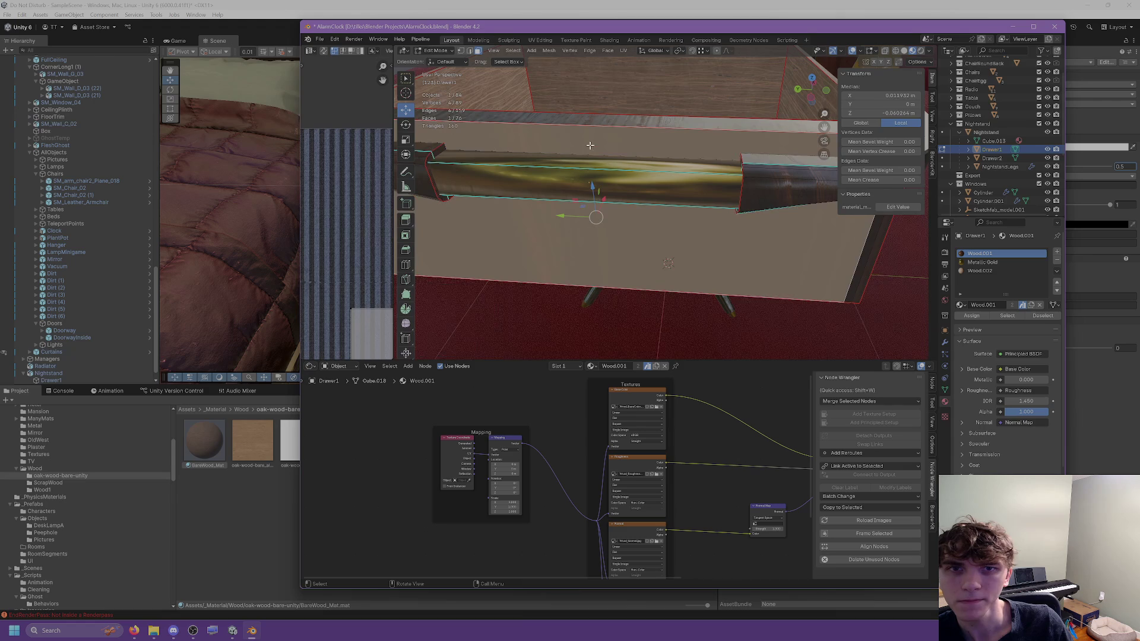
click(623, 51)
click(636, 59)
middle_drag(630, 95, 590, 142)
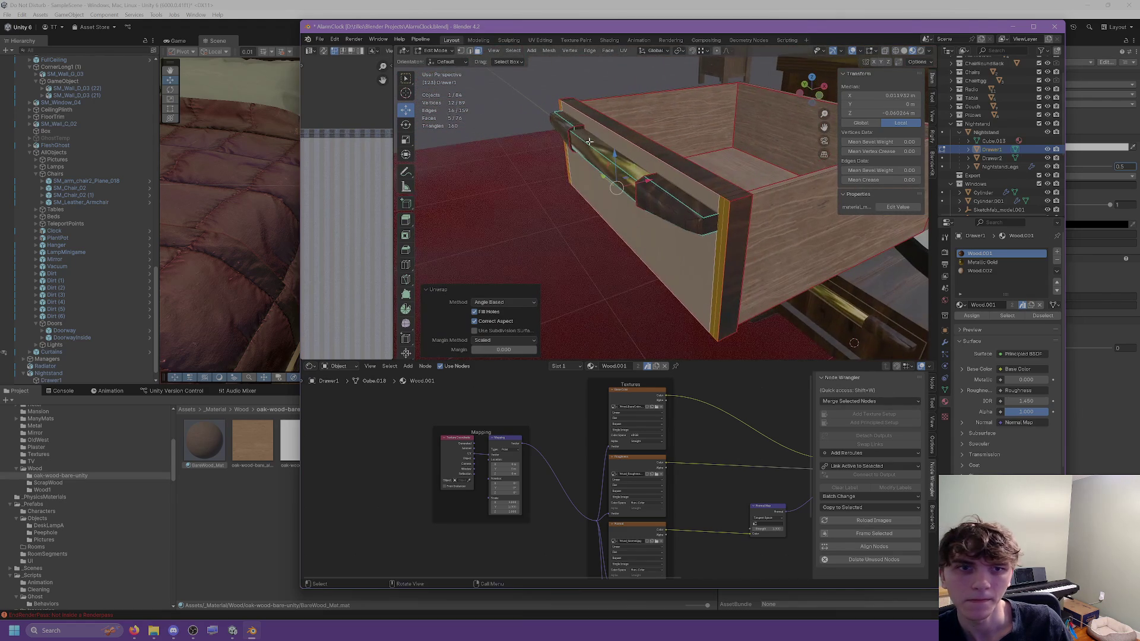
Step: Select the linked top rim strip and unwrap its UVs
mouse_move(659, 194)
middle_down()
mouse_move(579, 180)
mouse_move(640, 185)
middle_up()
click(640, 186)
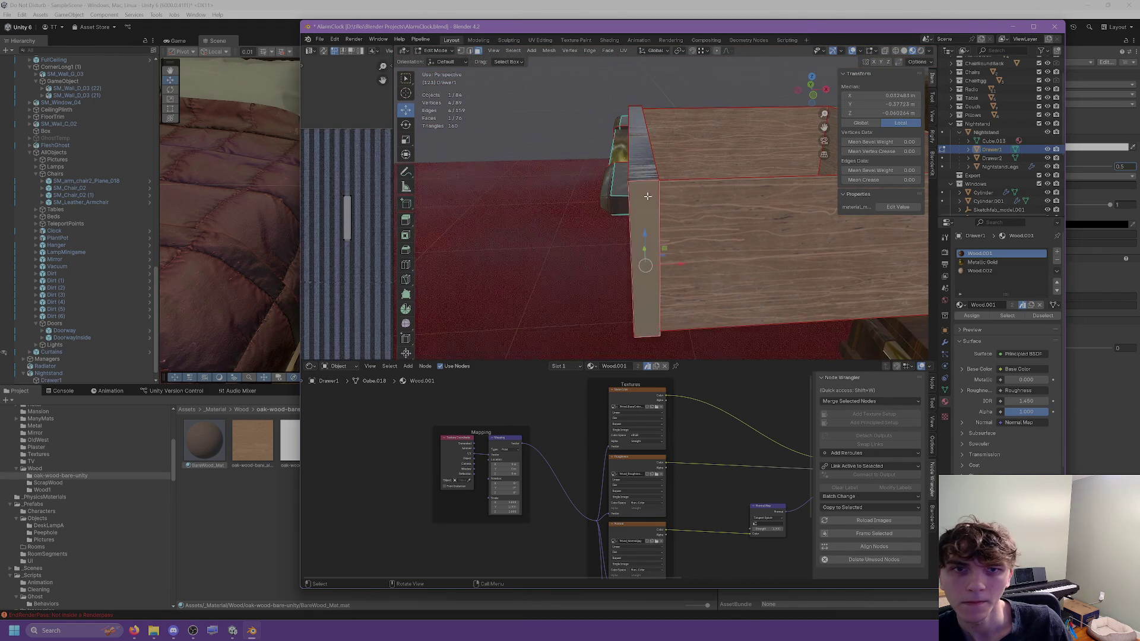
key(l)
click(624, 51)
click(635, 129)
key(ctrl+l)
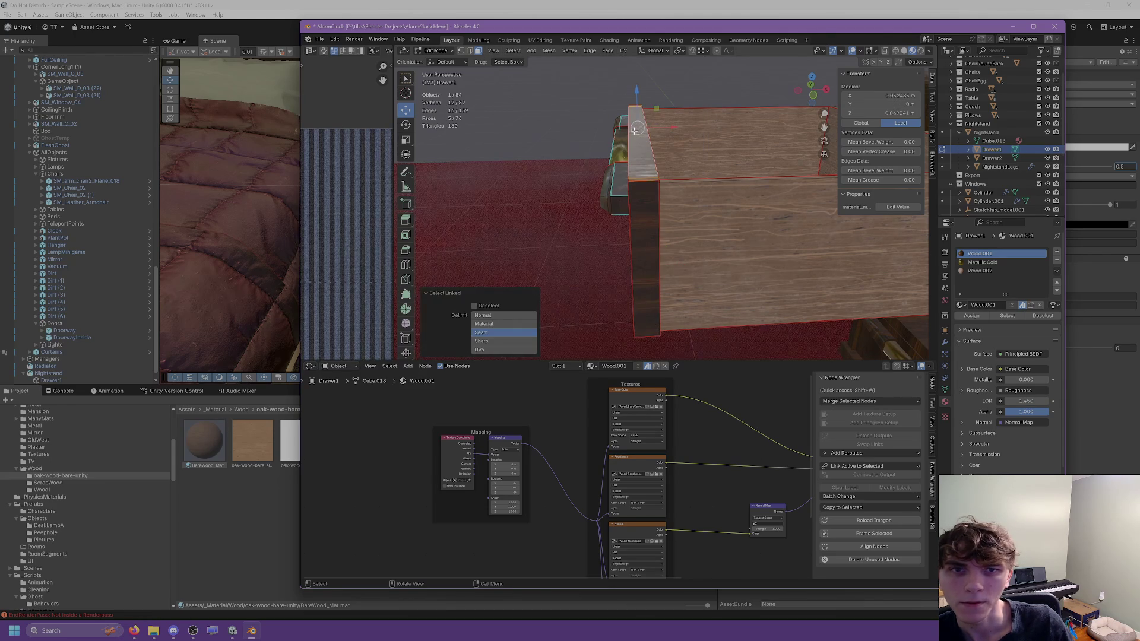
middle_drag(636, 129, 604, 110)
click(622, 50)
click(630, 64)
middle_drag(630, 64, 642, 229)
click(642, 229)
Step: Unwrap the large side face and the linked rim strip
key(l)
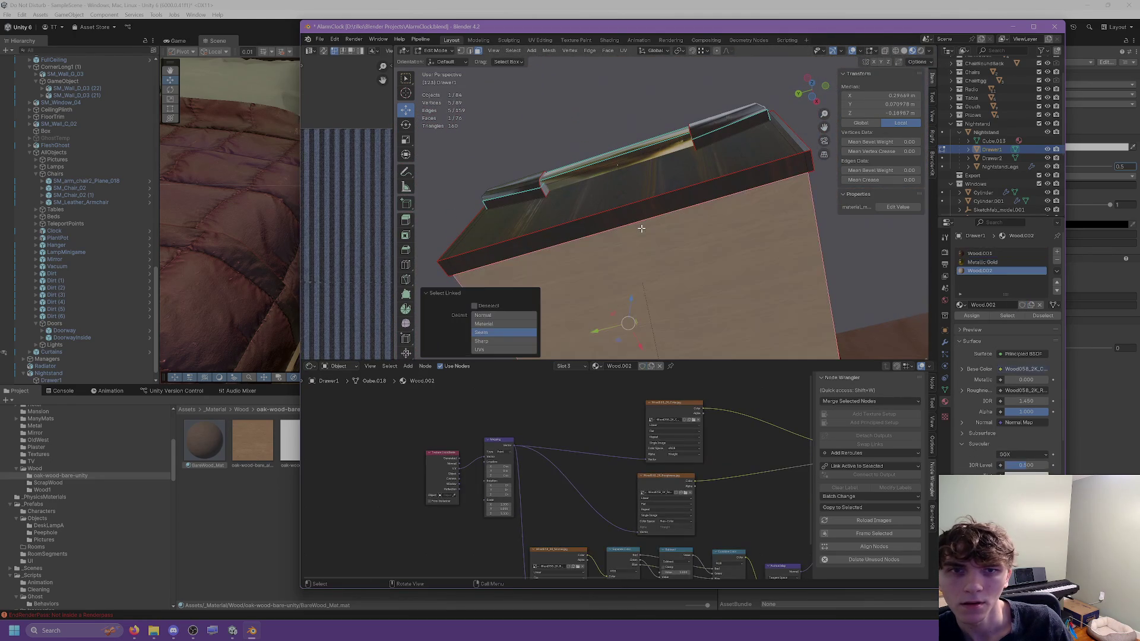
click(624, 51)
click(626, 58)
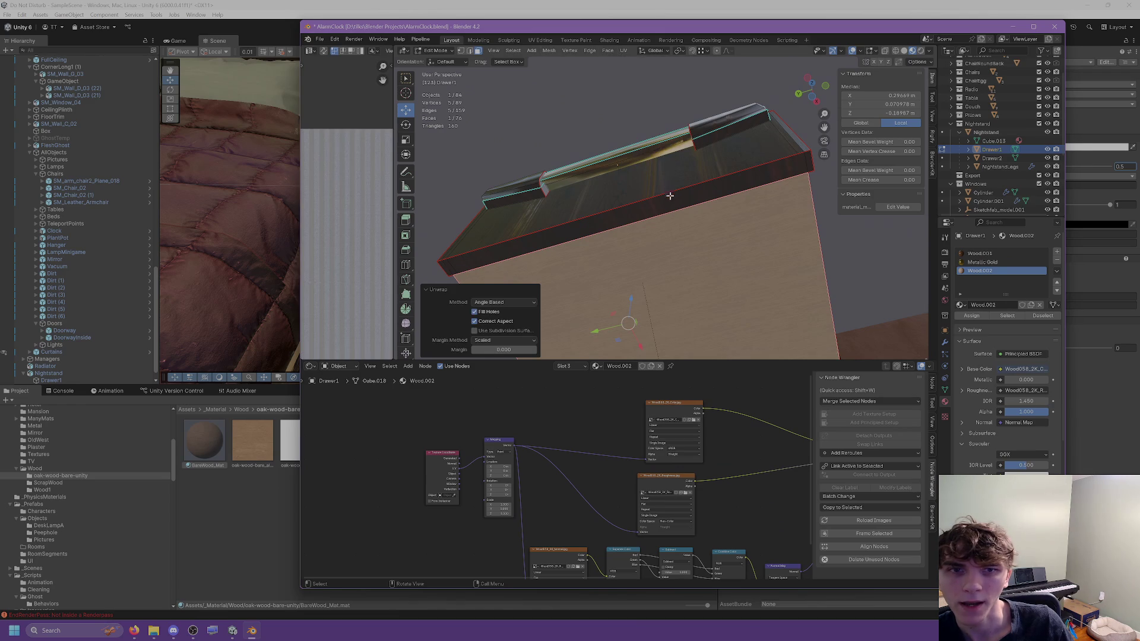
click(670, 196)
key(l)
click(623, 51)
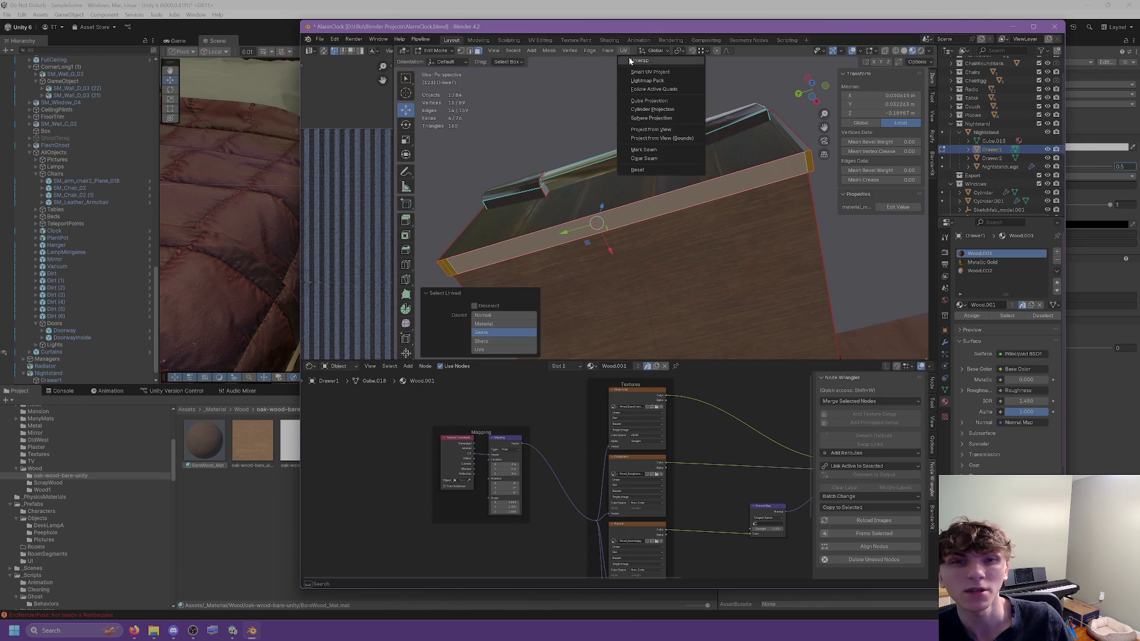
click(629, 63)
Step: Select another linked group of drawer faces and unwrap them
mouse_move(674, 177)
middle_down()
mouse_move(601, 235)
mouse_move(635, 214)
mouse_move(570, 184)
mouse_move(576, 86)
middle_up()
click(601, 236)
key(l)
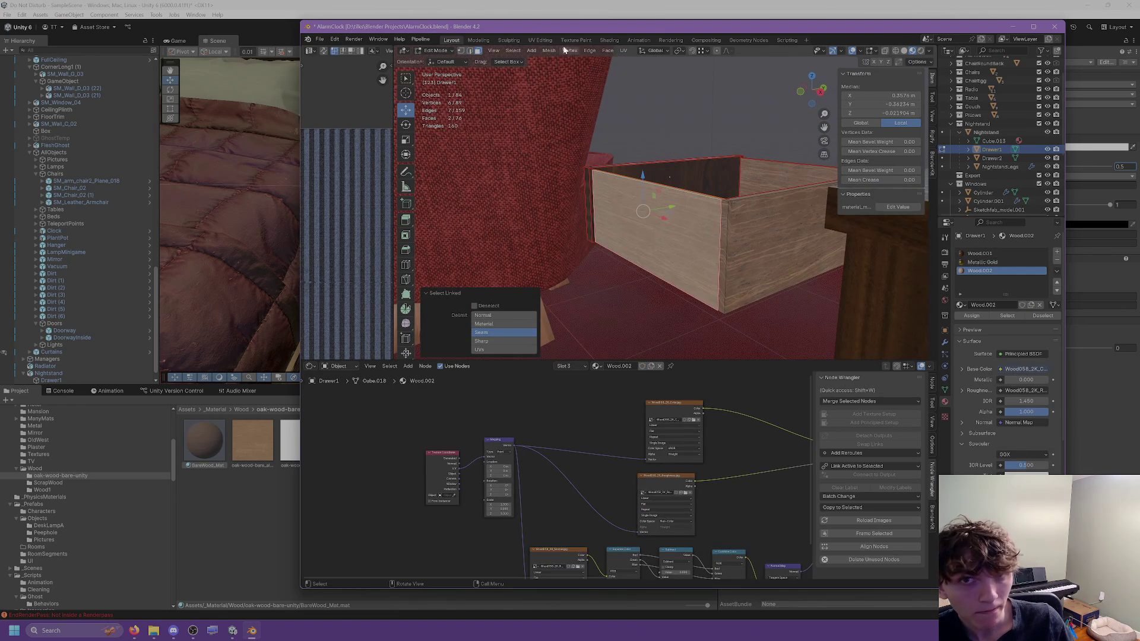
click(606, 52)
middle_drag(654, 178, 715, 217)
click(624, 51)
key(ctrl+l)
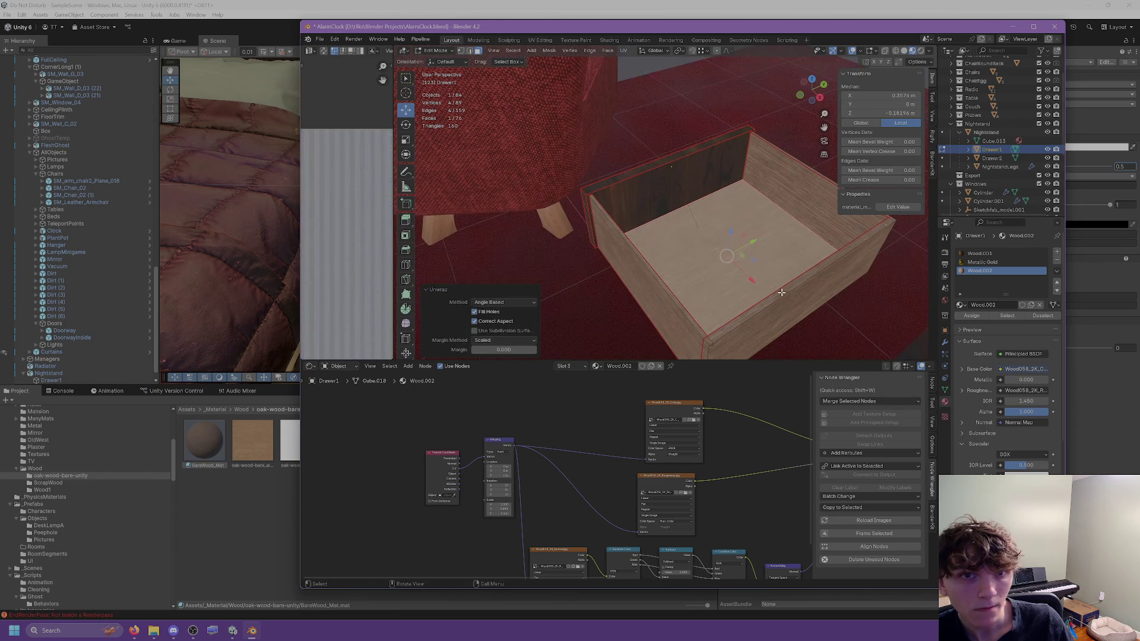
click(625, 56)
Step: Unwrap the remaining side face, front face and one more drawer face
middle_drag(594, 148, 577, 216)
click(577, 215)
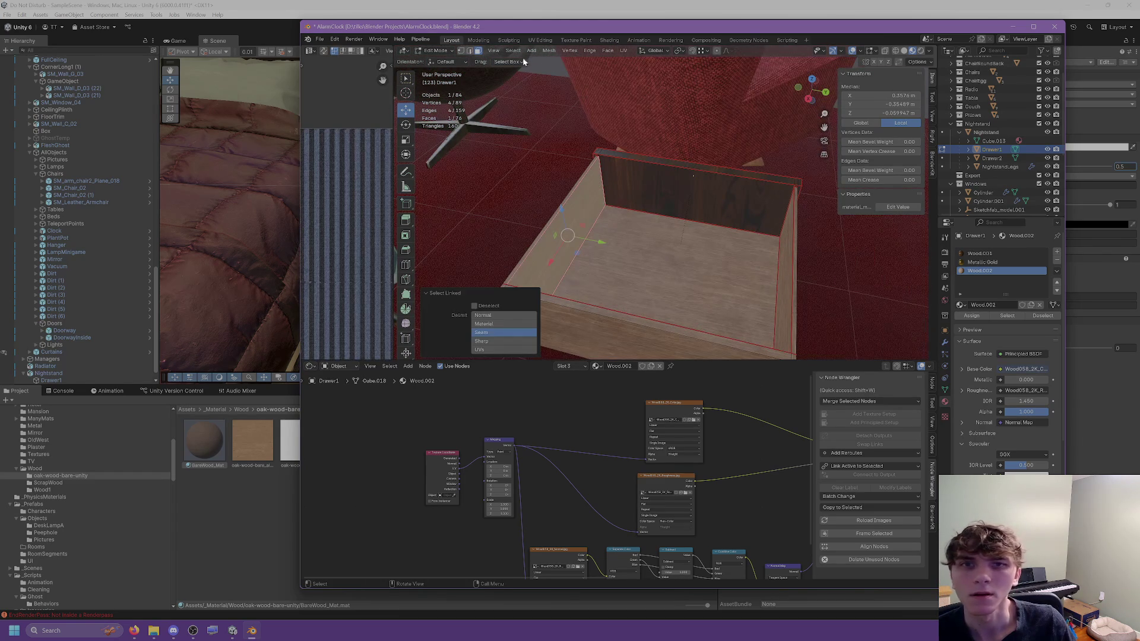
click(625, 52)
mouse_move(653, 178)
middle_down()
mouse_move(593, 196)
mouse_move(582, 213)
middle_up()
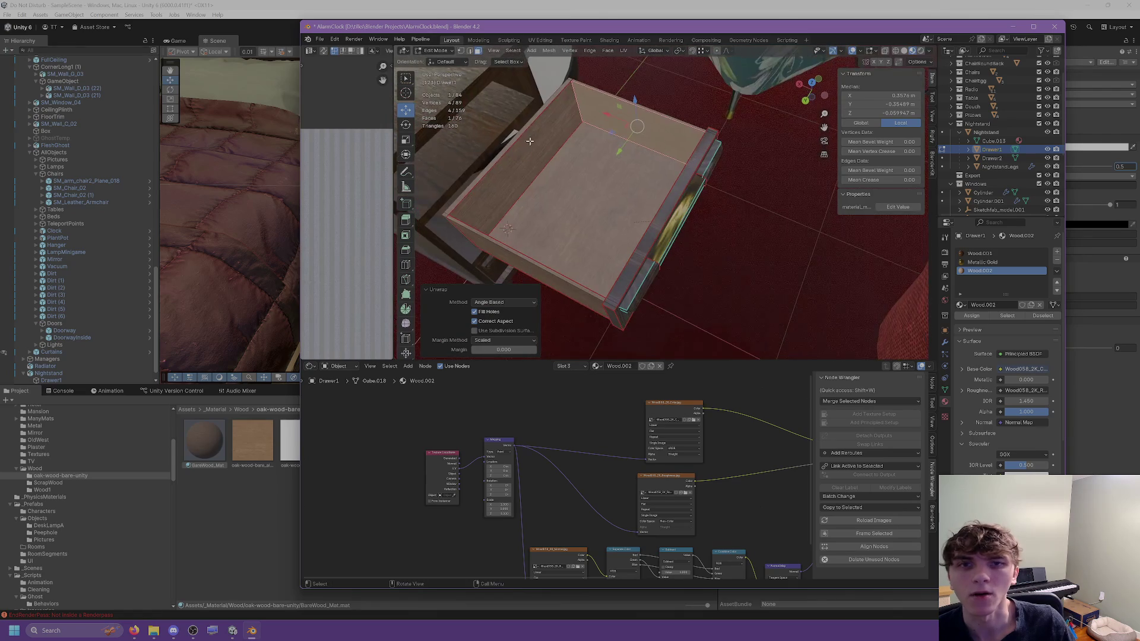
click(683, 237)
click(625, 53)
middle_drag(624, 178, 588, 202)
click(671, 158)
click(623, 51)
click(641, 142)
Step: Select the drawer's linked top faces and unwrap them
click(690, 159)
key(ctrl+l)
click(622, 51)
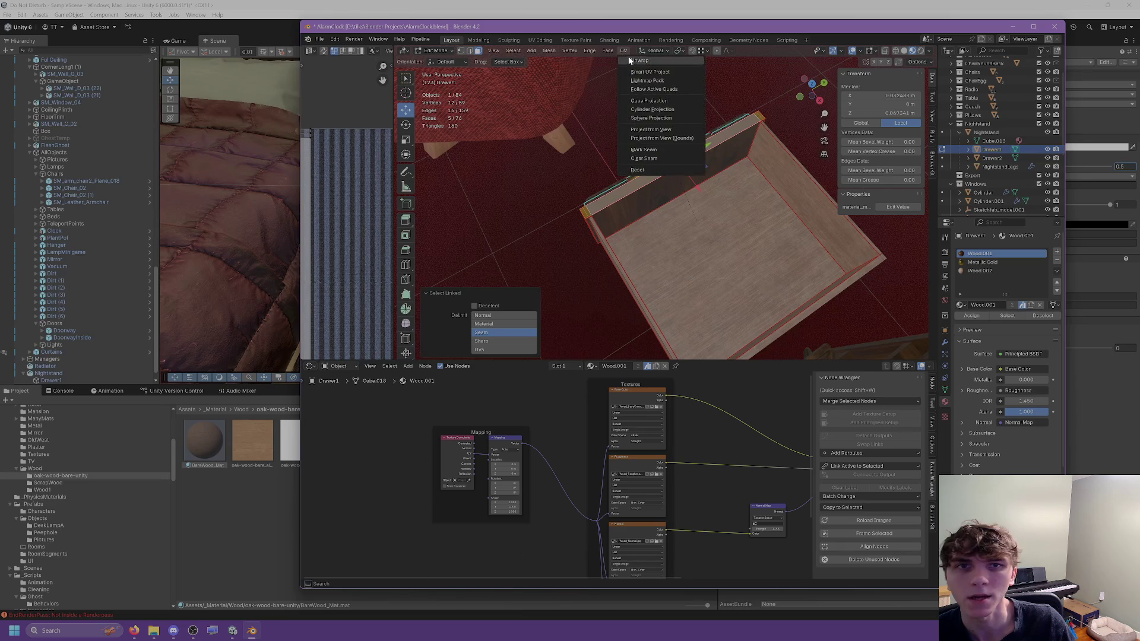
click(641, 143)
Step: Return to Object Mode and save AlarmClock.blend
key(Tab)
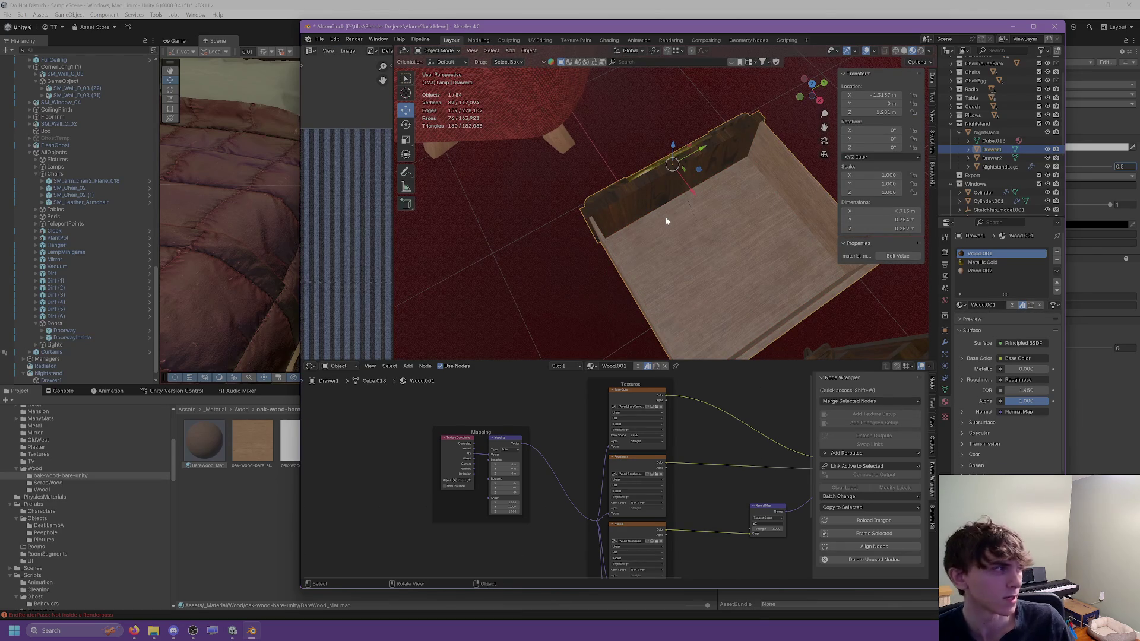
mouse_move(695, 229)
middle_down()
mouse_move(712, 206)
mouse_move(640, 175)
middle_up()
key(ctrl+s)
Step: Export the nightstand with its drawers and legs as FBX, overwriting Nightstand.fbx
click(984, 132)
shift+click(982, 165)
click(326, 40)
mouse_move(345, 170)
click(436, 248)
click(471, 209)
click(928, 451)
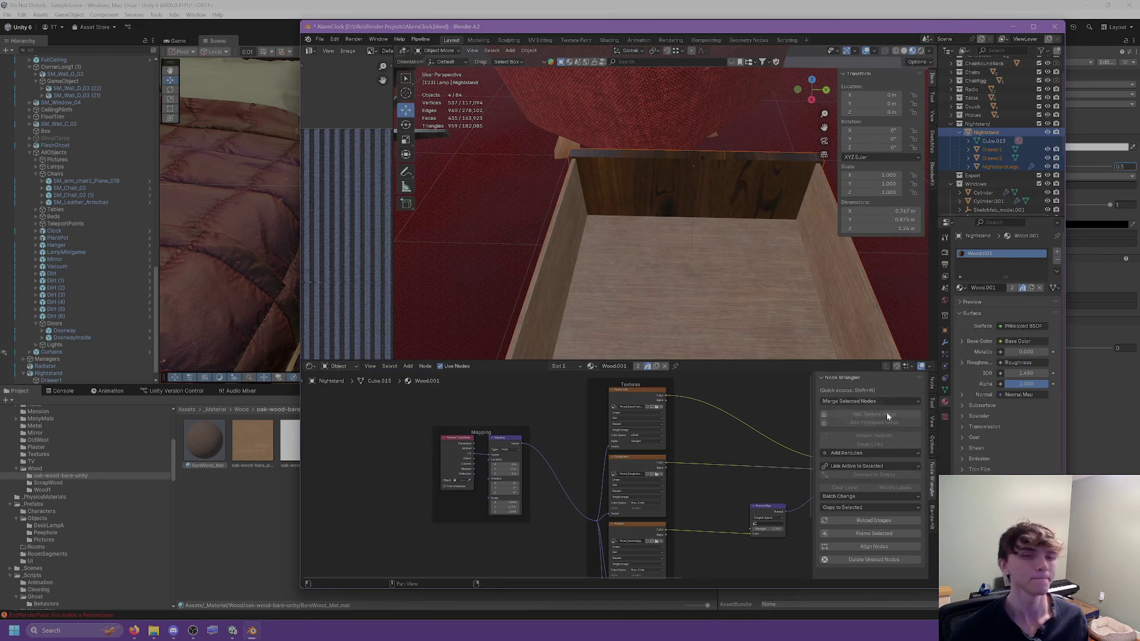
key(alt+Tab)
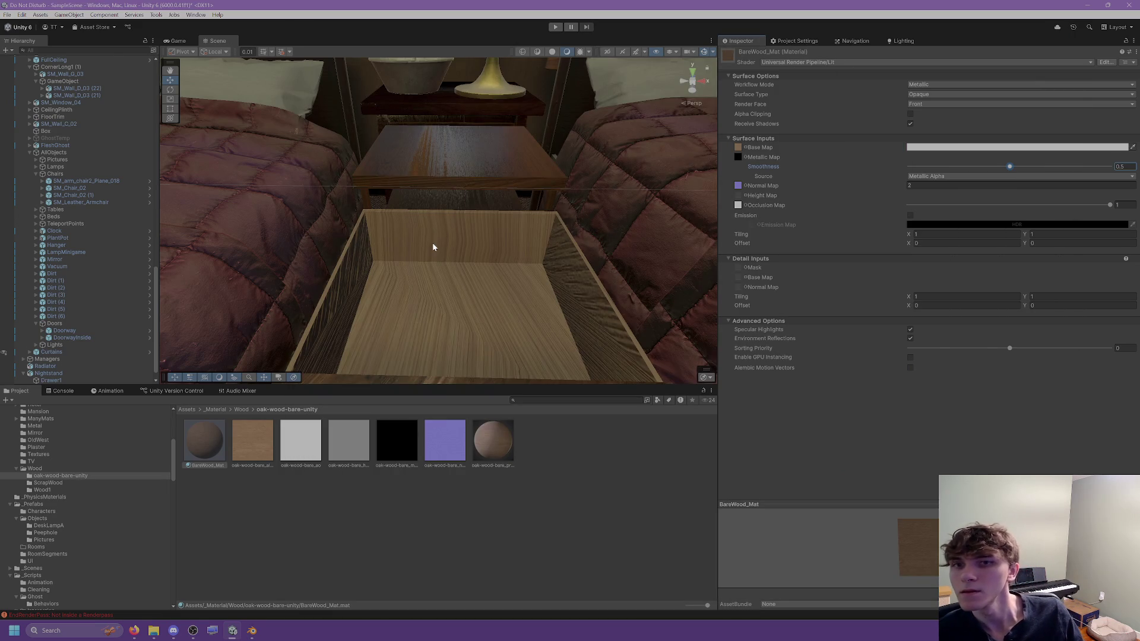
Step: Select the nightstand, tick Swap UVs in Nightstand.fbx's Model import settings, and apply
scroll(443, 247, down, 3)
scroll(460, 235, up, 5)
mouse_move(460, 235)
right_down()
mouse_move(409, 206)
mouse_move(520, 226)
right_up()
click(520, 226)
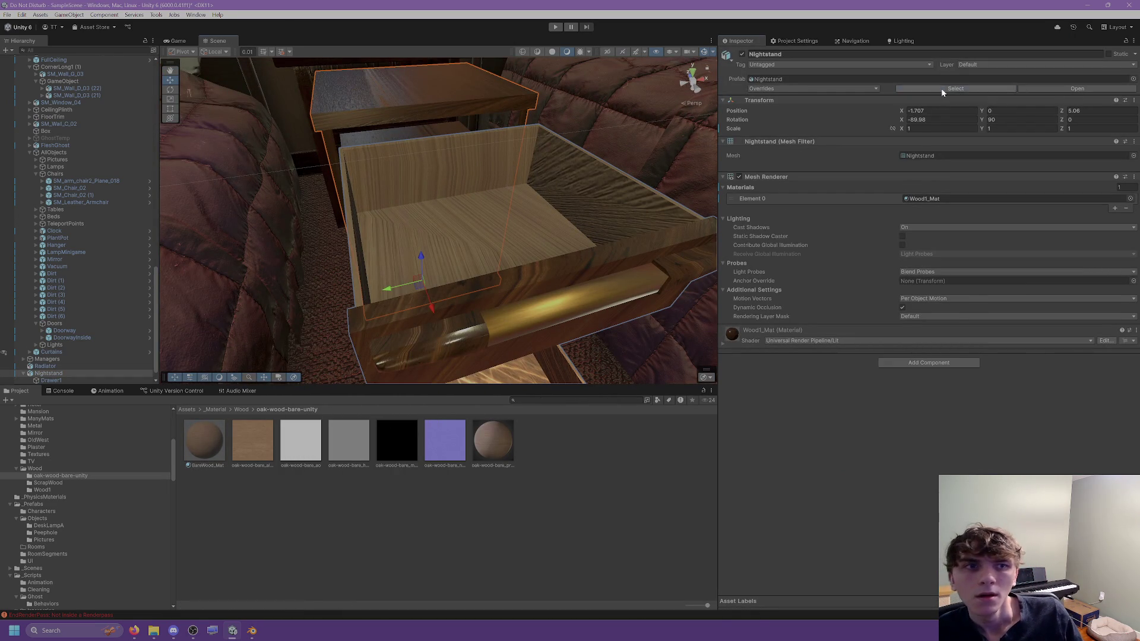
click(956, 89)
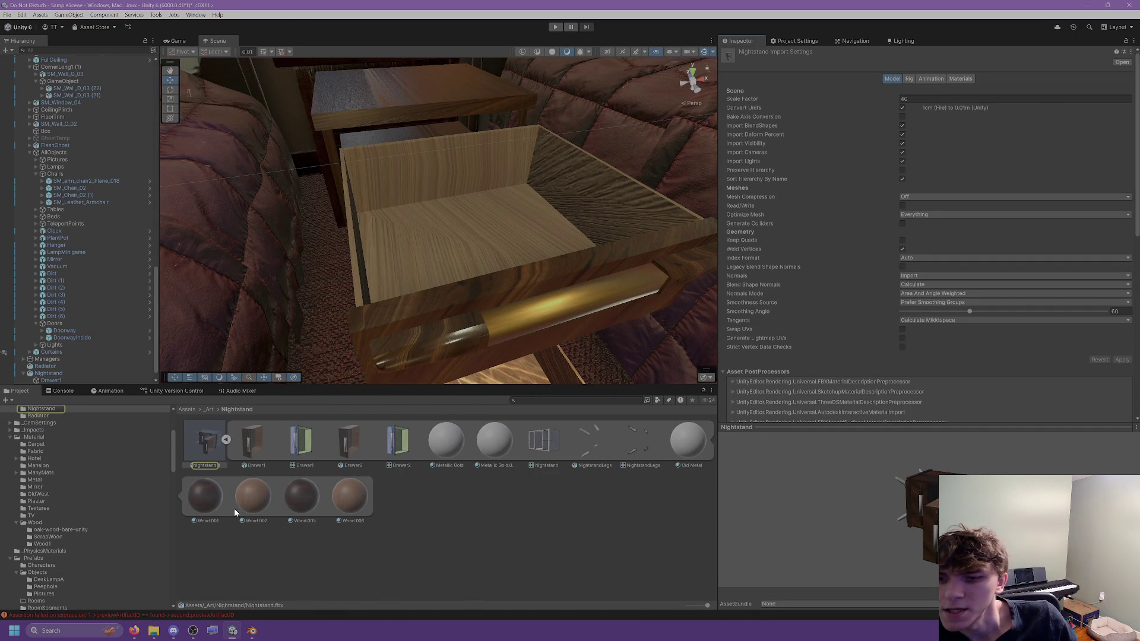
scroll(908, 236, down, 3)
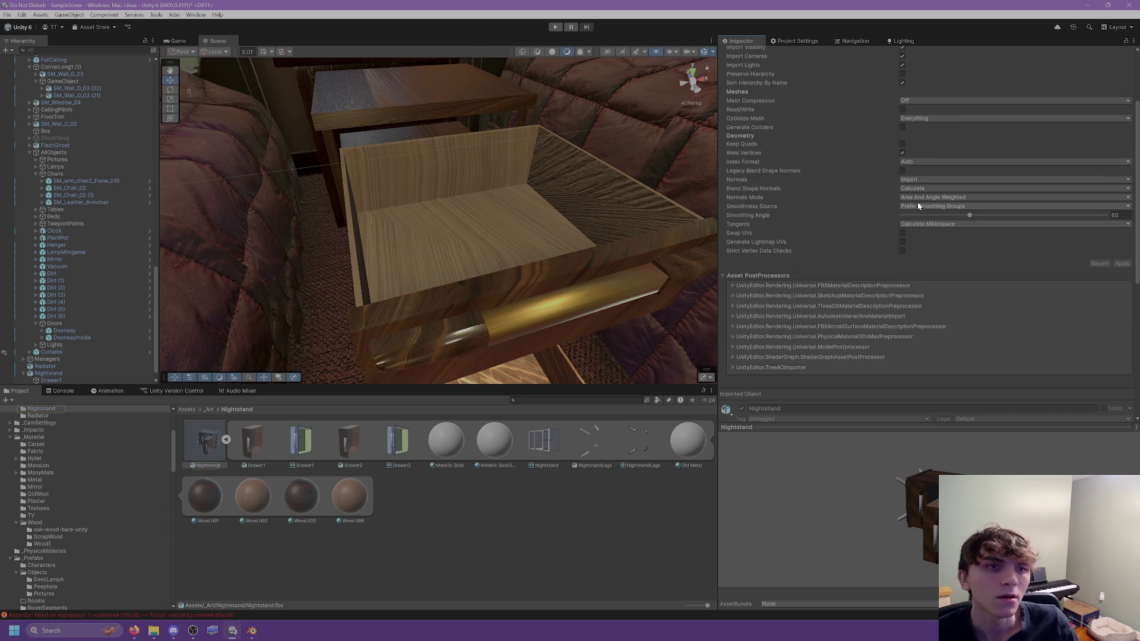
click(903, 233)
click(1123, 264)
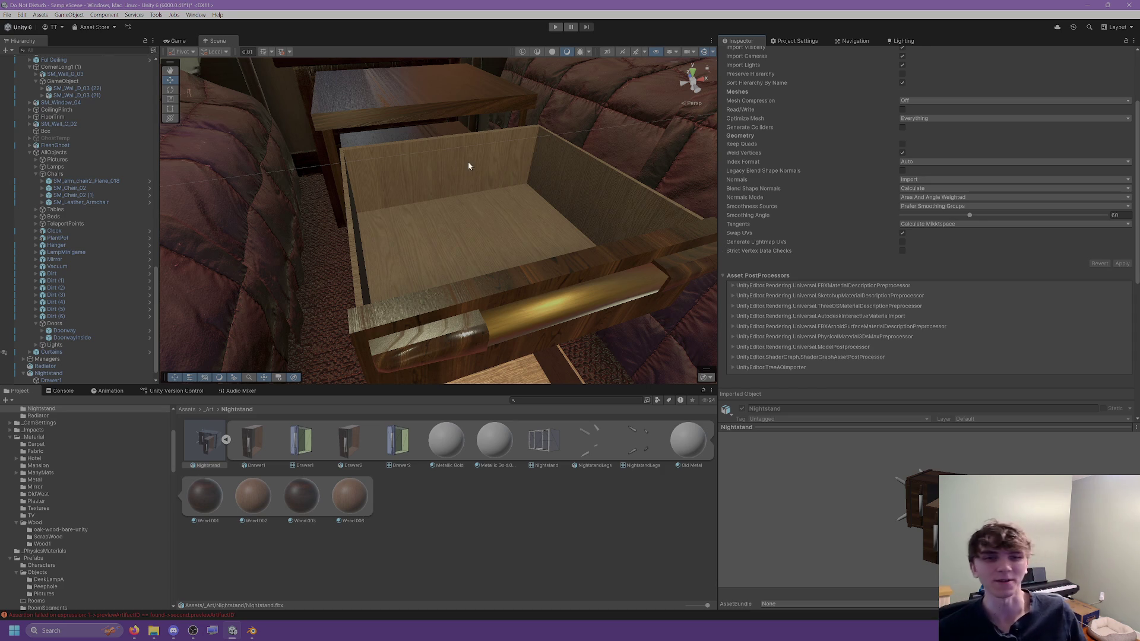
Step: Orbit into the open drawer to inspect the re-mapped wood, ending with the lower drawer selected
scroll(464, 178, up, 3)
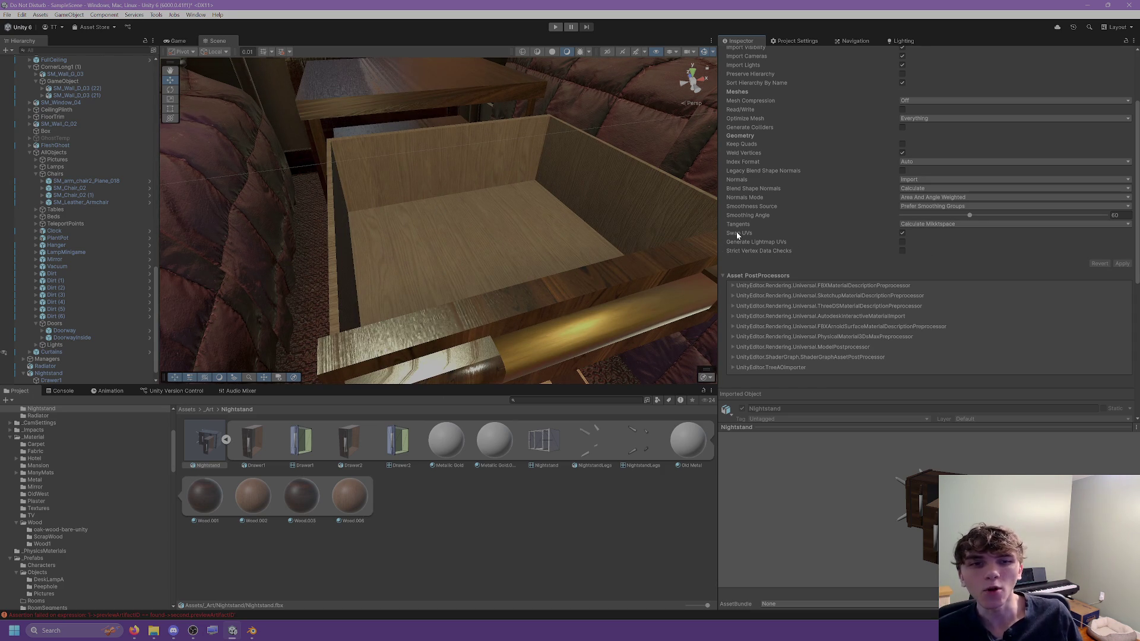
scroll(543, 199, down, 5)
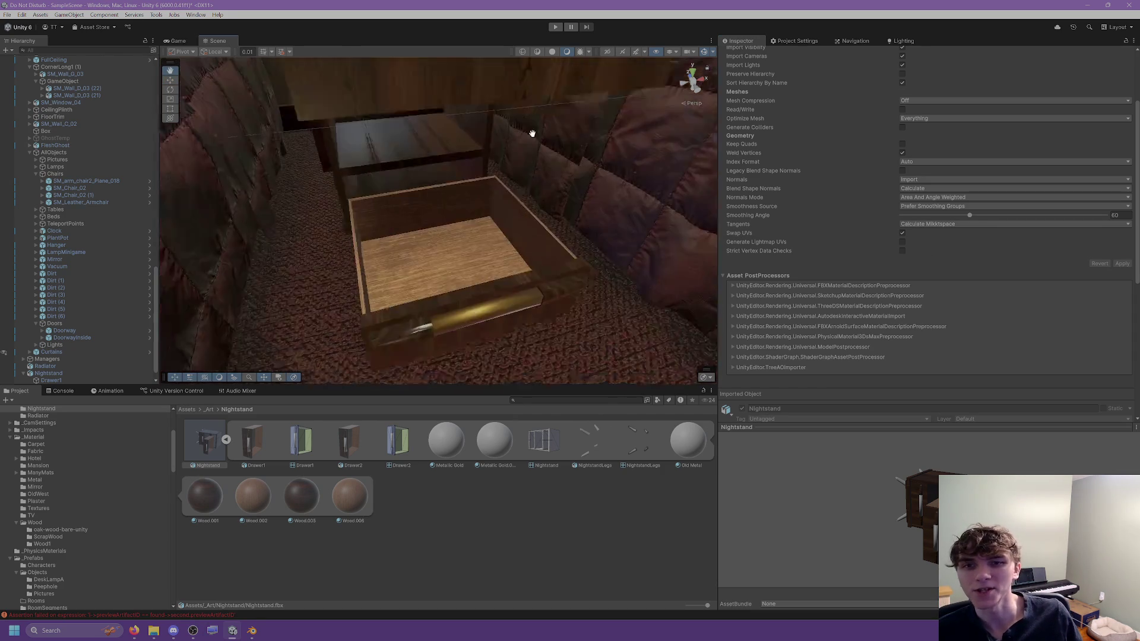
scroll(532, 133, up, 8)
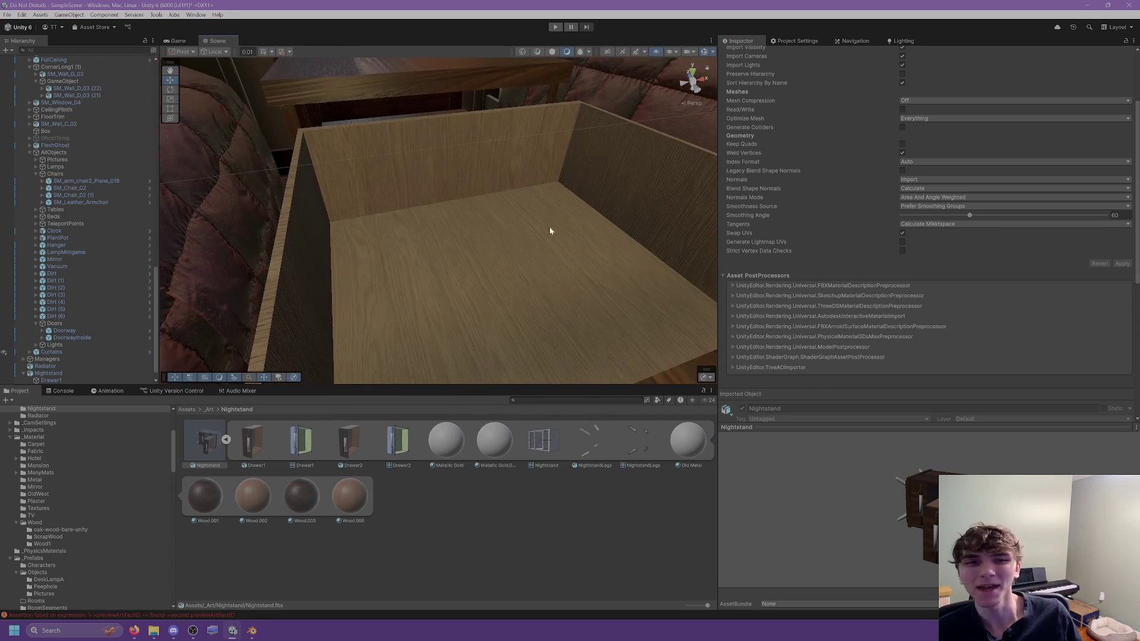
scroll(547, 241, down, 4)
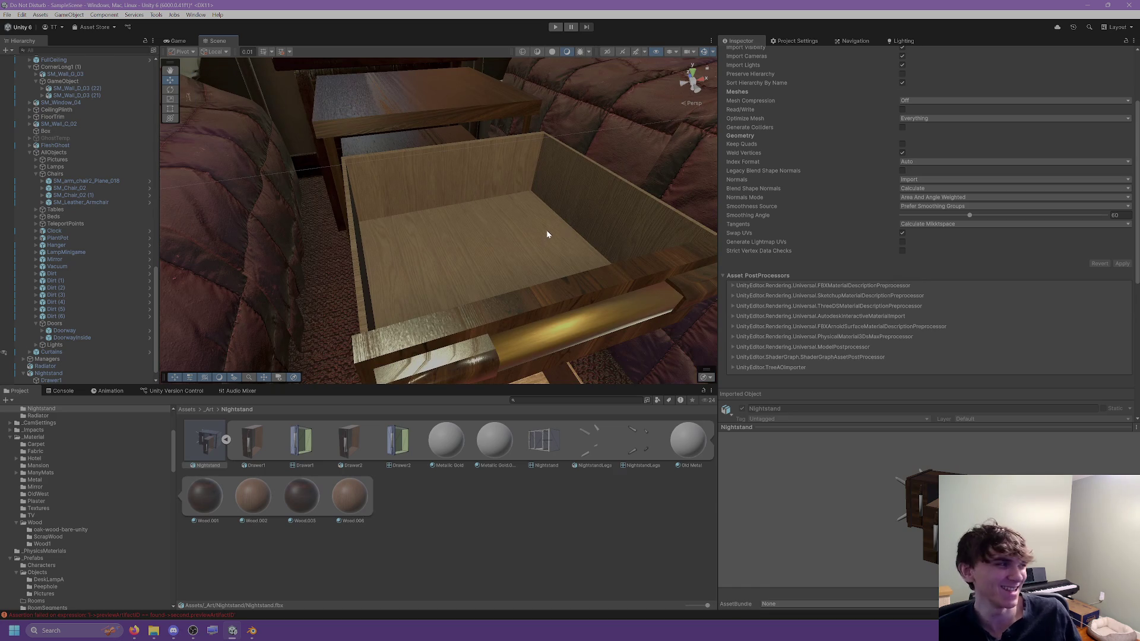
scroll(446, 262, down, 3)
click(438, 242)
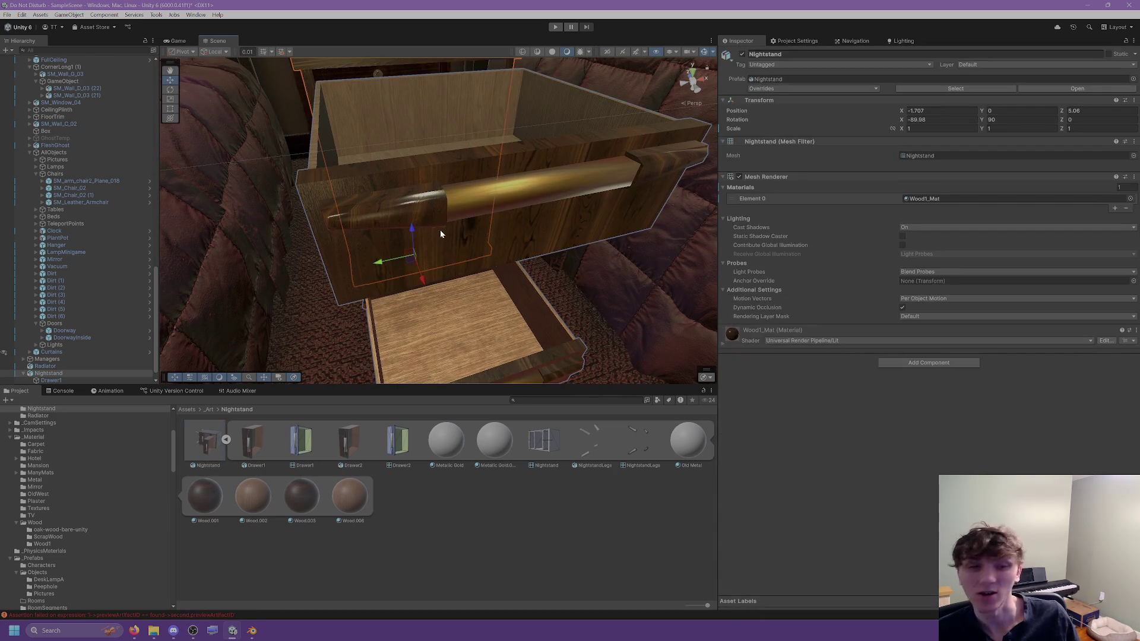
scroll(452, 167, down, 5)
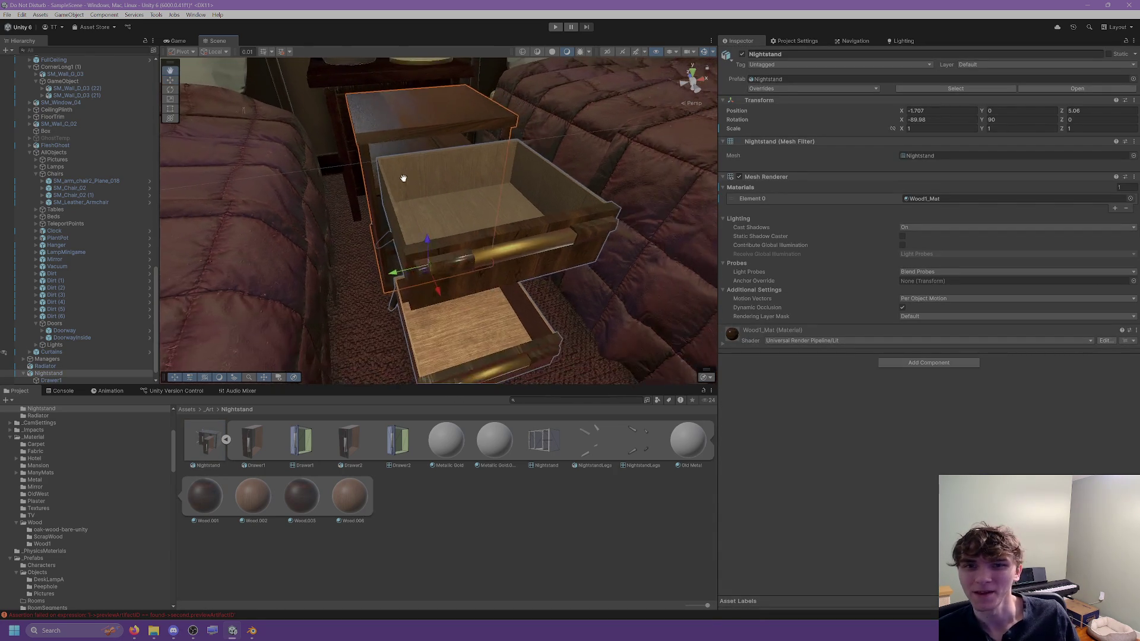
click(329, 163)
mouse_move(329, 159)
right_down()
mouse_move(469, 212)
mouse_move(571, 191)
mouse_move(293, 203)
mouse_move(421, 188)
mouse_move(477, 203)
mouse_move(448, 198)
mouse_move(458, 227)
mouse_move(350, 224)
mouse_move(383, 223)
right_up()
click(423, 189)
click(383, 224)
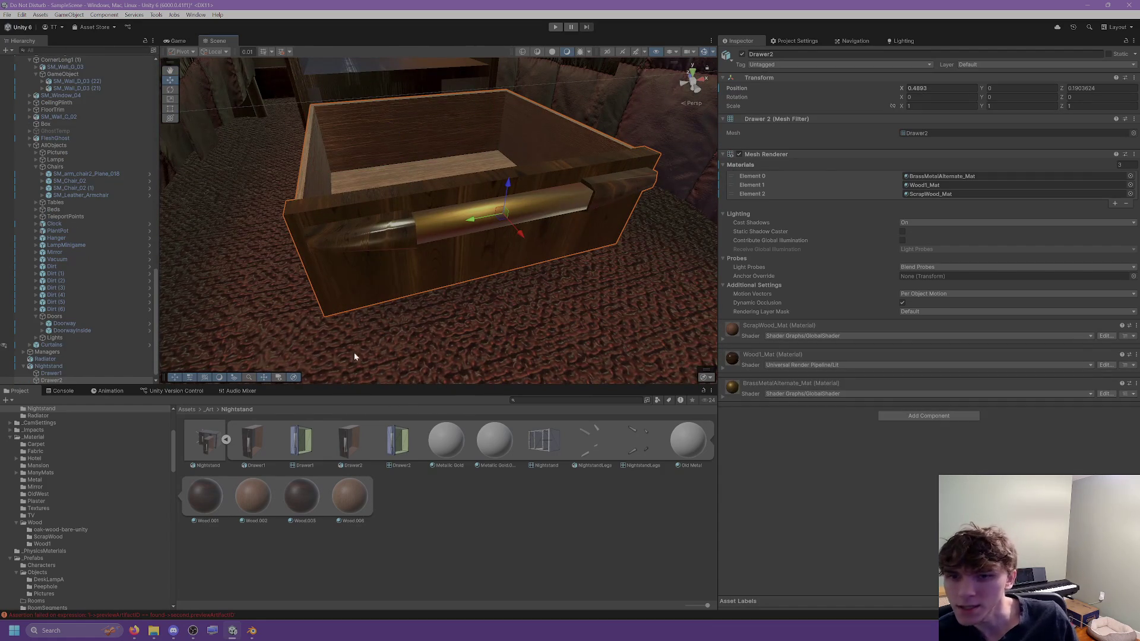
Step: Replace the drawer interior's ScrapWood_Mat with the oak-wood-bare-unity material
click(929, 194)
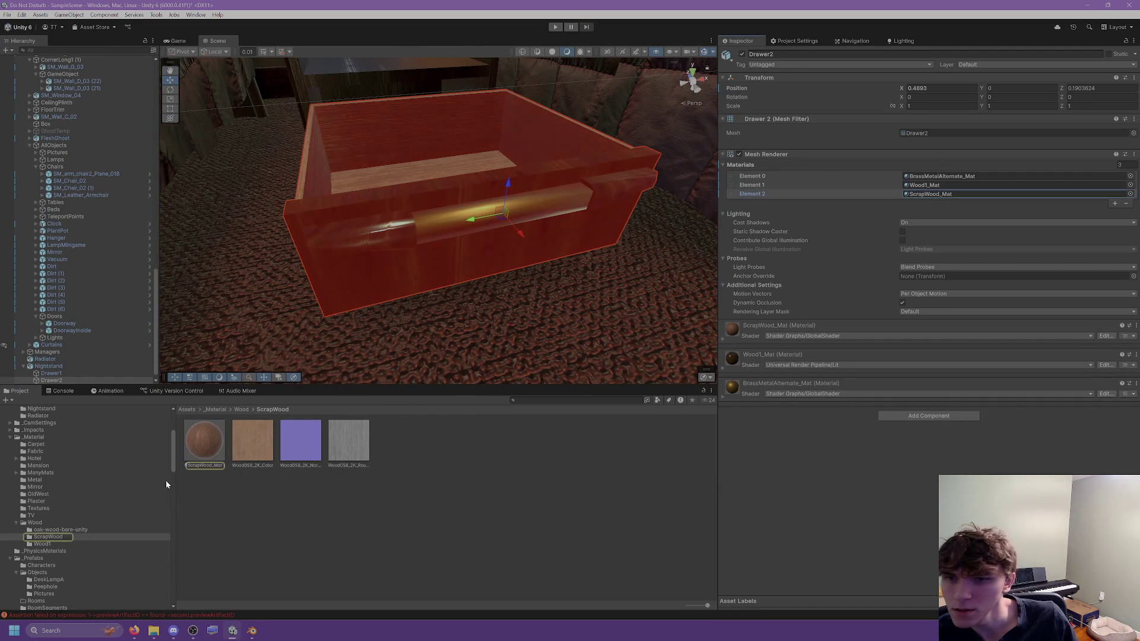
click(219, 440)
click(63, 531)
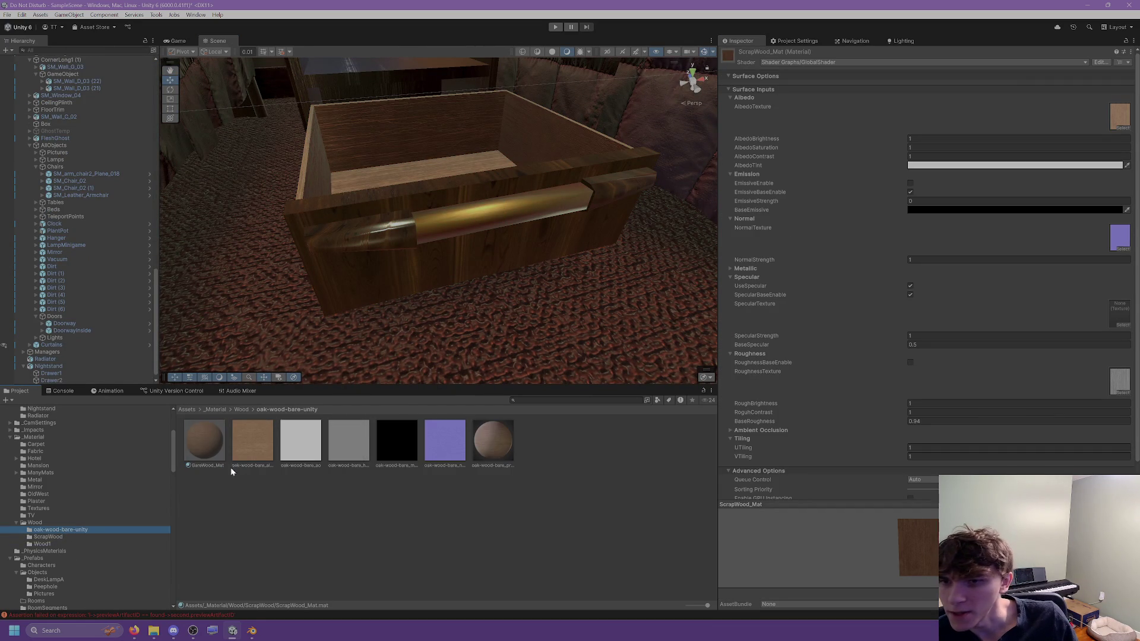
click(83, 537)
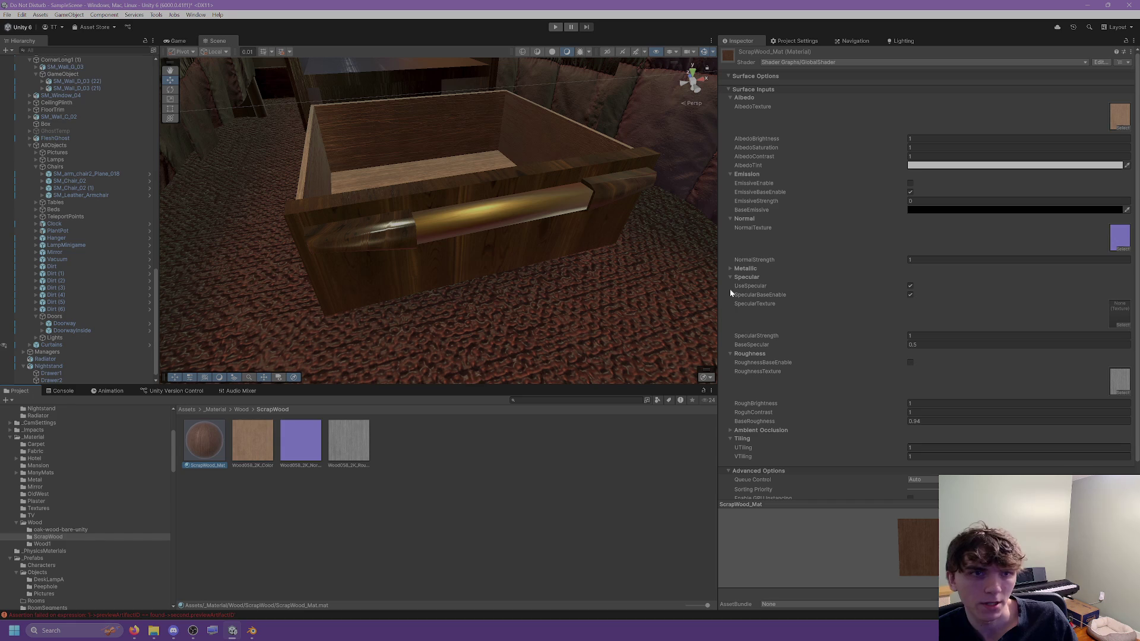
click(53, 530)
mouse_move(251, 443)
mouse_down()
mouse_move(316, 214)
mouse_move(369, 157)
mouse_up()
mouse_move(369, 157)
middle_down()
mouse_move(370, 185)
mouse_move(425, 247)
mouse_move(344, 189)
mouse_move(420, 240)
mouse_move(473, 303)
mouse_move(464, 279)
mouse_move(402, 259)
mouse_move(332, 299)
middle_up()
Step: Select the whole nightstand, then return to Blender
click(379, 320)
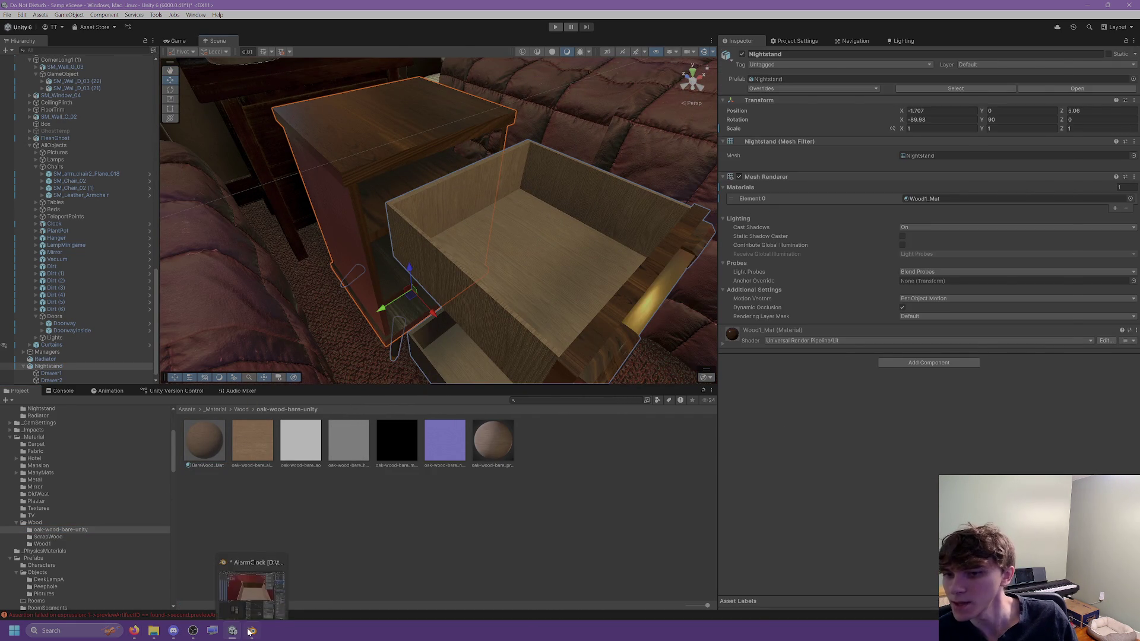
click(252, 630)
scroll(597, 238, down, 5)
right_click(605, 190)
Step: Slide Drawer1 back in by setting its Location X to -0.35513 m
middle_drag(700, 226, 580, 208)
click(581, 208)
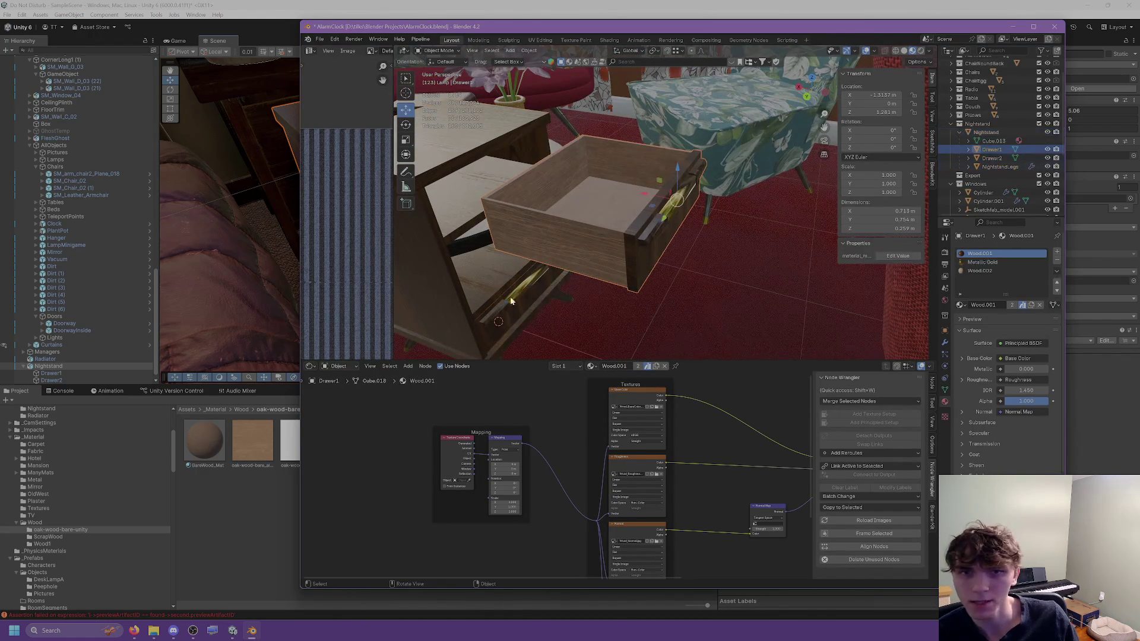
click(520, 292)
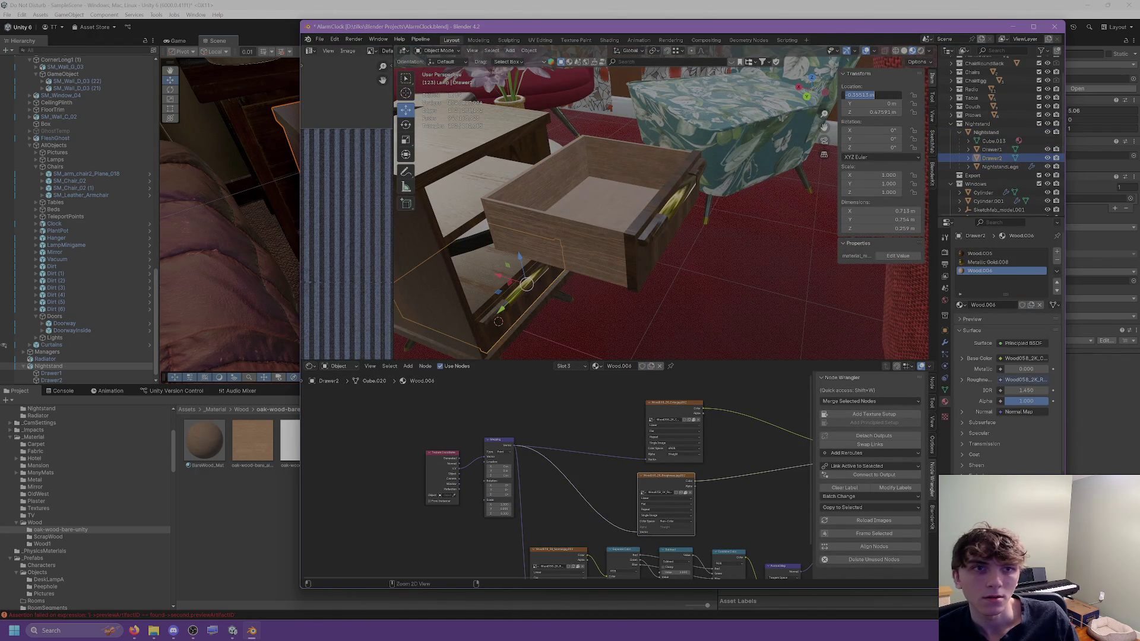
click(618, 187)
click(873, 95)
key(Return)
mouse_move(476, 234)
middle_down()
mouse_move(651, 180)
mouse_move(685, 192)
middle_up()
Step: Save AlarmClock.blend and export the nightstand with its drawers as Nightstand.fbx
key(ctrl+s)
click(987, 132)
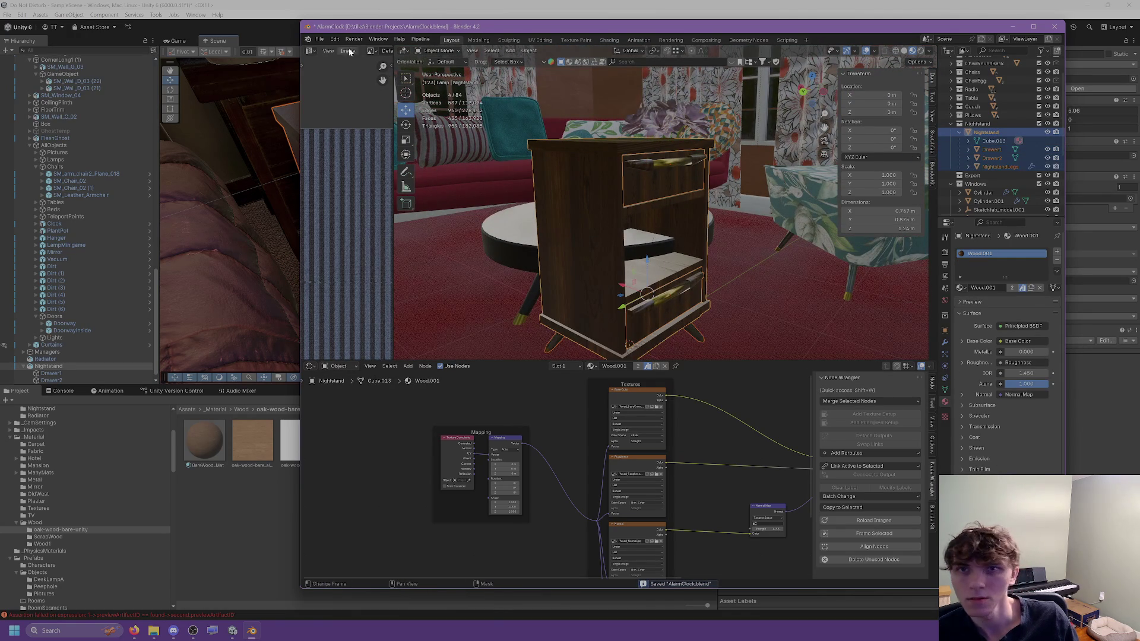
click(321, 39)
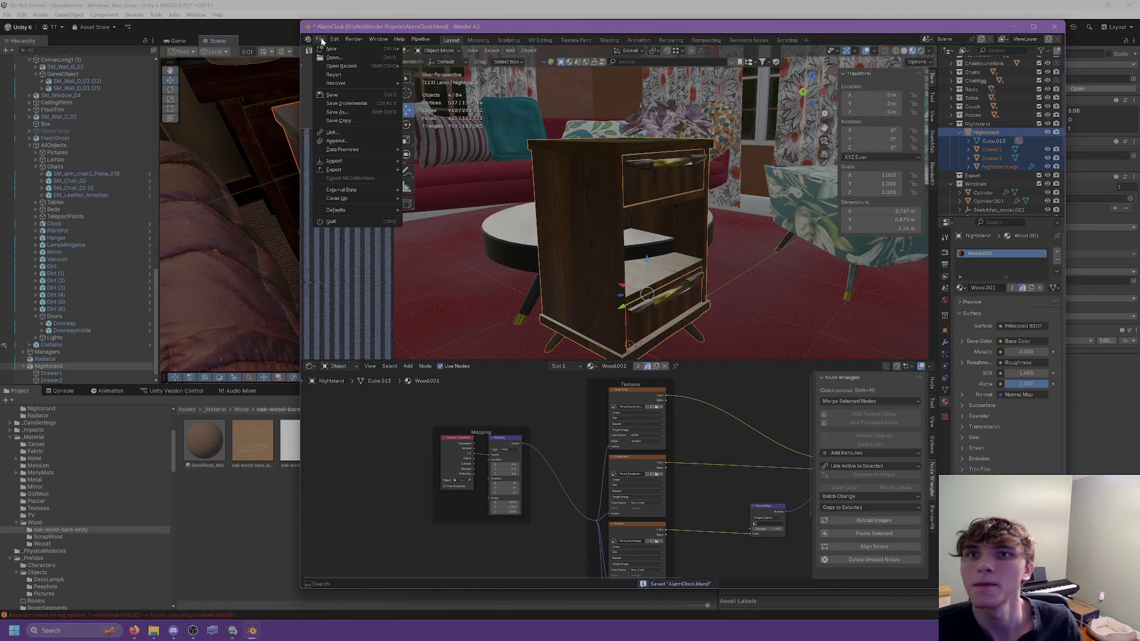
key(Escape)
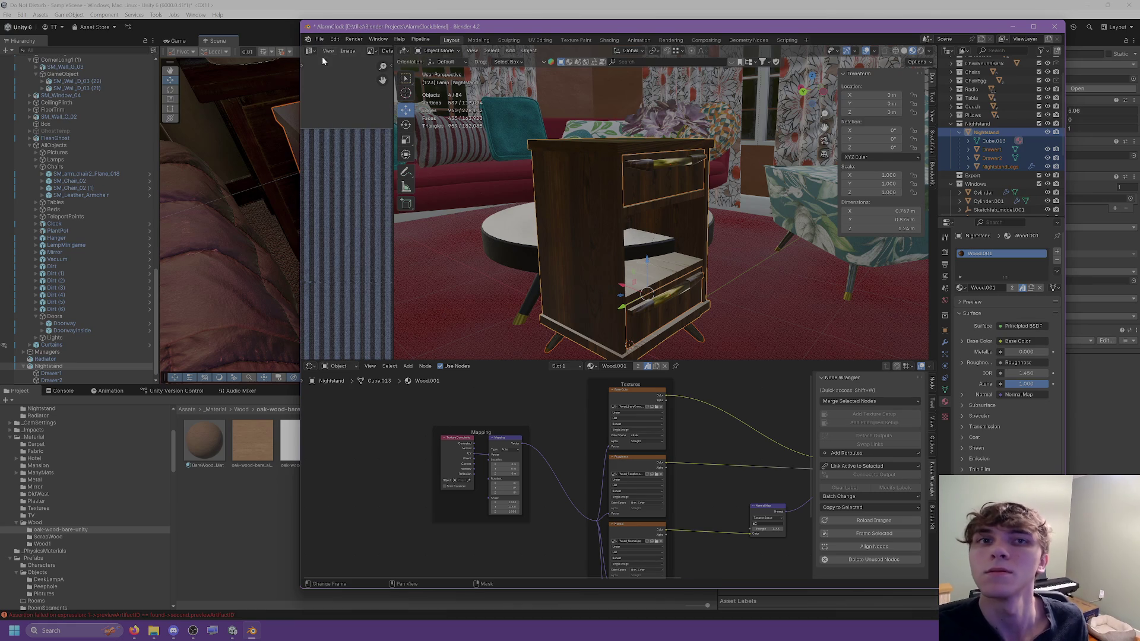
click(320, 39)
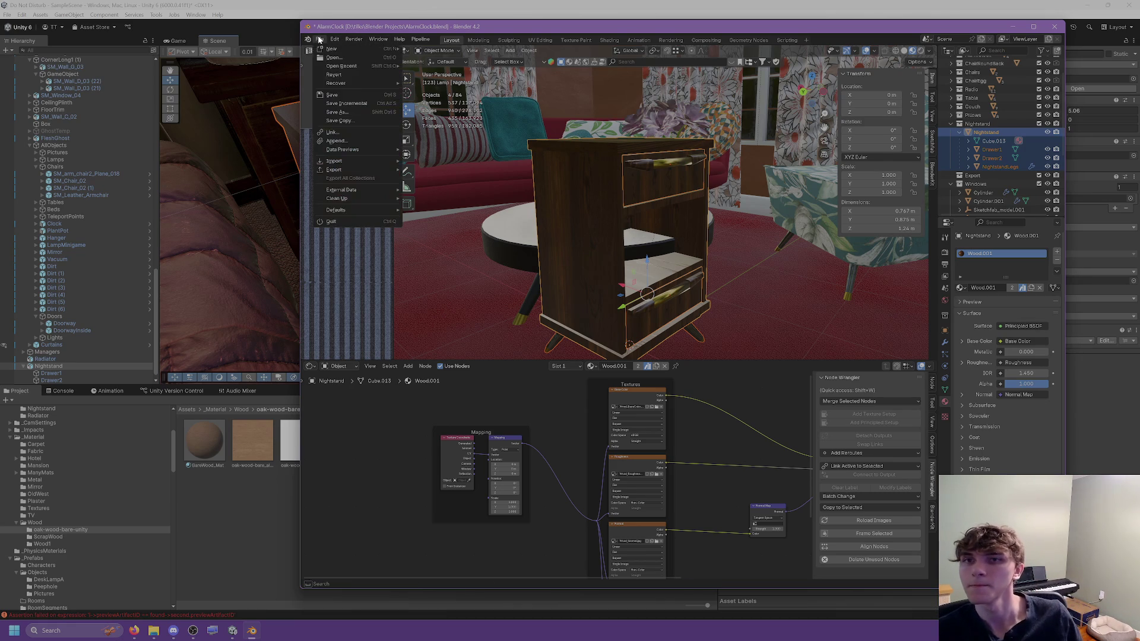
mouse_move(351, 170)
click(429, 247)
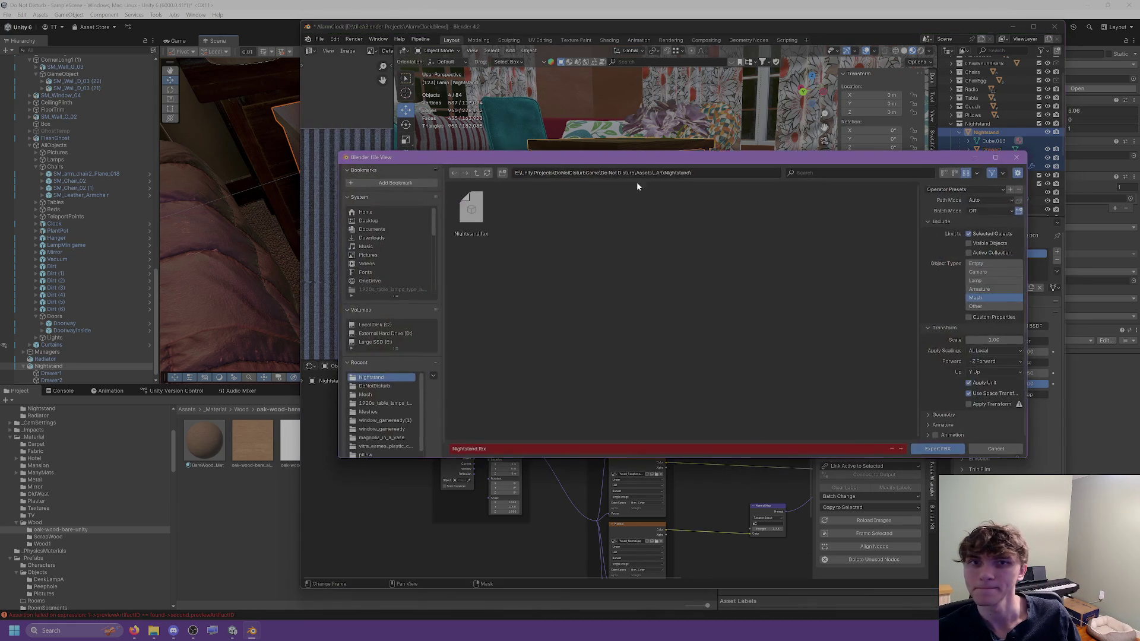
click(928, 450)
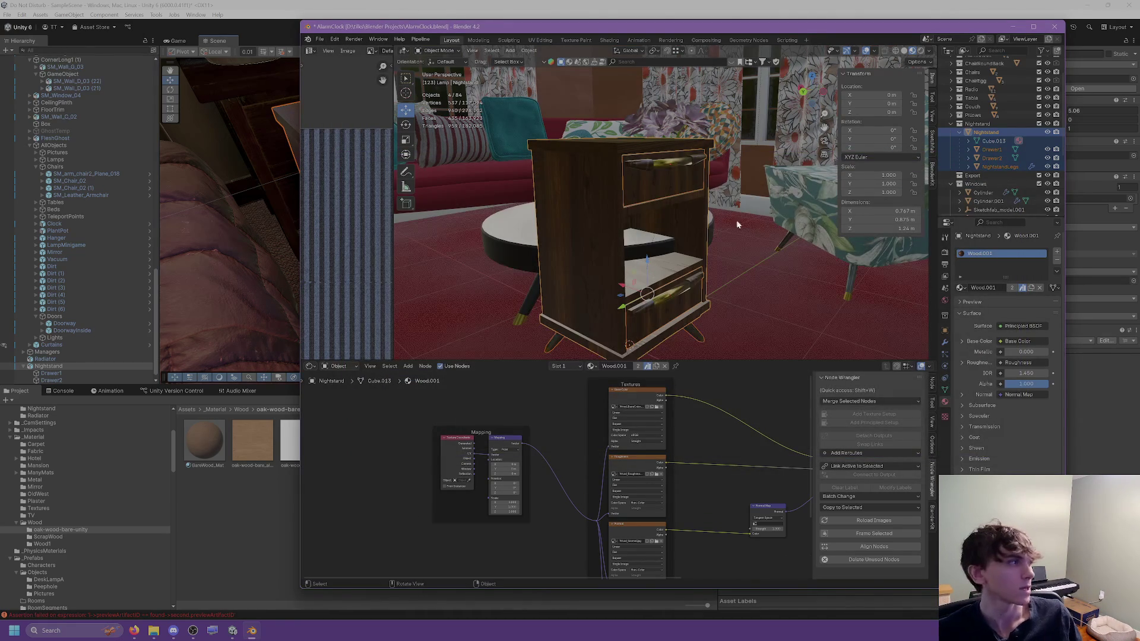
Step: Back in Unity, orbit to a wider view and select the top drawer
key(alt+Tab)
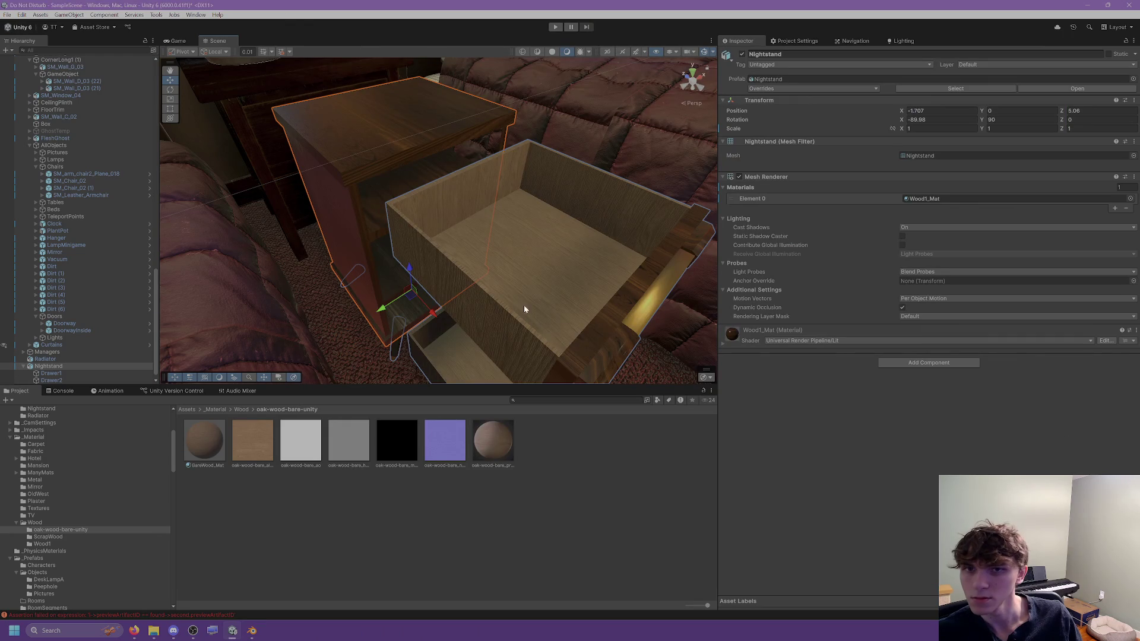
mouse_move(462, 256)
alt+mouse_down()
mouse_move(499, 346)
mouse_move(511, 283)
mouse_move(479, 214)
alt+mouse_up()
click(460, 201)
Step: Set Drawer1's Unity Position X to 0.35, then select Drawer1 in Blender
click(941, 88)
text(0)
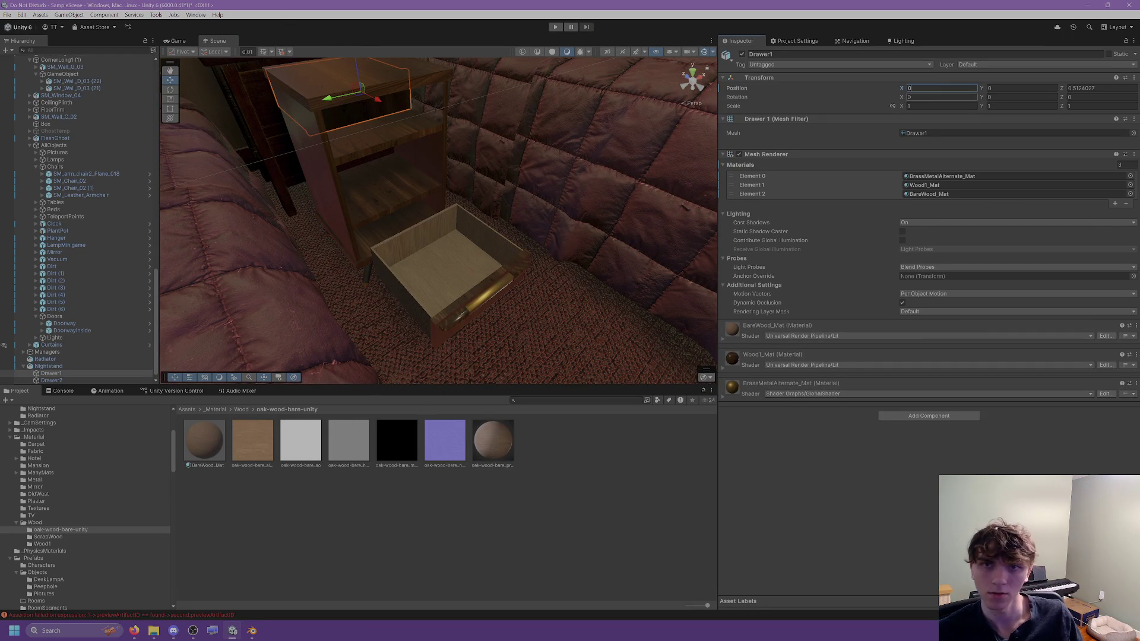
text(.35)
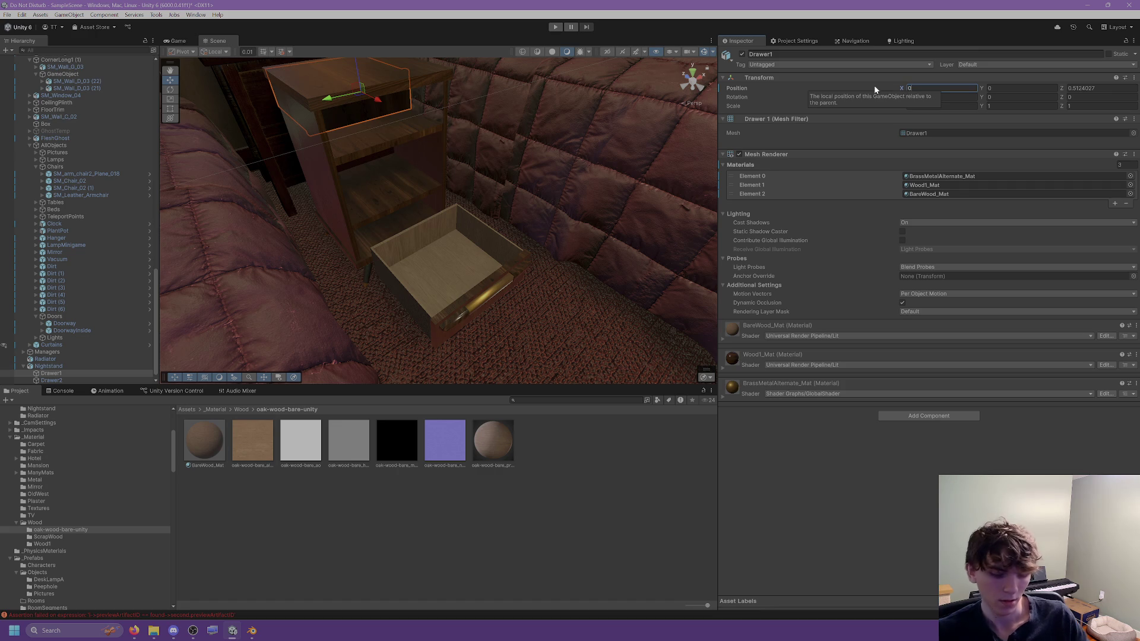
click(257, 630)
click(668, 172)
middle_drag(667, 172, 829, 76)
click(529, 50)
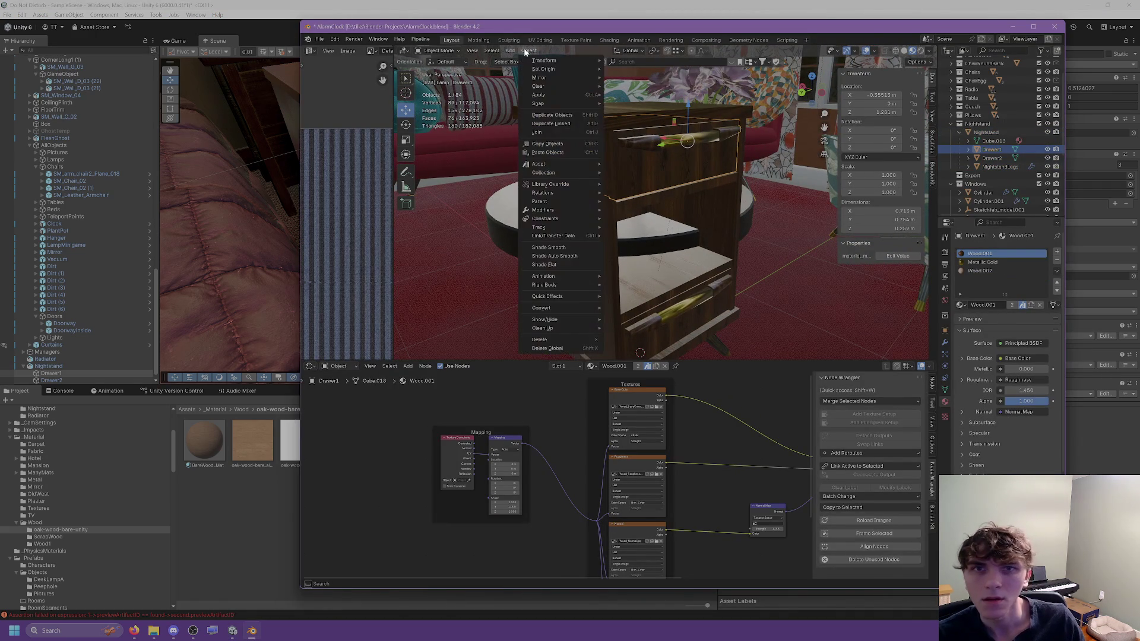
Step: Apply Drawer1's location so it reads 0 m, check it from several angles, then select Drawer2
mouse_move(559, 69)
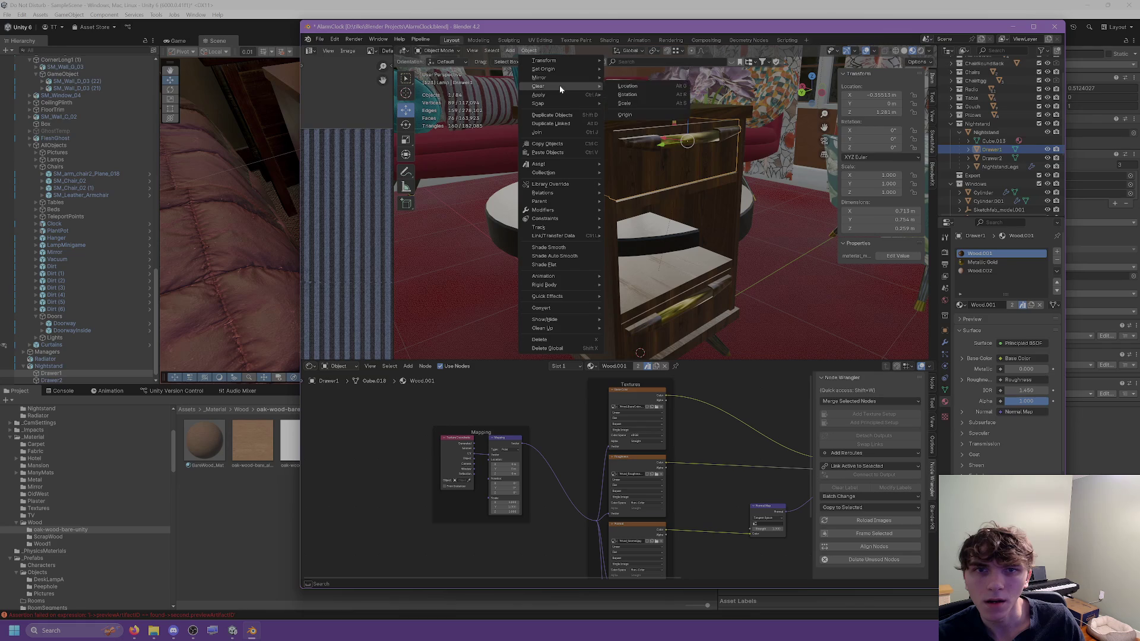
mouse_move(558, 95)
click(630, 97)
mouse_move(675, 164)
middle_down()
mouse_move(645, 164)
mouse_move(692, 194)
mouse_move(570, 150)
mouse_move(720, 132)
mouse_move(618, 129)
mouse_move(697, 130)
mouse_move(671, 128)
mouse_move(673, 165)
mouse_move(676, 154)
middle_up()
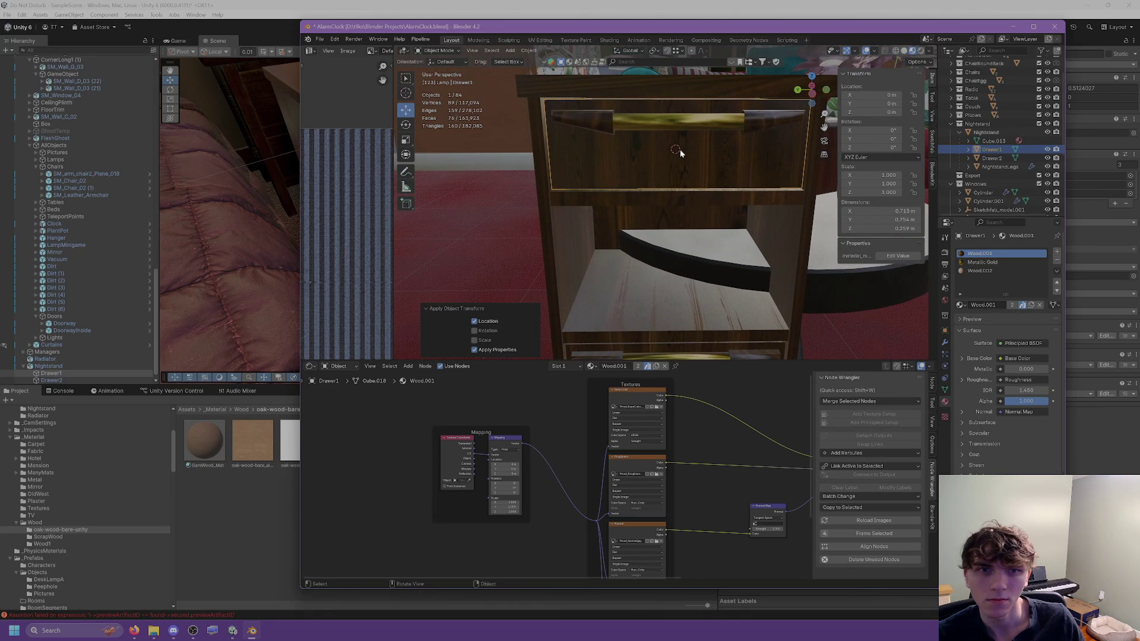
middle_drag(677, 148, 751, 140)
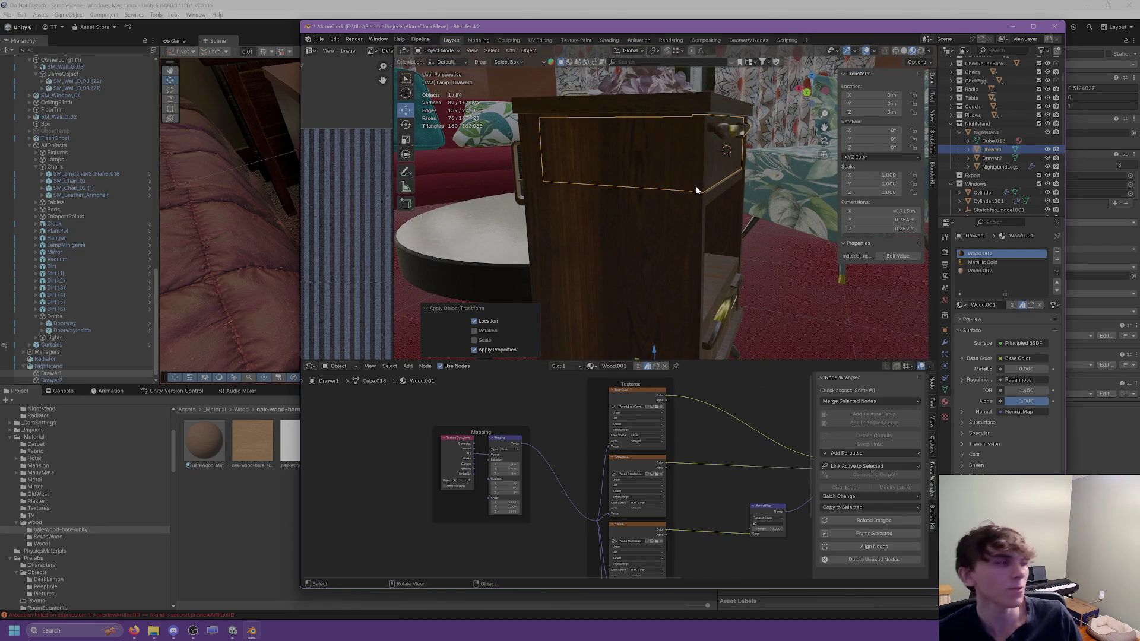
mouse_move(747, 249)
middle_down()
mouse_move(601, 212)
mouse_move(618, 222)
mouse_move(601, 226)
mouse_move(668, 244)
mouse_move(637, 235)
mouse_move(659, 229)
middle_up()
click(651, 226)
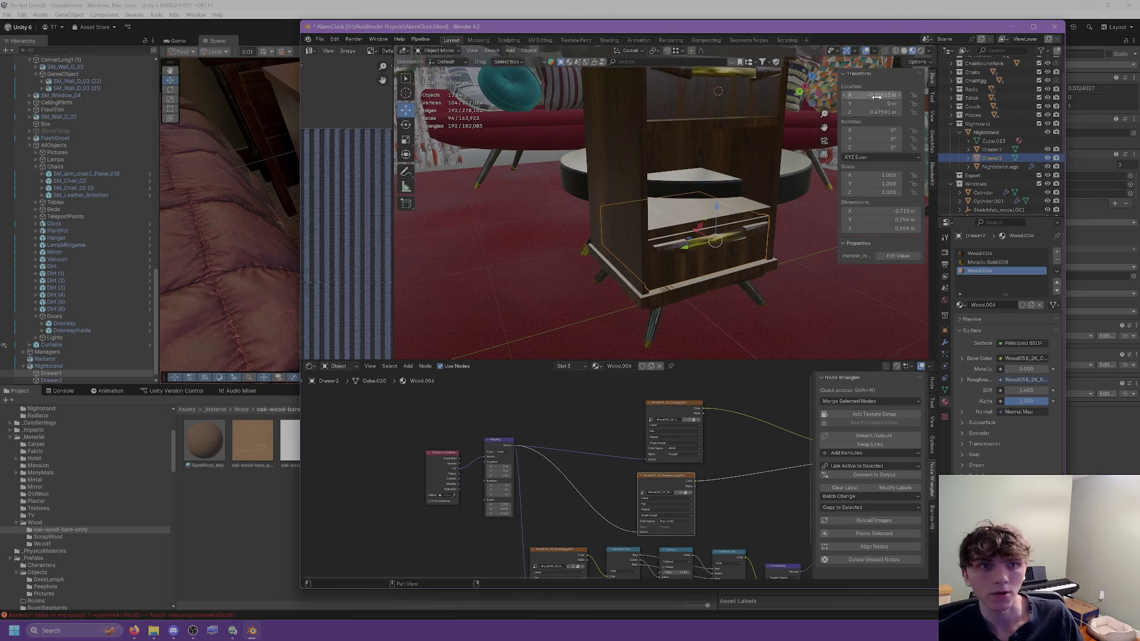
Step: Apply Drawer2's location transform
click(528, 51)
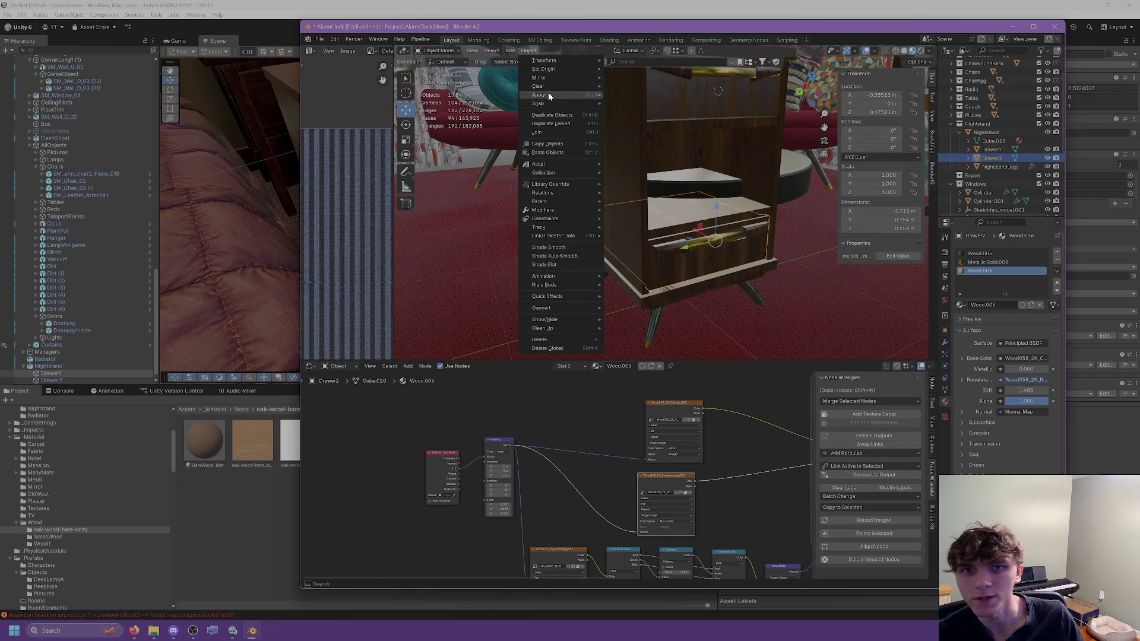
mouse_move(547, 95)
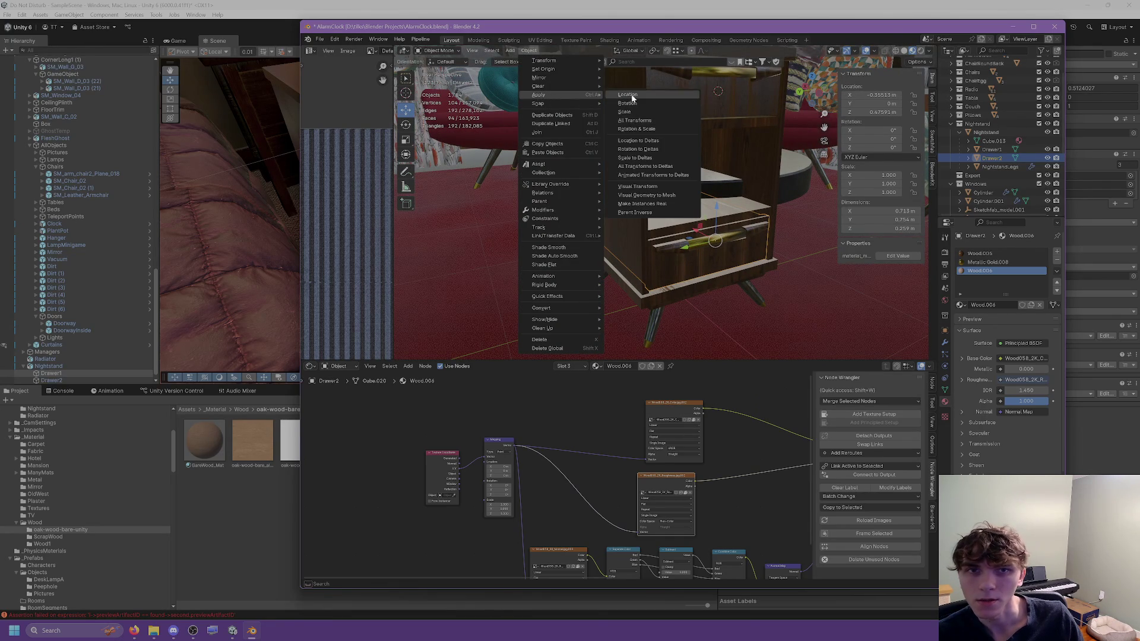
click(629, 95)
mouse_move(643, 116)
middle_down()
mouse_move(675, 193)
mouse_move(647, 202)
mouse_move(663, 254)
mouse_move(721, 250)
mouse_move(679, 207)
mouse_move(679, 255)
middle_up()
Step: Place the 3D cursor on the drawer and move Drawer2's origin to it, showing the cursor's location fields
shift+right_click(689, 244)
right_click(719, 254)
click(759, 264)
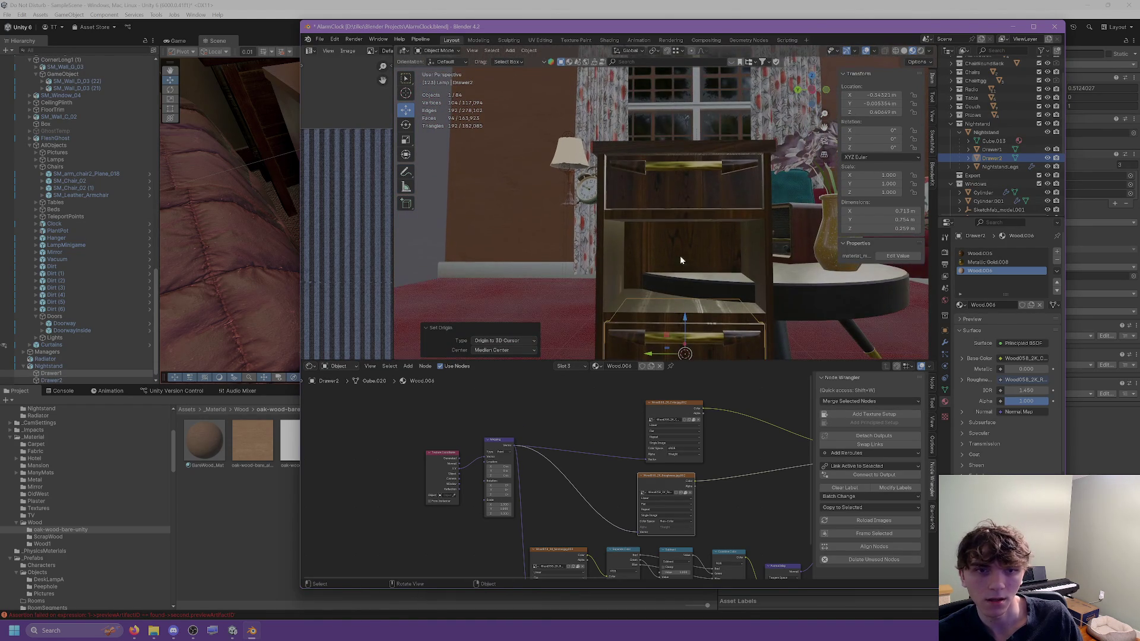
right_click(684, 187)
key(Escape)
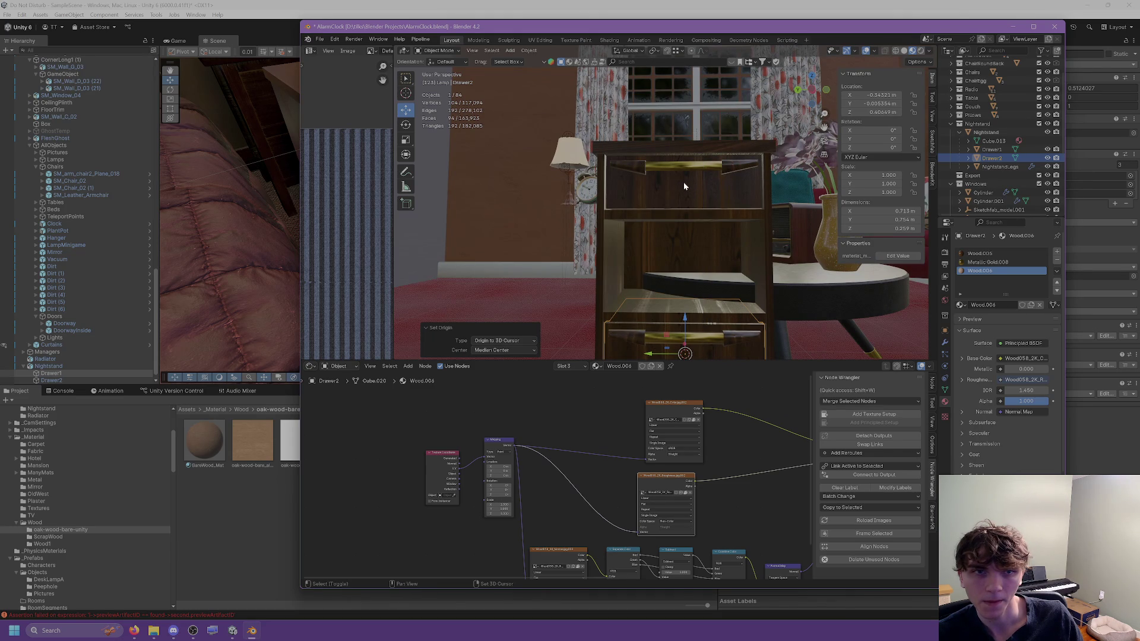
right_click(684, 186)
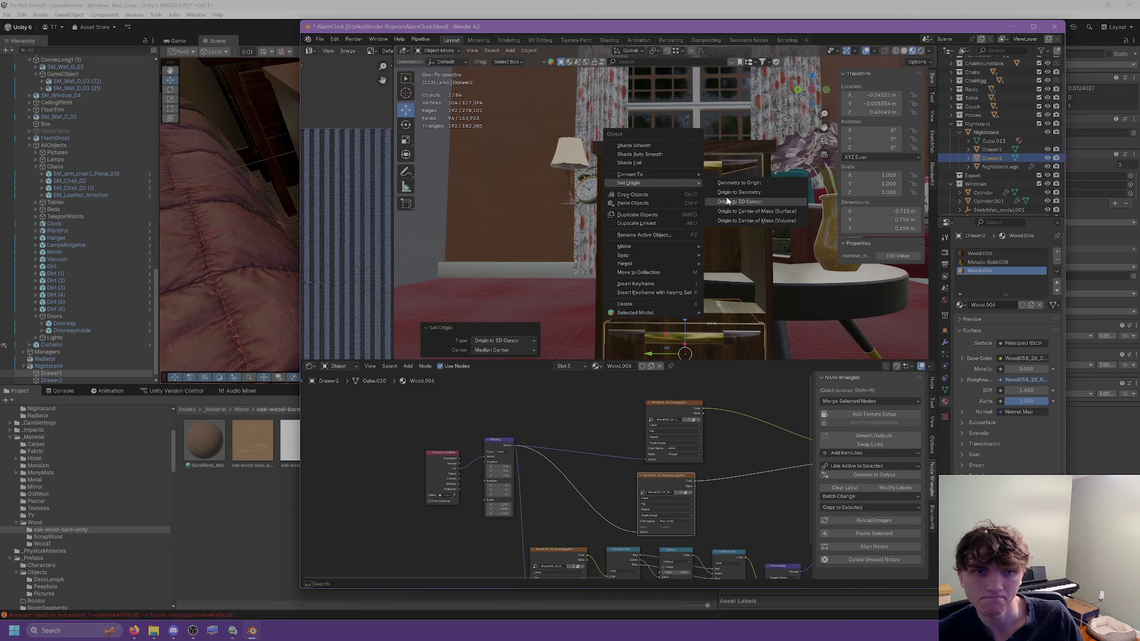
click(726, 202)
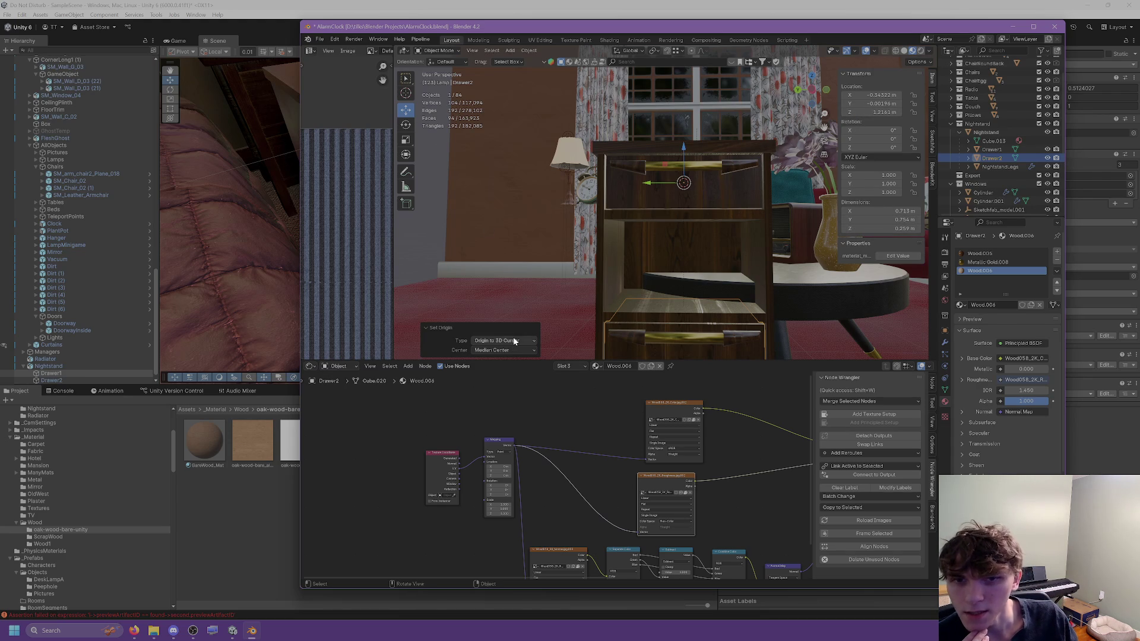
click(931, 119)
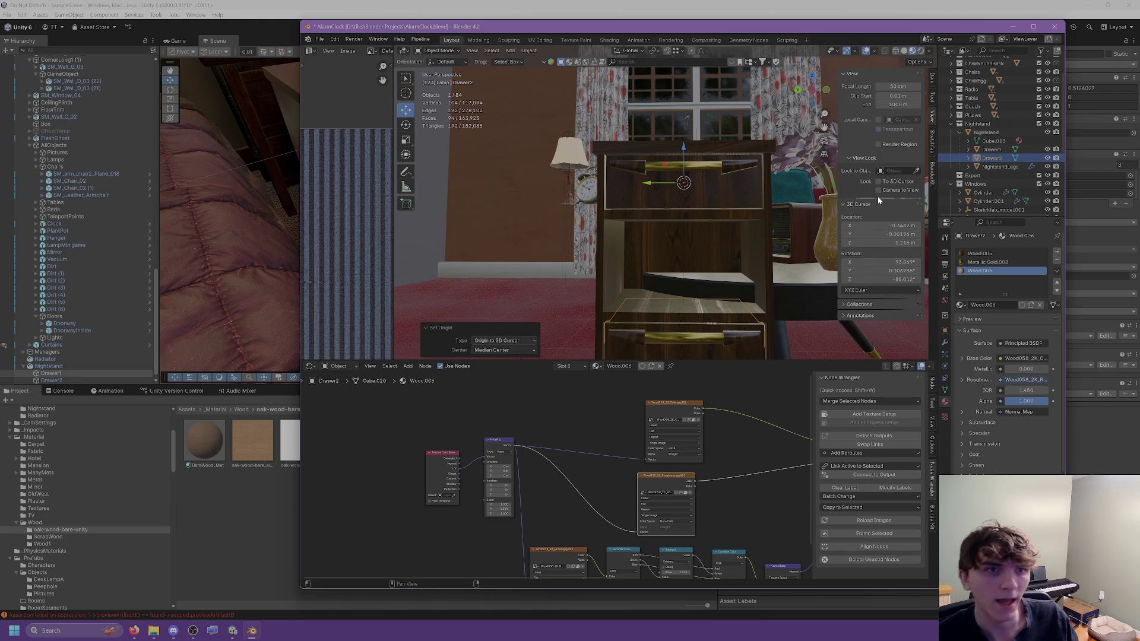
Step: Set the 3D cursor location to X 0, Y 0, Z 1.216
click(885, 227)
text(0)
key(Return)
click(882, 235)
text(0)
key(Return)
click(874, 241)
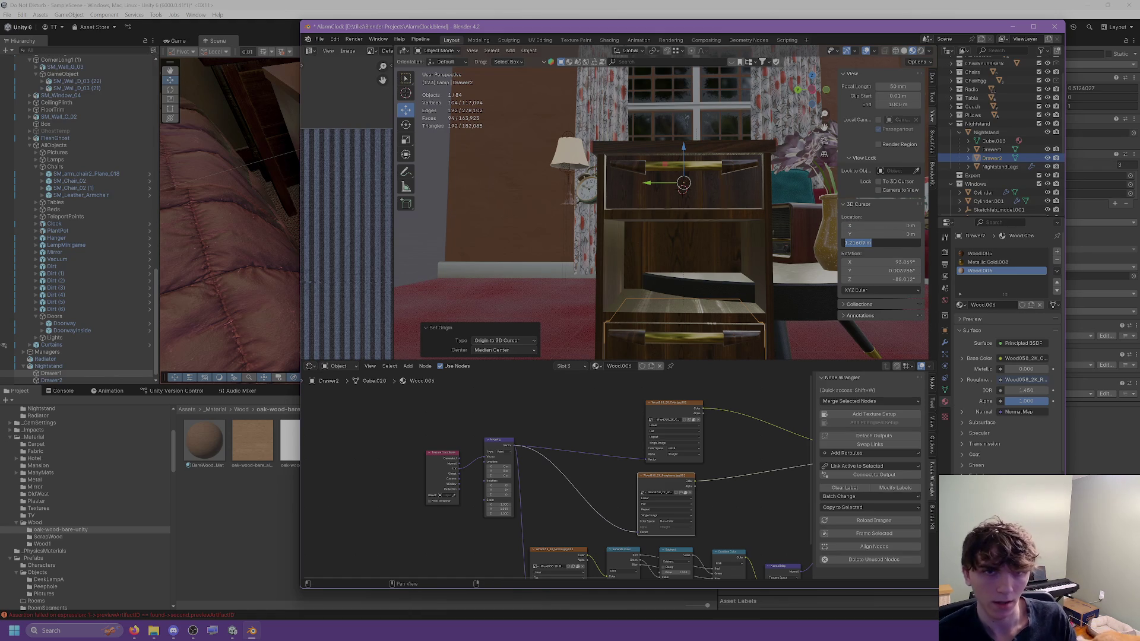
key(Return)
mouse_move(662, 245)
middle_down()
mouse_move(764, 255)
mouse_move(745, 244)
mouse_move(718, 243)
mouse_move(788, 260)
mouse_move(705, 244)
mouse_move(691, 196)
middle_up()
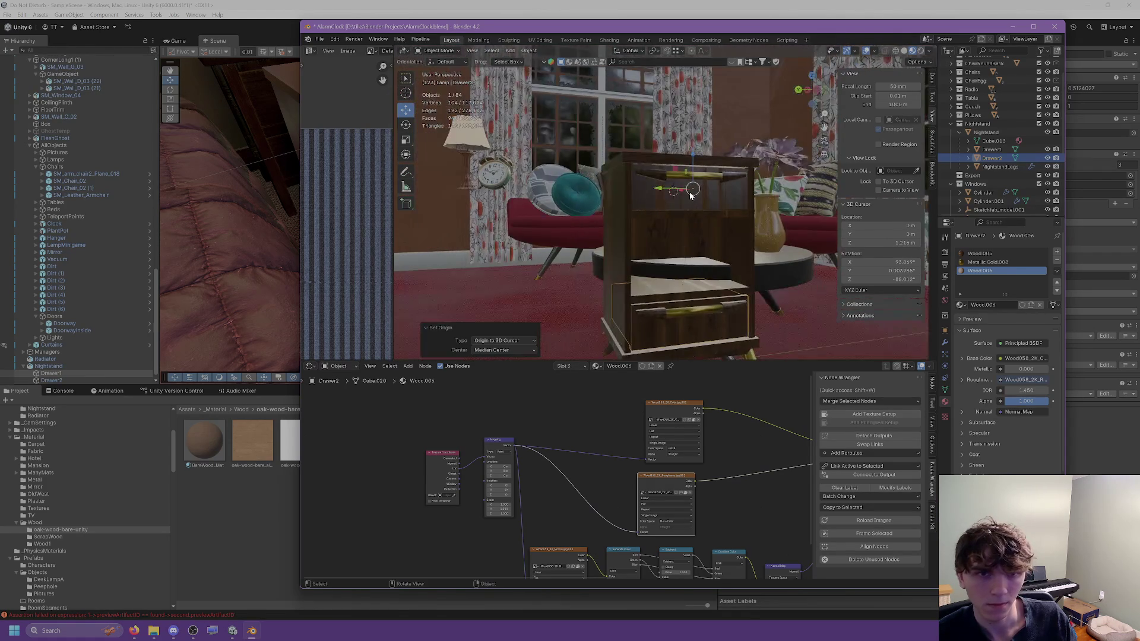
scroll(691, 195, up, 3)
Step: Place the 3D cursor on the drawer front, then set its Y to 0 and Z to 1.2
shift+right_click(707, 183)
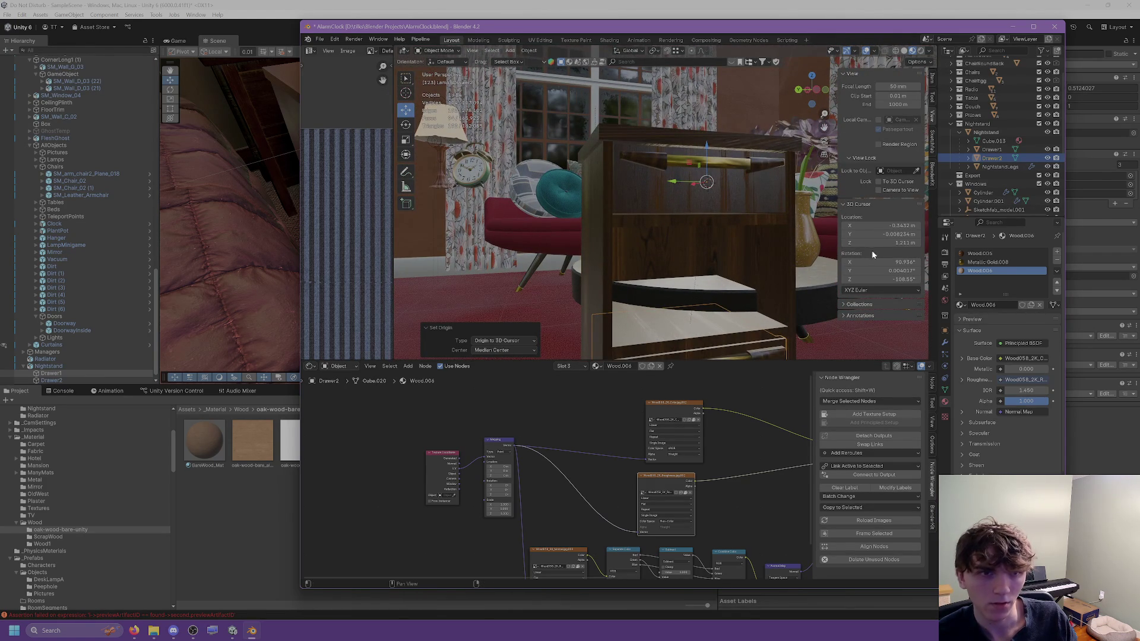
click(889, 234)
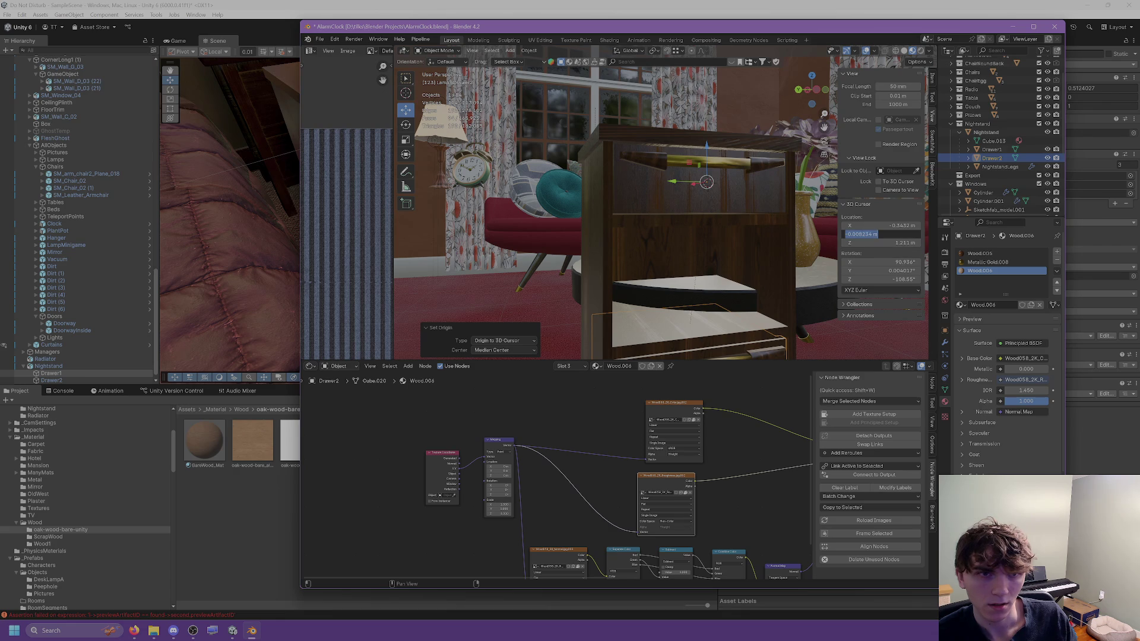
text(0)
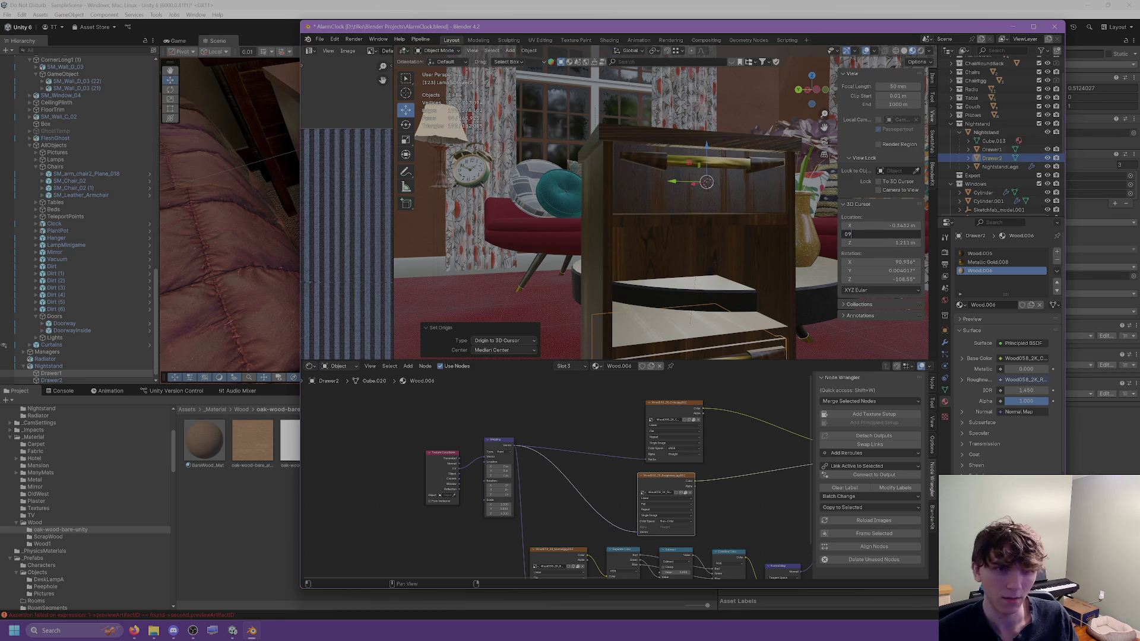
key(Tab)
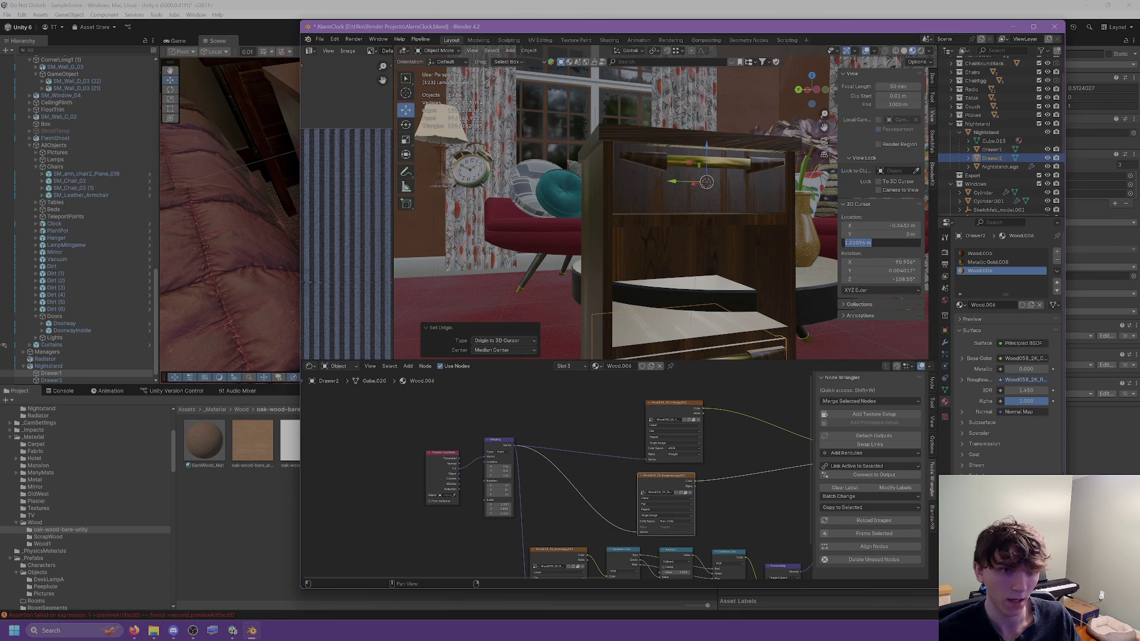
text(1.2)
key(Return)
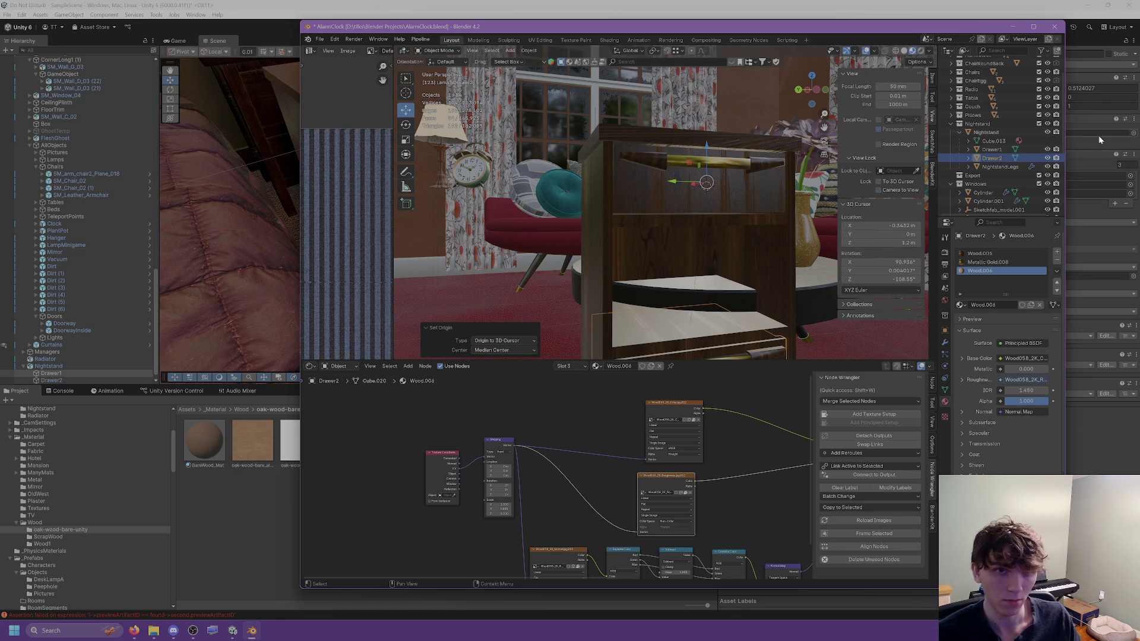
Step: Move the drawer's origin to the 3D cursor, then place the cursor on the drawer face
middle_drag(782, 218, 728, 215)
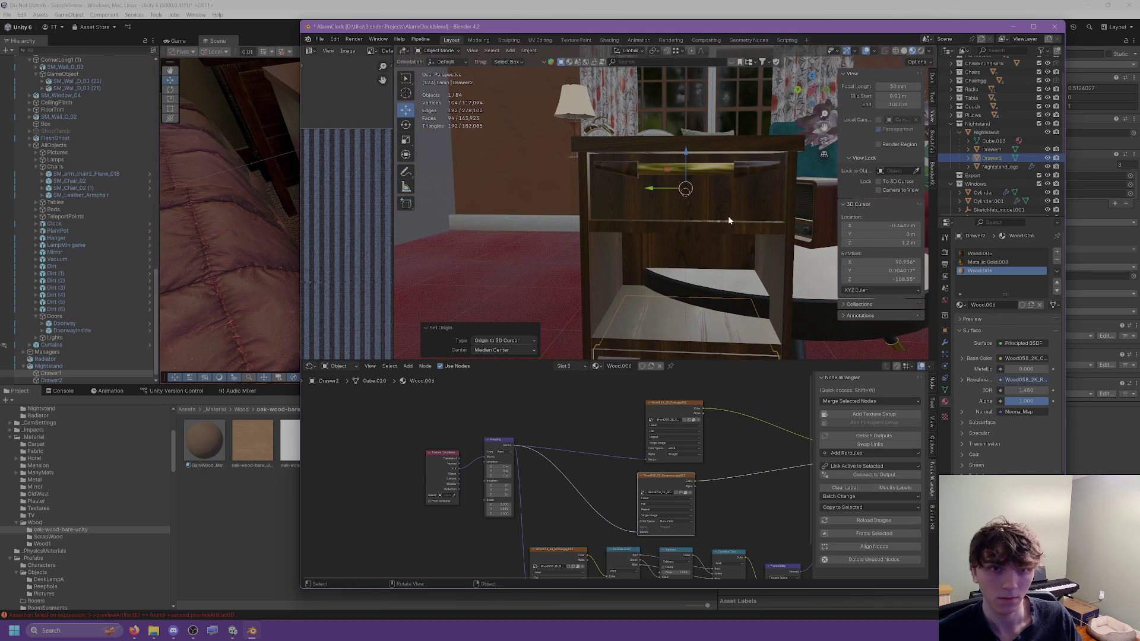
right_click(664, 199)
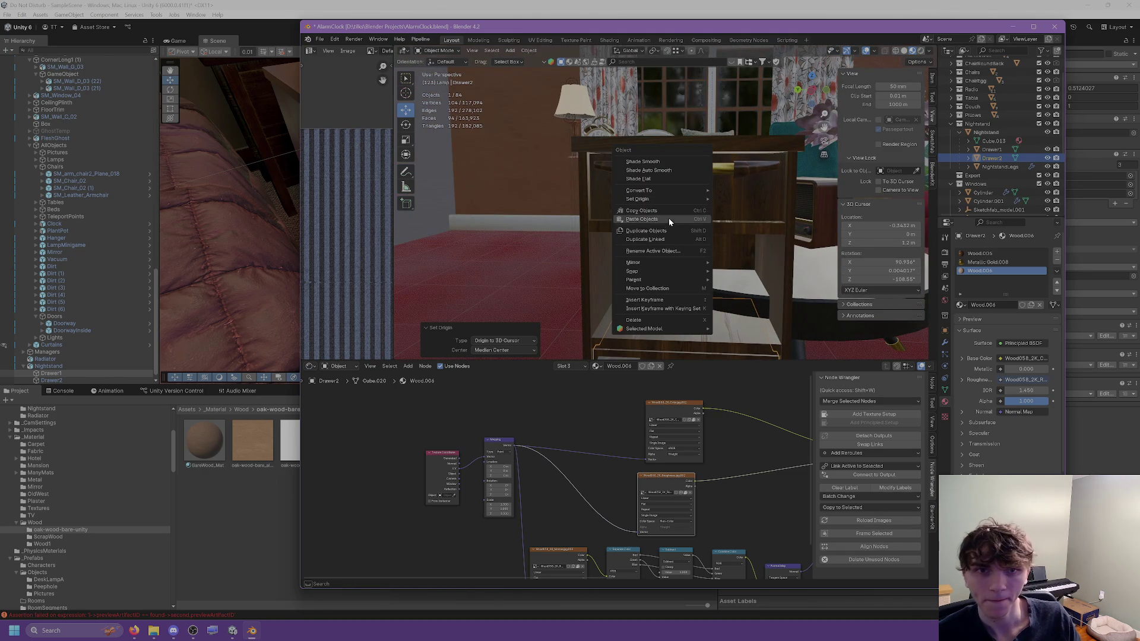
mouse_move(670, 198)
click(737, 217)
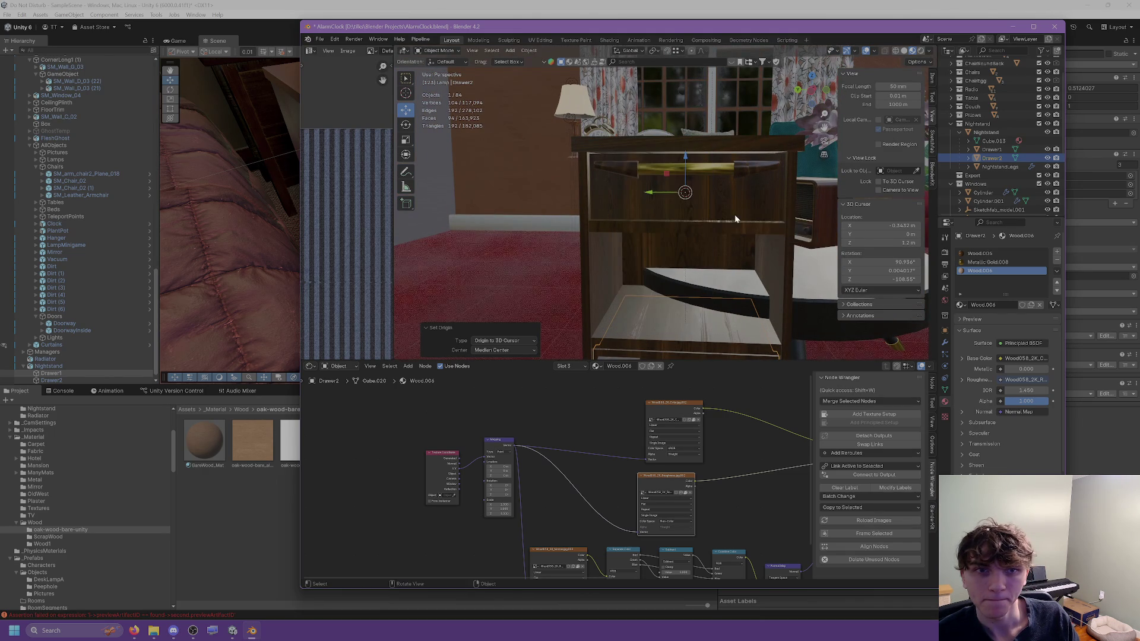
mouse_move(726, 266)
middle_down()
mouse_move(808, 258)
mouse_move(750, 279)
mouse_move(700, 200)
mouse_move(670, 213)
mouse_move(654, 205)
mouse_move(644, 231)
mouse_move(683, 225)
middle_up()
shift+right_click(665, 215)
scroll(664, 226, down, 3)
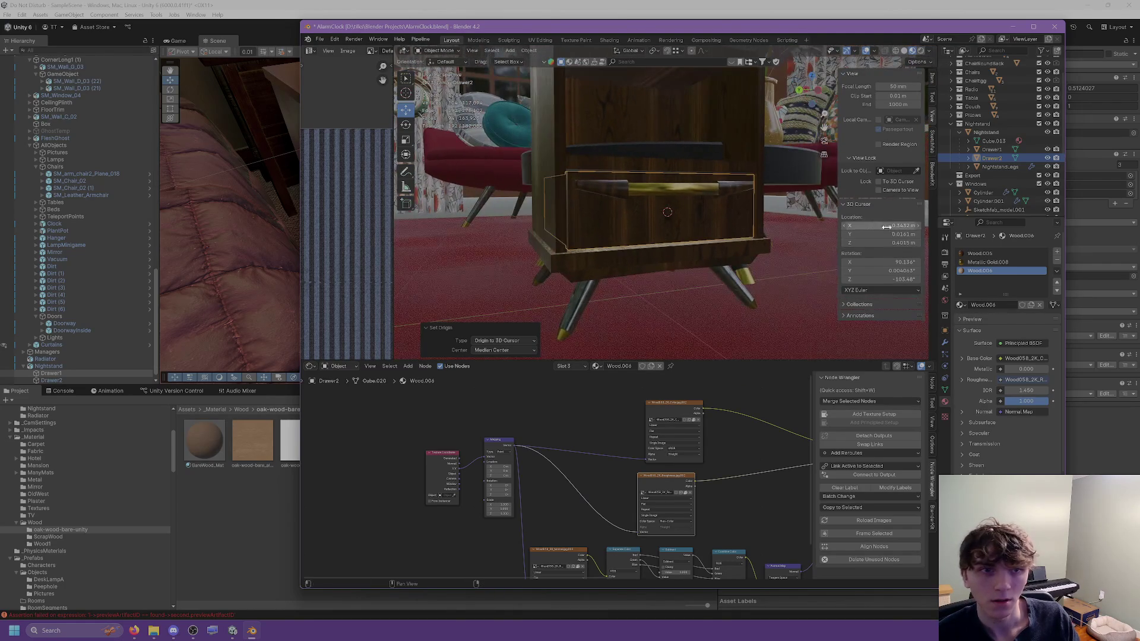
Step: Set the 3D cursor to Y 0, Z 0.4 and move the lower drawer's origin there
double_click(890, 236)
text(0)
key(Return)
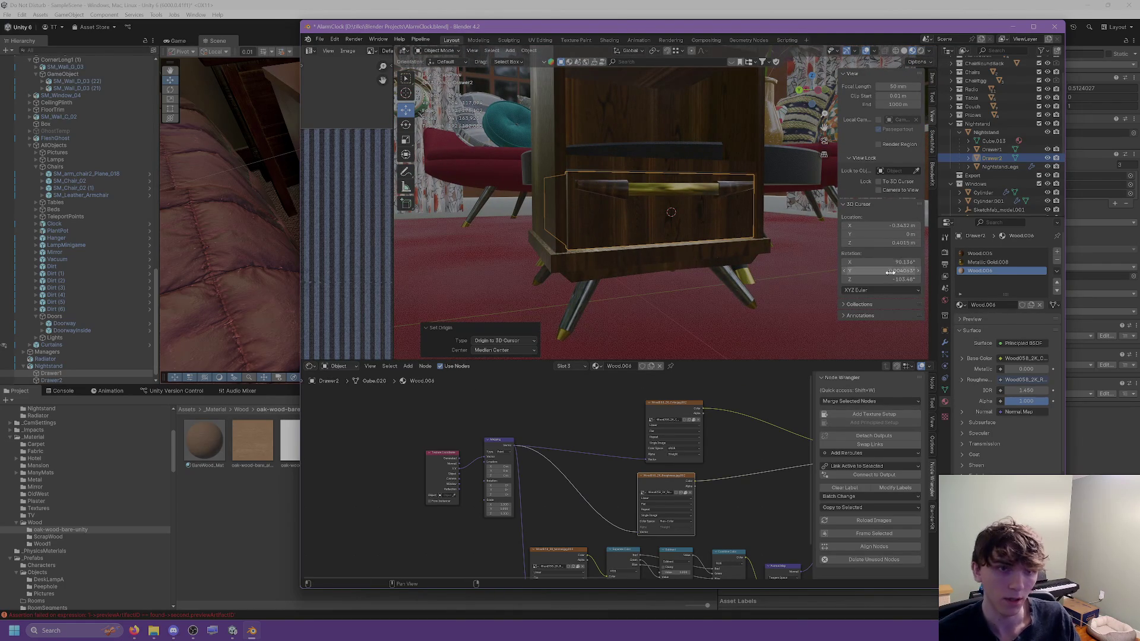
double_click(897, 243)
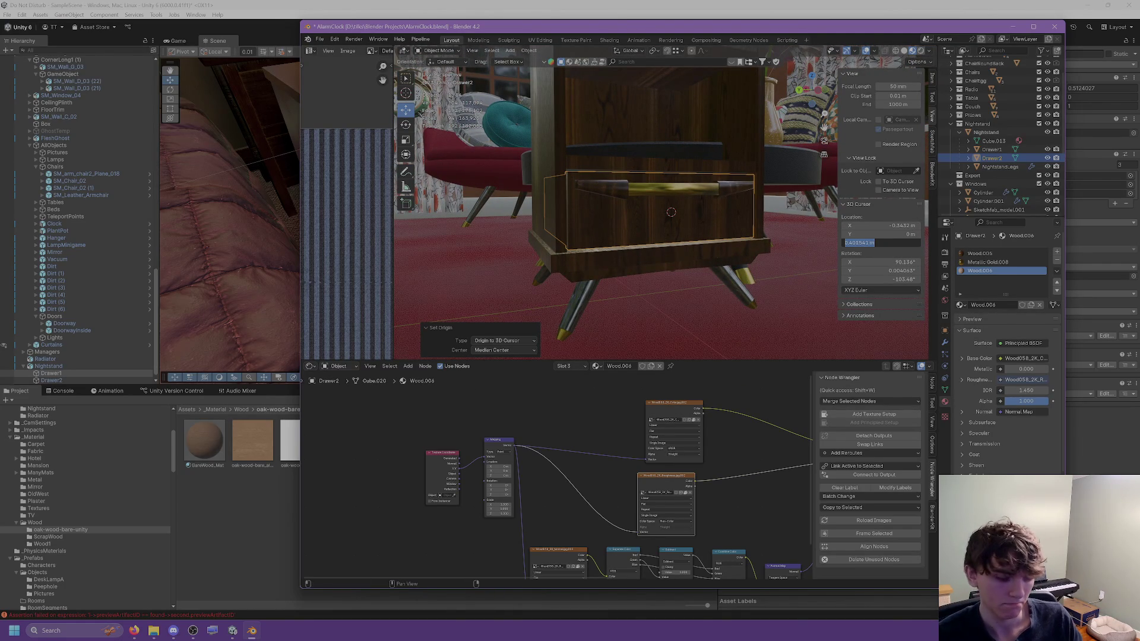
text(0.4)
key(Return)
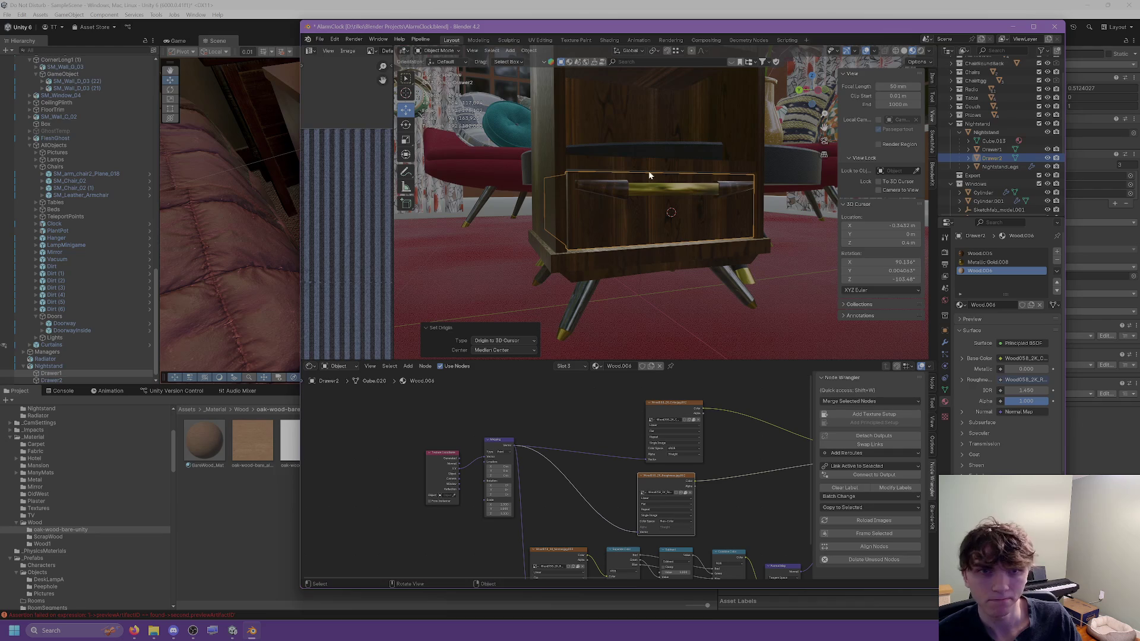
right_click(592, 174)
mouse_move(585, 176)
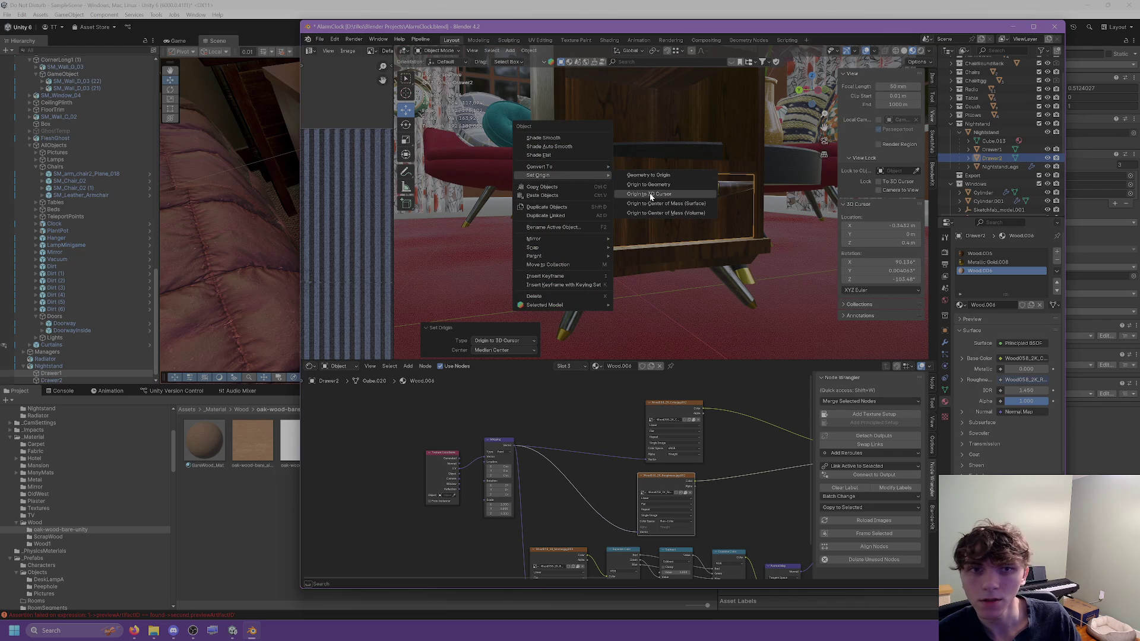
click(651, 195)
mouse_move(659, 216)
middle_down()
mouse_move(726, 227)
mouse_move(618, 215)
mouse_move(698, 256)
mouse_move(679, 177)
mouse_move(685, 130)
mouse_move(715, 104)
middle_up()
Step: Delete Drawer2, then copy and paste Drawer1 to add a new drawer
key(Delete)
click(722, 97)
key(ctrl+c)
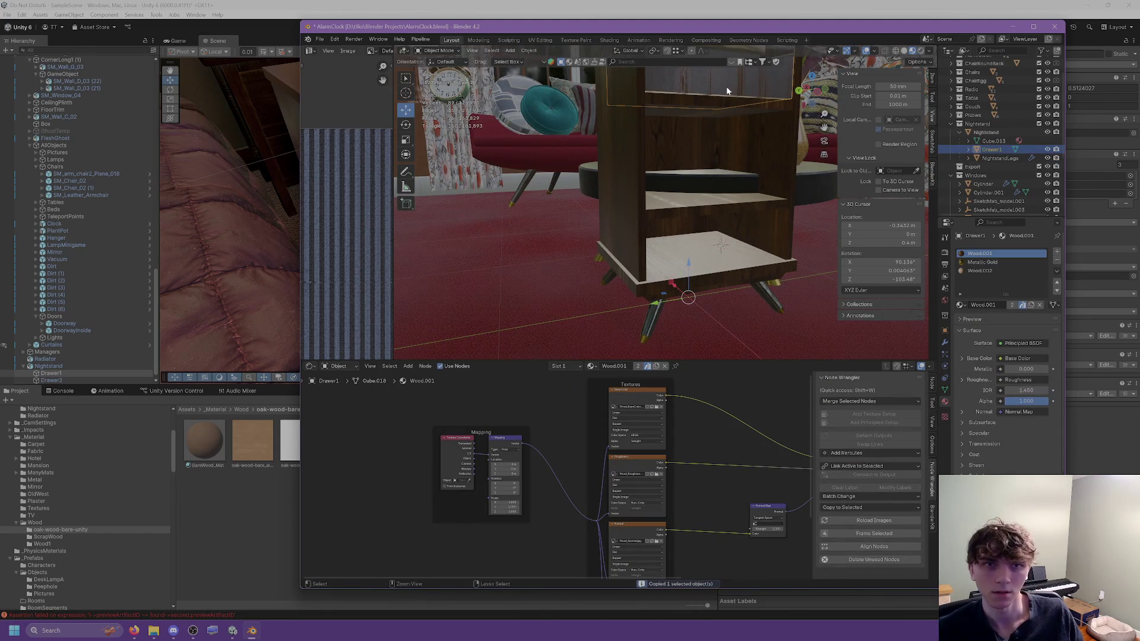
key(ctrl+v)
middle_drag(707, 114, 707, 187)
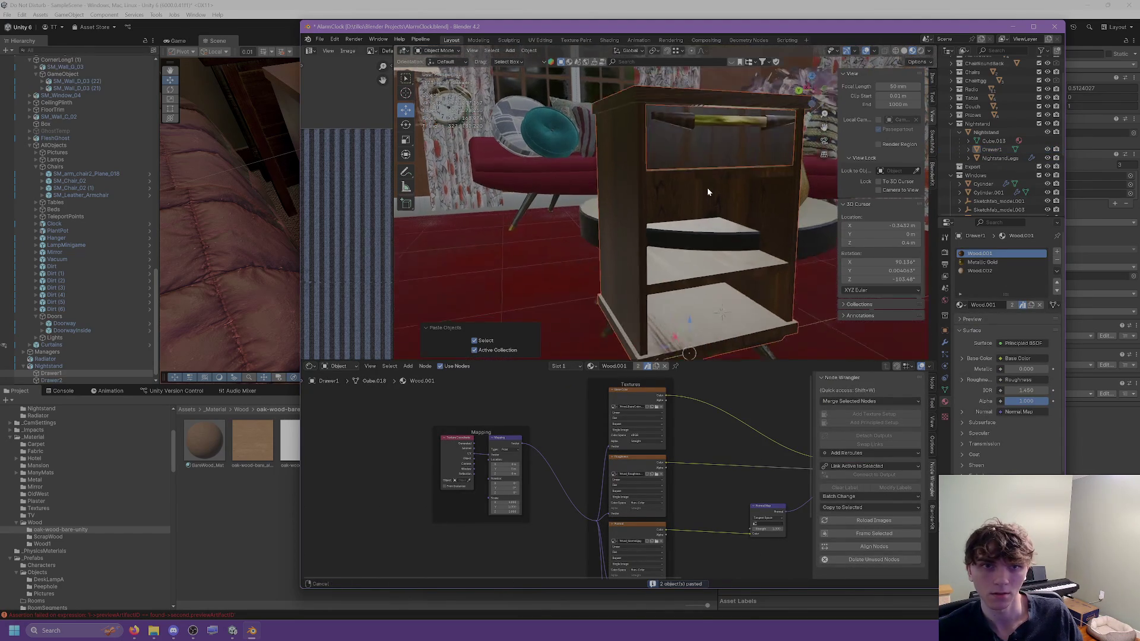
click(709, 180)
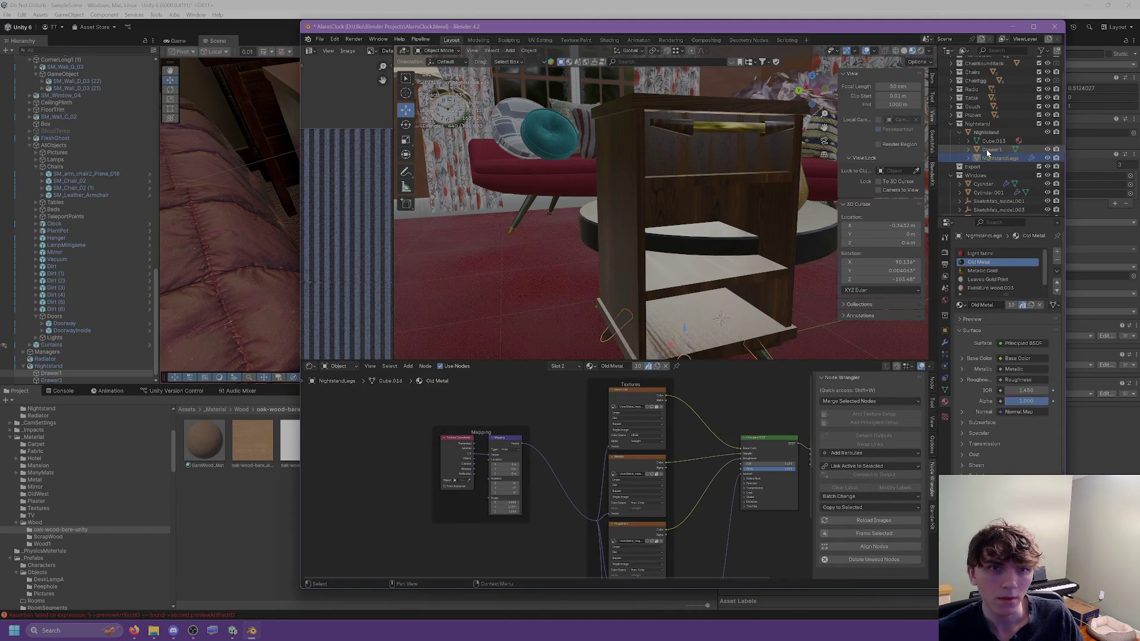
mouse_move(764, 174)
middle_down()
mouse_move(736, 178)
mouse_move(721, 157)
middle_up()
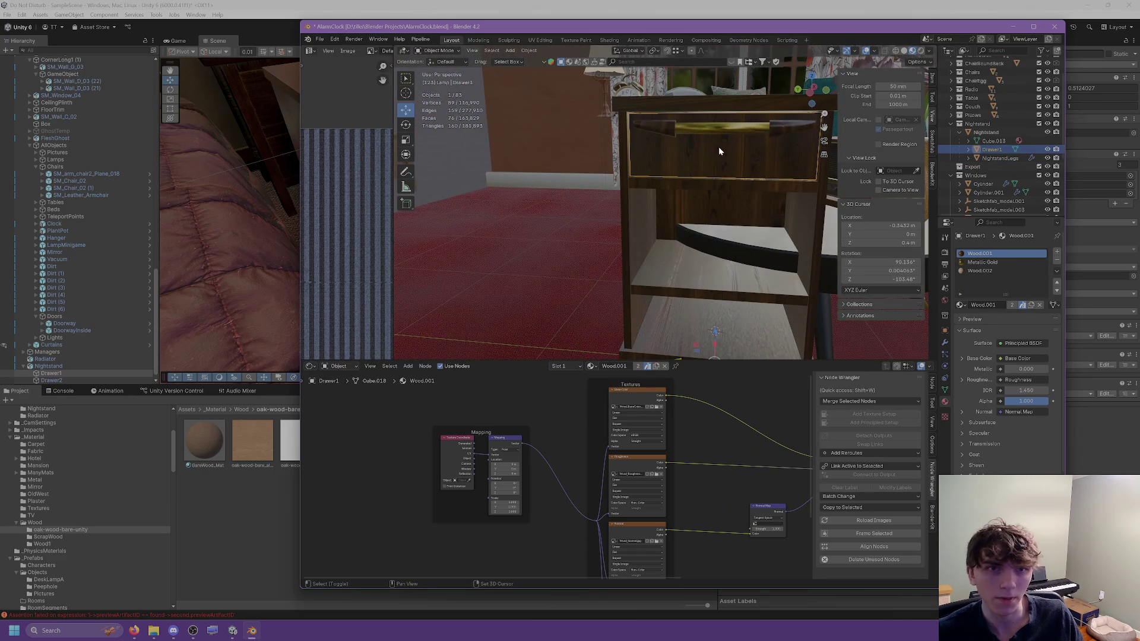
Step: Place the 3D cursor on the drawer at Y 0 and Z 1.2
shift+right_click(721, 149)
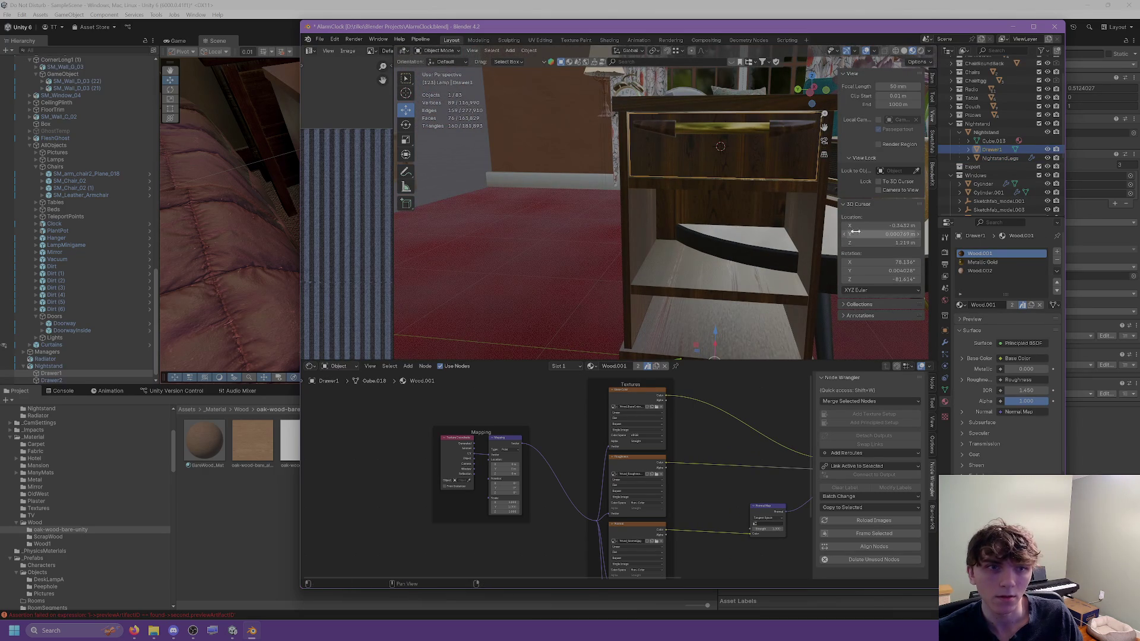
click(881, 234)
text(0)
key(Return)
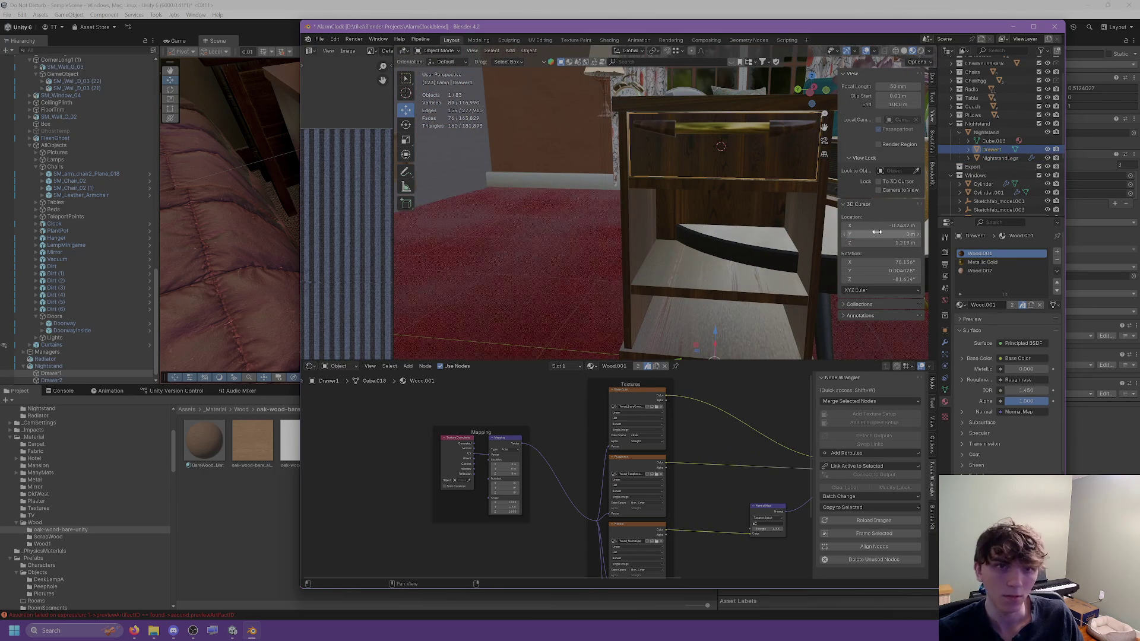
click(878, 243)
text(1.2)
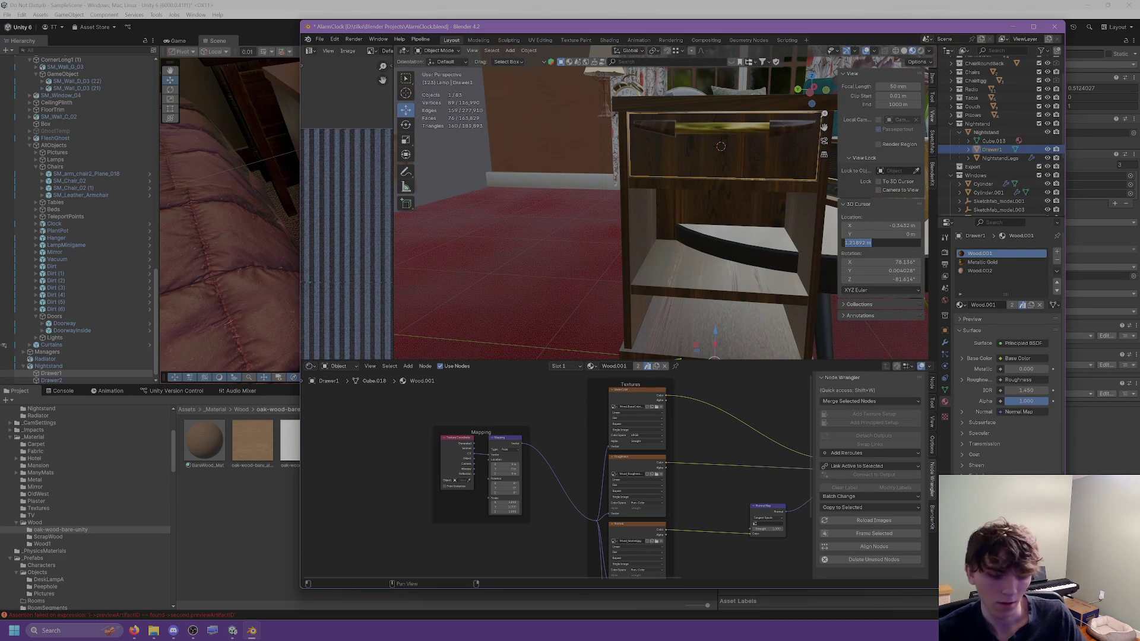
key(Return)
Step: Set the top drawer's origin to the 3D cursor
right_click(733, 158)
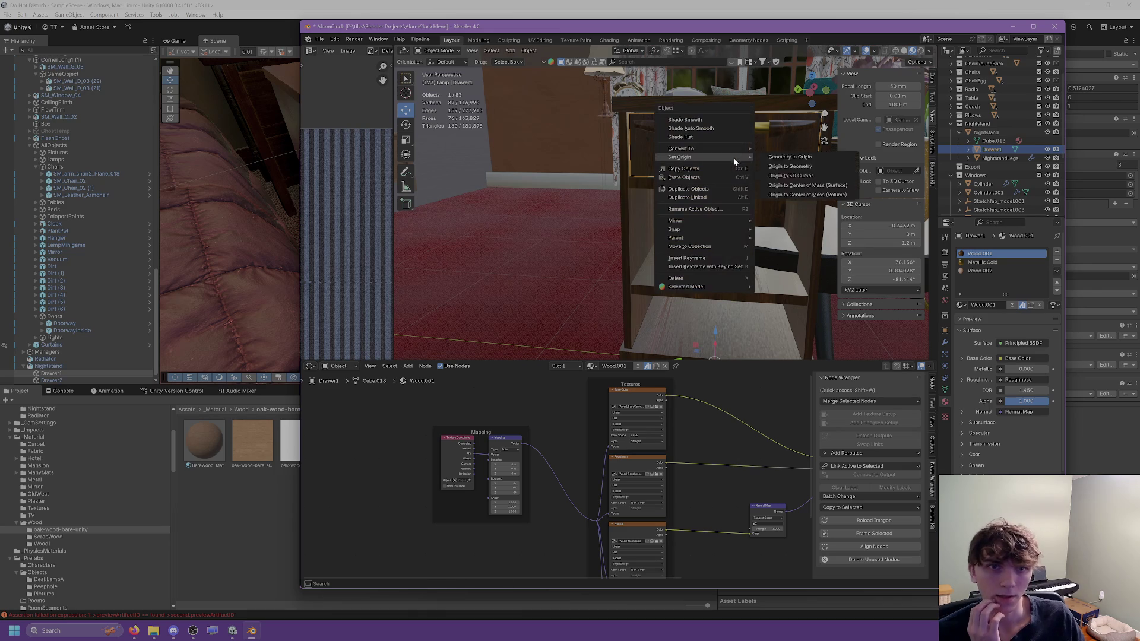
mouse_move(735, 158)
click(790, 179)
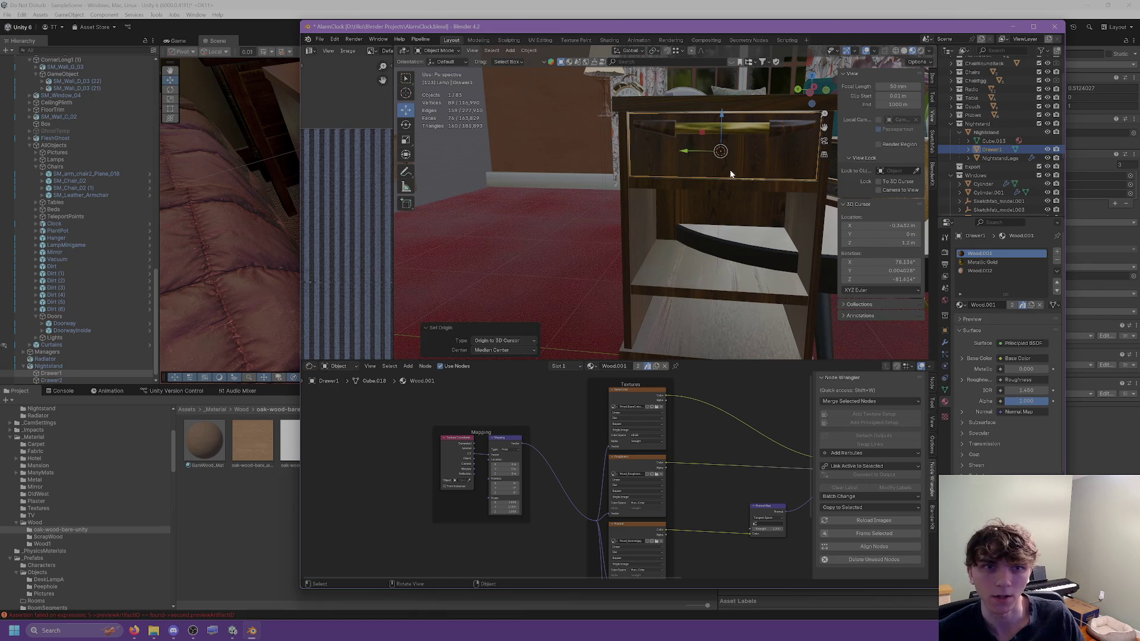
middle_drag(731, 174, 729, 141)
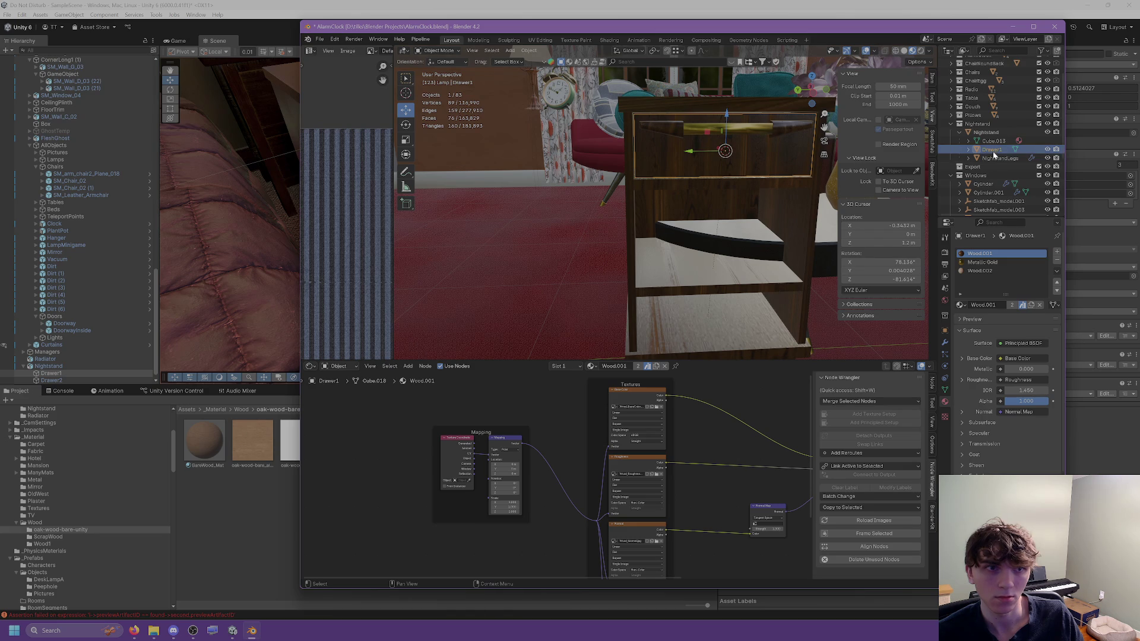
Step: Copy and paste the drawer, then undo the pasted copy
right_click(722, 151)
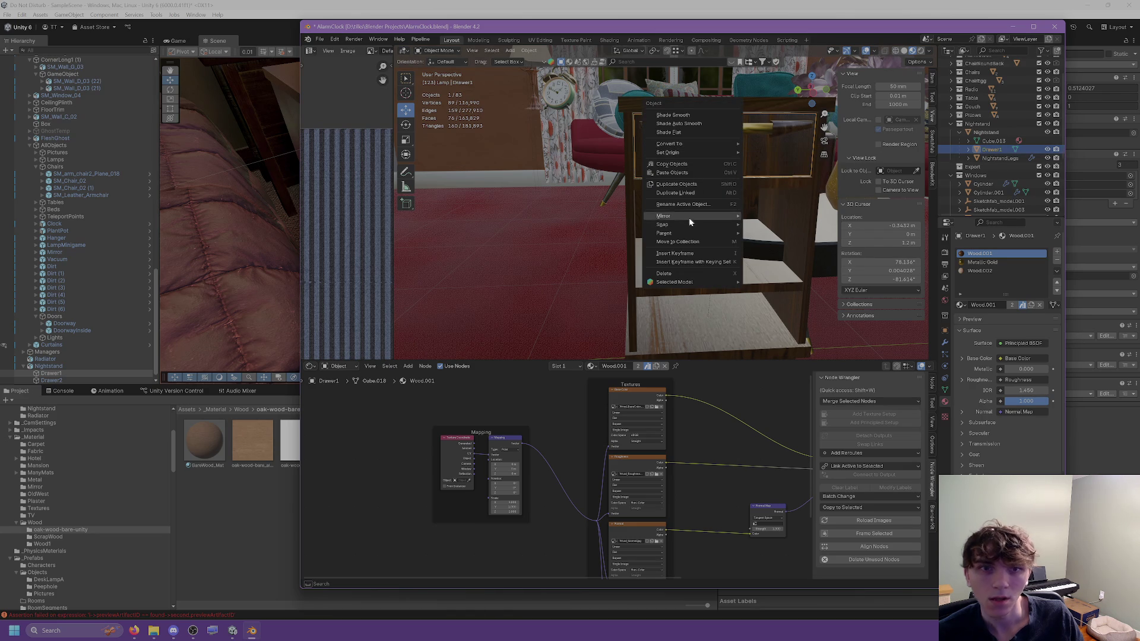
click(686, 164)
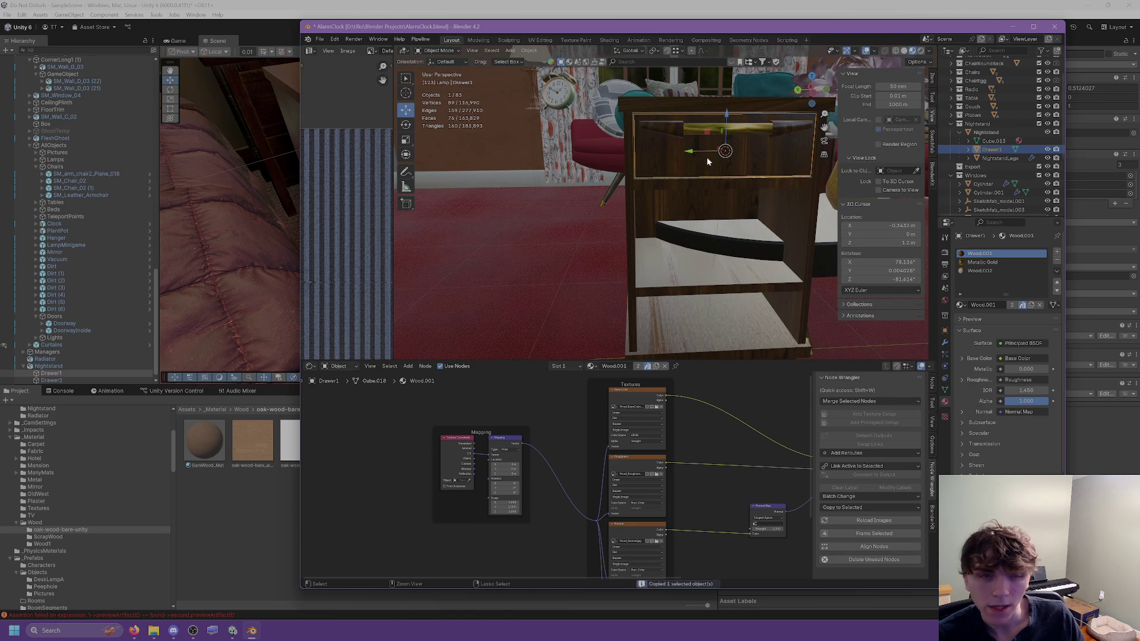
key(ctrl+v)
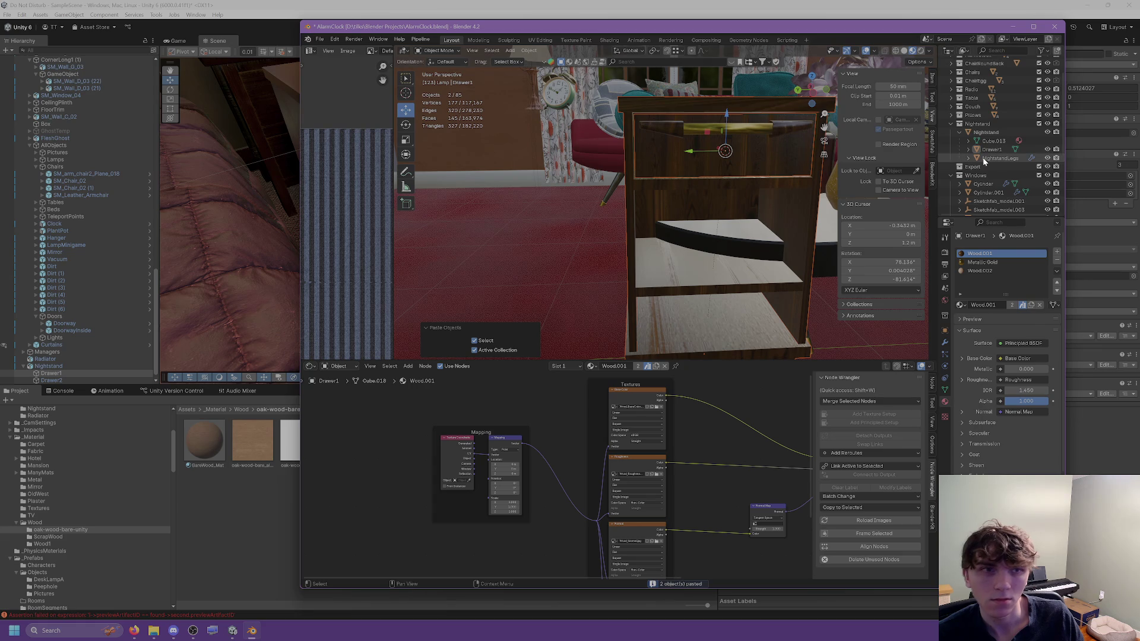
key(ctrl+z)
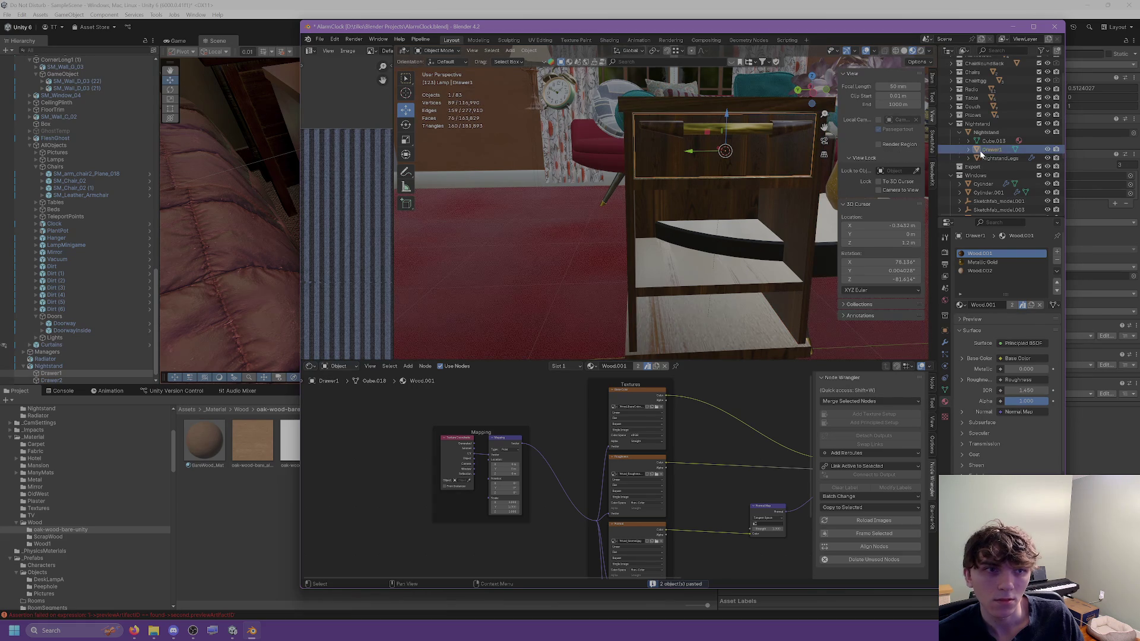
right_click(983, 152)
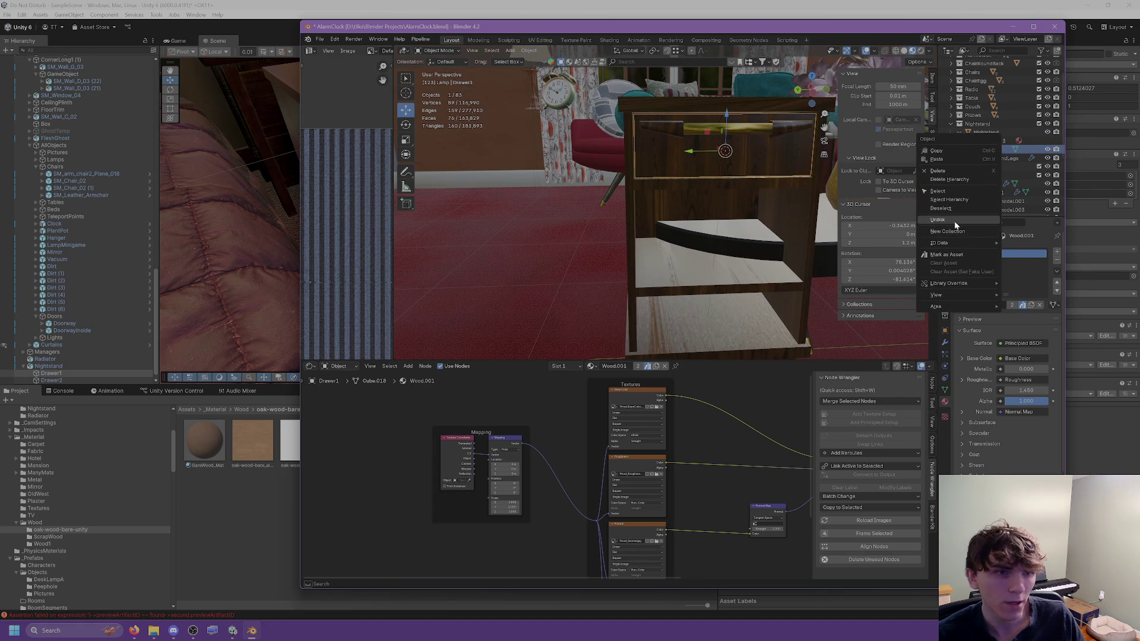
key(Escape)
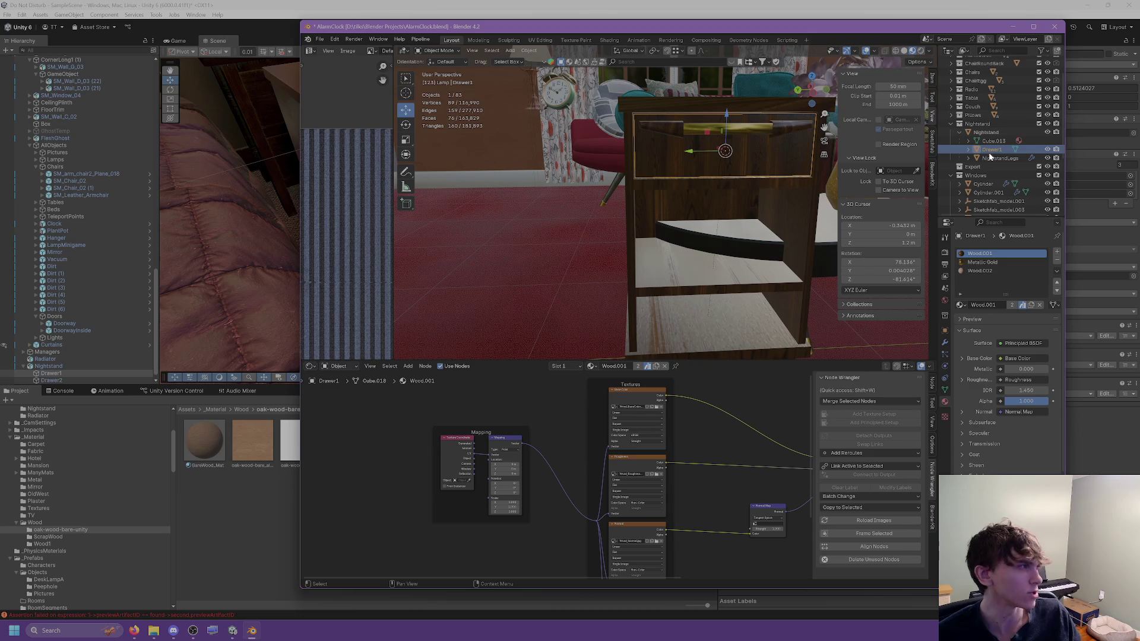
Step: Reselect Drawer1, copy its data-block, and load a page in the web browser
click(998, 158)
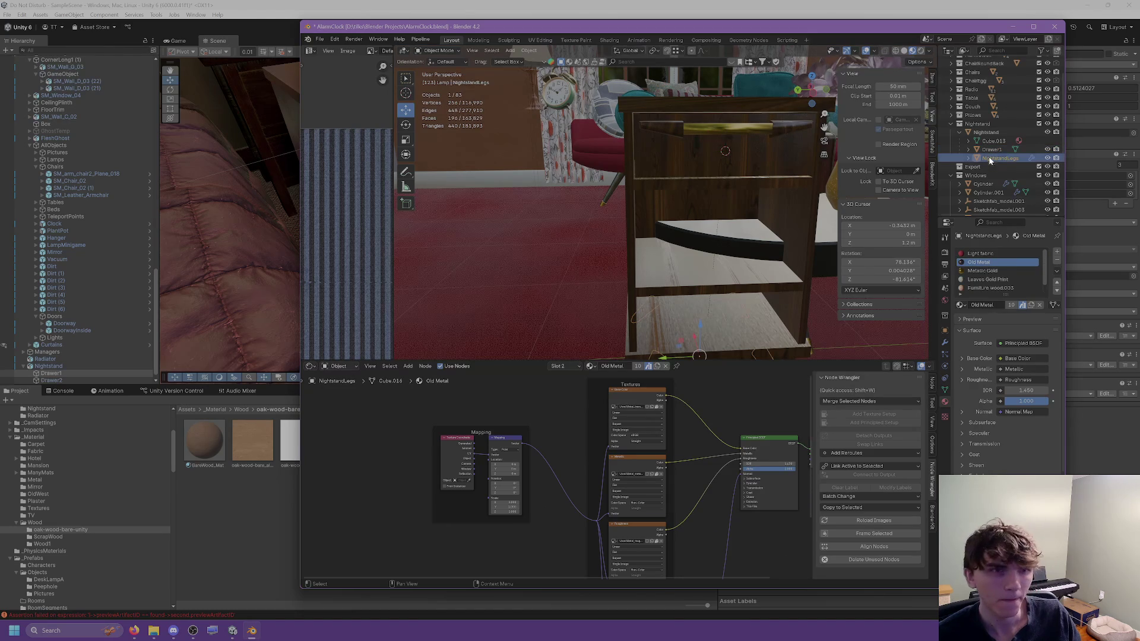
click(990, 149)
right_click(986, 151)
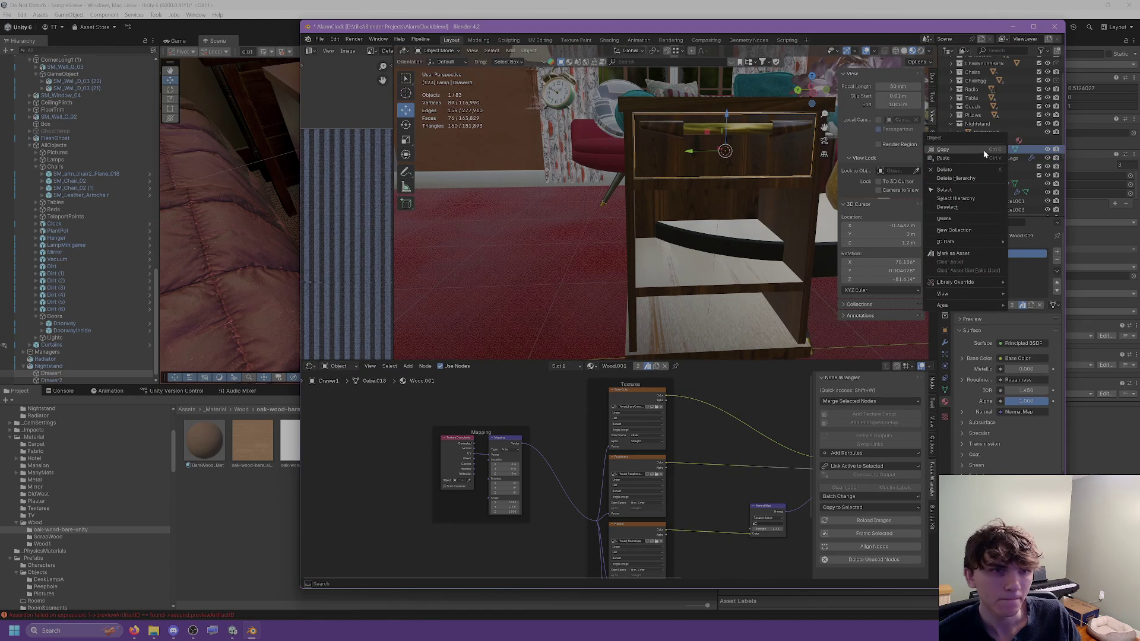
click(985, 149)
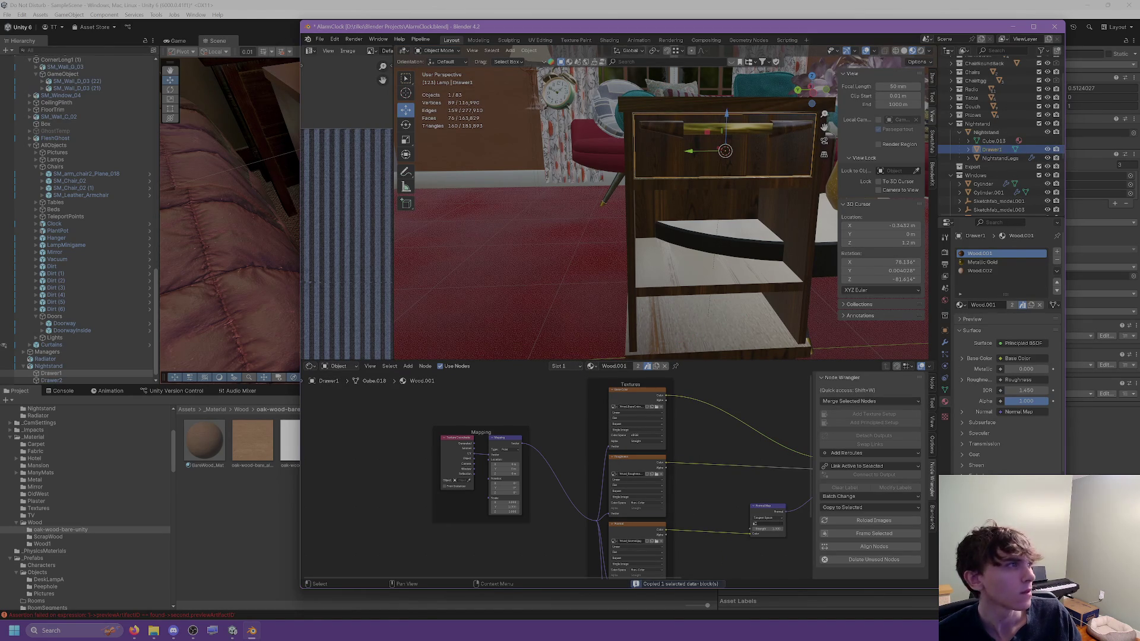
key(alt+Tab)
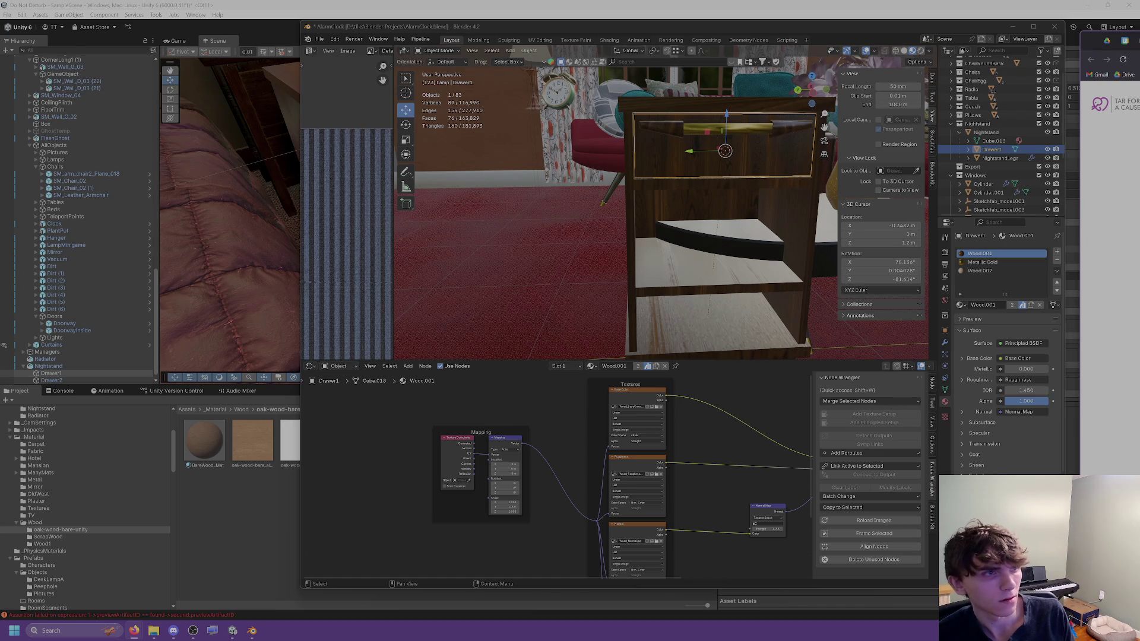
key(Return)
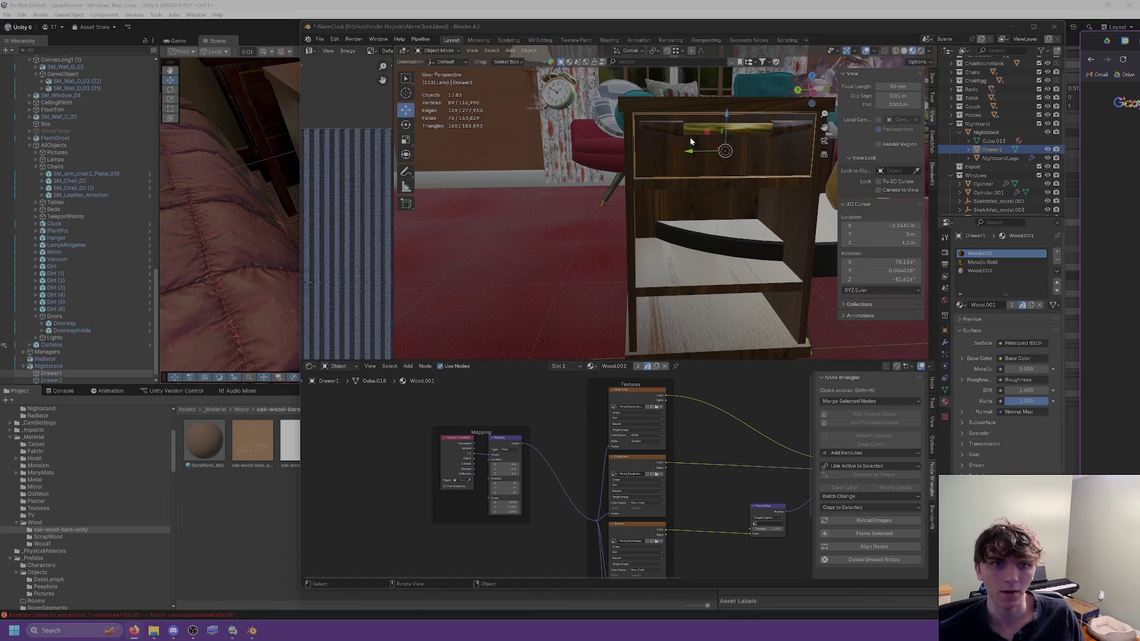
Step: Duplicate the drawer, lower the copy about 0.8 m into the lower slot, and name it Drawer2
key(shift+d)
click(693, 137)
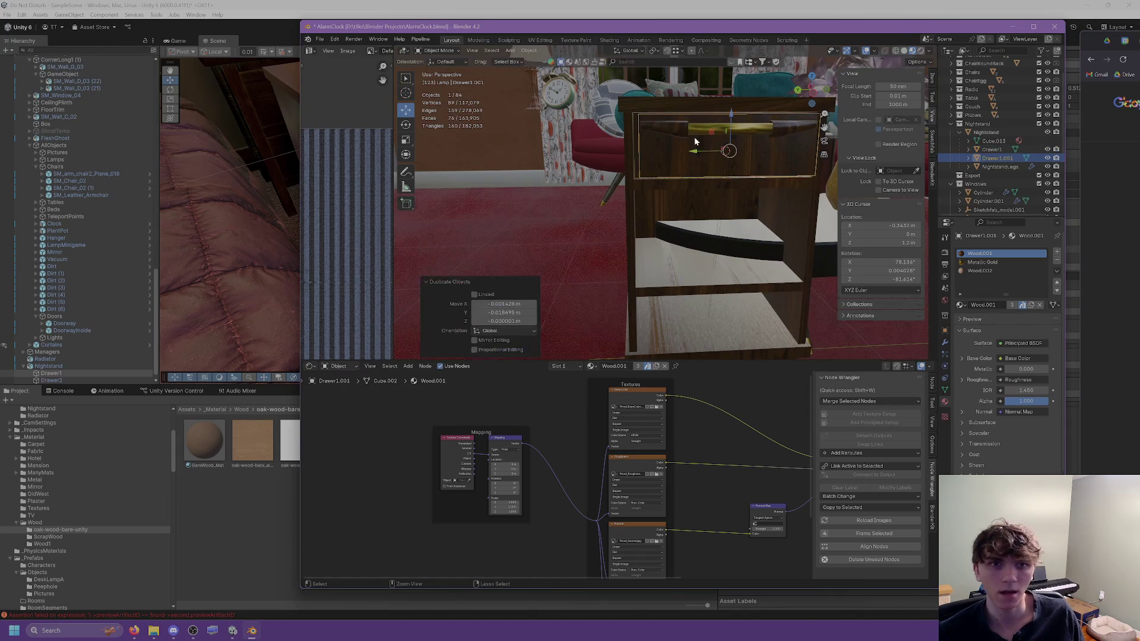
key(ctrl+z)
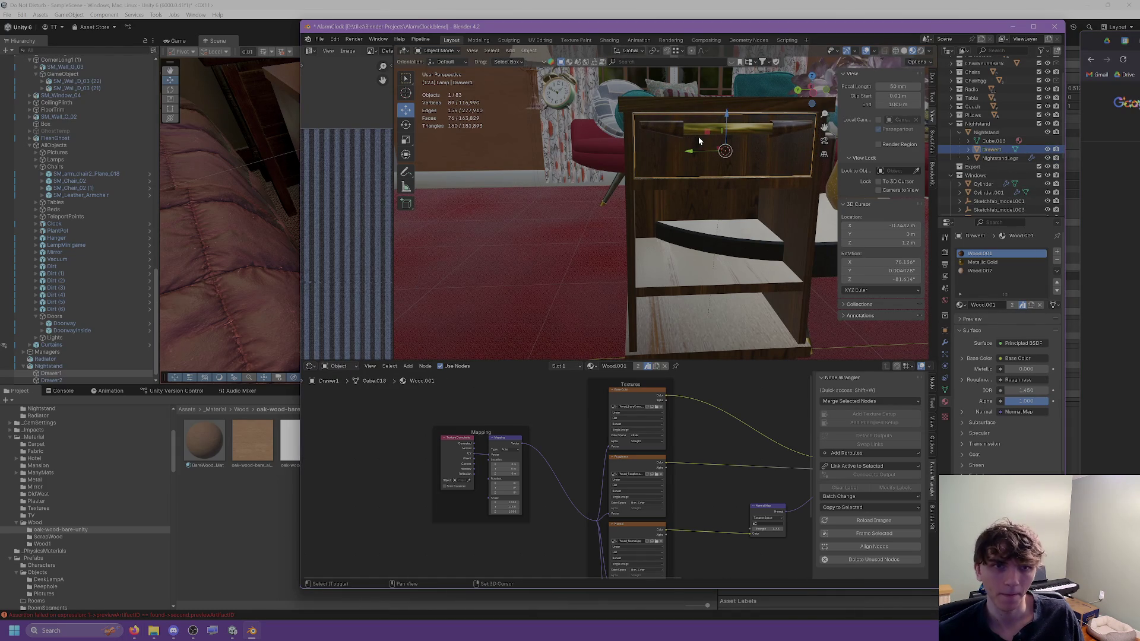
key(shift+d)
click(698, 136)
drag(727, 119, 725, 287)
middle_drag(724, 288, 679, 197)
drag(676, 208, 676, 211)
mouse_move(676, 211)
middle_down()
mouse_move(731, 218)
mouse_move(737, 208)
middle_up()
scroll(1007, 166, down, 2)
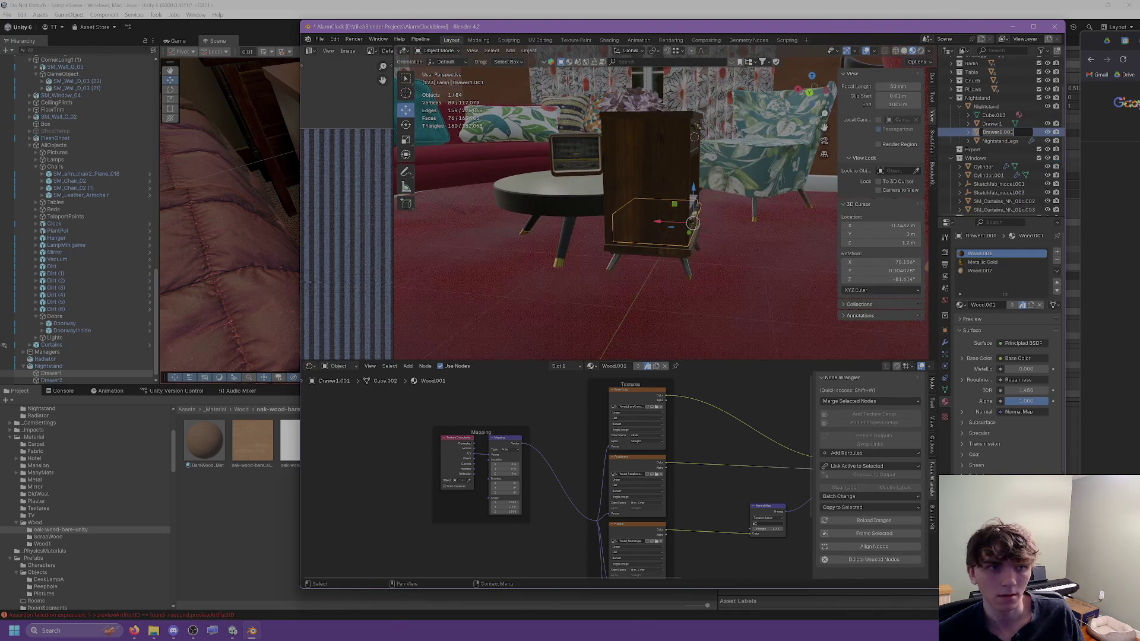
key(Return)
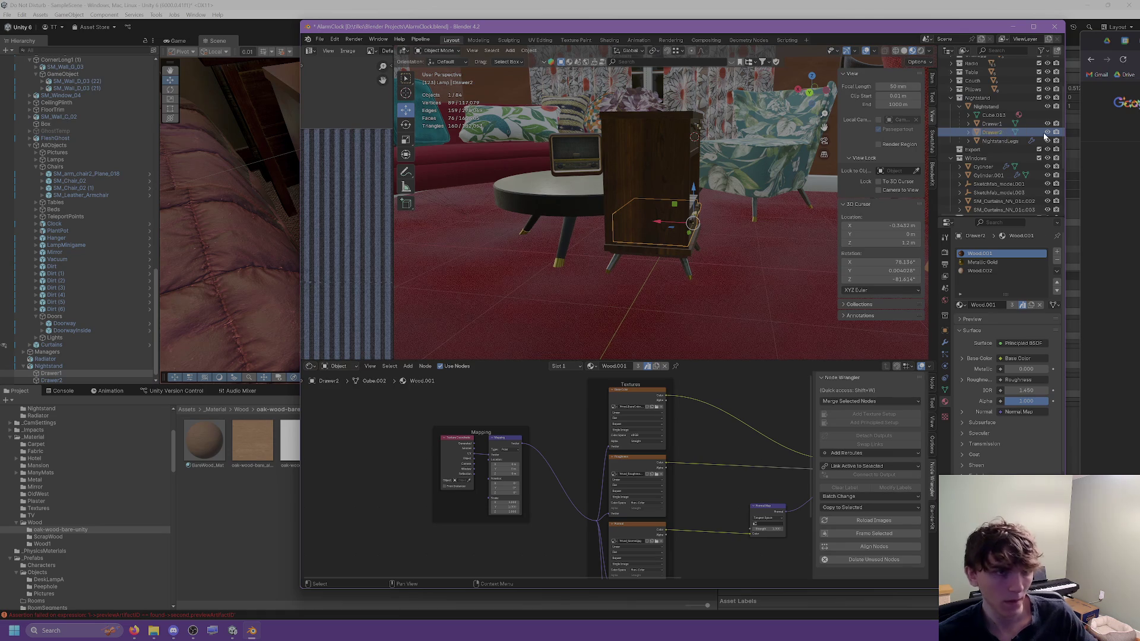
Step: Select Nightstand with its drawers and legs, and save the blend file
click(992, 125)
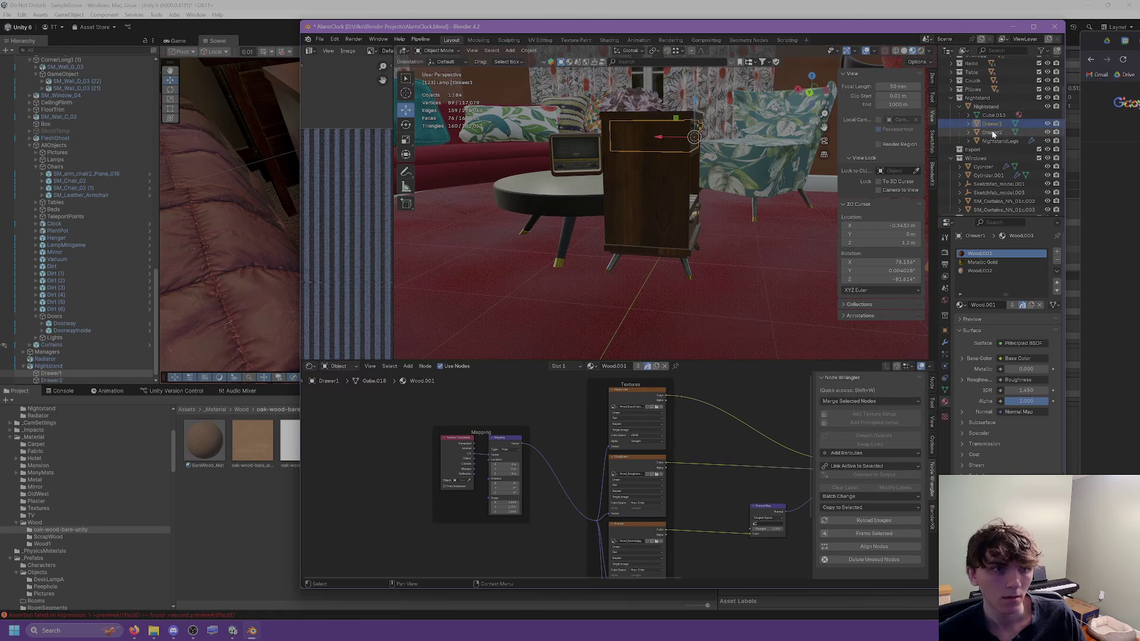
click(988, 106)
shift+click(991, 143)
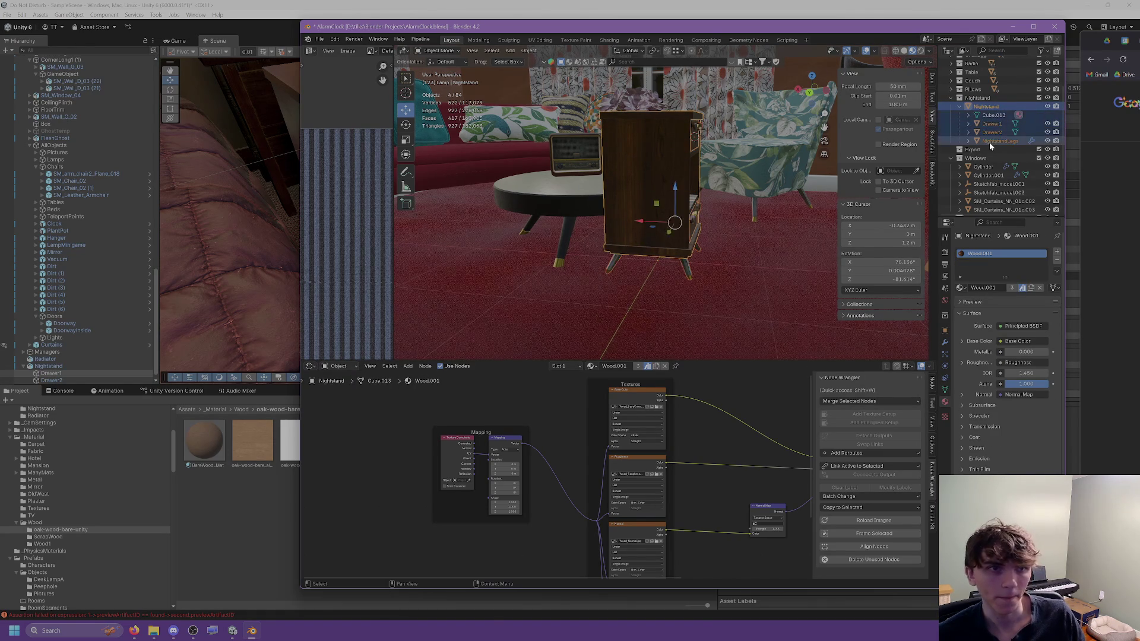
key(ctrl+s)
Step: Export the selection as Nightstand.fbx into the Unity project
click(320, 39)
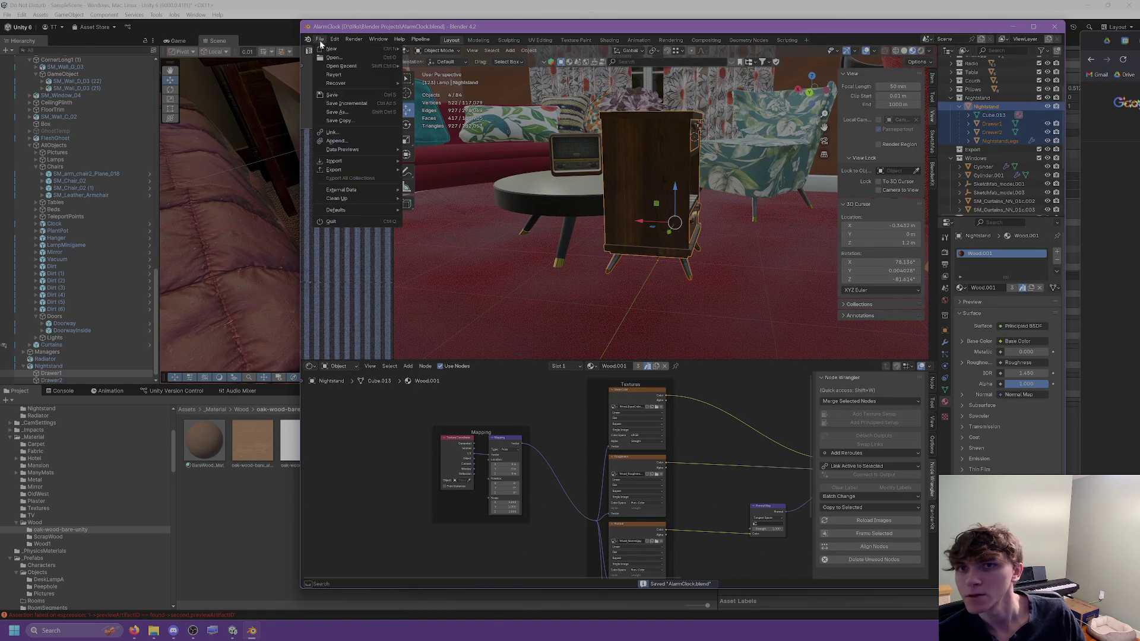
mouse_move(340, 170)
click(429, 246)
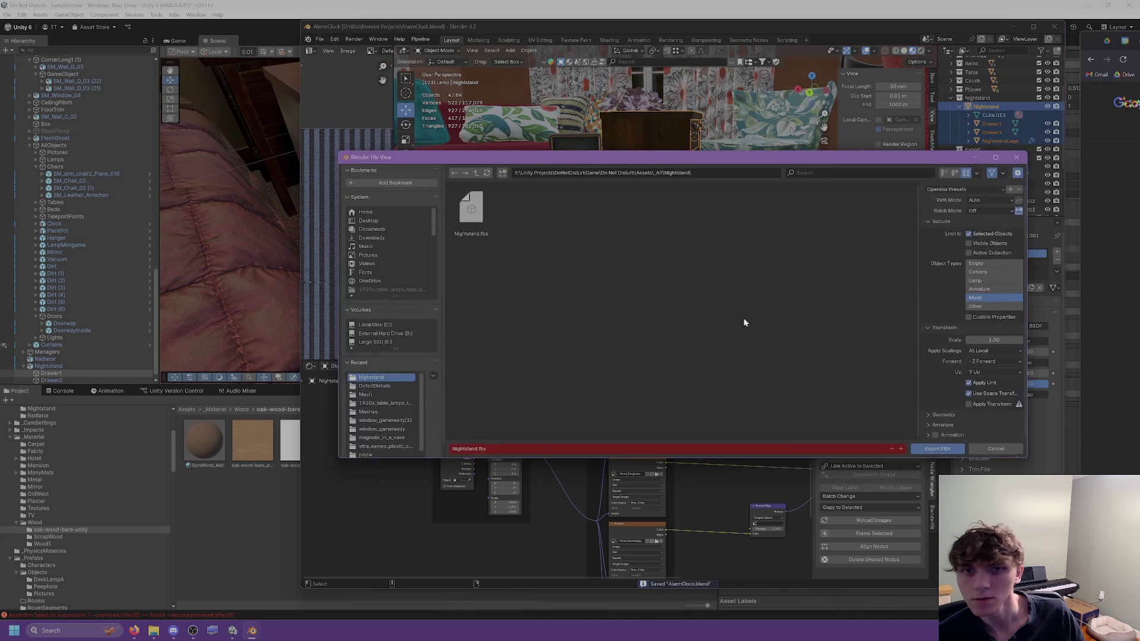
click(925, 450)
key(alt+Tab)
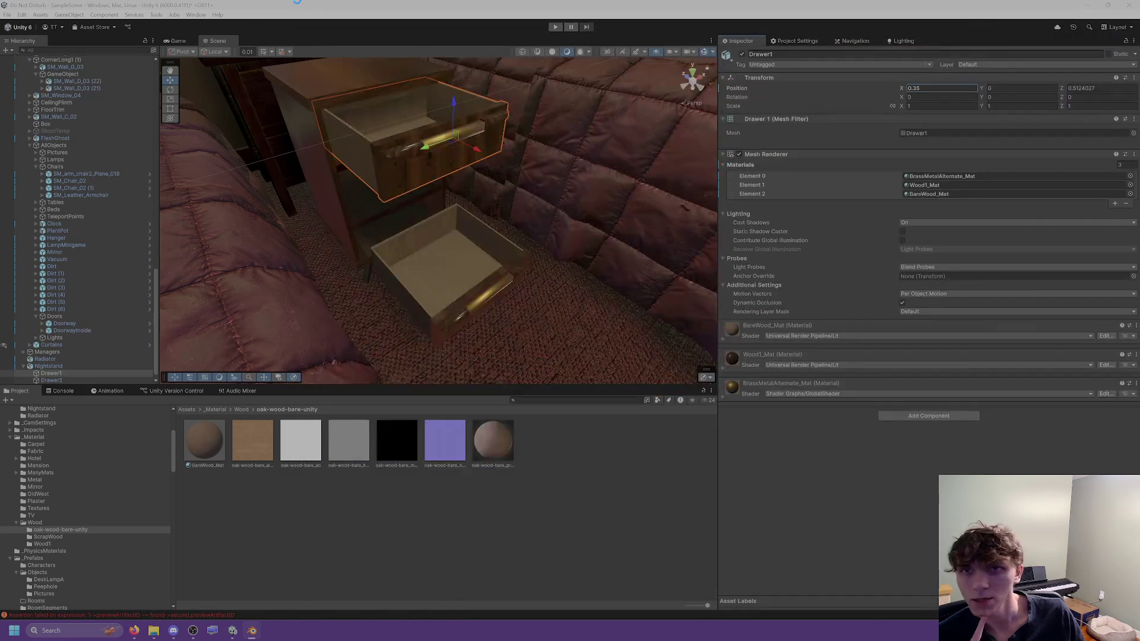
Step: Set the X position of Drawer1 and Drawer2 to 0 in the Inspector
middle_drag(423, 147, 713, 150)
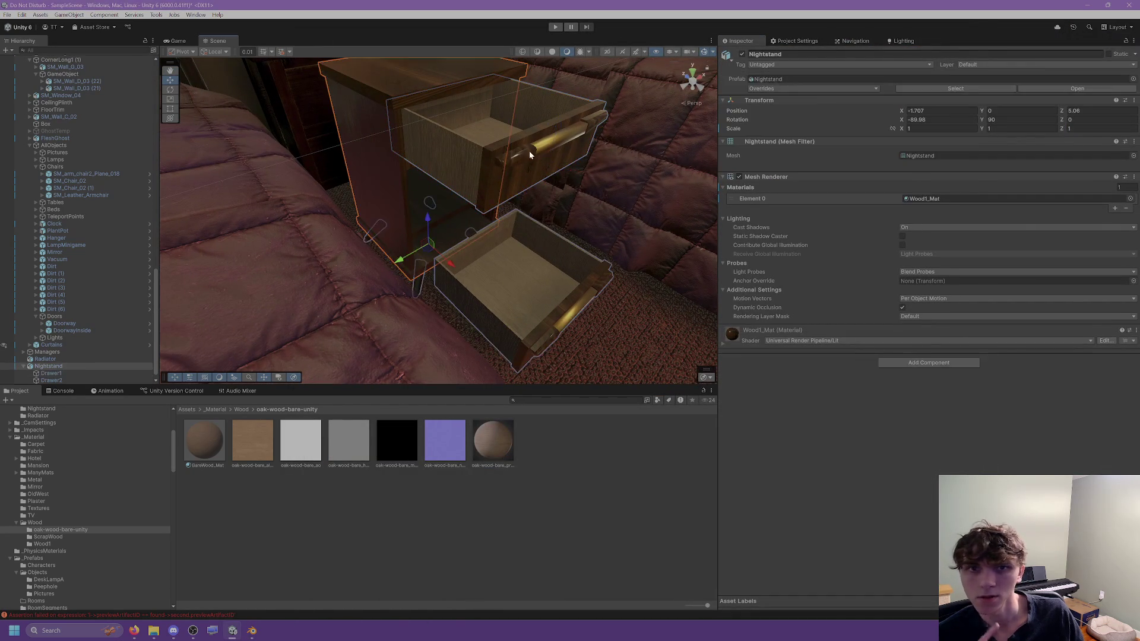
click(926, 89)
text(0)
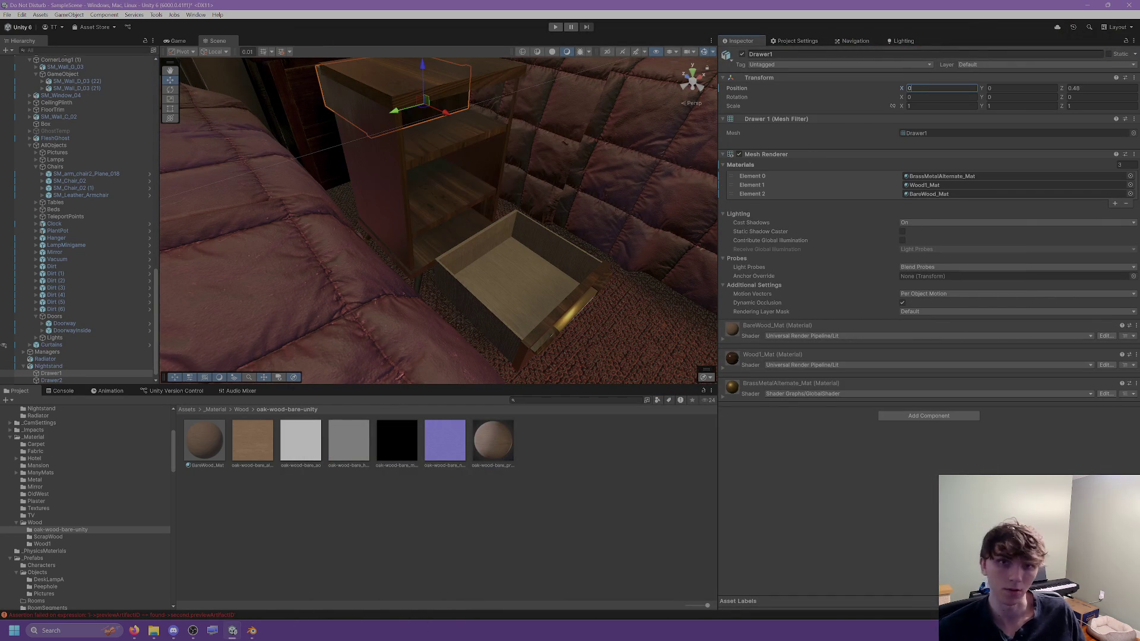
mouse_move(478, 140)
right_down()
mouse_move(522, 161)
mouse_move(540, 183)
right_up()
click(545, 189)
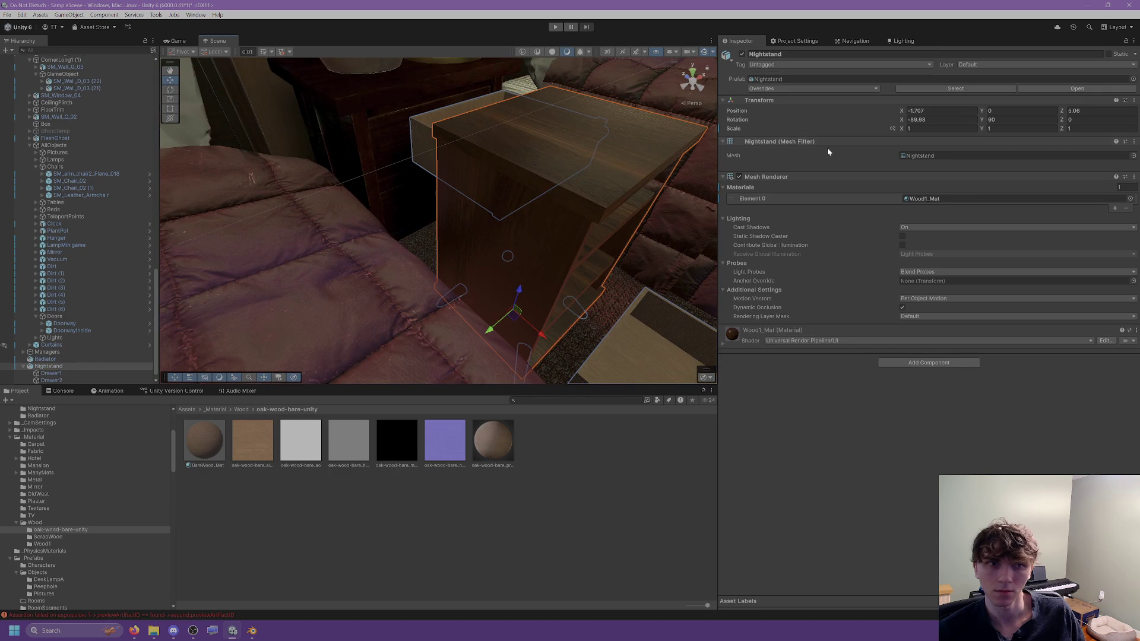
scroll(444, 163, down, 3)
click(421, 152)
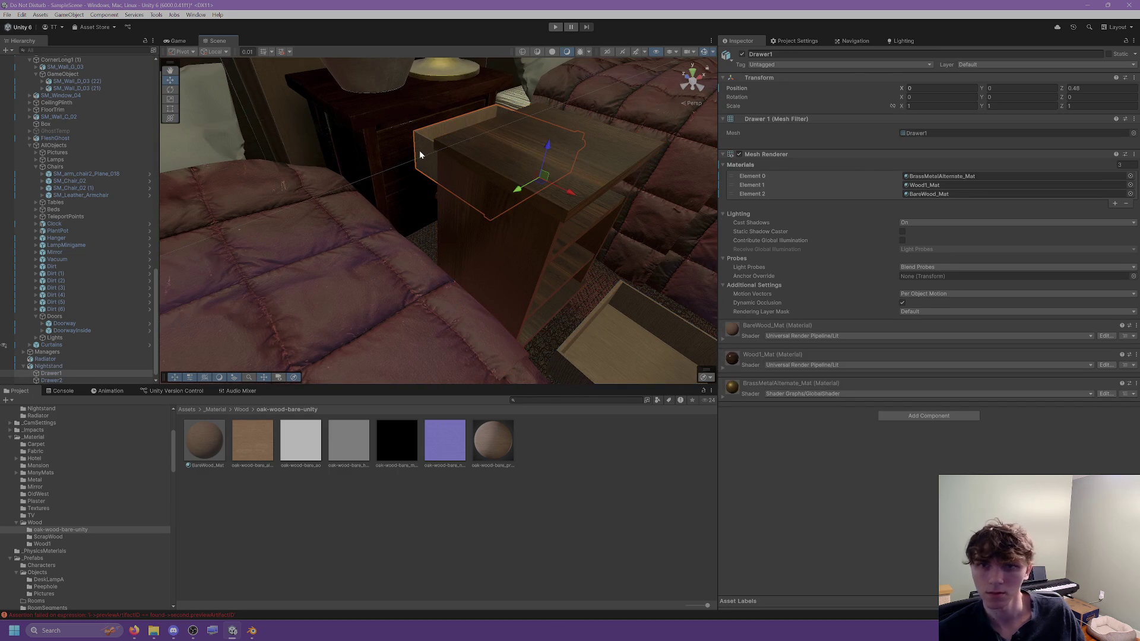
click(80, 381)
click(950, 90)
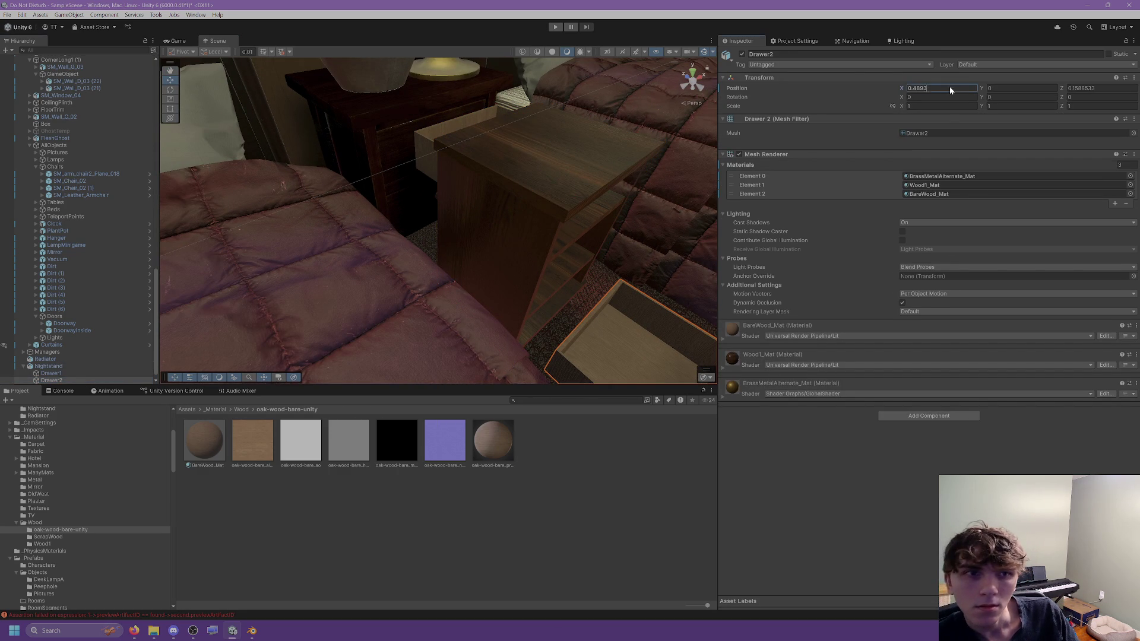
text(0)
key(Return)
key(f)
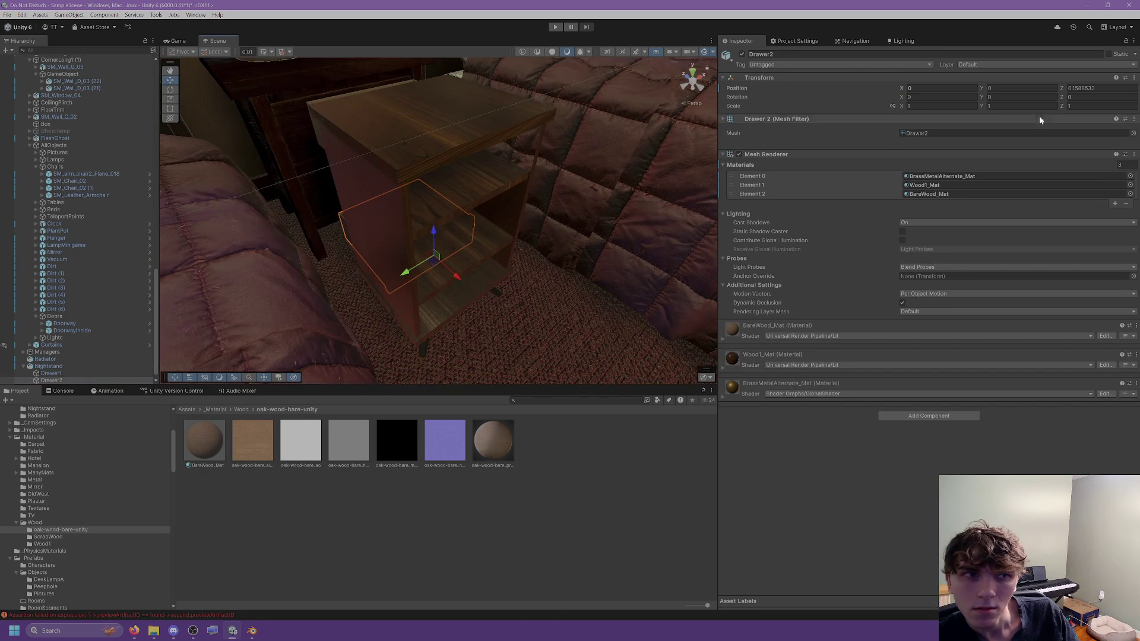
Step: Set both drawers' Z position to 0, then delete the old Nightstand from the scene
click(1090, 88)
text(0)
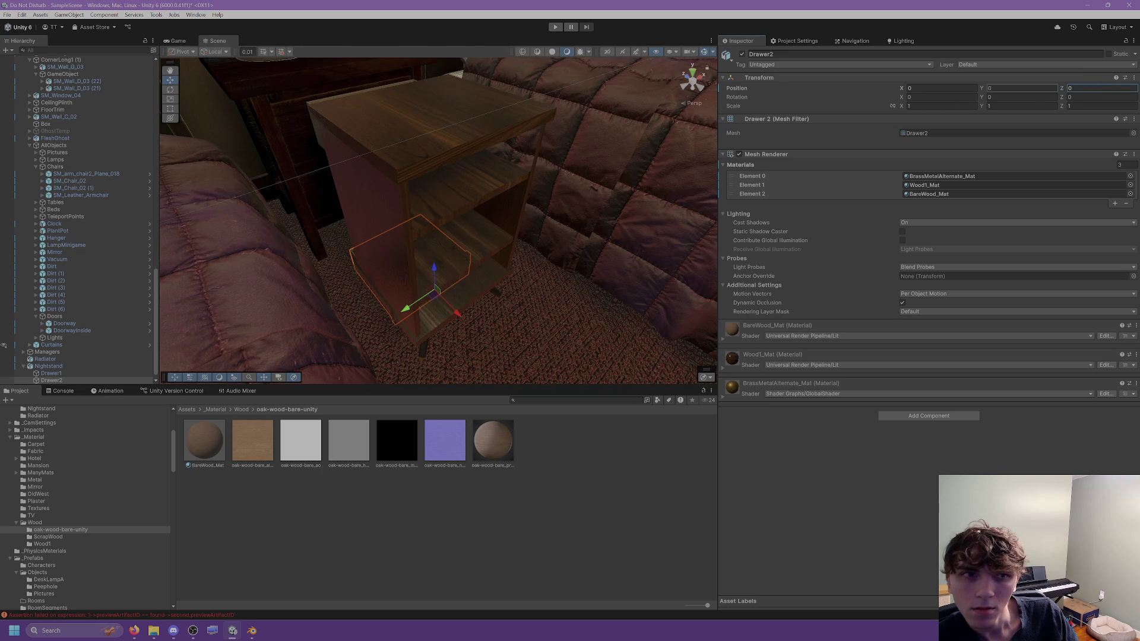
click(51, 373)
click(1090, 88)
text(0)
key(Return)
key(f)
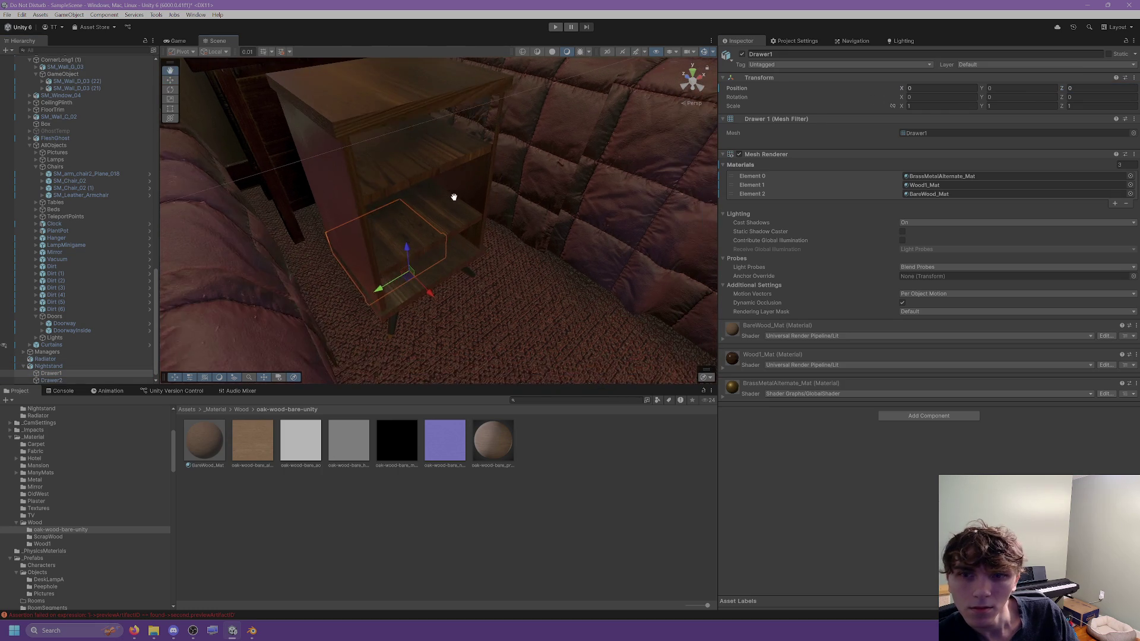
click(53, 367)
key(Delete)
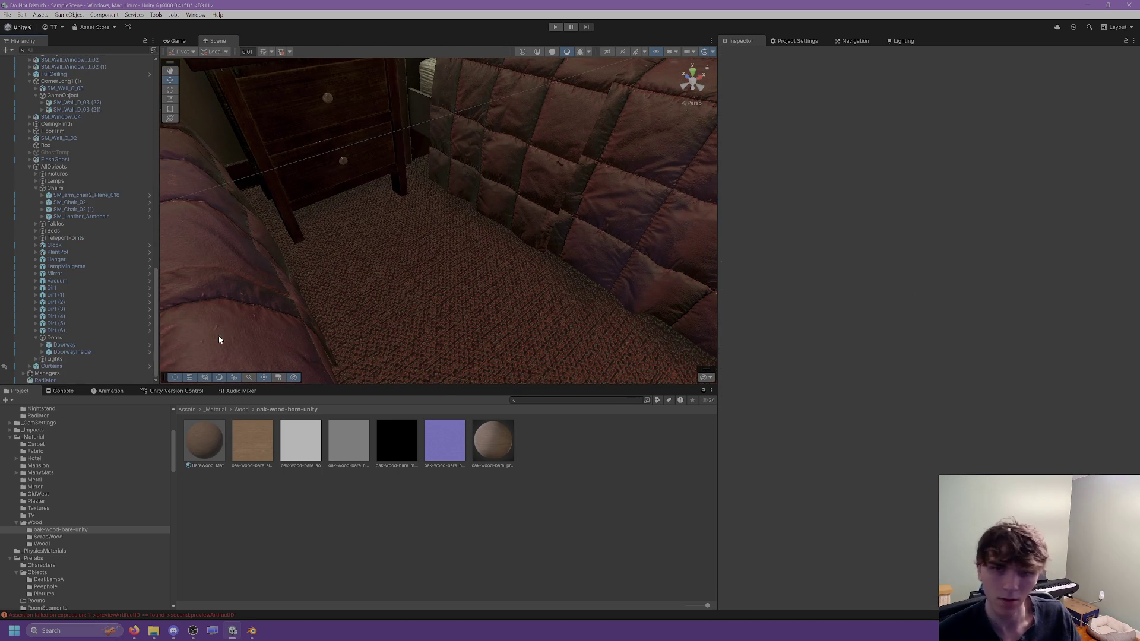
Step: Drag the Nightstand model from Assets/_Art/Nightstand onto the floor beside the bed
scroll(216, 331, down, 6)
scroll(54, 534, down, 4)
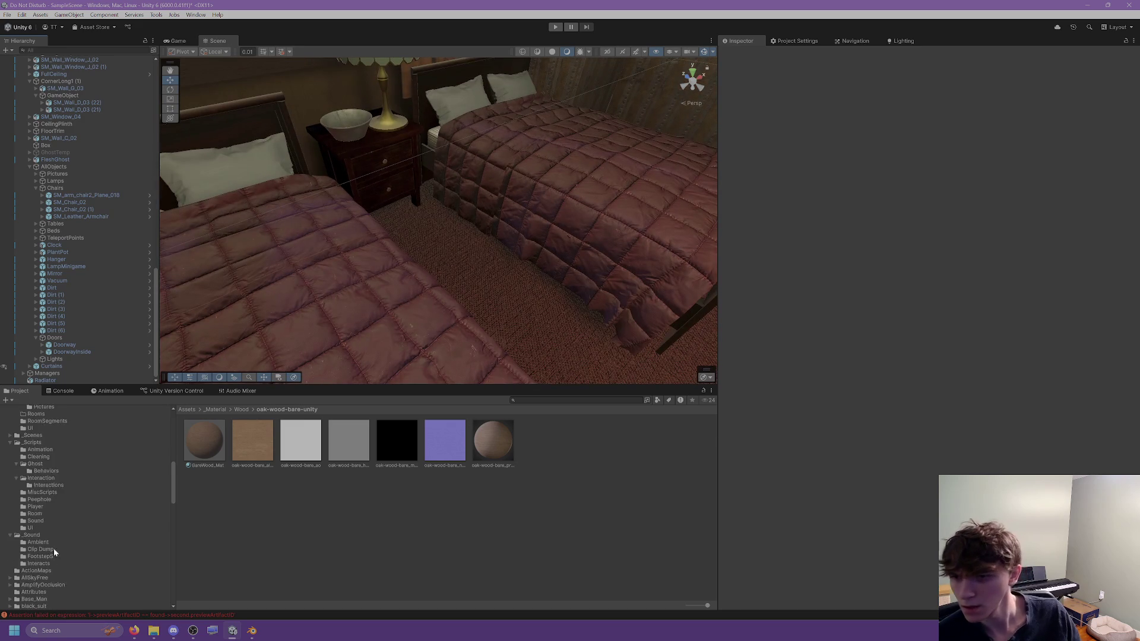
scroll(53, 548, down, 10)
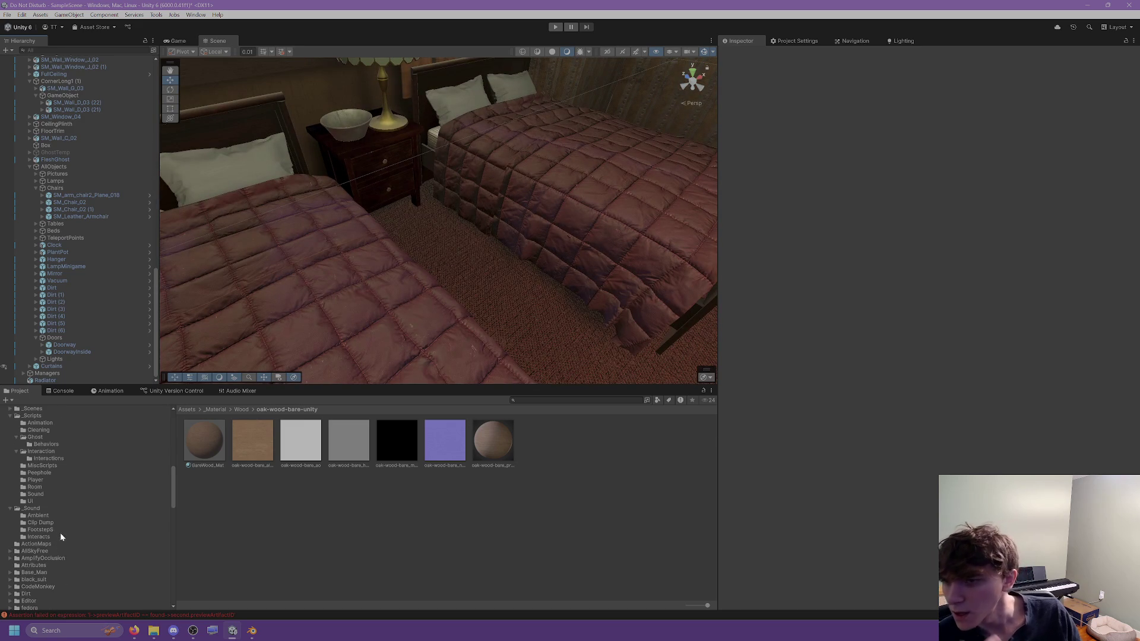
scroll(59, 516, up, 5)
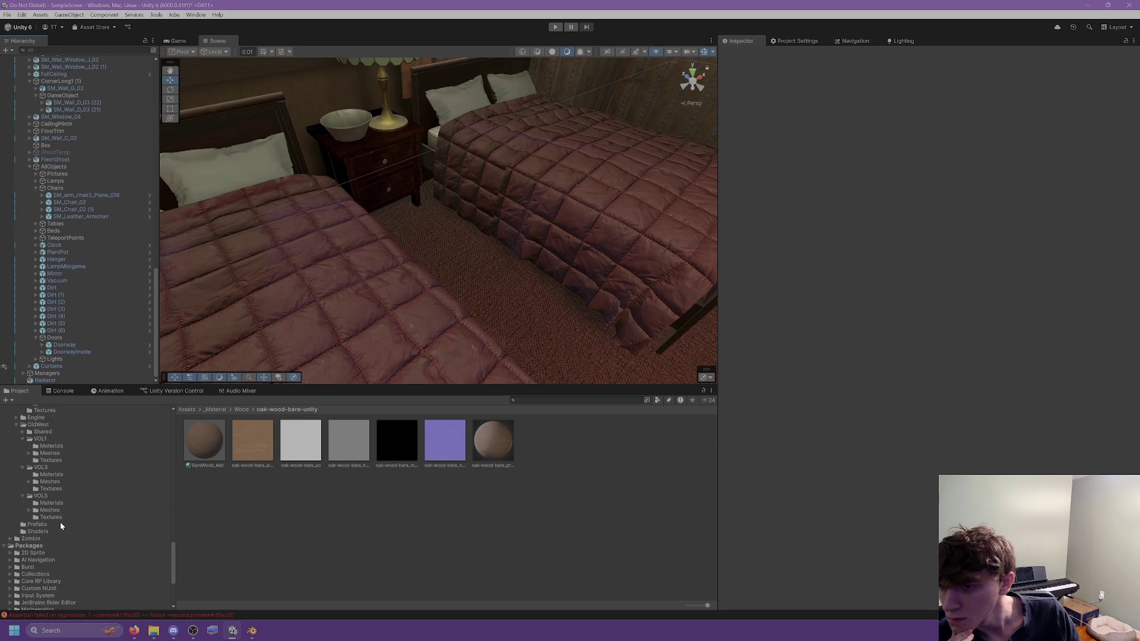
scroll(63, 510, up, 10)
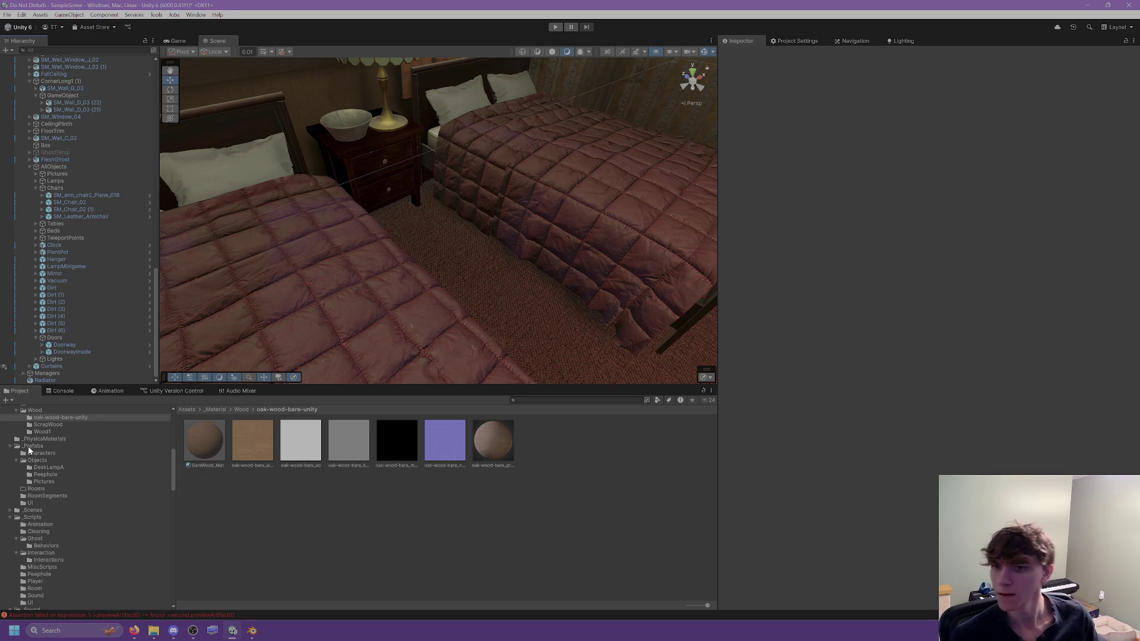
scroll(60, 502, up, 10)
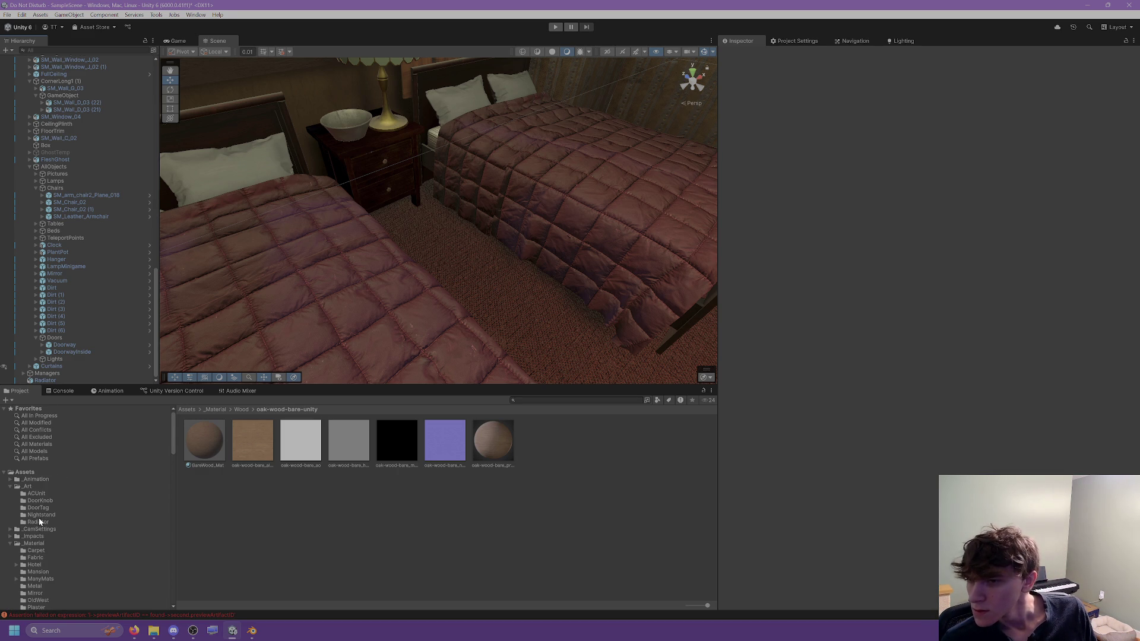
click(40, 515)
click(205, 441)
mouse_move(368, 356)
right_down()
mouse_move(469, 308)
mouse_move(275, 360)
right_up()
drag(606, 268, 579, 256)
mouse_move(579, 255)
right_down()
mouse_move(526, 257)
mouse_move(582, 240)
right_up()
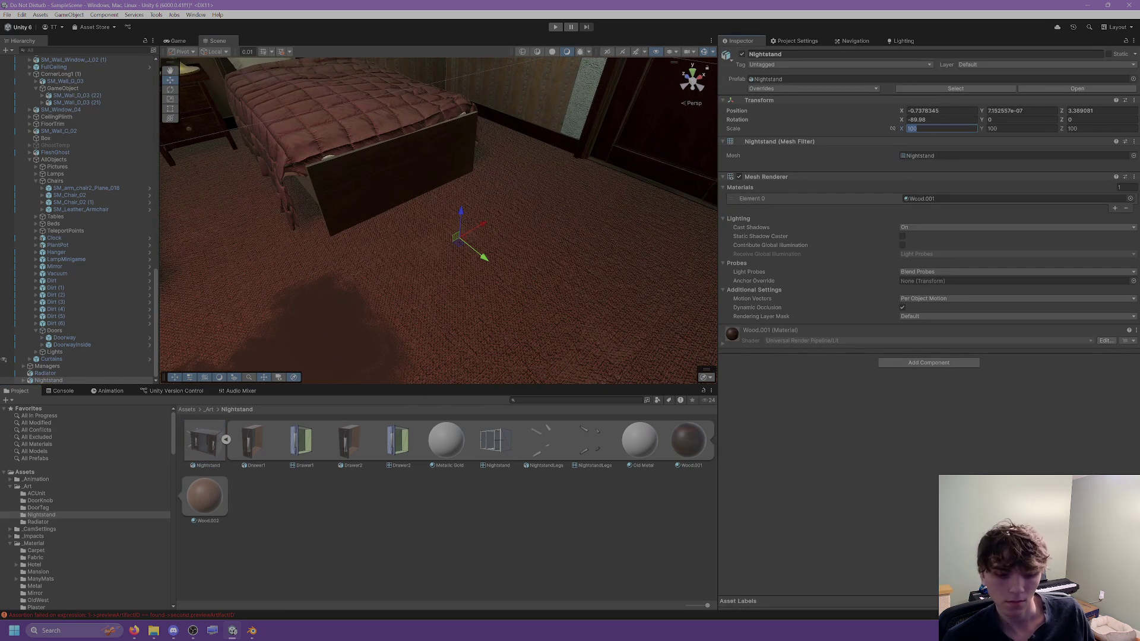
Step: Set the nightstand's scale to 1 on all axes and its Y rotation to 90
key(Tab)
text(1)
key(Tab)
text(1)
key(Return)
scroll(533, 204, up, 3)
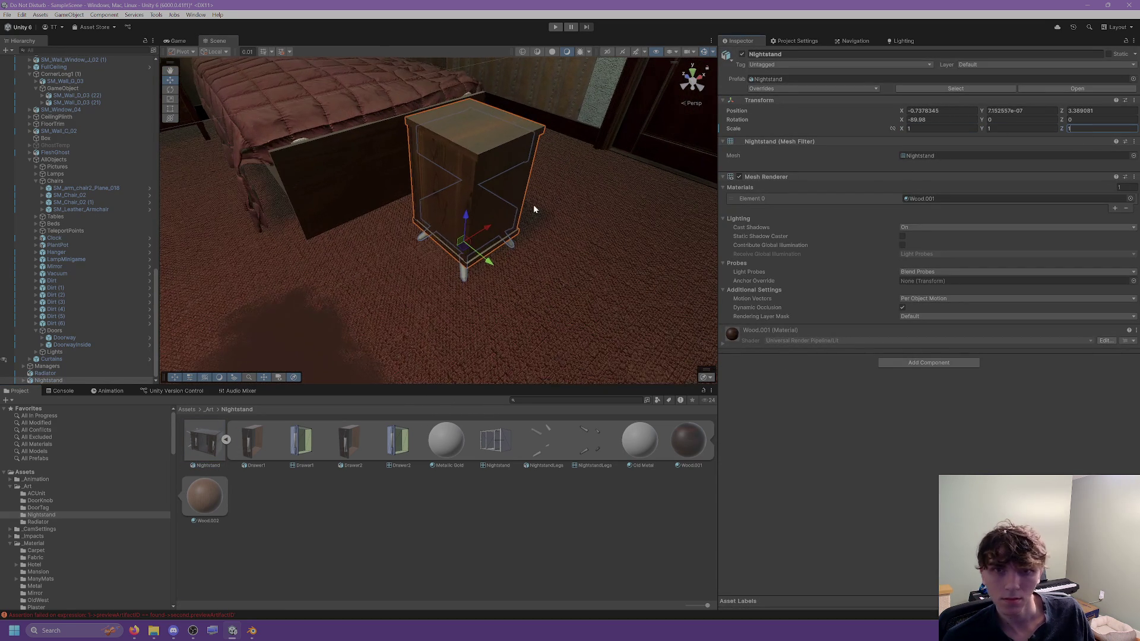
middle_drag(533, 204, 553, 204)
right_drag(552, 204, 475, 214)
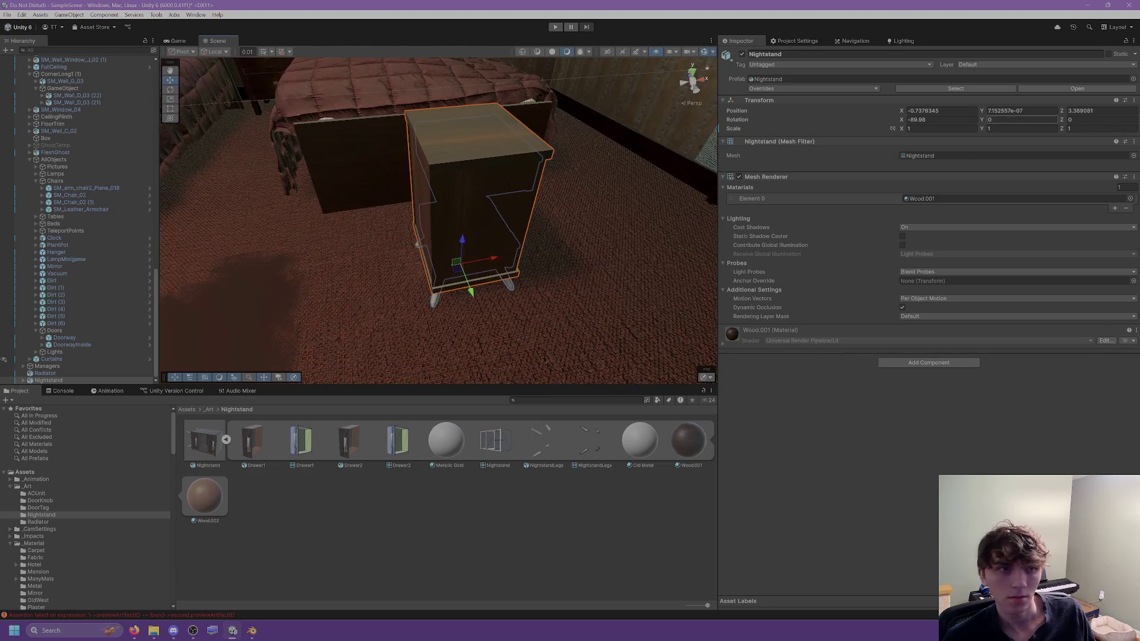
text(90)
key(Return)
Step: Set Drawer1's X position to 0, then return to Blender
scroll(478, 198, up, 3)
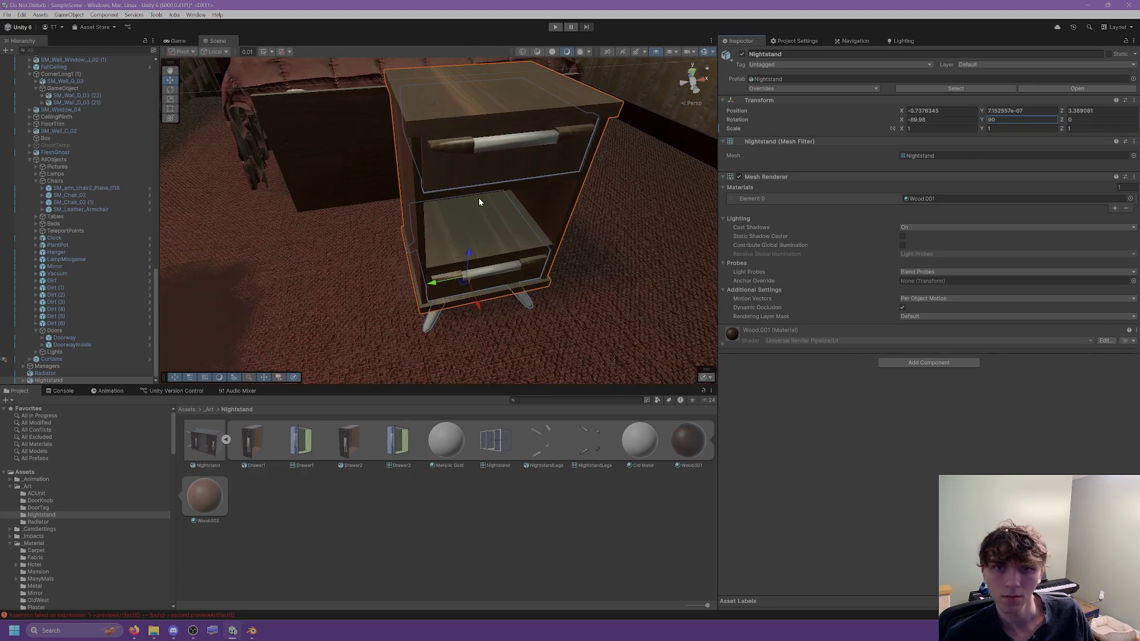
click(491, 168)
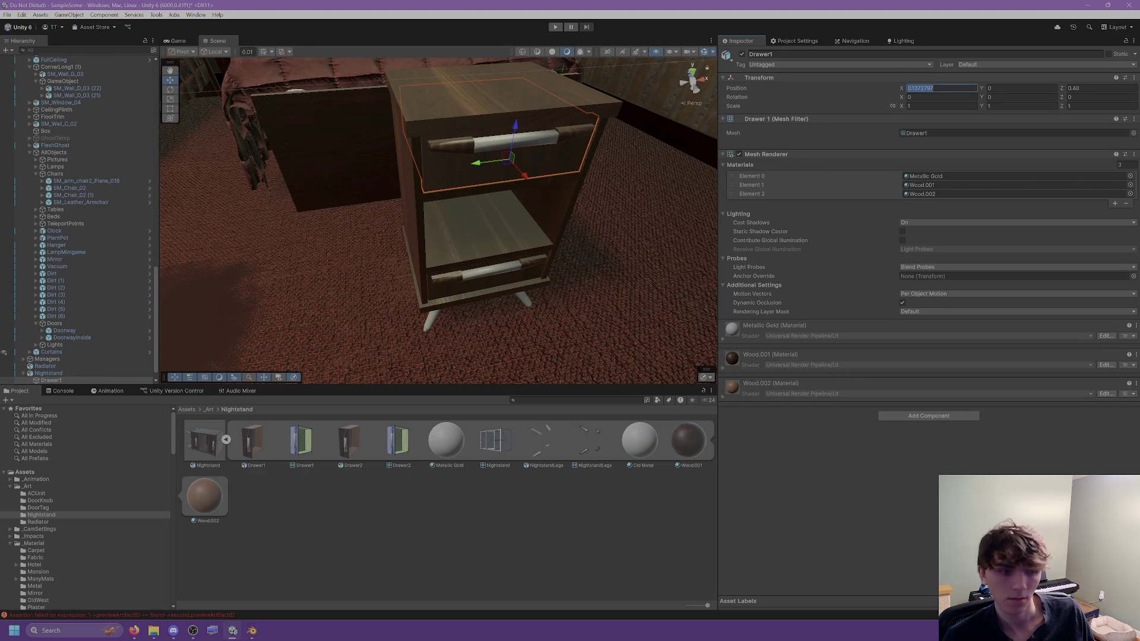
text(0)
scroll(629, 142, up, 10)
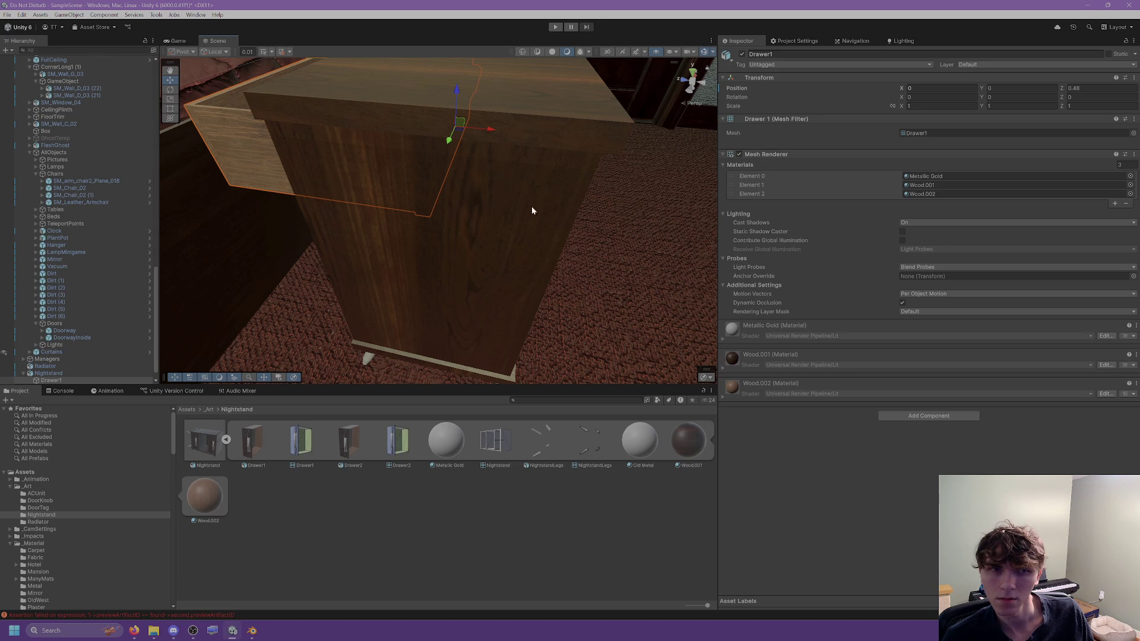
click(252, 631)
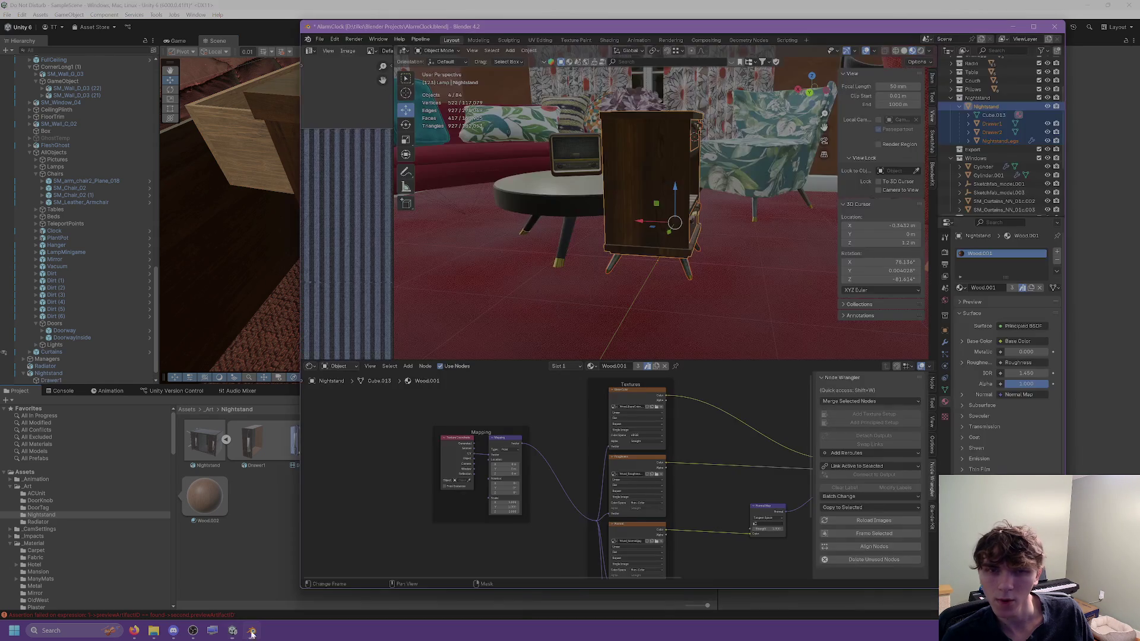
Step: Select Drawer1, look over the Apply transform choices without applying, and switch to UV Editing
middle_drag(718, 191, 701, 119)
click(701, 101)
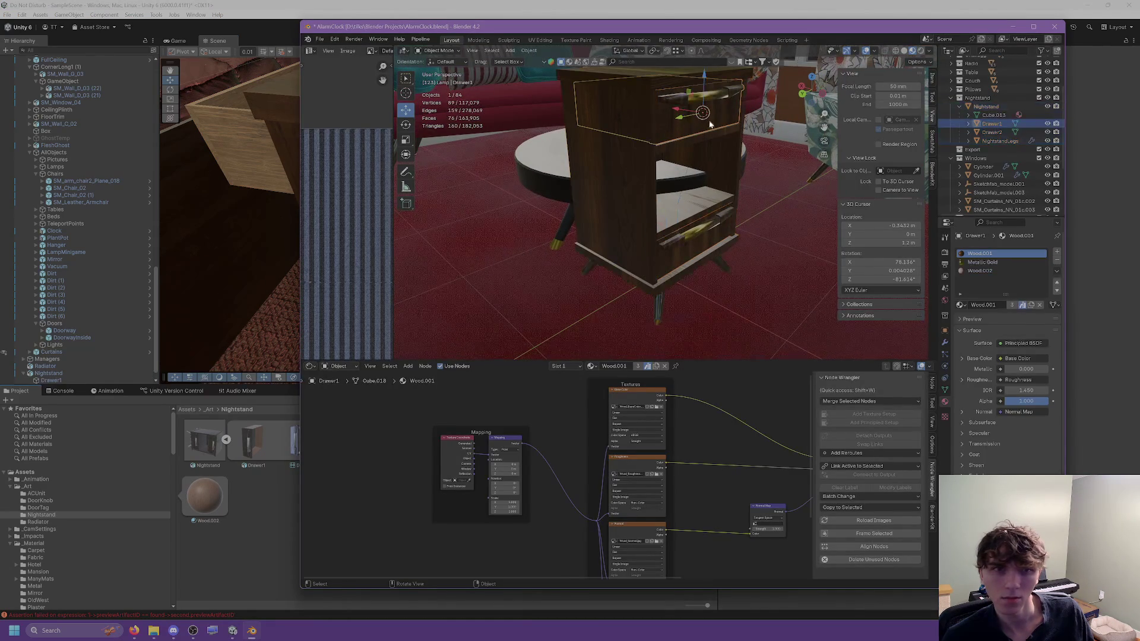
click(935, 79)
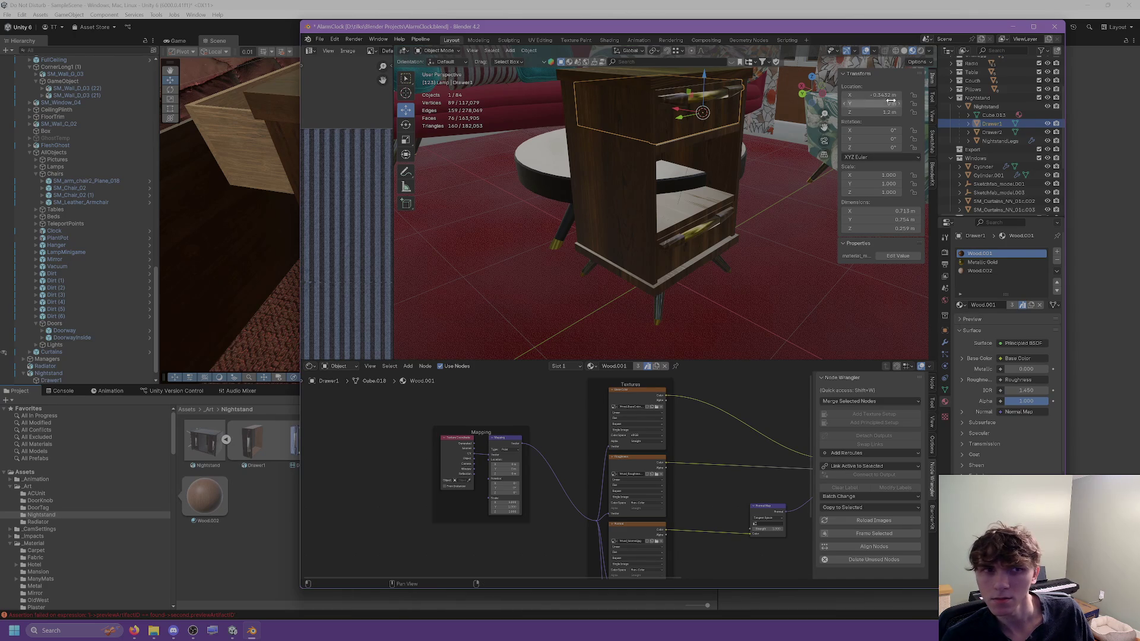
click(528, 51)
mouse_move(551, 81)
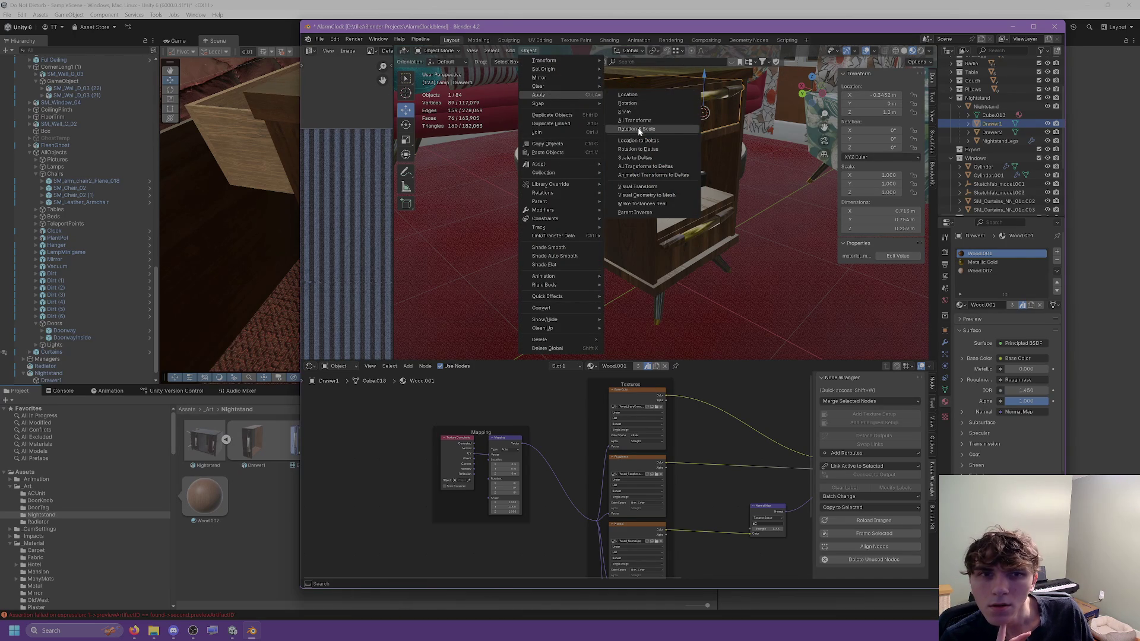
click(639, 187)
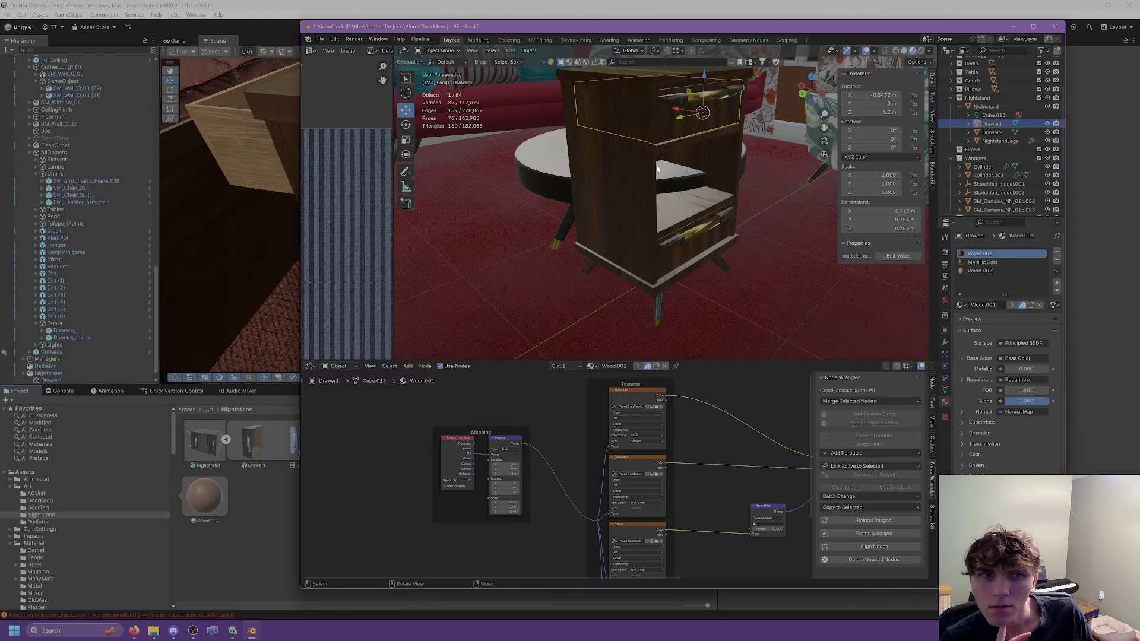
right_click(691, 119)
click(647, 124)
click(541, 40)
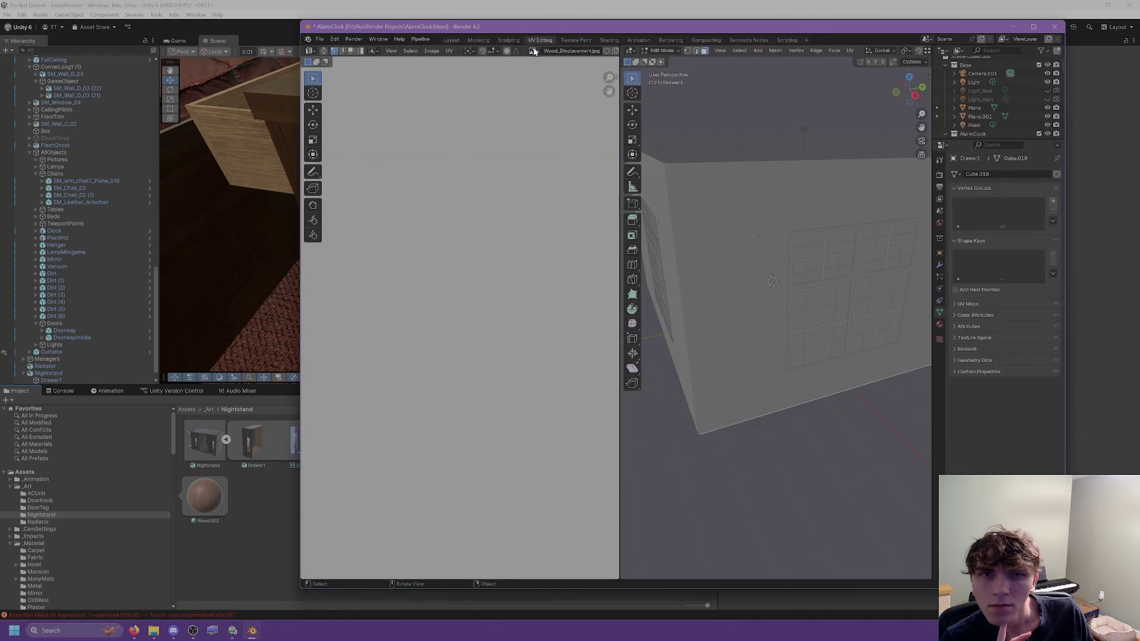
Step: Return to the Layout workspace and bring up the Object menu's Apply choices
click(534, 51)
click(452, 40)
click(528, 51)
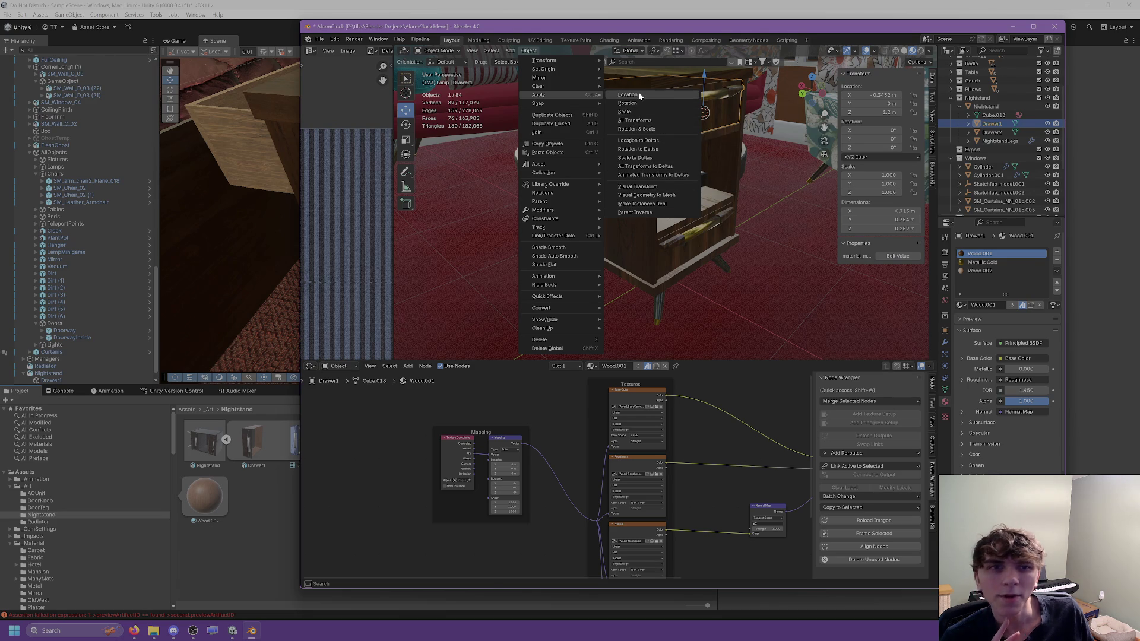
Step: Apply Drawer1's location, undo it, browse the Set Origin options, then switch to the browser
click(638, 93)
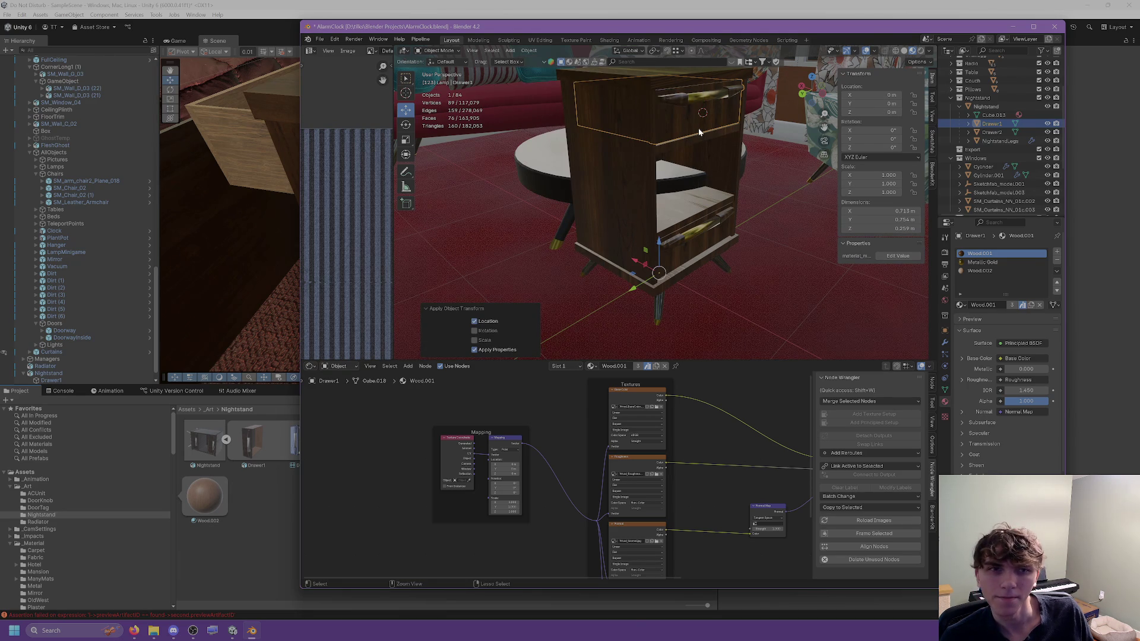
key(ctrl+alt+shift+c)
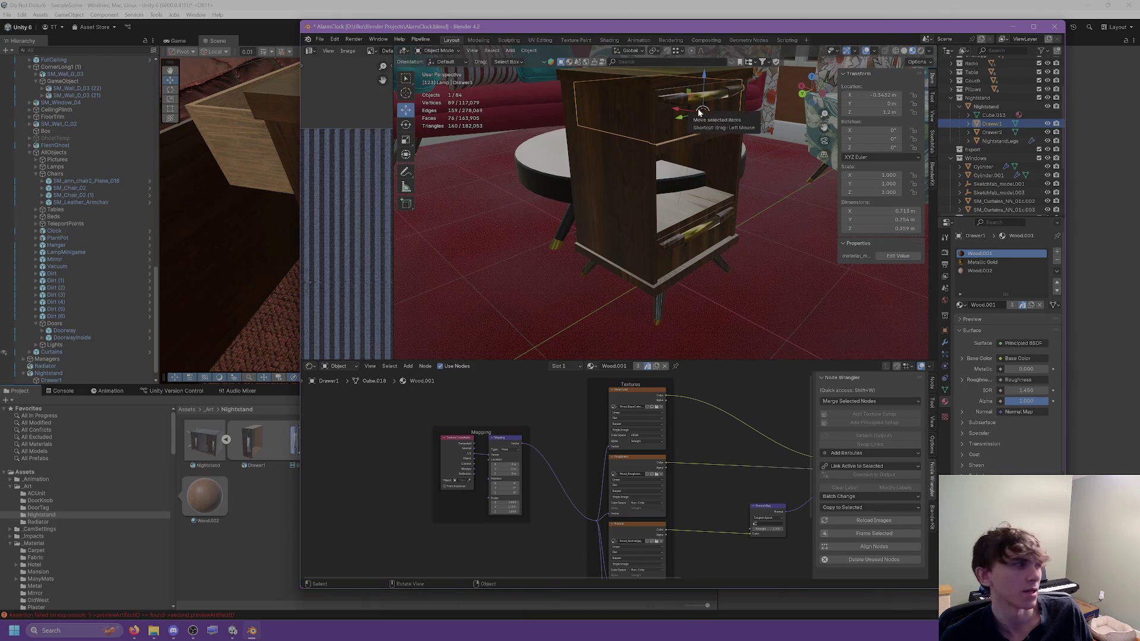
right_click(683, 144)
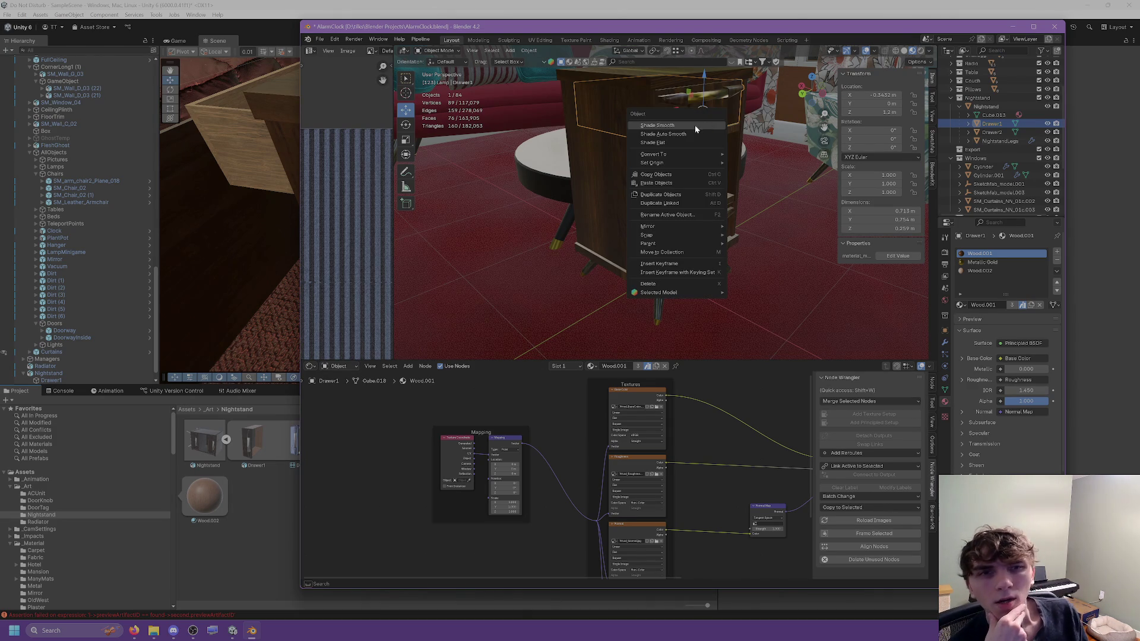
mouse_move(683, 161)
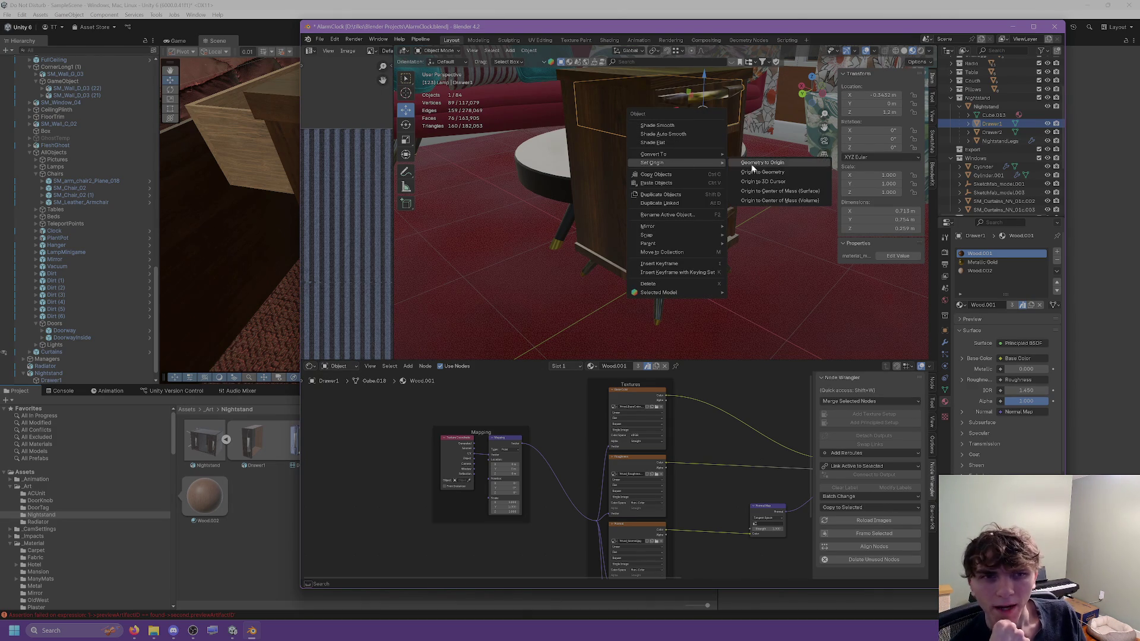
mouse_move(657, 244)
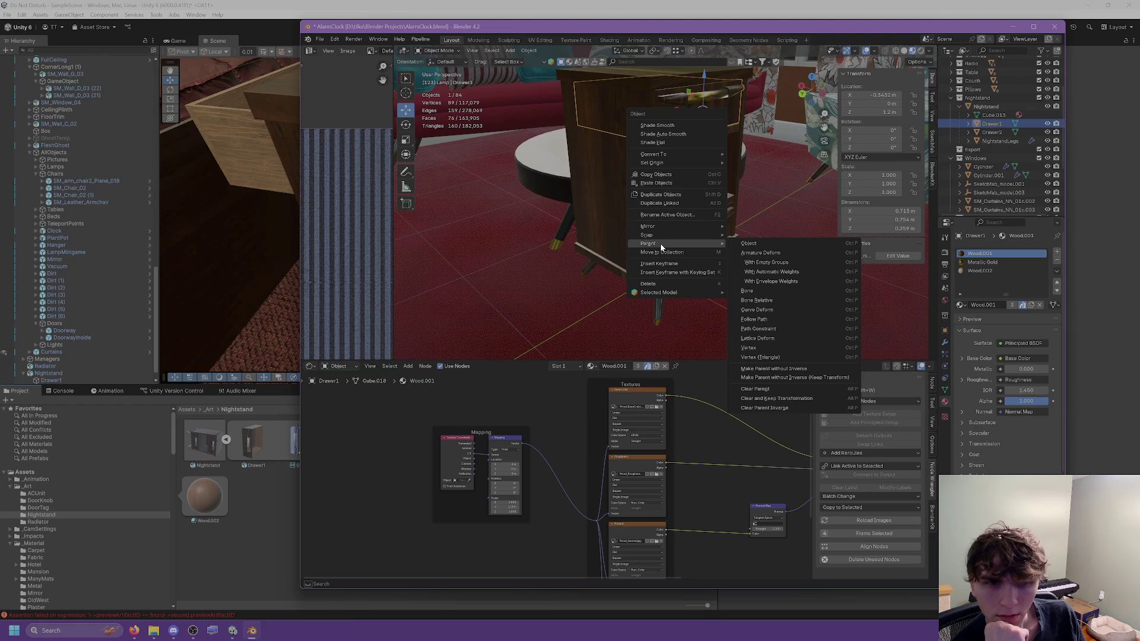
mouse_move(657, 293)
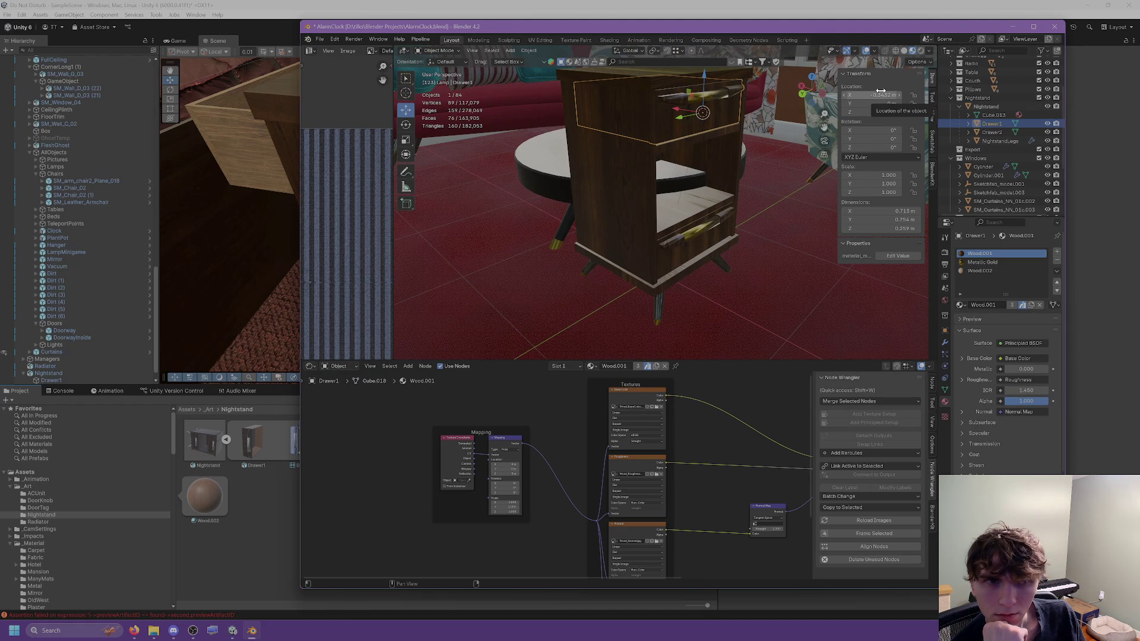
click(1137, 89)
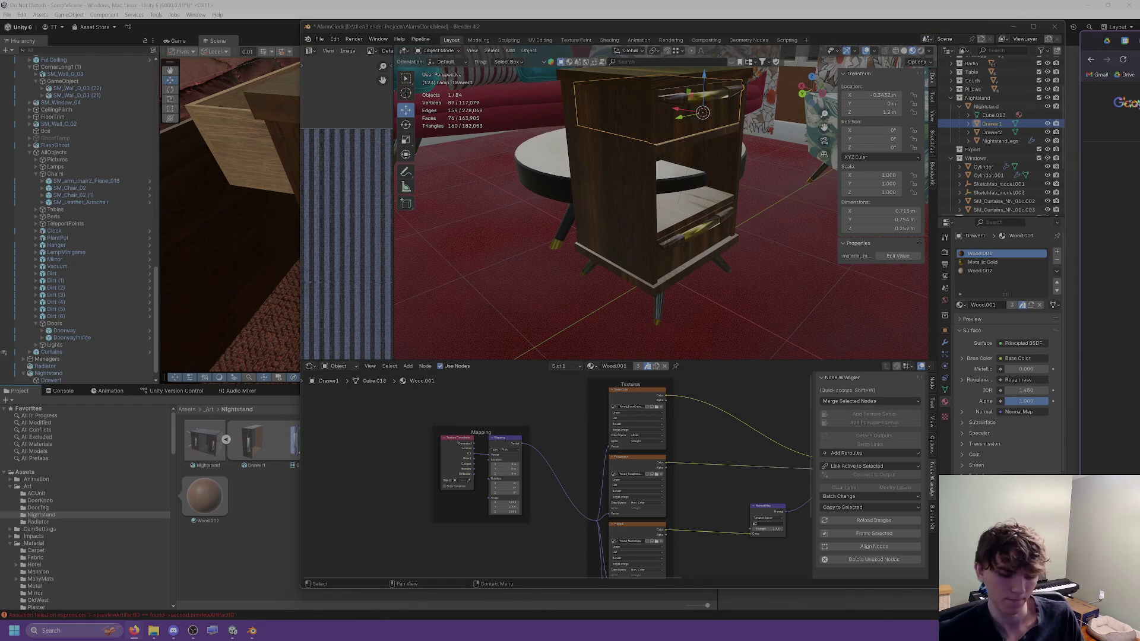
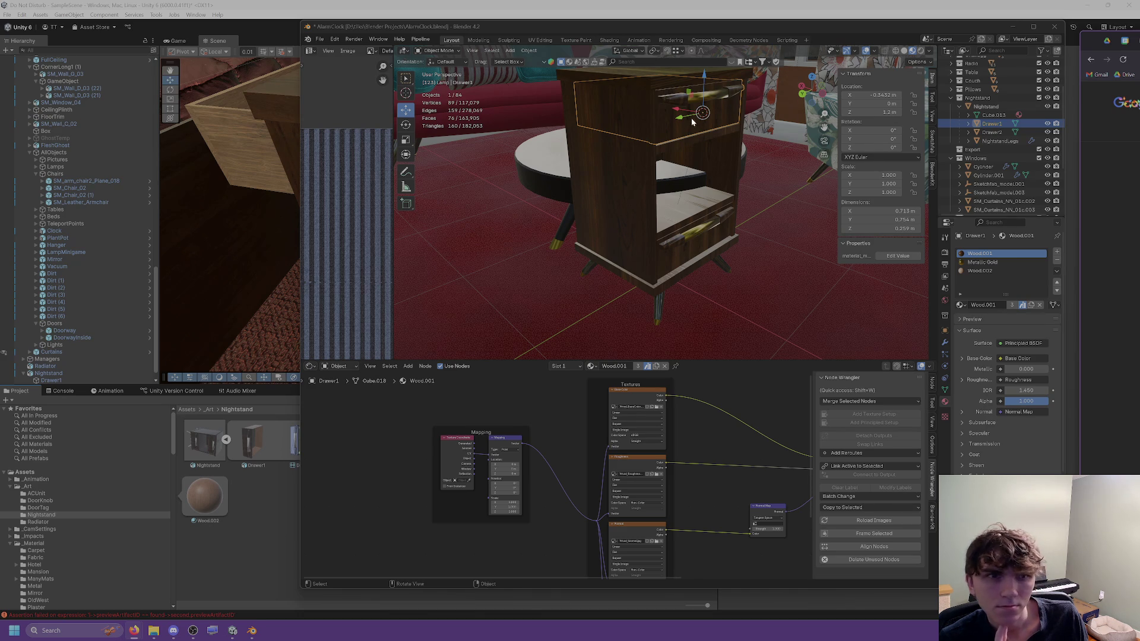
Step: Move Drawer1's origin to the 3D cursor
middle_drag(691, 118, 659, 117)
right_click(657, 116)
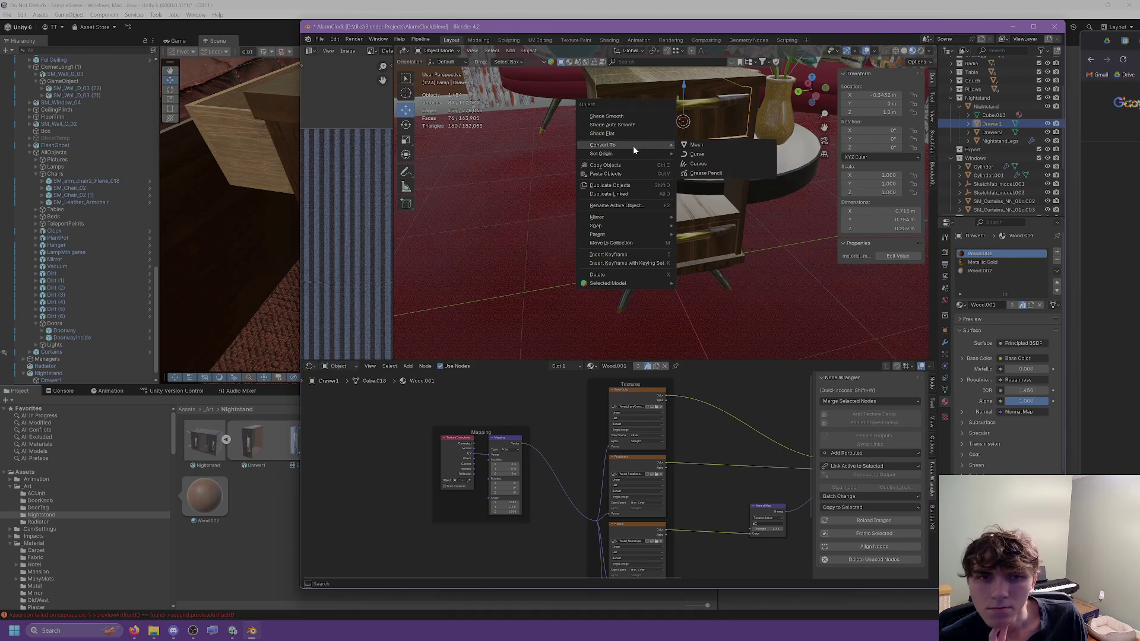
mouse_move(644, 153)
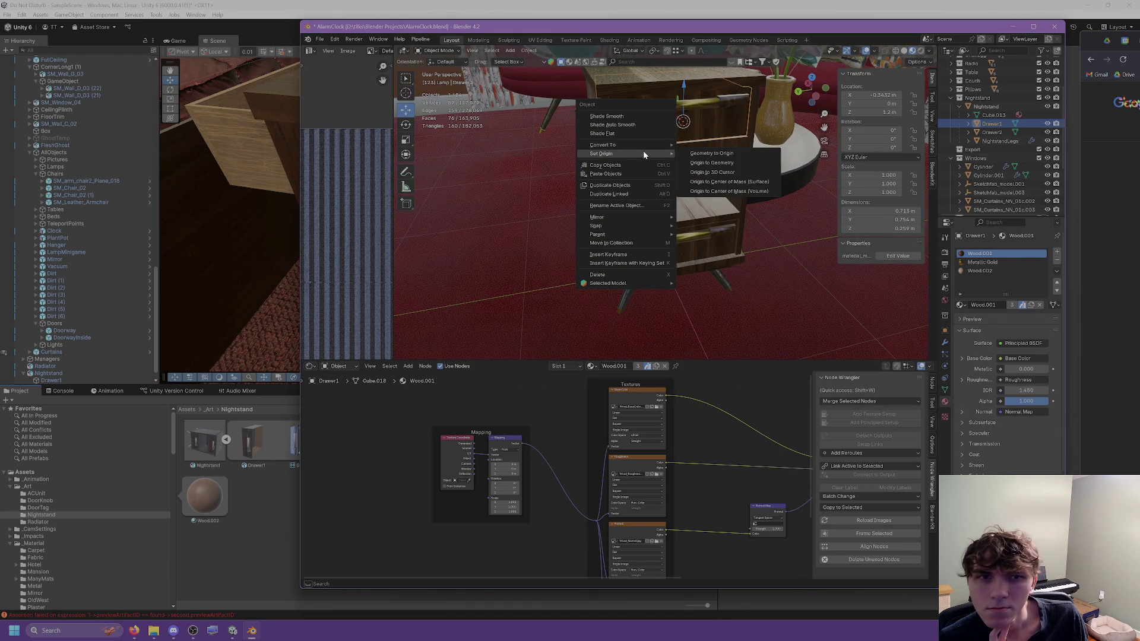
click(701, 173)
mouse_move(683, 126)
middle_down()
mouse_move(741, 129)
mouse_move(655, 110)
middle_up()
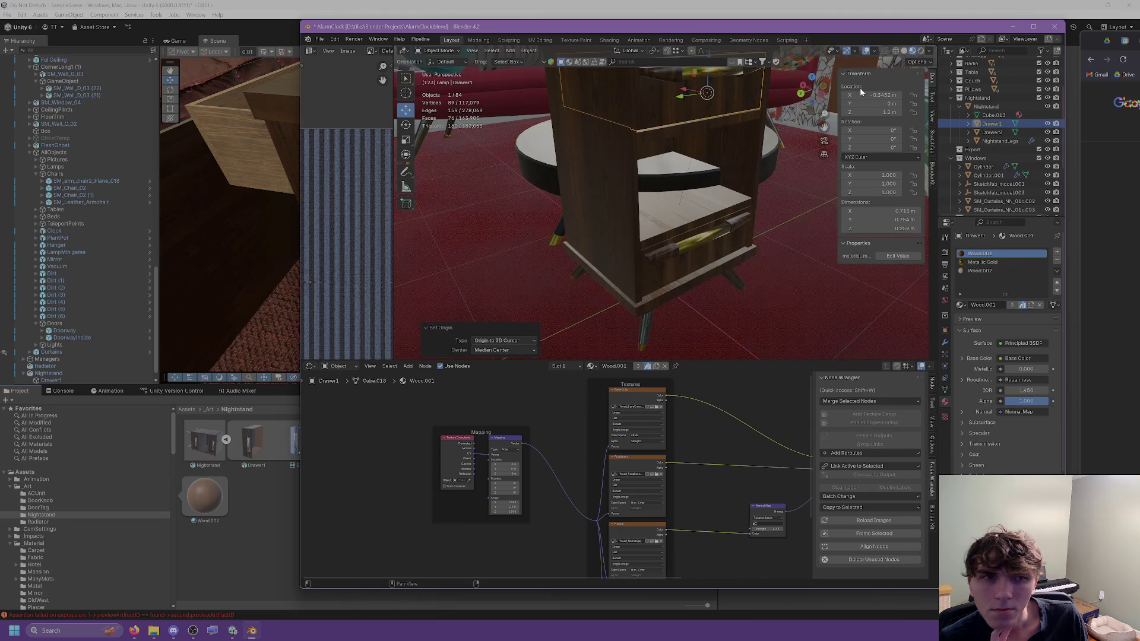
Step: Apply Drawer1's location so its transform reads 0 m
right_click(704, 139)
click(421, 40)
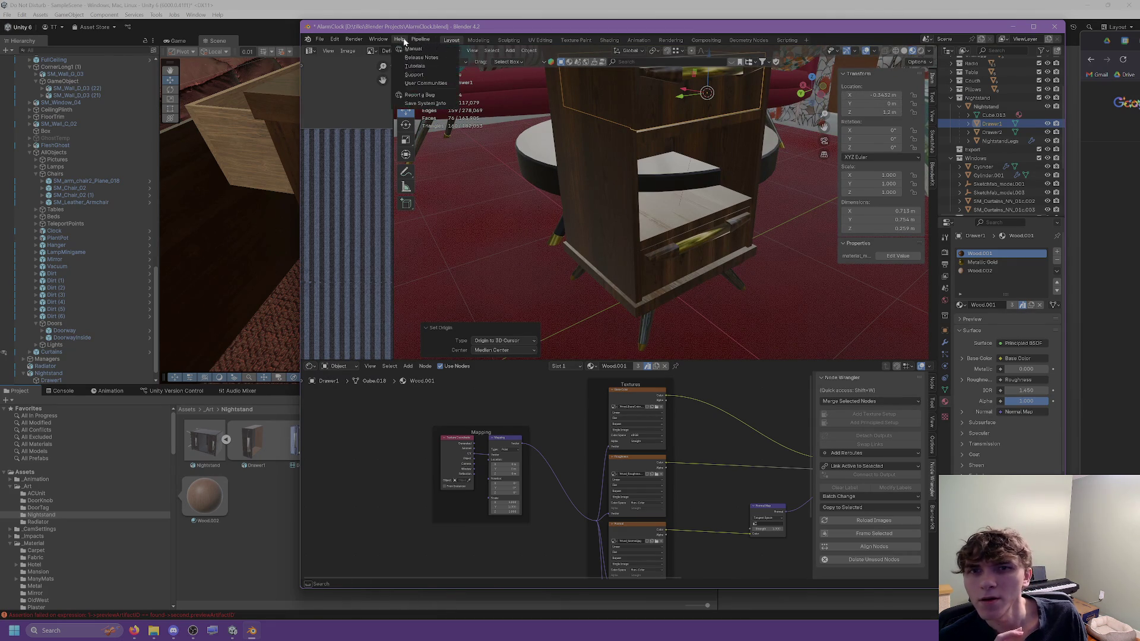
click(529, 50)
mouse_move(545, 71)
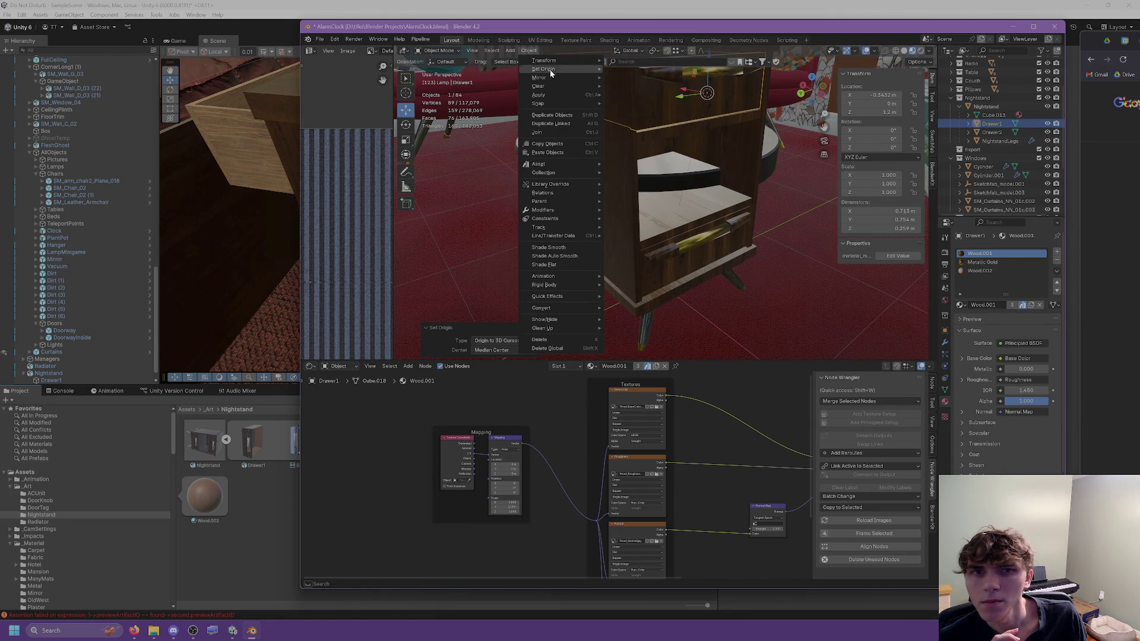
mouse_move(555, 96)
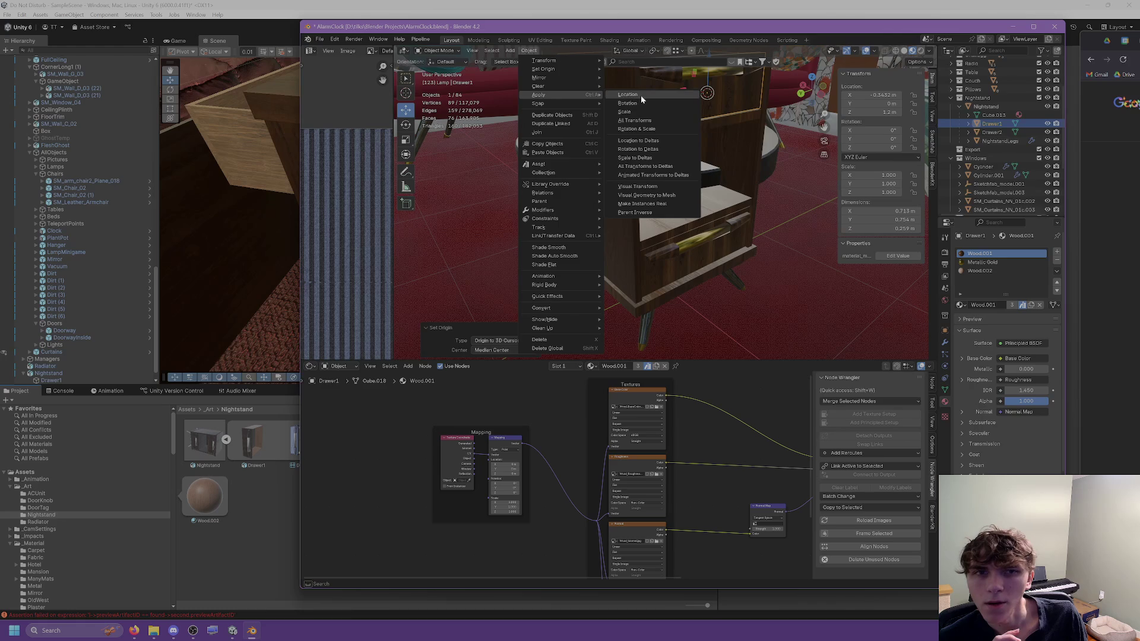
click(639, 96)
Step: Set Drawer1's origin to the 3D cursor again, then undo that change
right_click(668, 105)
mouse_move(697, 106)
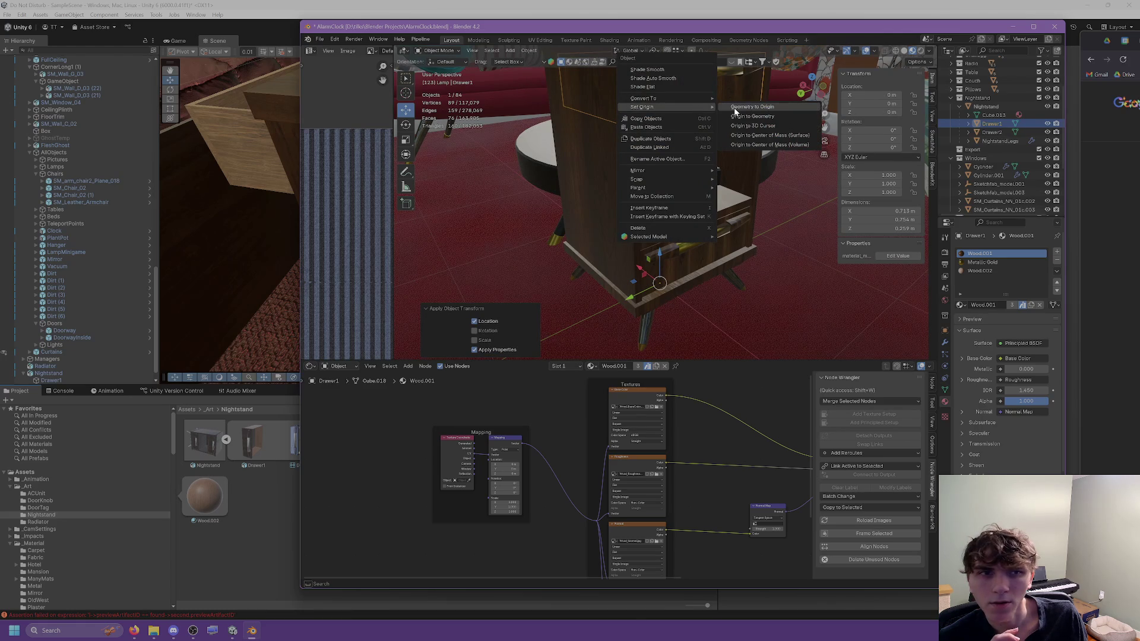
click(734, 126)
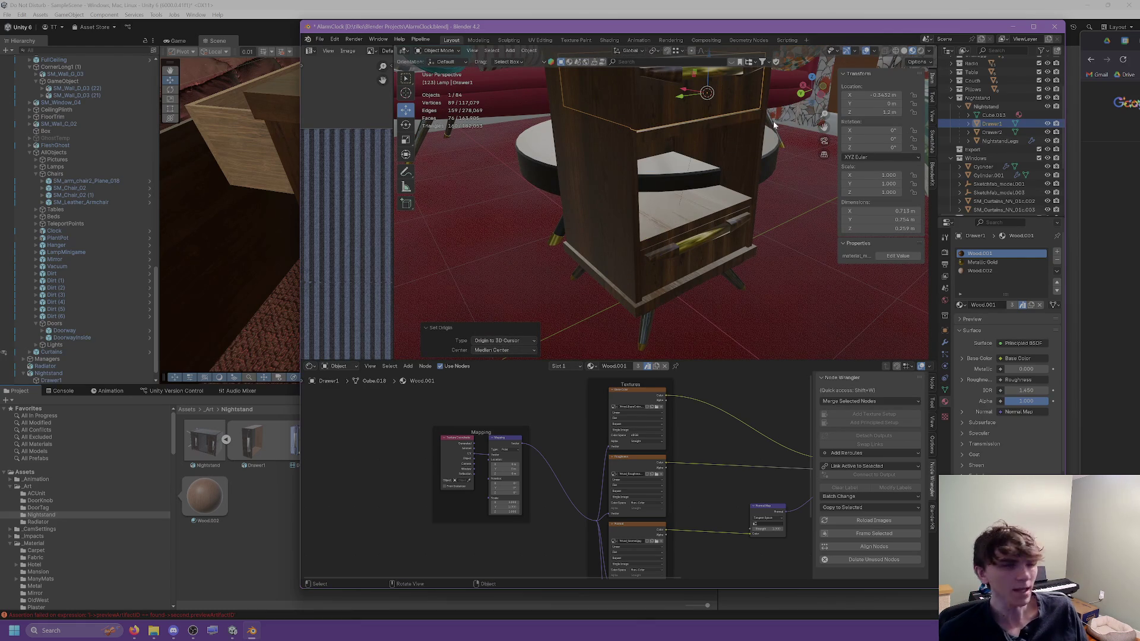
key(ctrl+z)
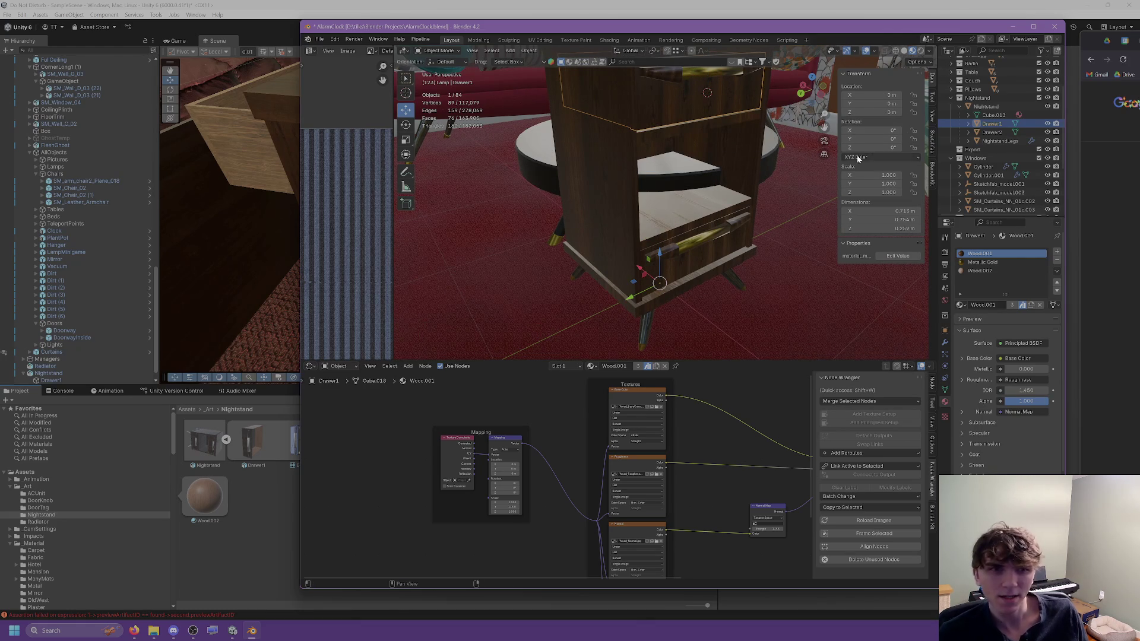
Step: With Affect Only Origins on, snap Drawer1's origin to the 3D cursor, then turn the option off
click(931, 97)
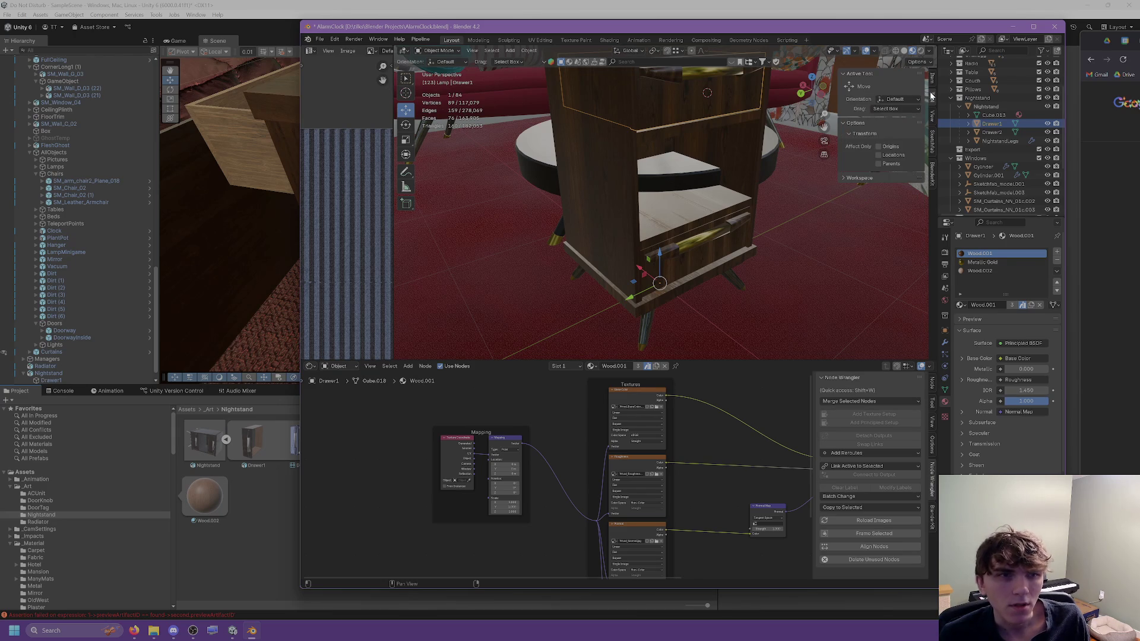
click(878, 146)
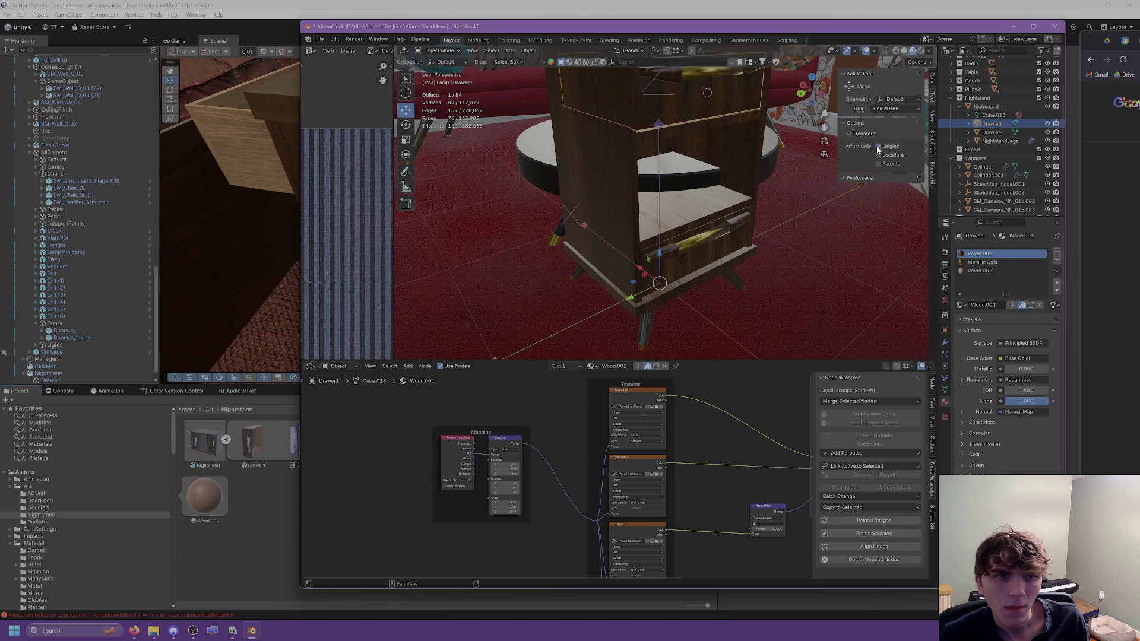
click(933, 78)
right_click(654, 100)
mouse_move(683, 101)
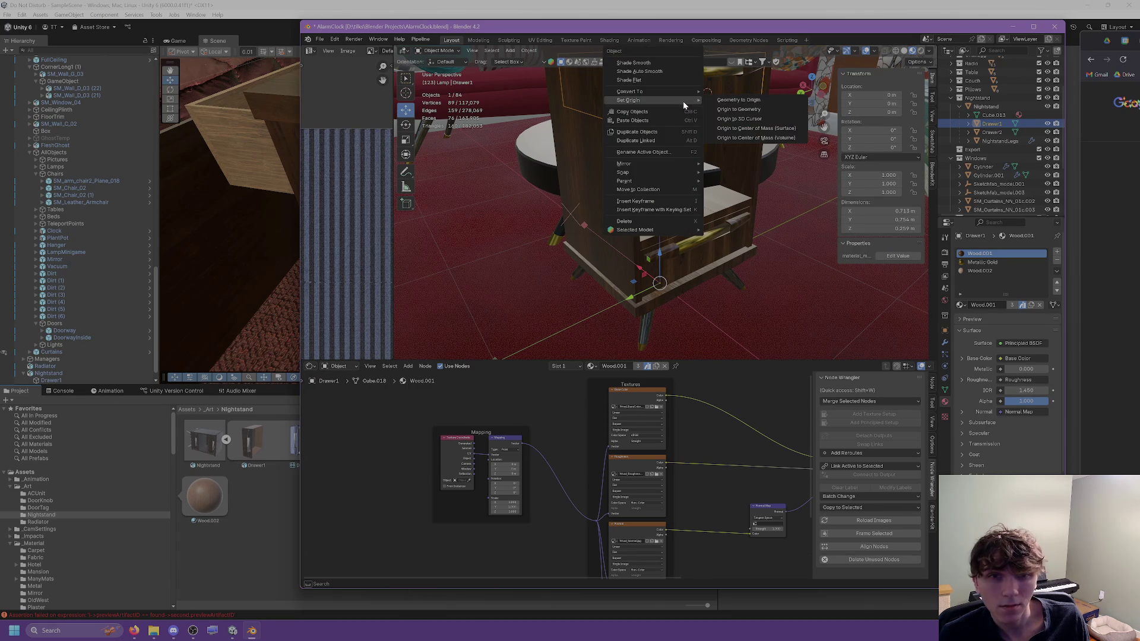
click(725, 121)
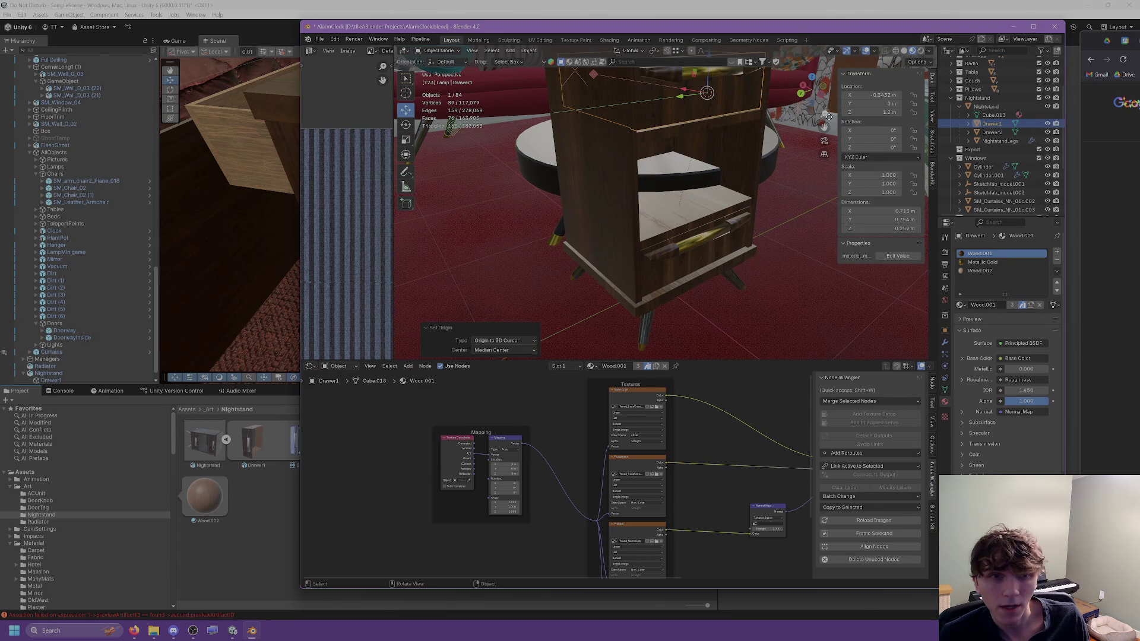
click(933, 99)
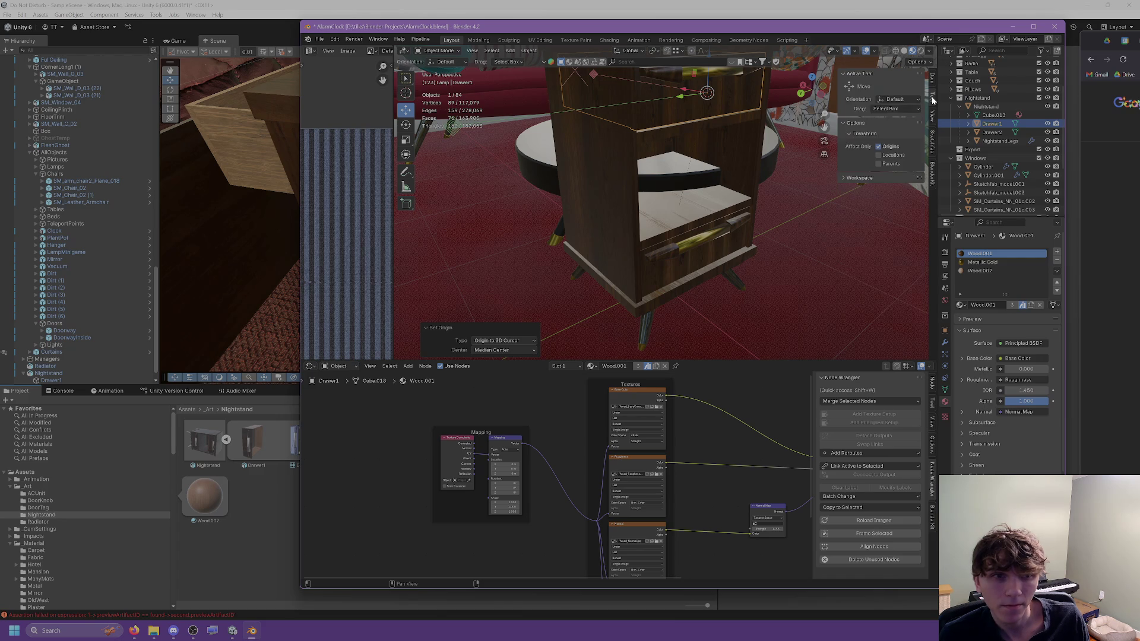
click(889, 148)
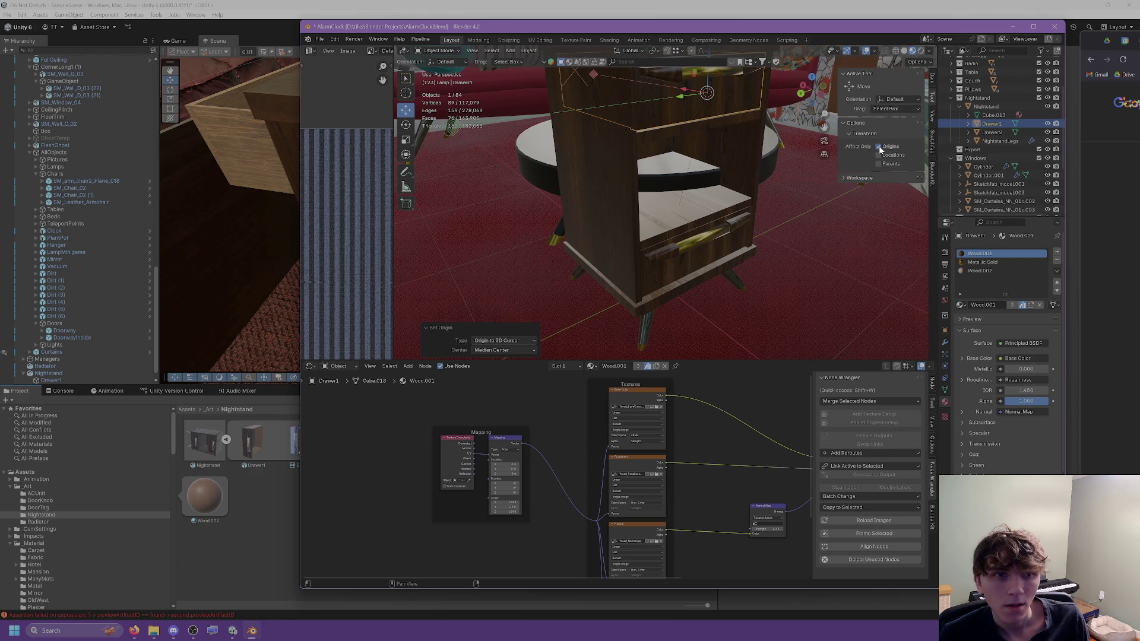
click(934, 82)
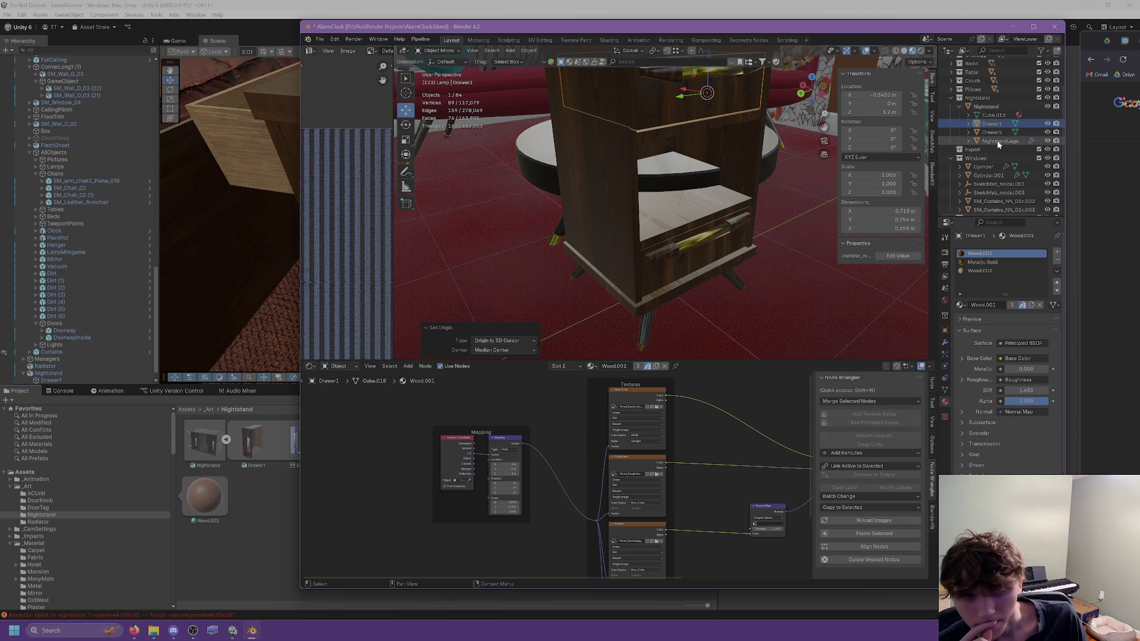
Step: Unparent Drawer1 from the nightstand with Clear and Keep Transformation
right_click(731, 124)
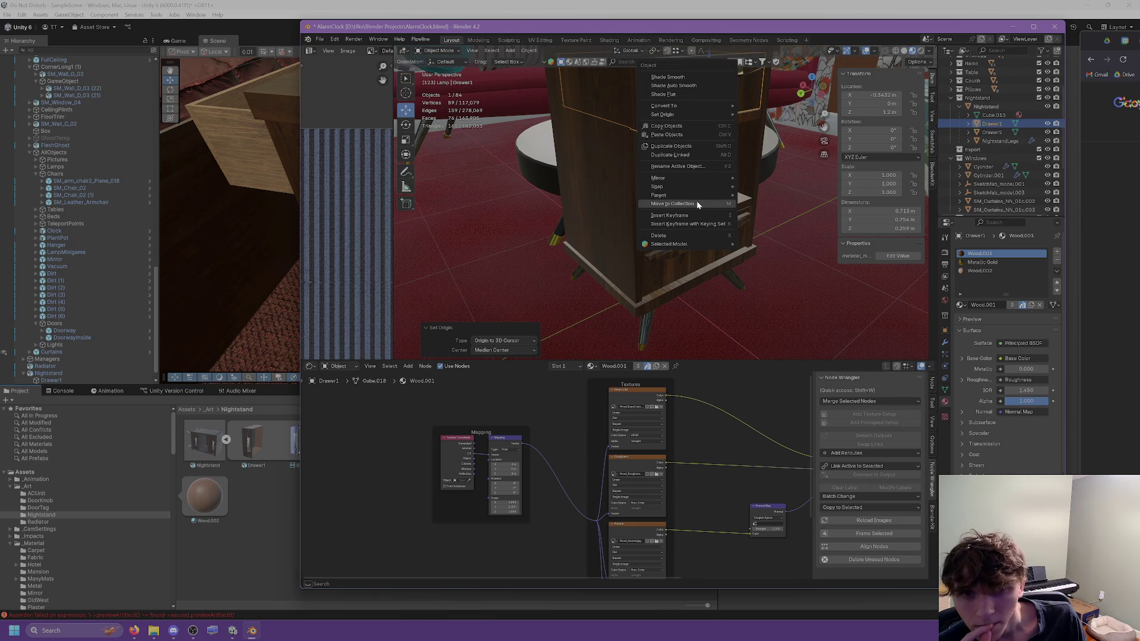
mouse_move(695, 194)
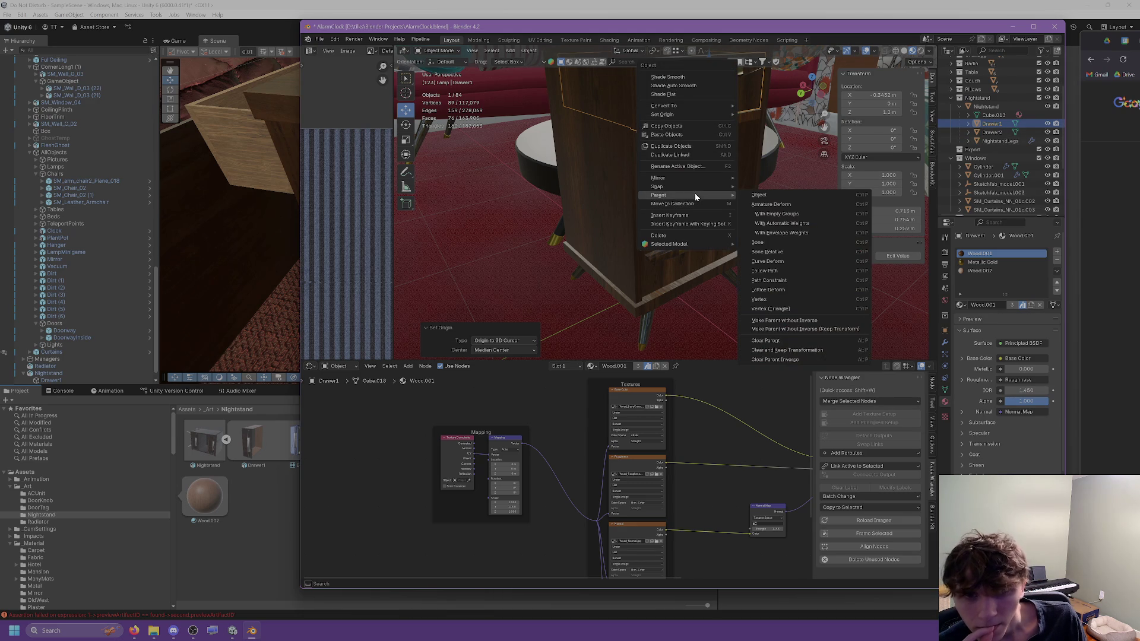
click(790, 351)
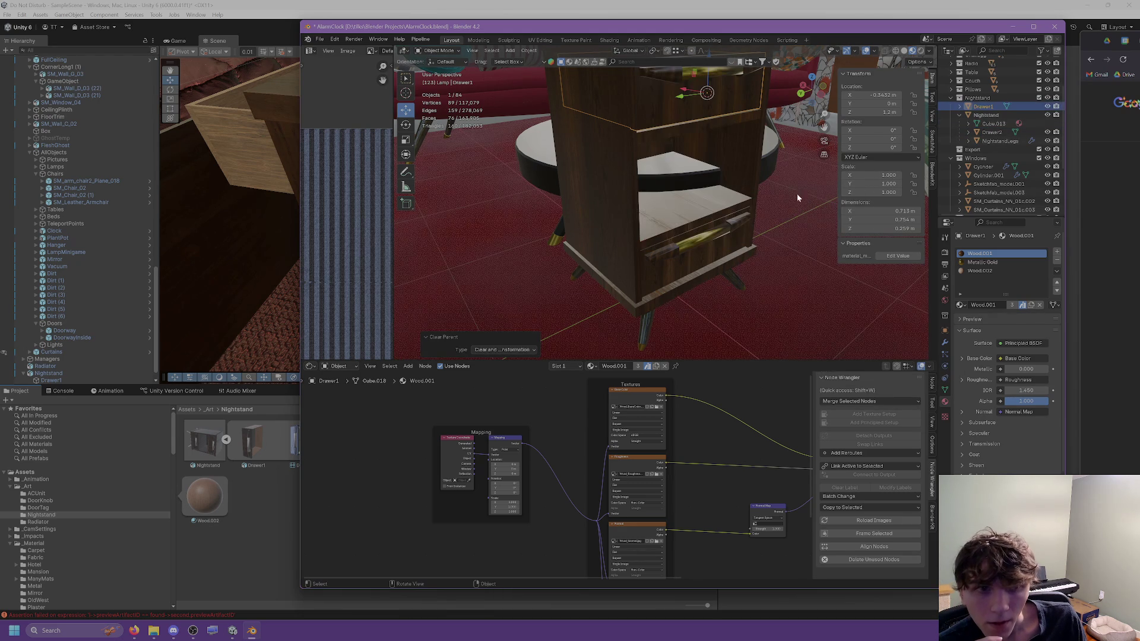
Step: Apply Drawer1's location
right_click(694, 130)
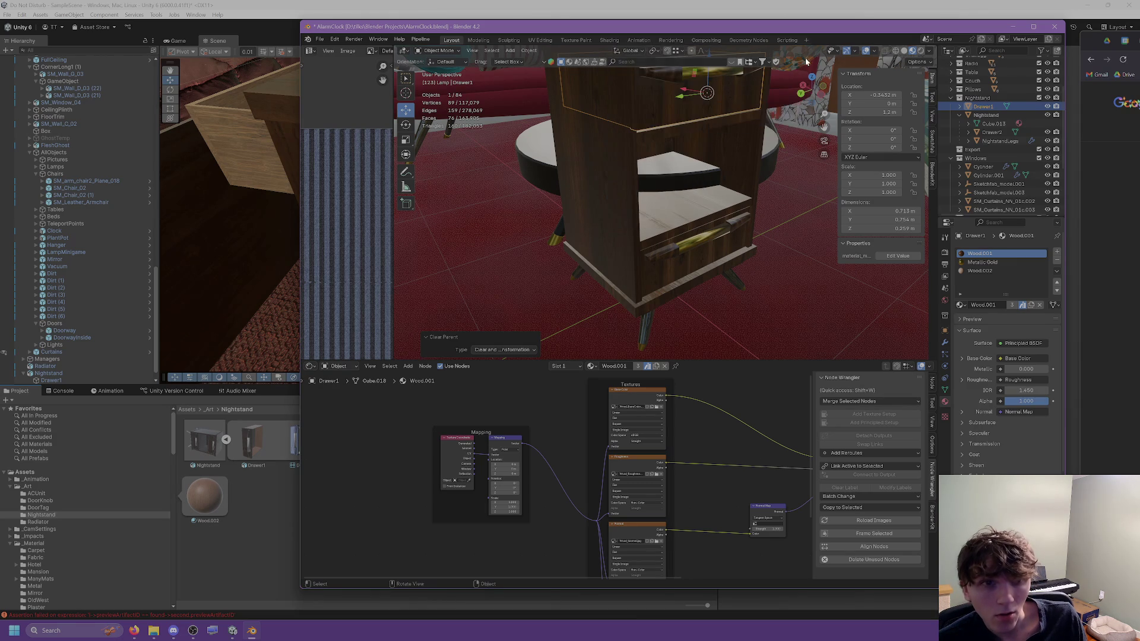
click(528, 50)
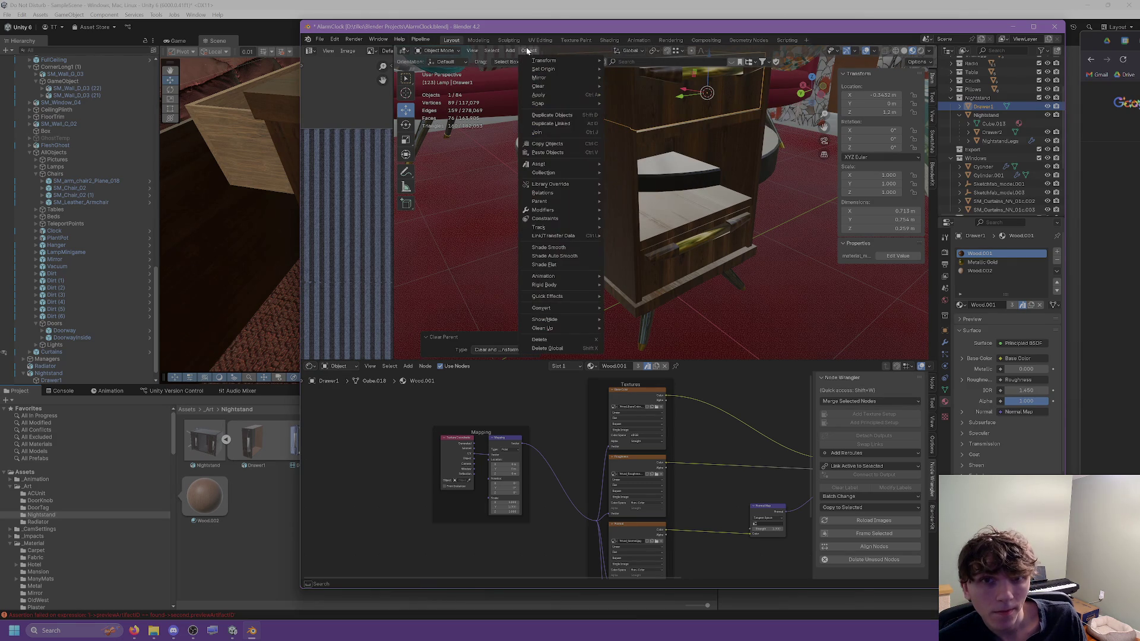
mouse_move(551, 94)
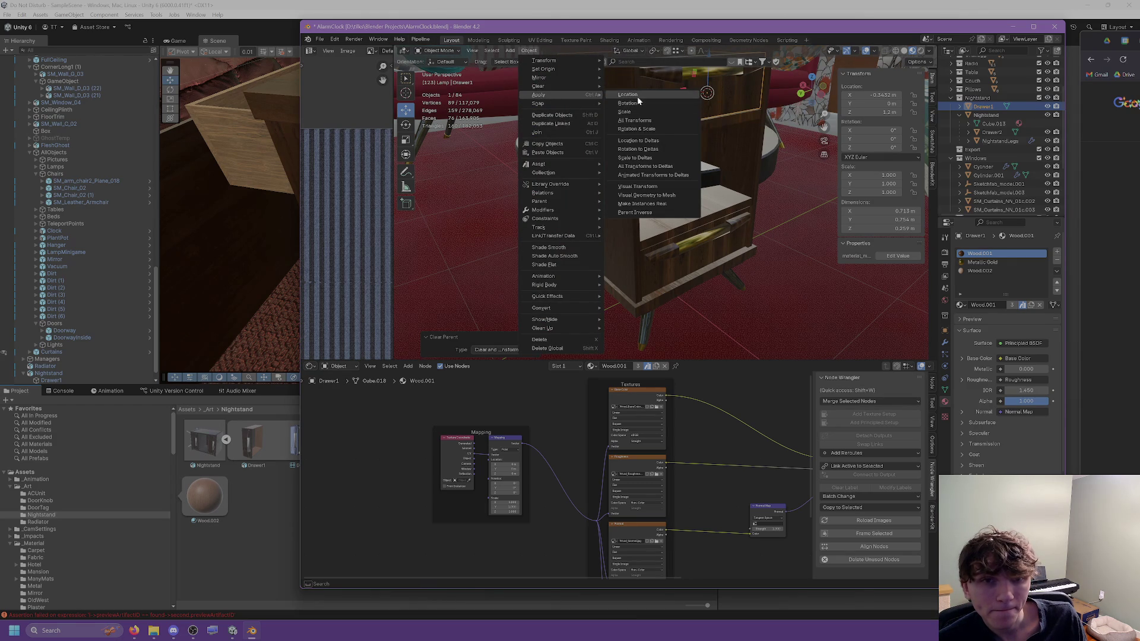
click(628, 95)
Step: Set Drawer1's origin to the 3D cursor, undoing and redoing the change
right_click(629, 95)
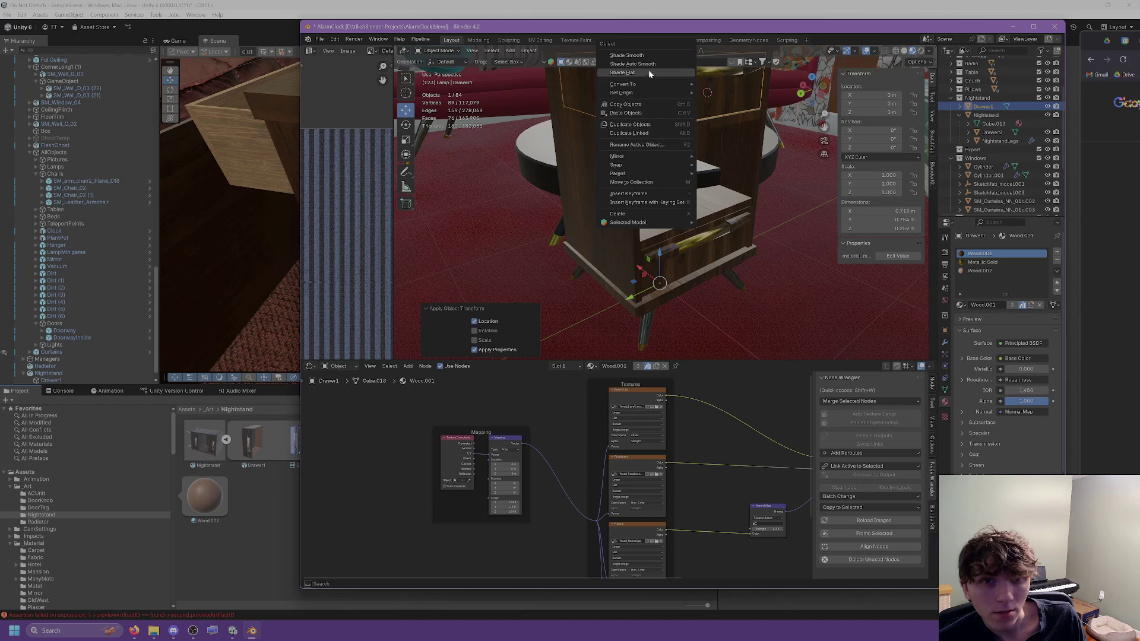
mouse_move(643, 92)
click(738, 111)
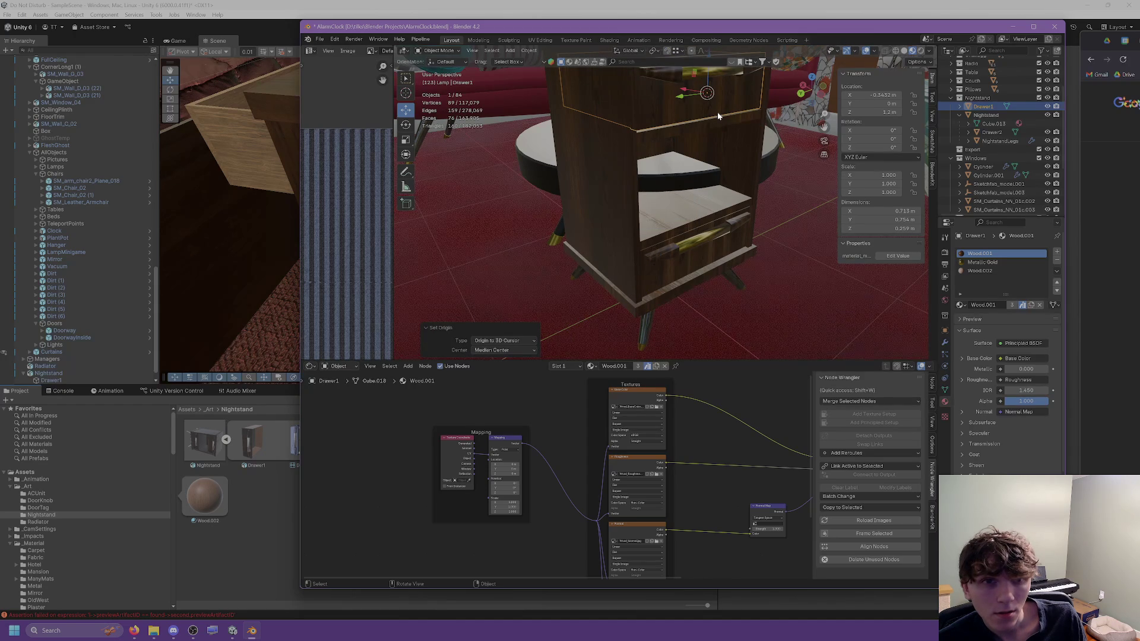
key(ctrl+z)
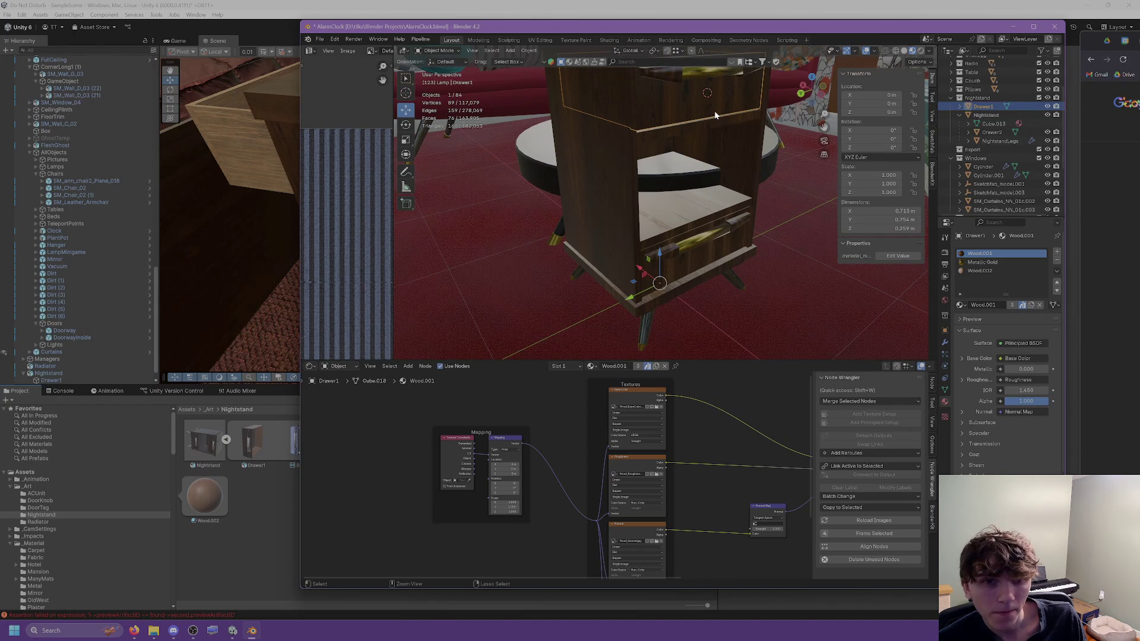
key(ctrl+shift+z)
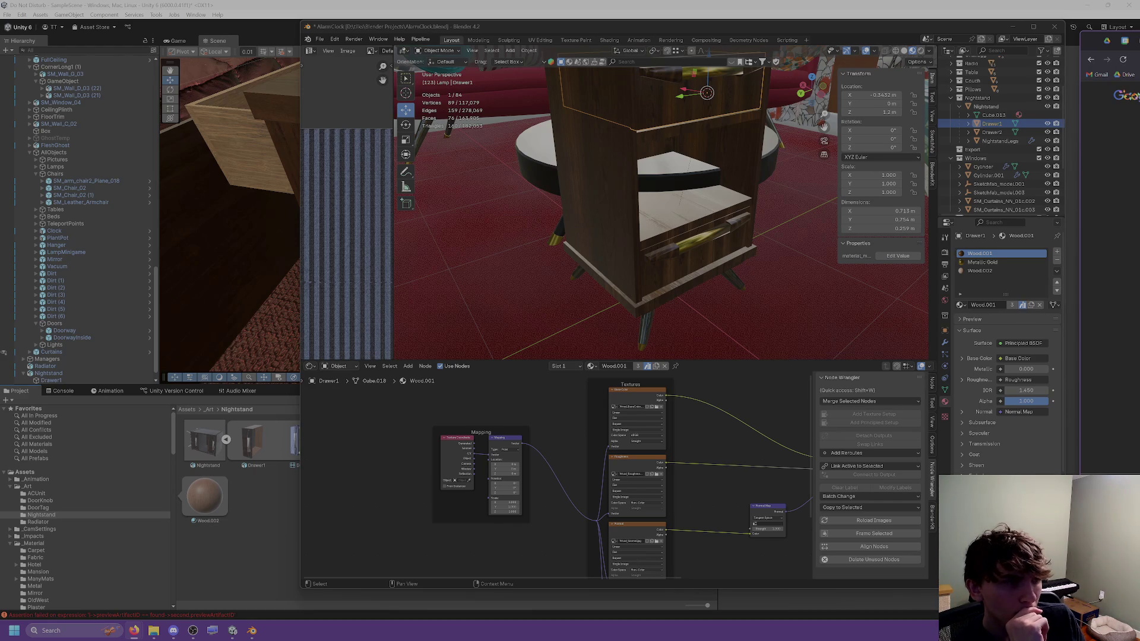
click(529, 50)
Step: Apply Drawer1's location again and select the nightstand's upper part
mouse_move(553, 87)
click(637, 90)
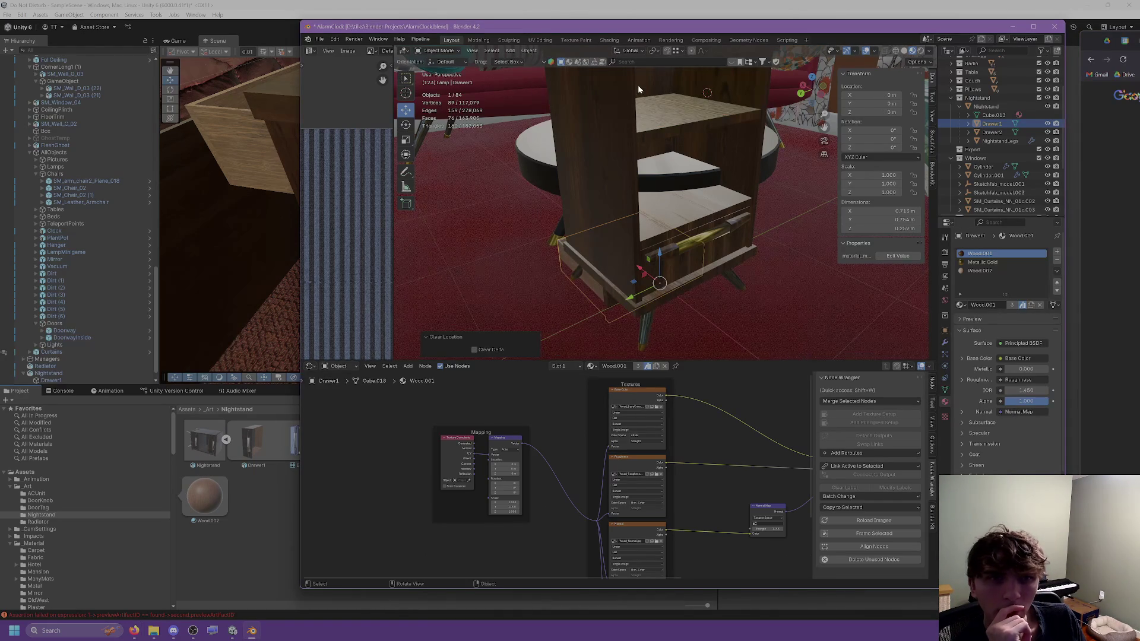
mouse_move(684, 159)
middle_down()
mouse_move(744, 119)
mouse_move(676, 122)
mouse_move(689, 110)
mouse_move(723, 126)
mouse_move(683, 124)
middle_up()
click(652, 87)
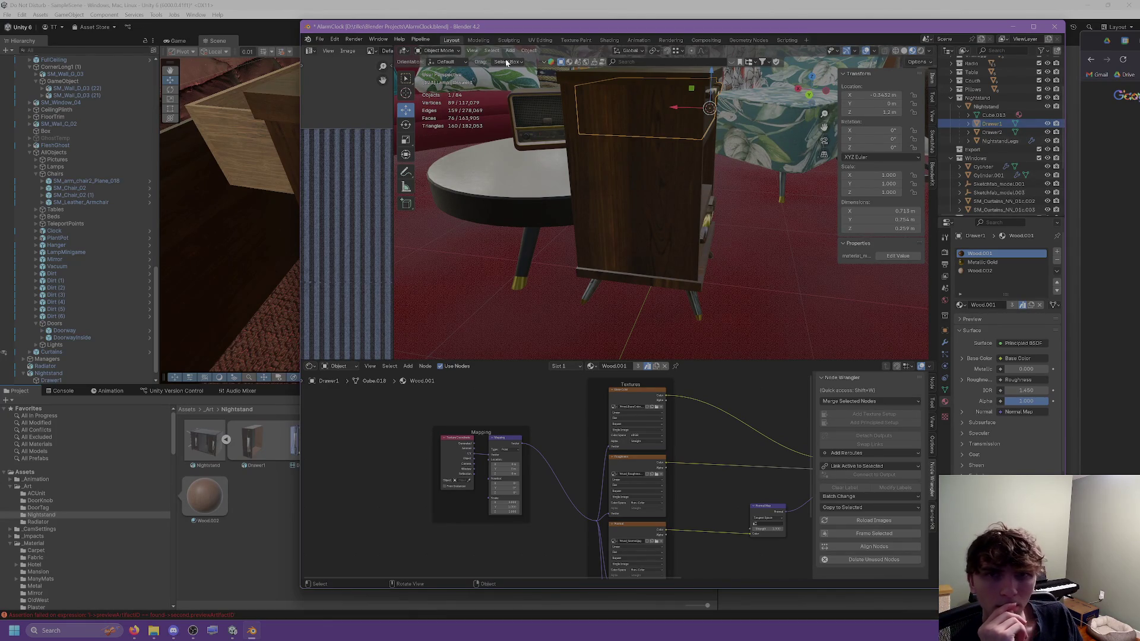
Step: Set the transform orientation to Local and reset the drawer's Y location to zero
click(447, 61)
click(449, 95)
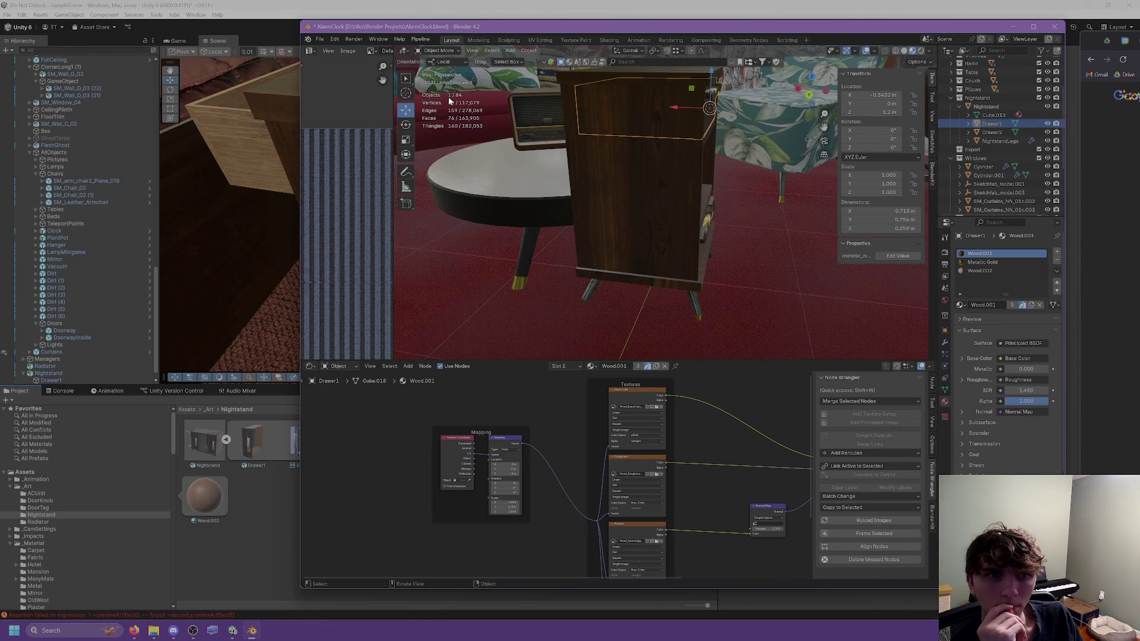
click(458, 61)
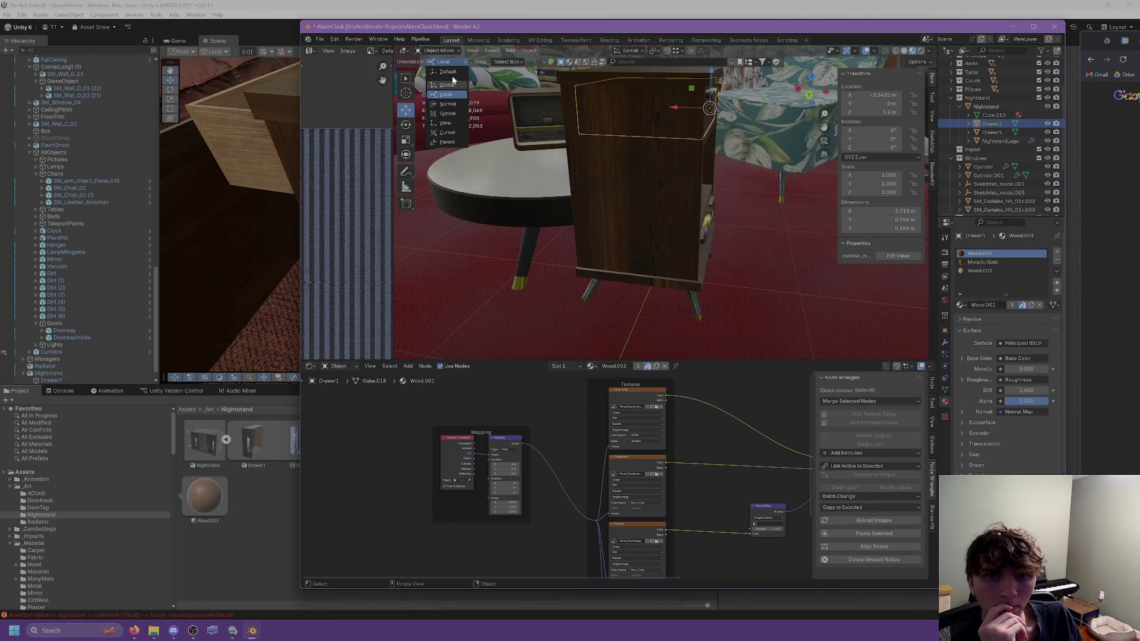
click(933, 97)
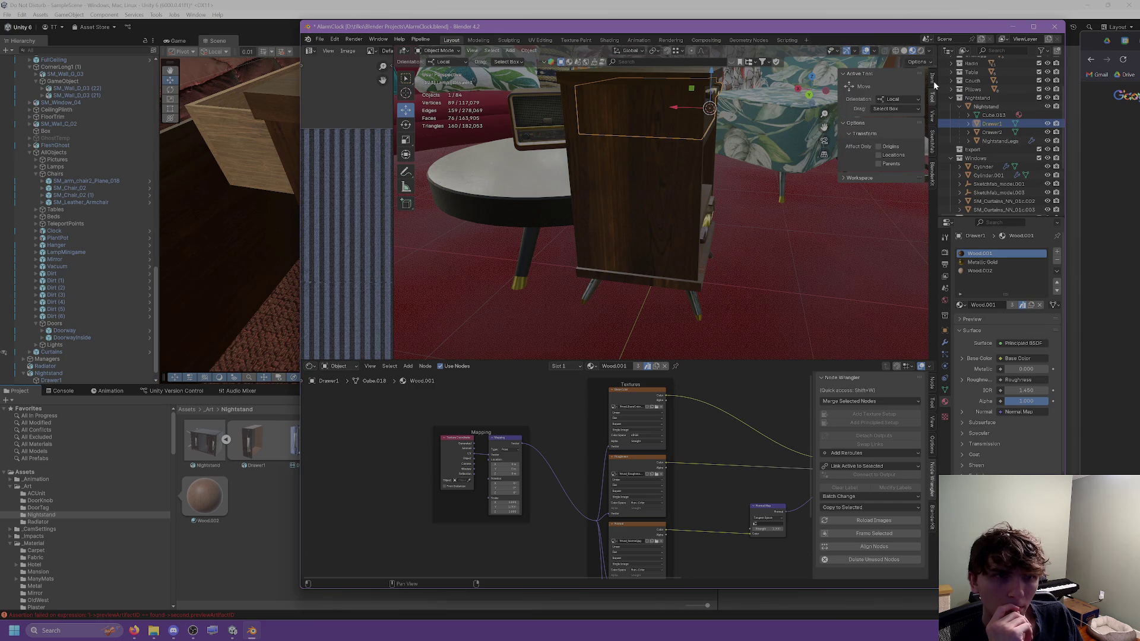
click(935, 85)
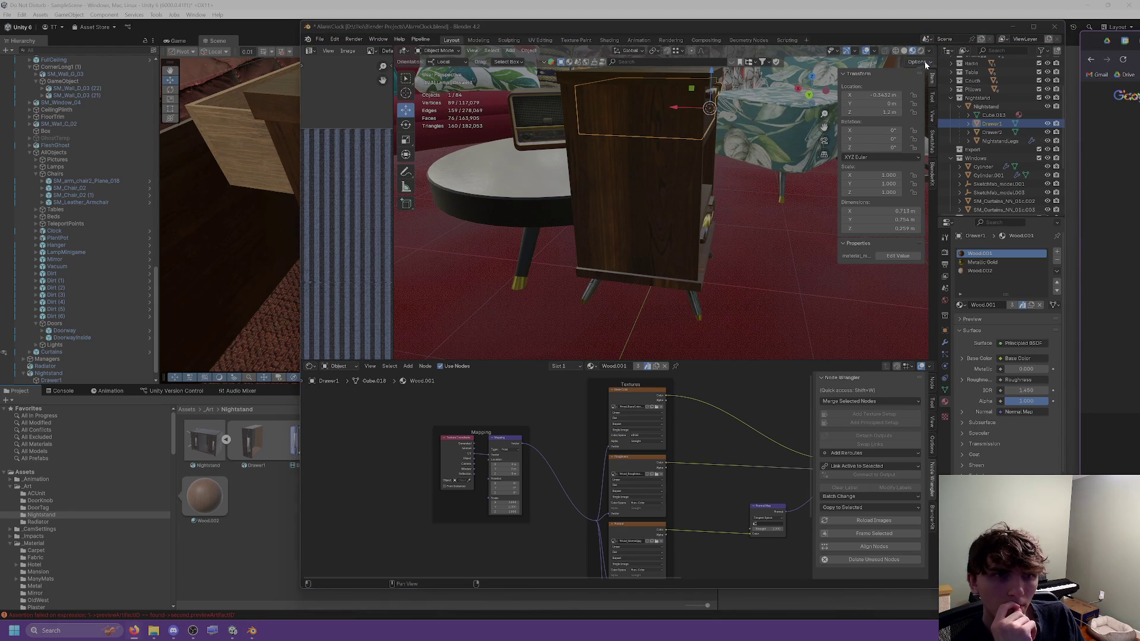
key(BackSpace)
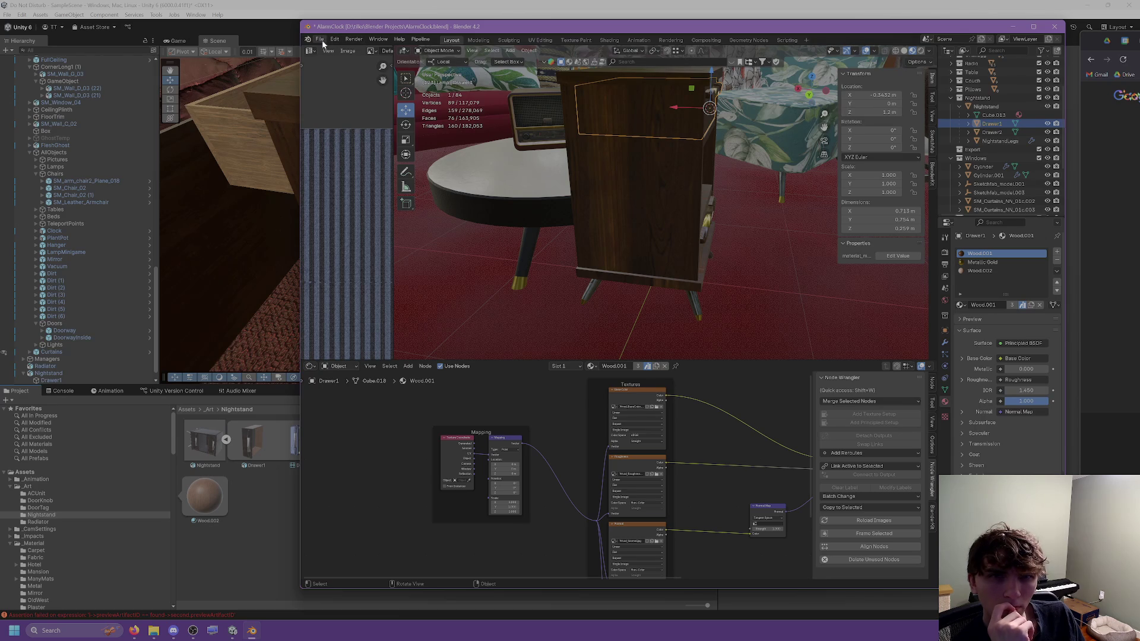
Step: Select Nightstand, save AlarmClock.blend, and export it as FBX into the Unity project
click(986, 106)
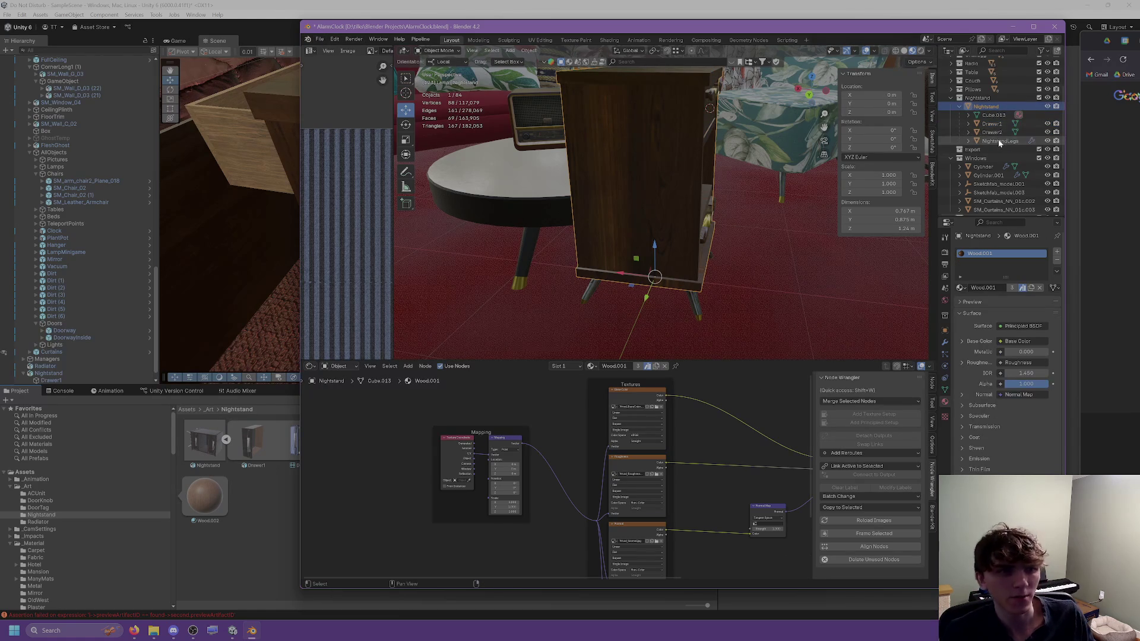
key(ctrl+s)
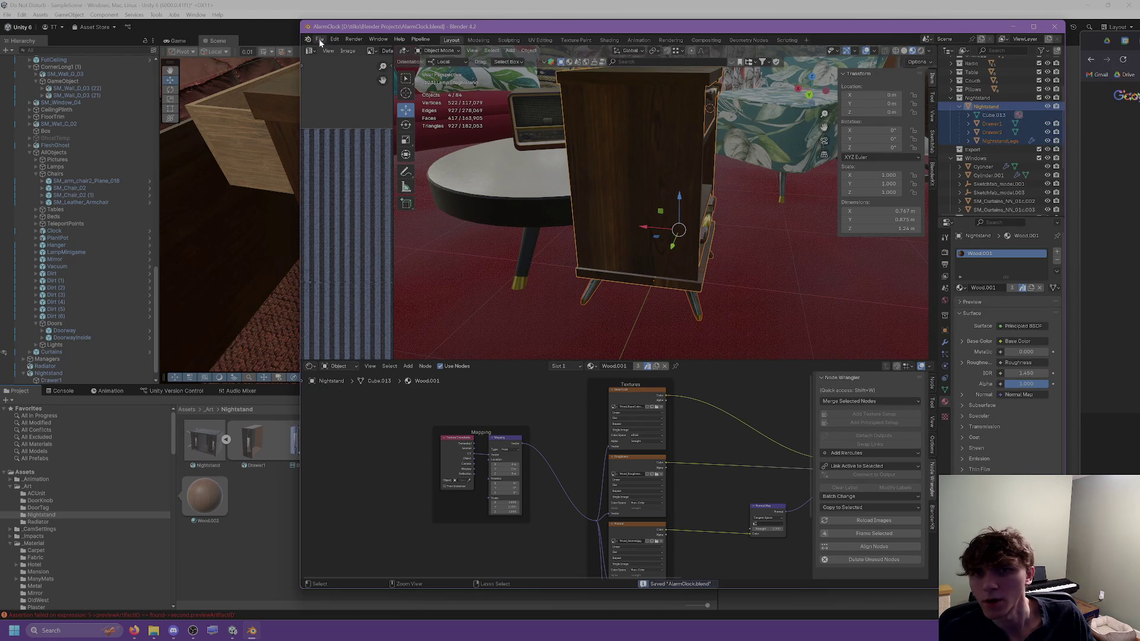
click(319, 39)
mouse_move(336, 170)
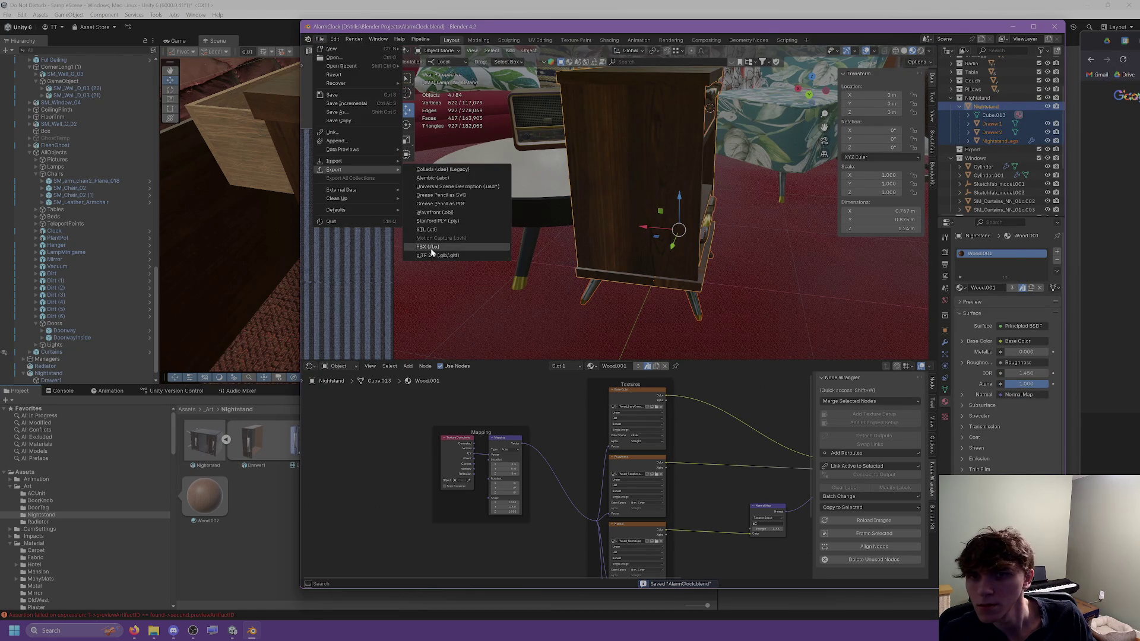
click(446, 249)
click(939, 449)
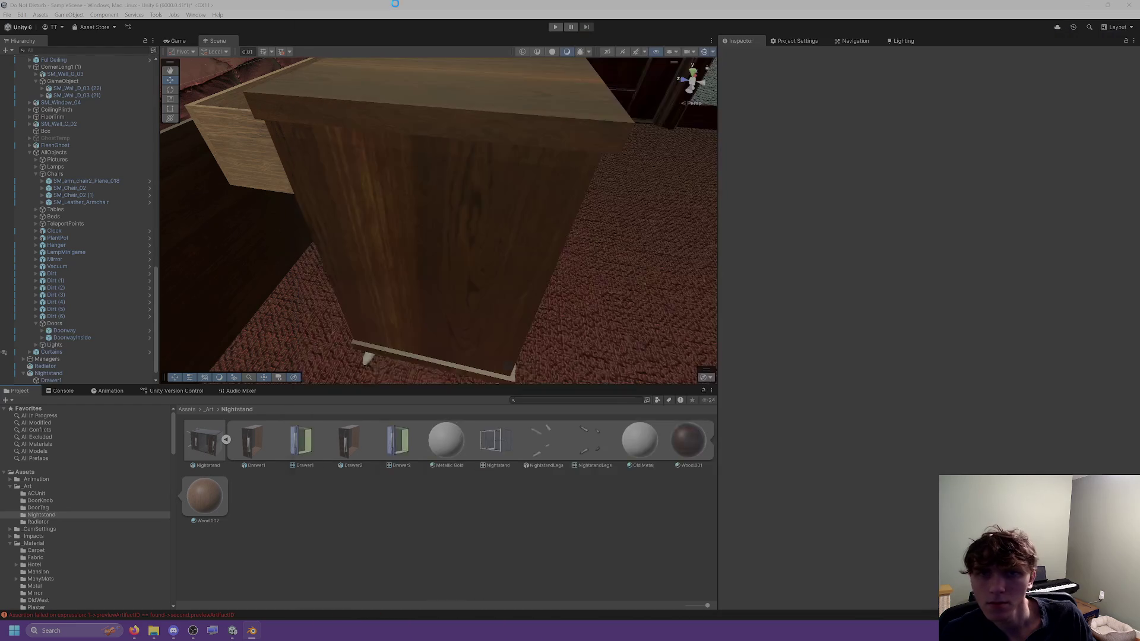
Step: Select the nightstand and show its FBX Materials import settings
mouse_move(493, 137)
alt+mouse_down()
mouse_move(515, 159)
mouse_move(449, 213)
mouse_move(332, 250)
mouse_move(293, 165)
alt+mouse_up()
click(554, 170)
click(480, 168)
click(956, 88)
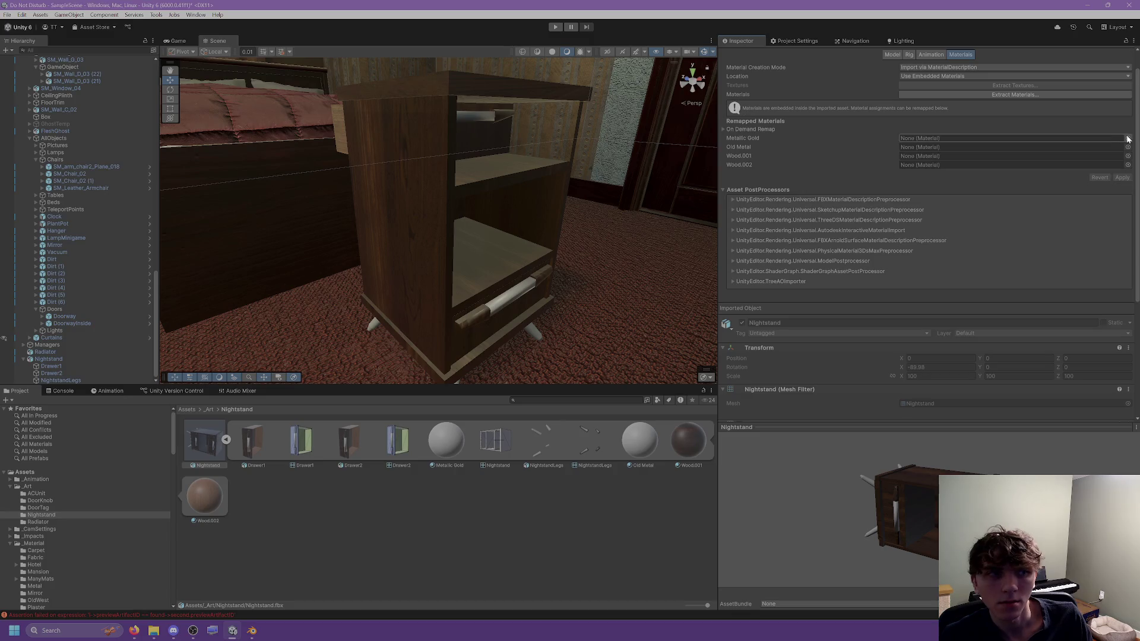
click(1128, 139)
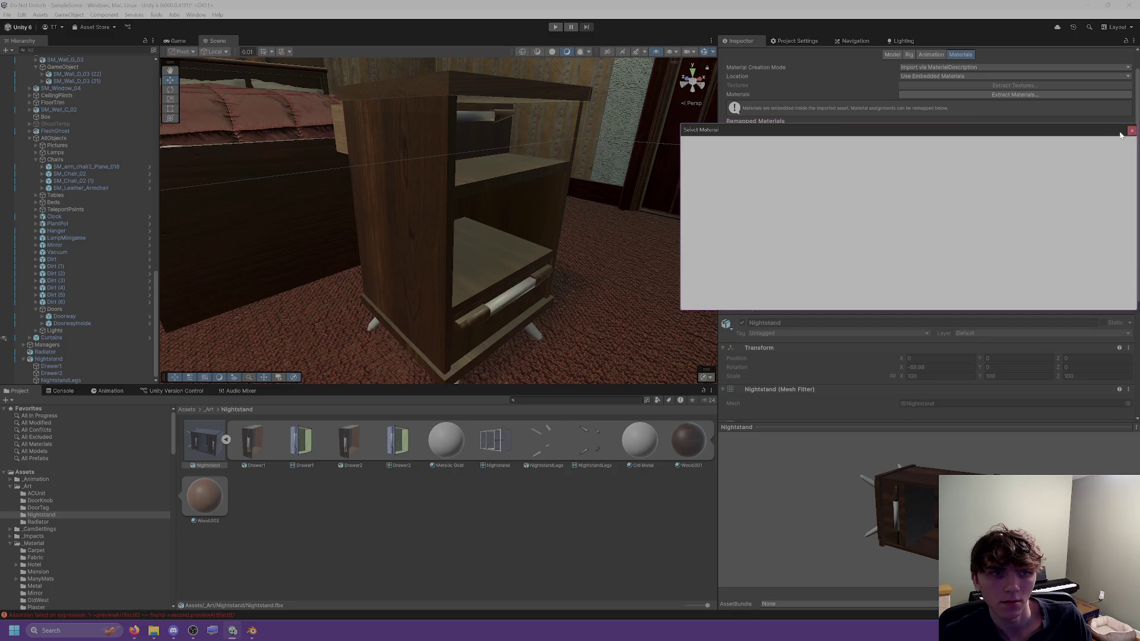
click(1131, 130)
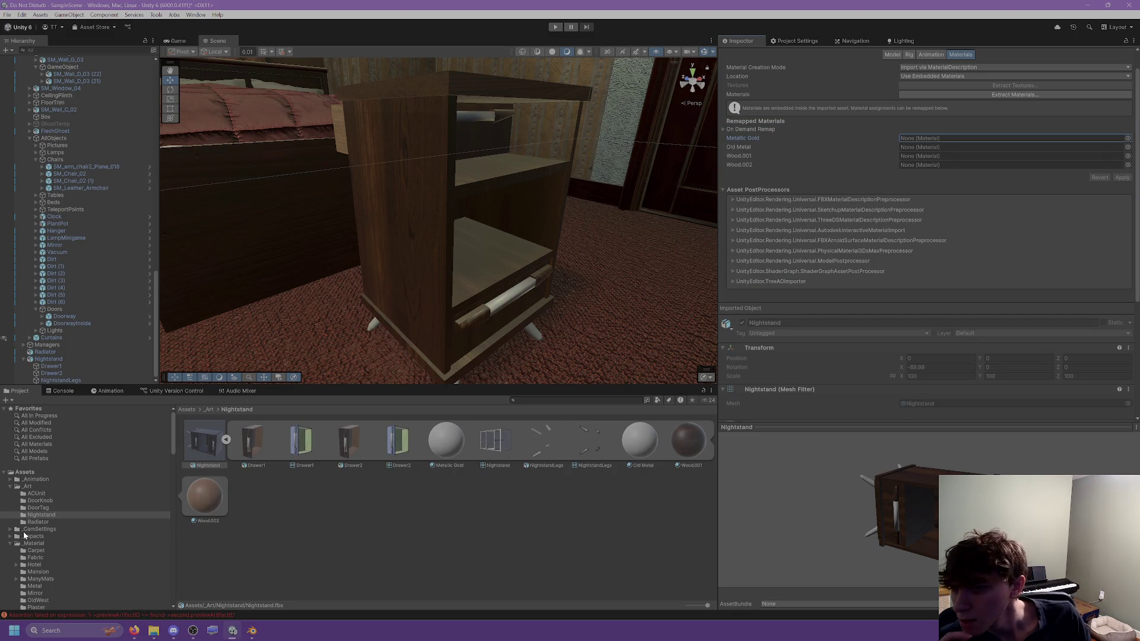
Step: Browse to the ScrapWood material folder in the Project window
scroll(62, 511, down, 2)
scroll(36, 485, down, 3)
scroll(37, 516, down, 4)
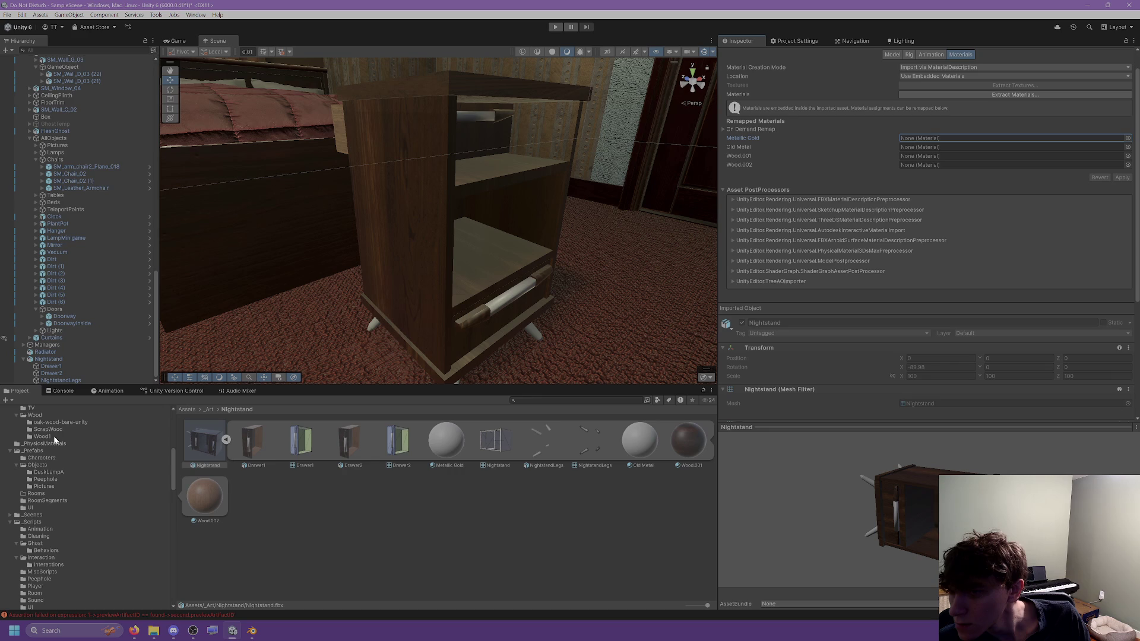
click(46, 430)
right_click(53, 433)
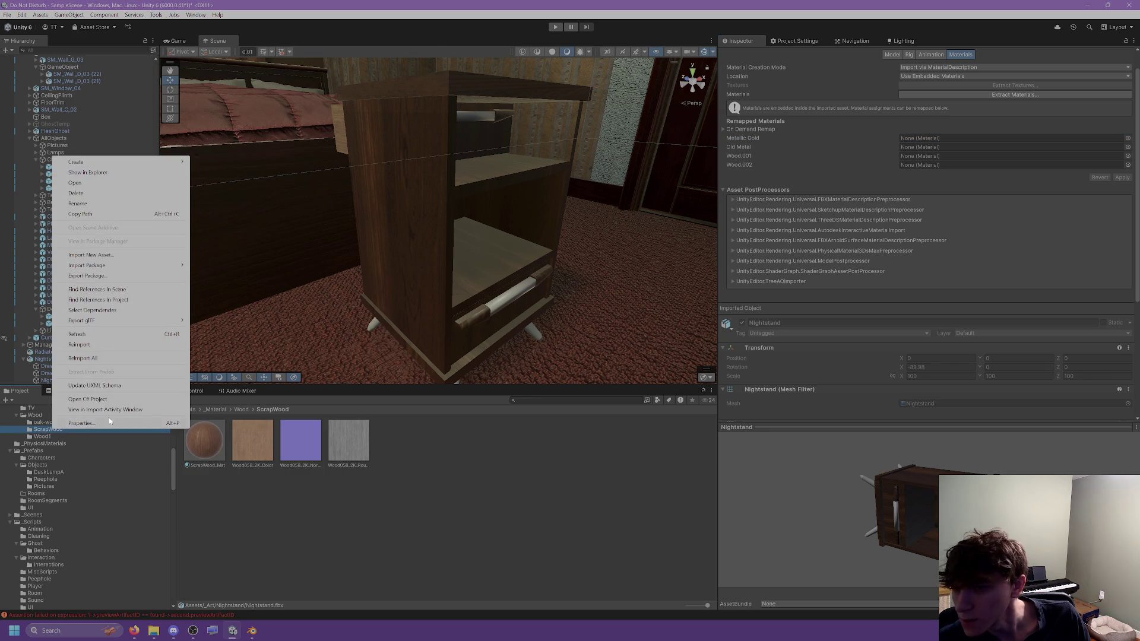
Step: Confirm deletion of the ScrapWood folder, then open the oak-wood-bare-unity folder
key(Escape)
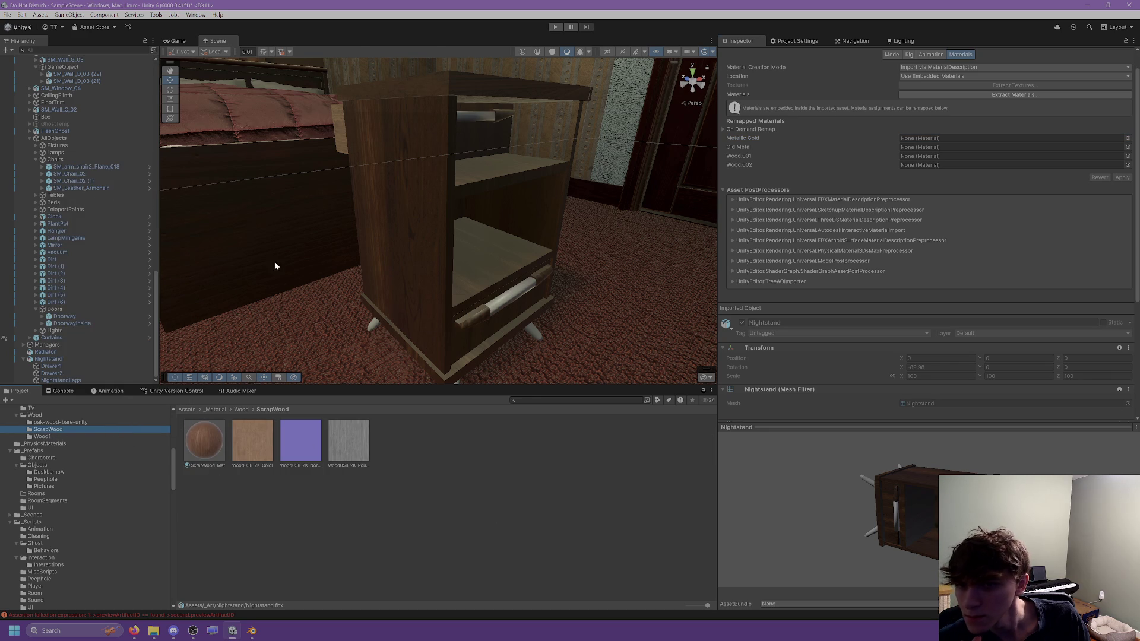
key(Delete)
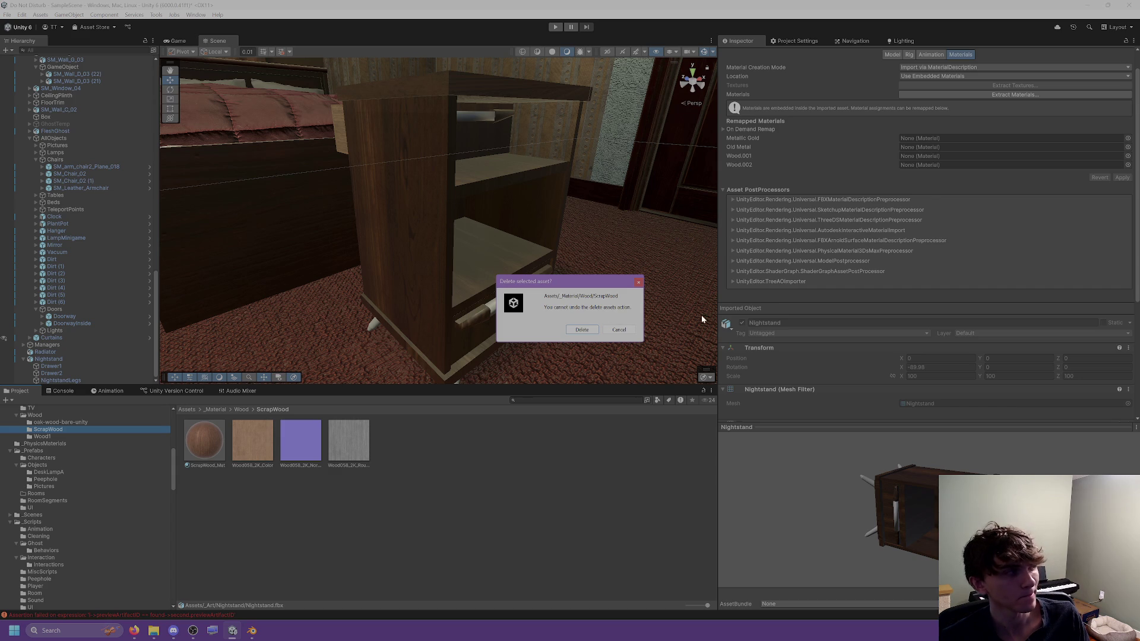
click(579, 330)
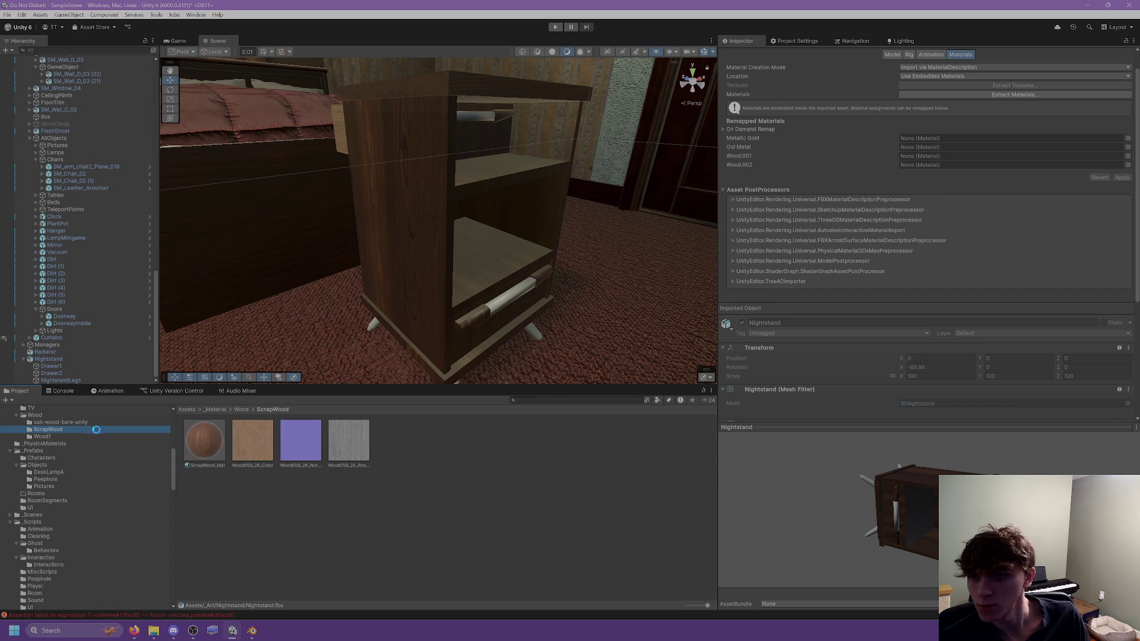
click(58, 424)
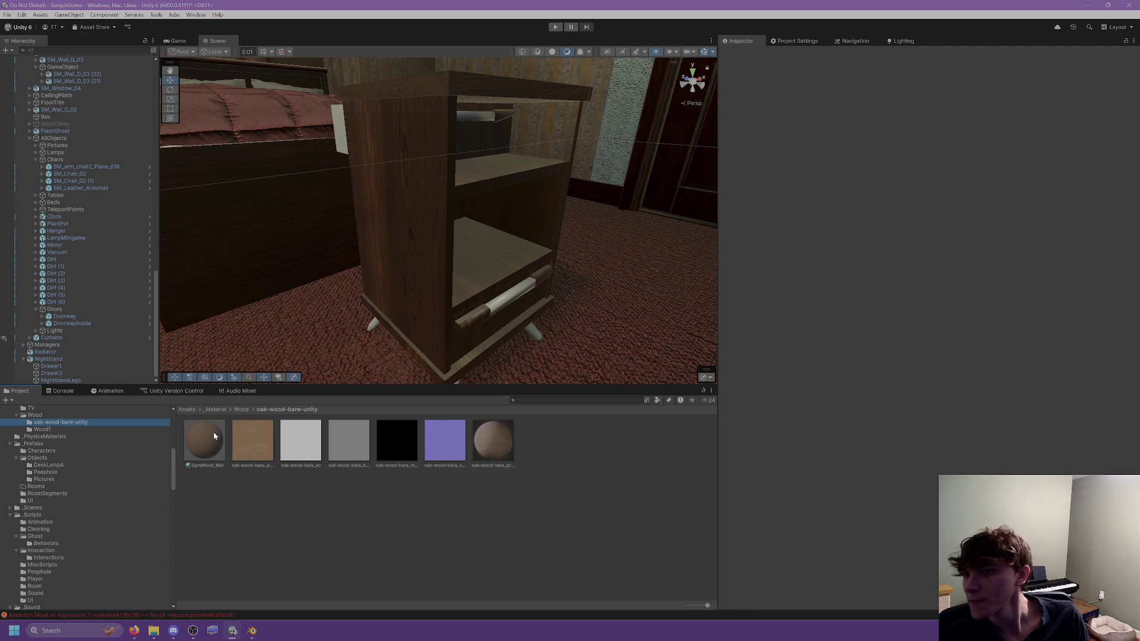
Step: Lock the Nightstand import settings and assign Wood1_Mat to the Wood.001 and Wood.002 slots
click(390, 287)
click(956, 88)
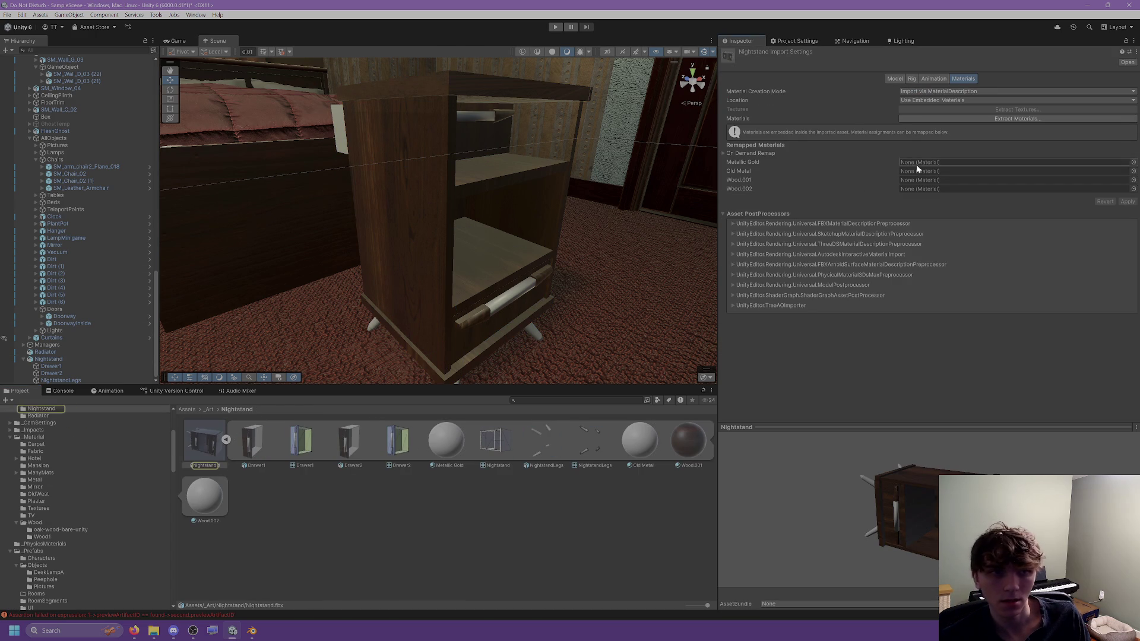
click(1126, 41)
scroll(16, 518, down, 2)
click(34, 469)
click(42, 484)
click(45, 474)
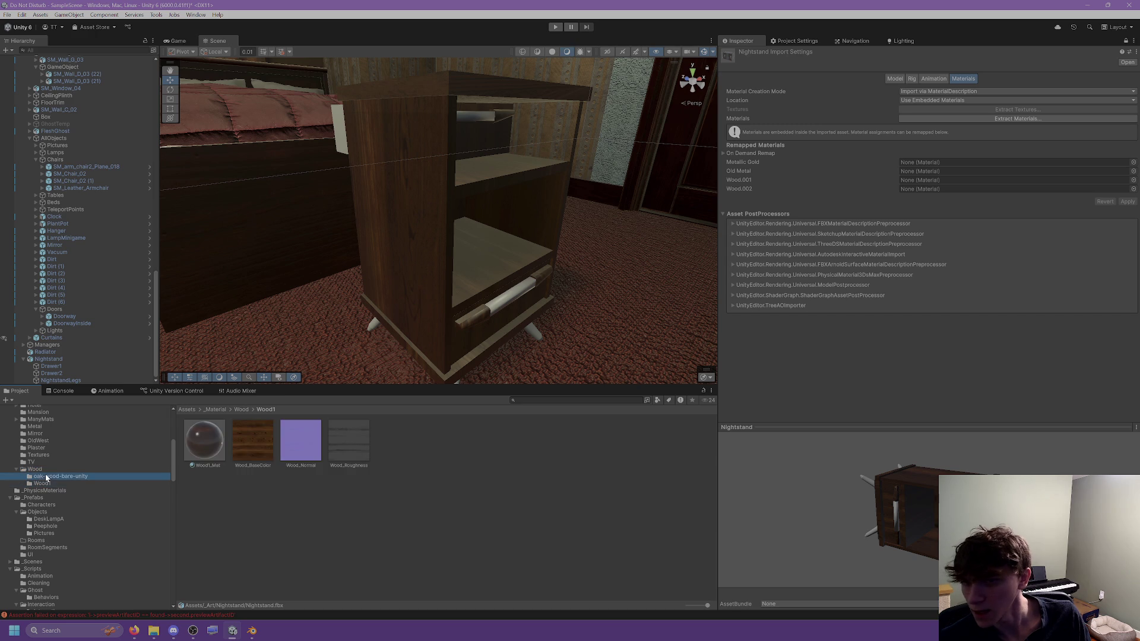
click(40, 483)
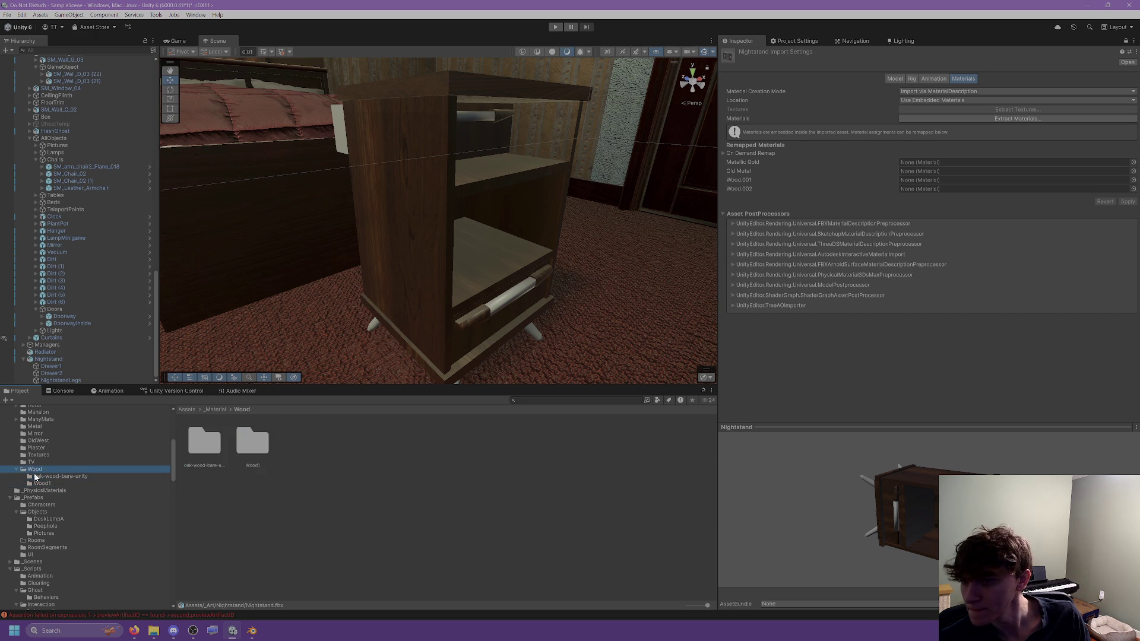
mouse_move(208, 443)
mouse_down()
mouse_move(920, 180)
mouse_move(921, 170)
mouse_move(919, 180)
mouse_up()
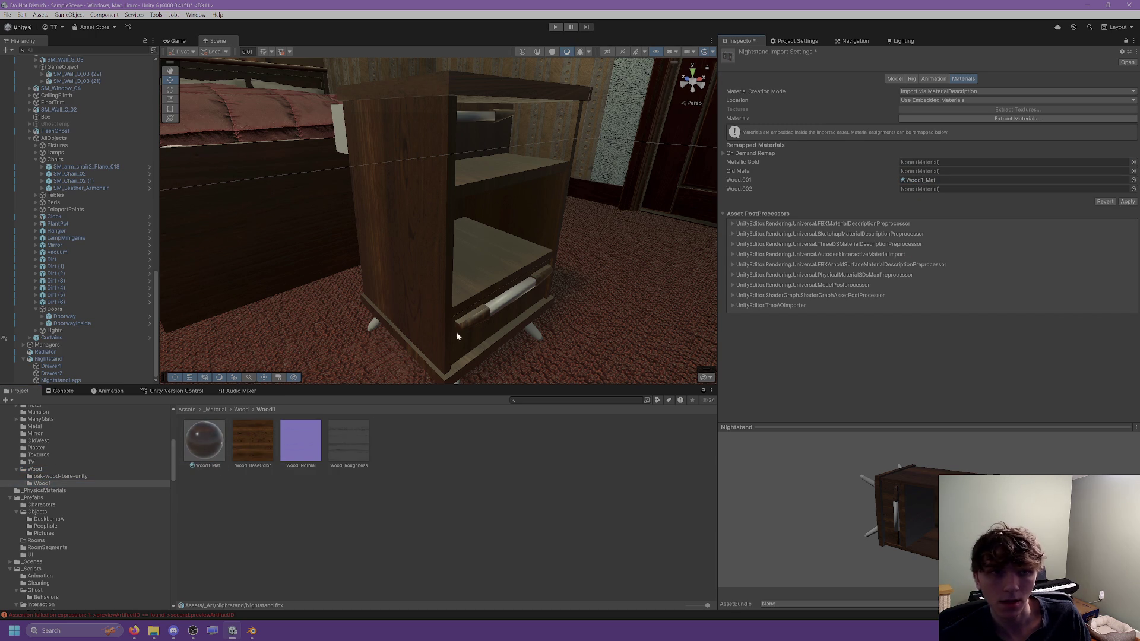
mouse_move(203, 454)
mouse_down()
mouse_move(947, 218)
mouse_move(950, 189)
mouse_up()
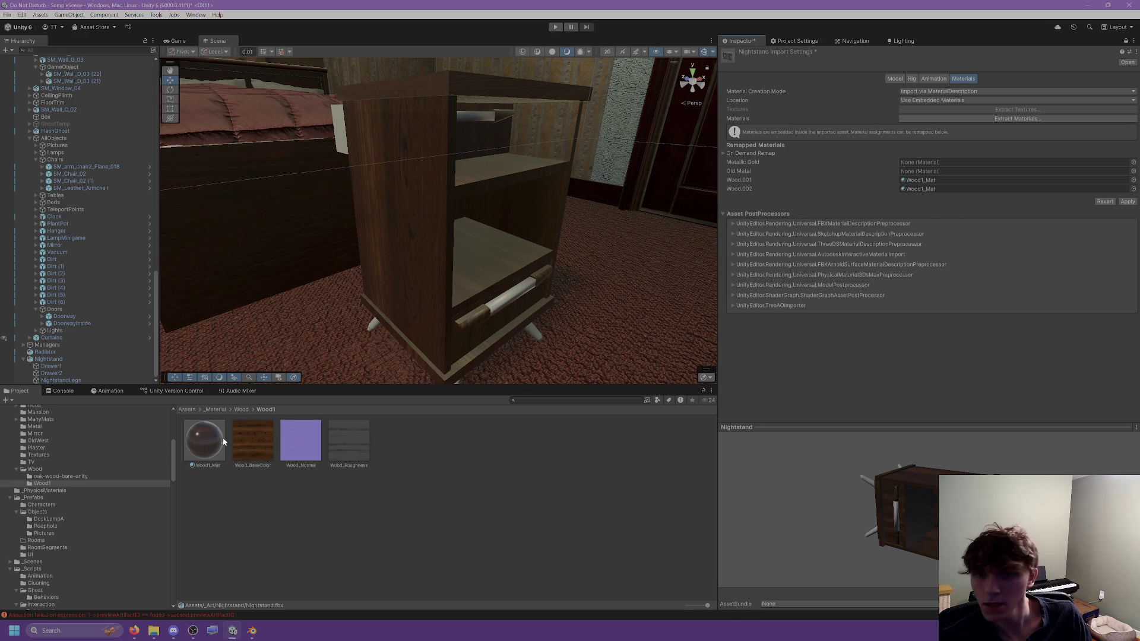
Step: Replace Wood.002 with BareWood_Mat from oak-wood-bare-unity
click(746, 187)
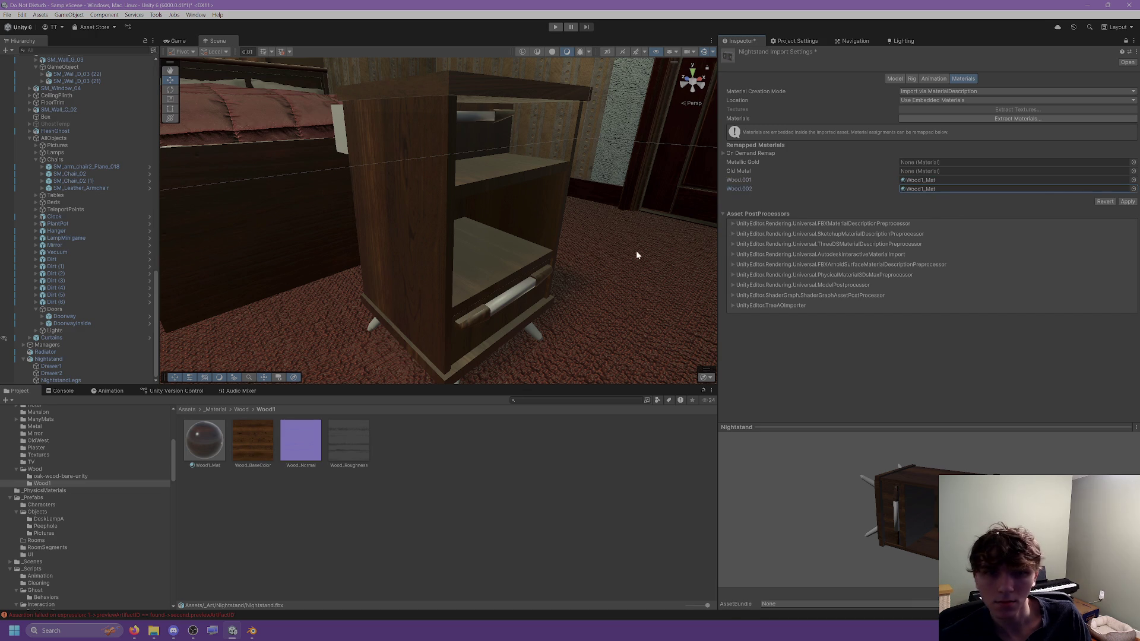
click(60, 476)
drag(215, 443, 941, 196)
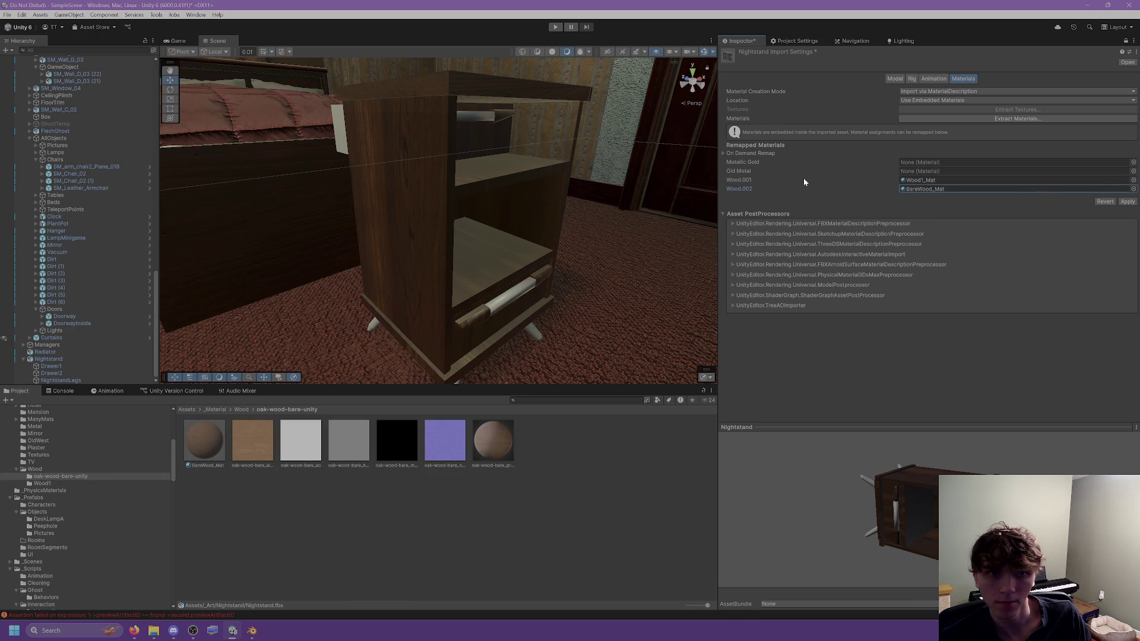
Step: Assign DullMetal_Mat from dull-metal-unity to the Old Metal slot
scroll(43, 507, up, 3)
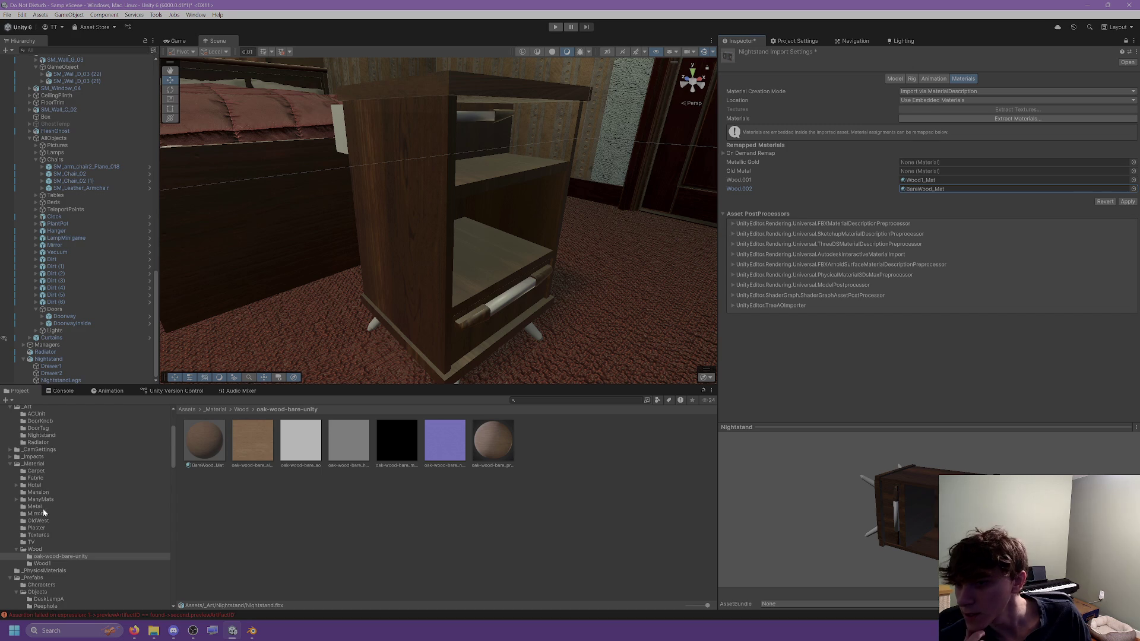
click(24, 507)
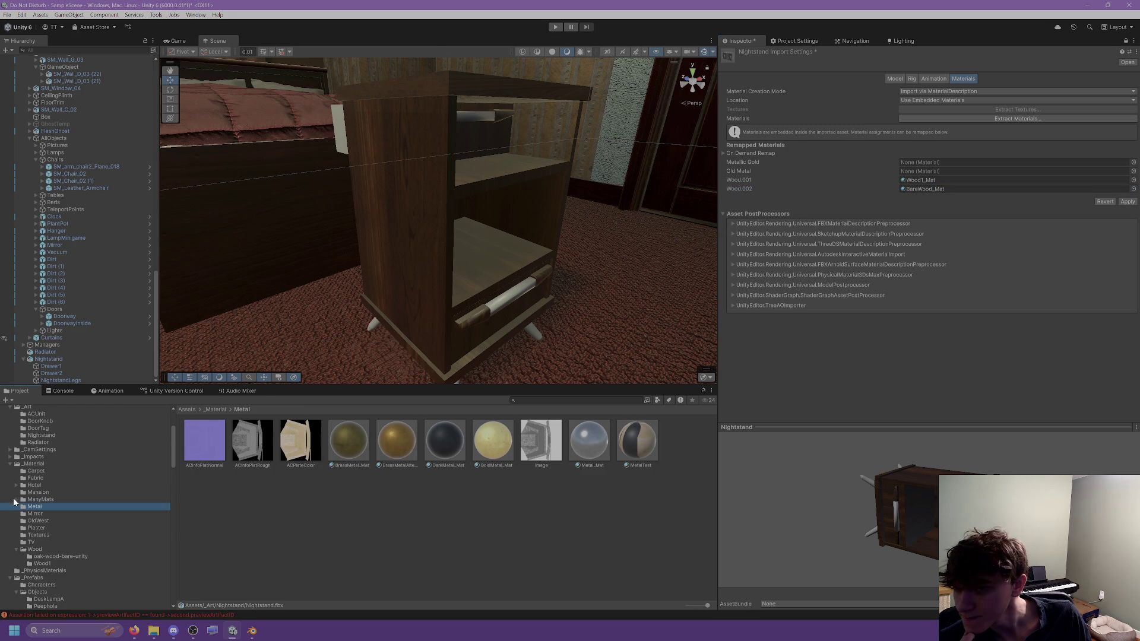
click(16, 501)
scroll(56, 501, down, 3)
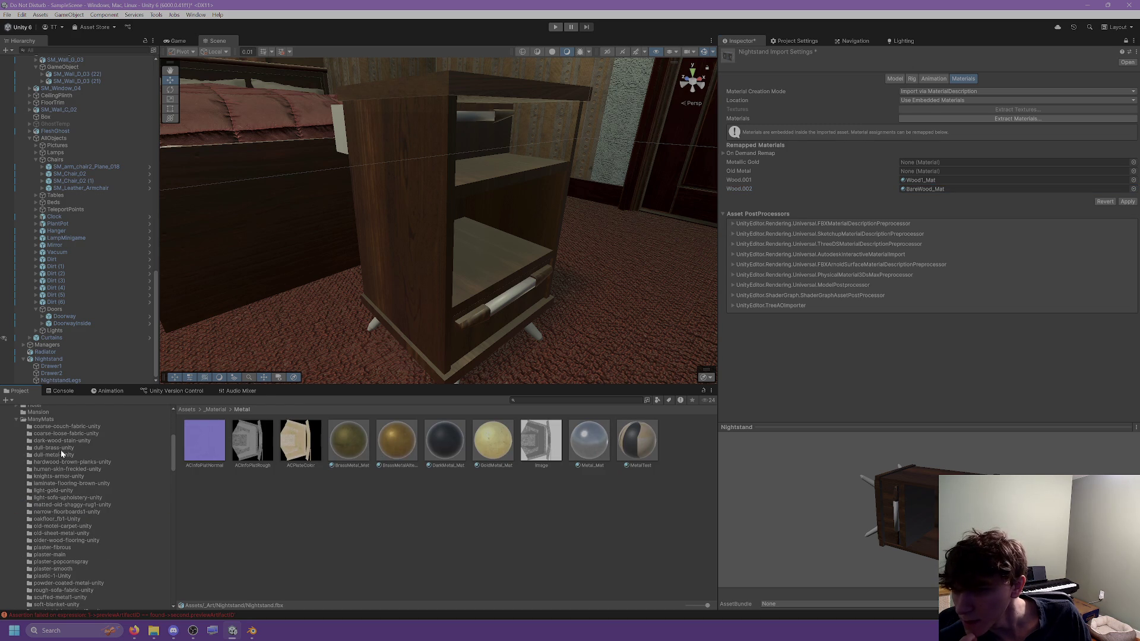
click(60, 455)
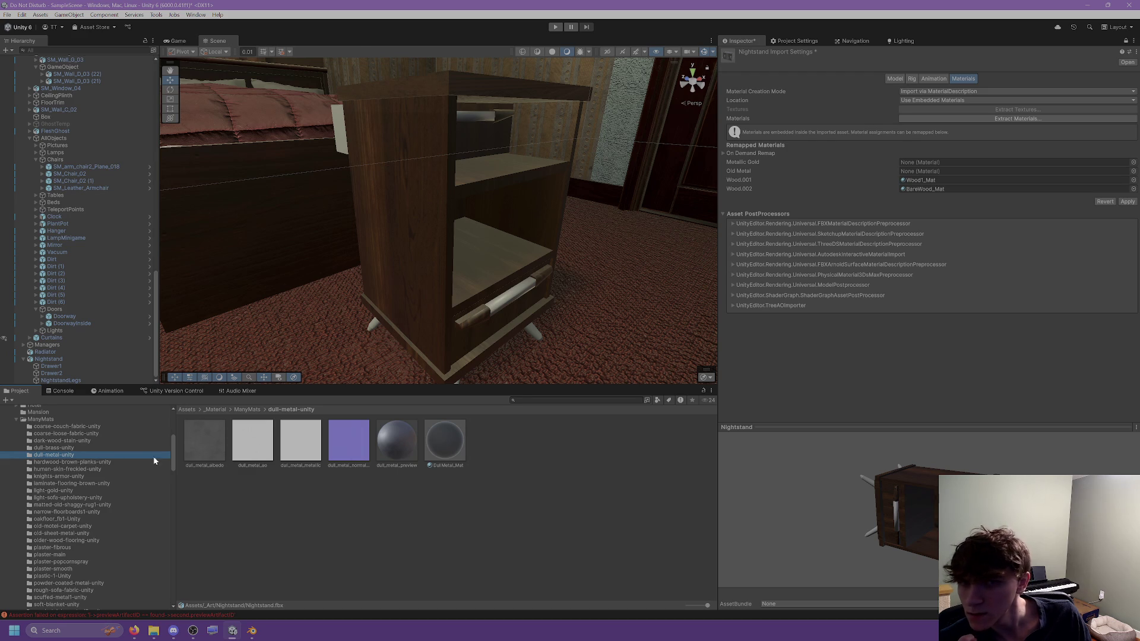
mouse_move(444, 453)
mouse_down()
mouse_move(944, 189)
mouse_move(946, 171)
mouse_up()
Step: Assign BrassMetalAlternate_Mat to Metallic Gold and apply the remapping
scroll(59, 511, down, 5)
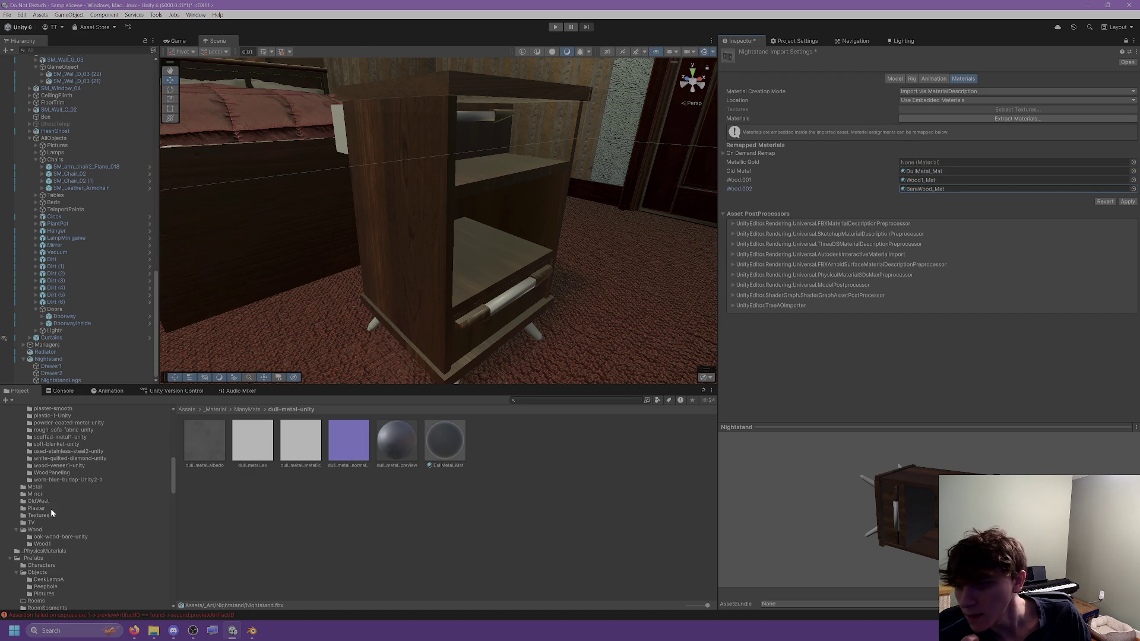
click(34, 487)
mouse_move(397, 441)
mouse_down()
mouse_move(813, 253)
mouse_move(936, 162)
mouse_up()
click(1128, 201)
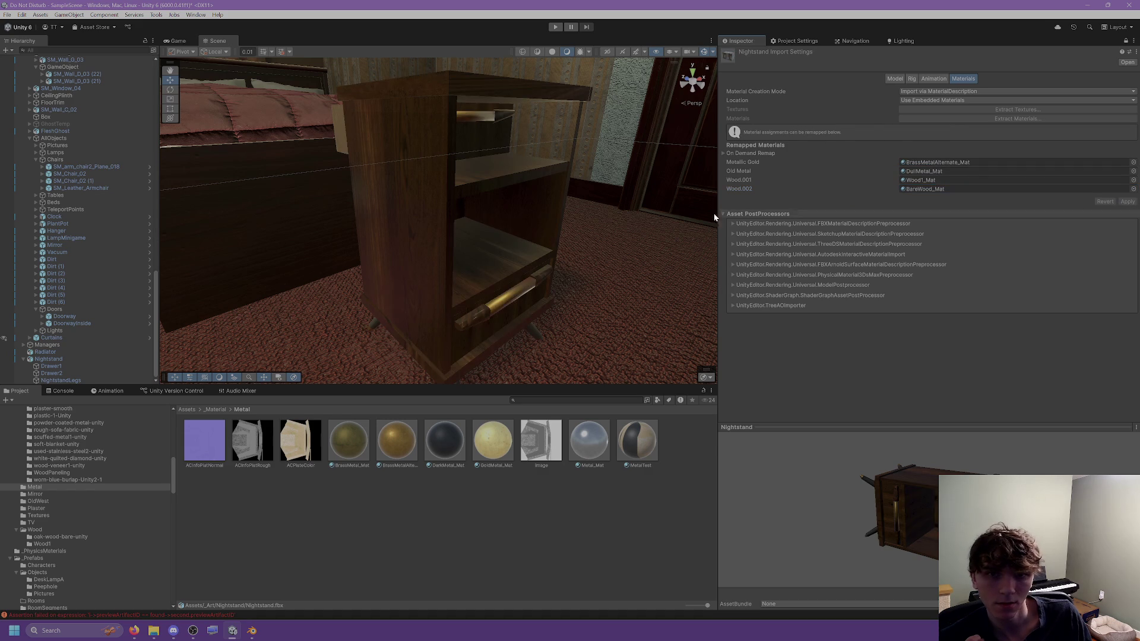
Step: Unlock the Inspector and set Drawer1's Position X to 0.1372797 to slide it open
scroll(473, 229, down, 5)
scroll(477, 188, up, 10)
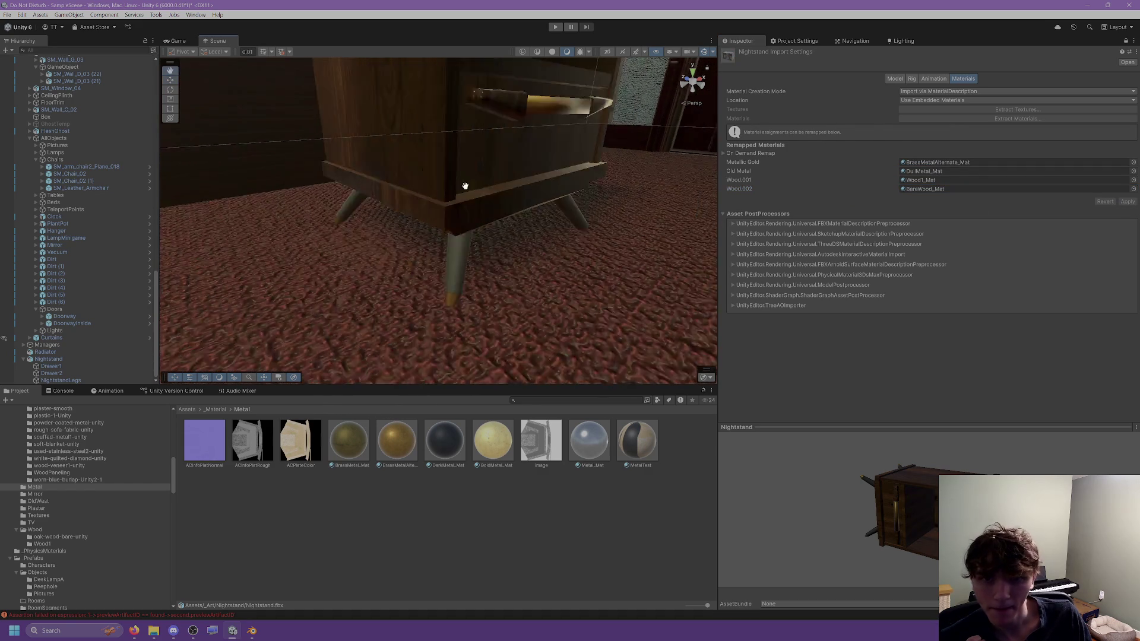
scroll(453, 173, down, 10)
click(393, 157)
click(390, 147)
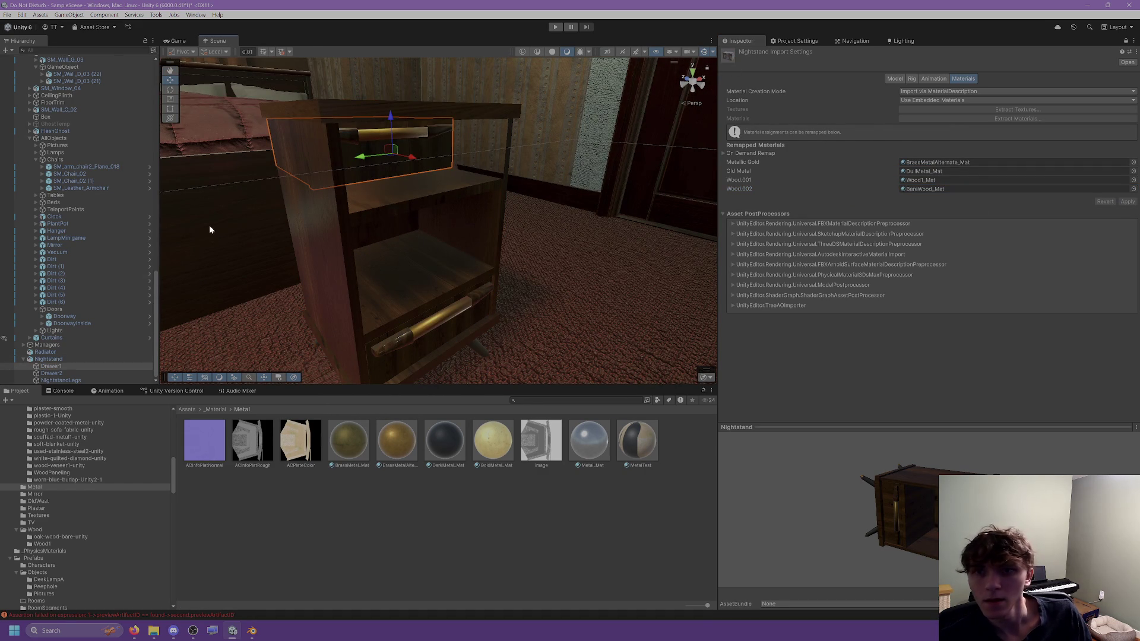
click(1124, 41)
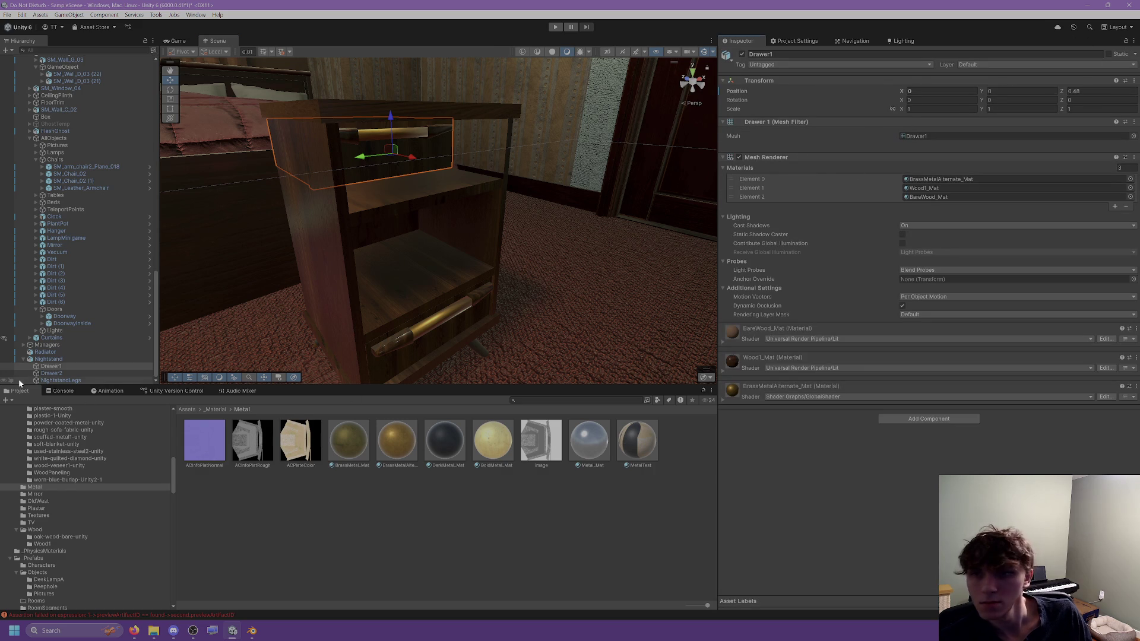
click(82, 374)
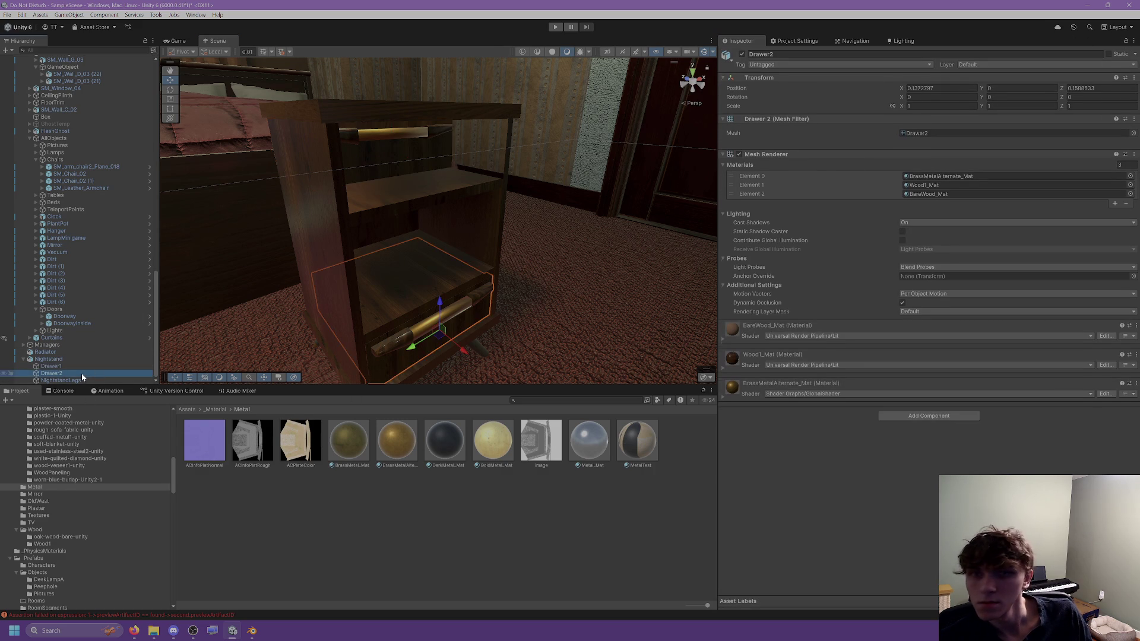
click(69, 366)
click(937, 86)
text(0.1372797)
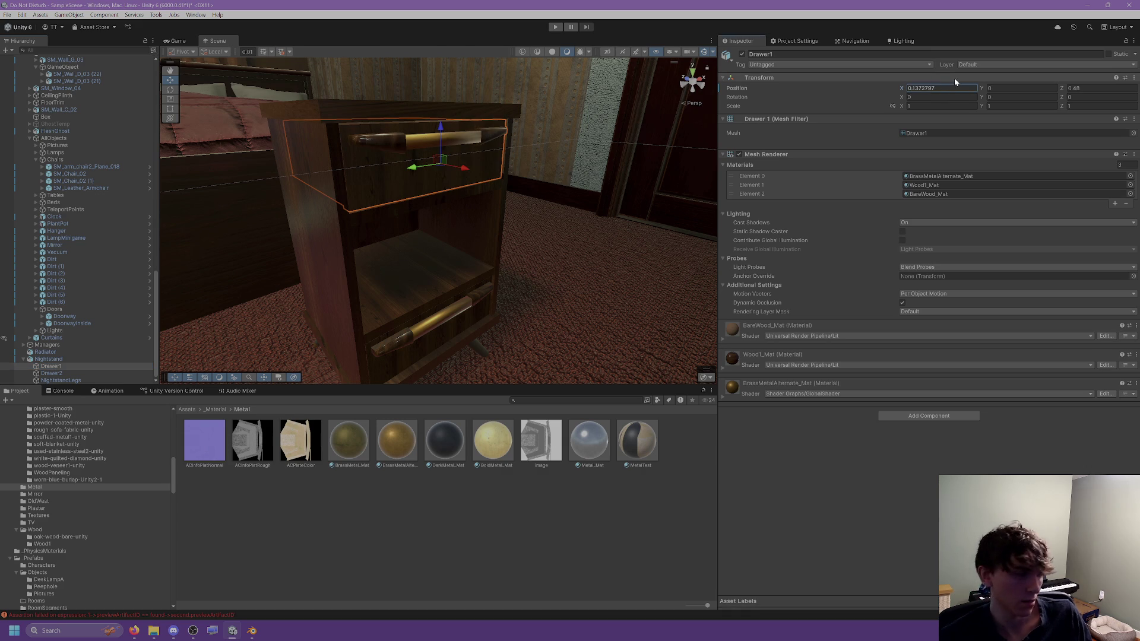
Step: Nudge the Nightstand slightly sideways in the bedroom
mouse_move(455, 241)
right_down()
mouse_move(426, 230)
mouse_move(487, 235)
mouse_move(401, 201)
mouse_move(216, 228)
right_up()
click(298, 220)
mouse_move(298, 221)
mouse_down()
mouse_move(280, 249)
mouse_move(395, 221)
mouse_up()
mouse_move(394, 222)
middle_down()
mouse_move(354, 200)
mouse_move(445, 239)
middle_up()
mouse_move(445, 239)
right_down()
mouse_move(365, 213)
mouse_move(429, 240)
mouse_move(340, 224)
mouse_move(296, 238)
mouse_move(267, 198)
mouse_move(450, 254)
right_up()
click(399, 300)
mouse_move(400, 300)
right_down()
mouse_move(488, 290)
mouse_move(440, 272)
mouse_move(392, 297)
right_up()
Step: Switch to Blender and orbit around the nightstand
click(251, 631)
mouse_move(404, 75)
middle_down()
mouse_move(690, 191)
mouse_move(566, 180)
mouse_move(729, 206)
middle_up()
scroll(690, 191, down, 5)
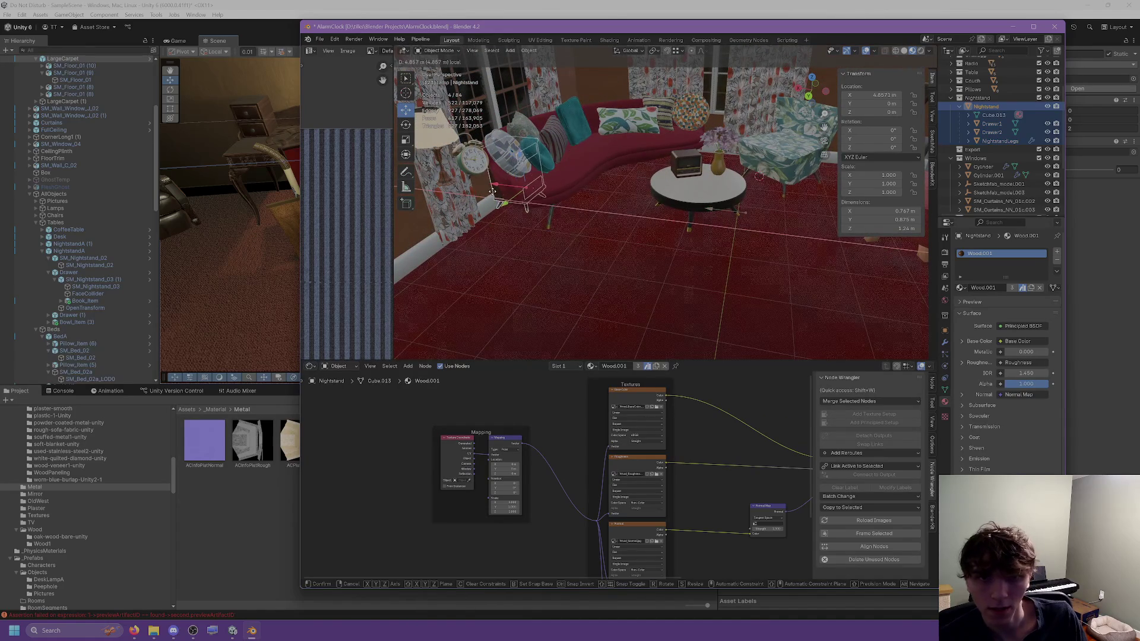
Step: Move the nightstand along Y to 1.7599 m beside the lamp
key(g)
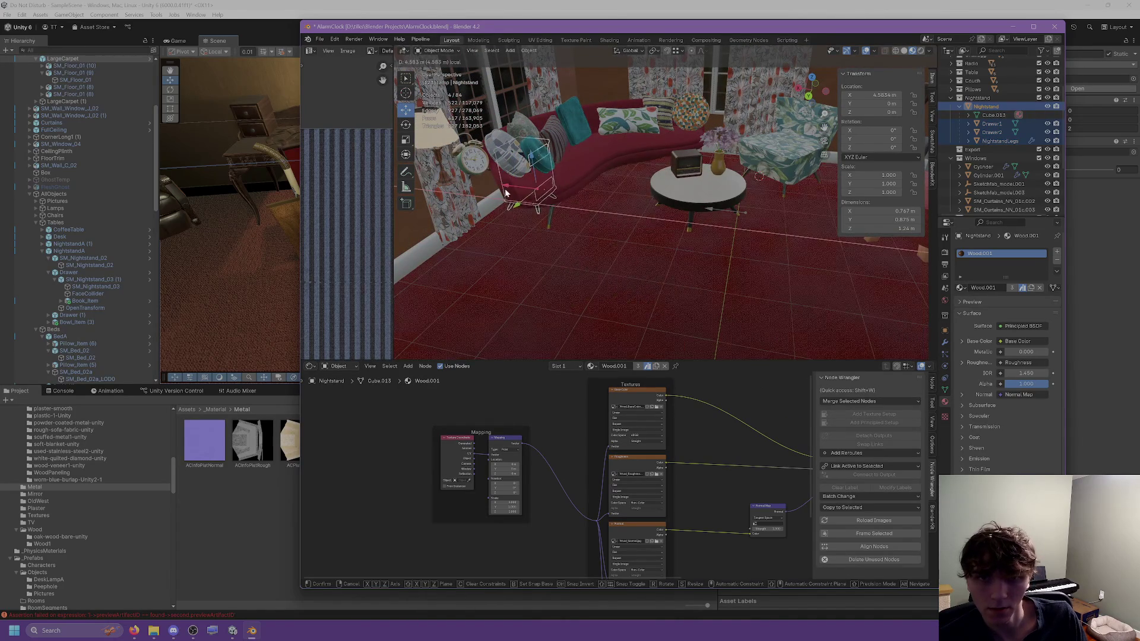
click(487, 223)
key(g)
click(522, 225)
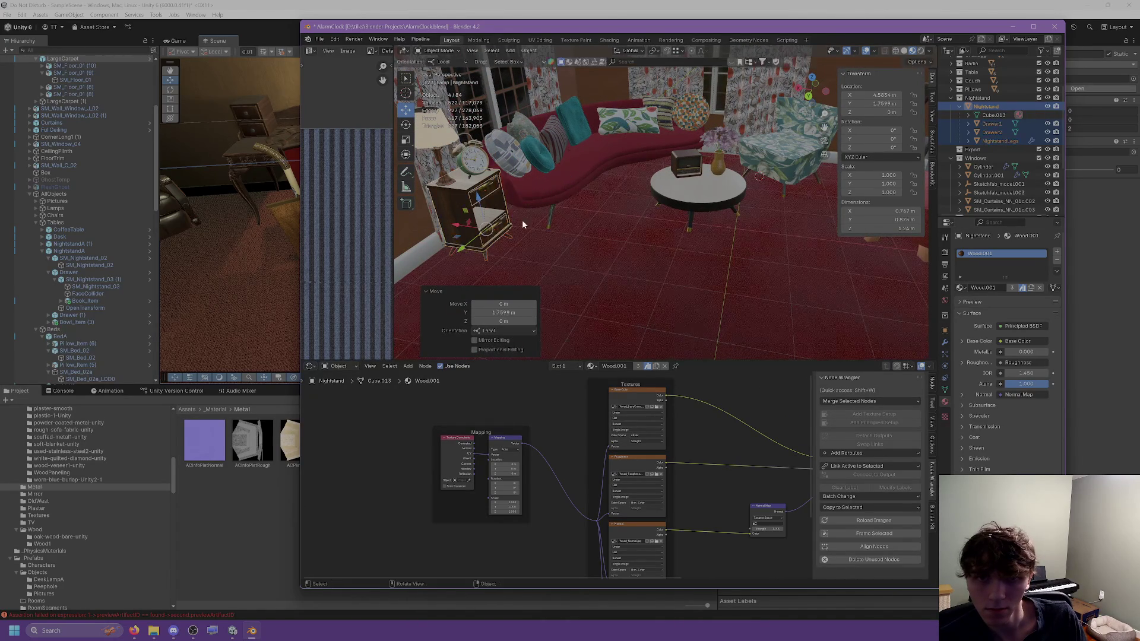
Step: Select the rounded-back chair Chair1
shift+middle_drag(671, 213, 622, 275)
scroll(622, 276, up, 5)
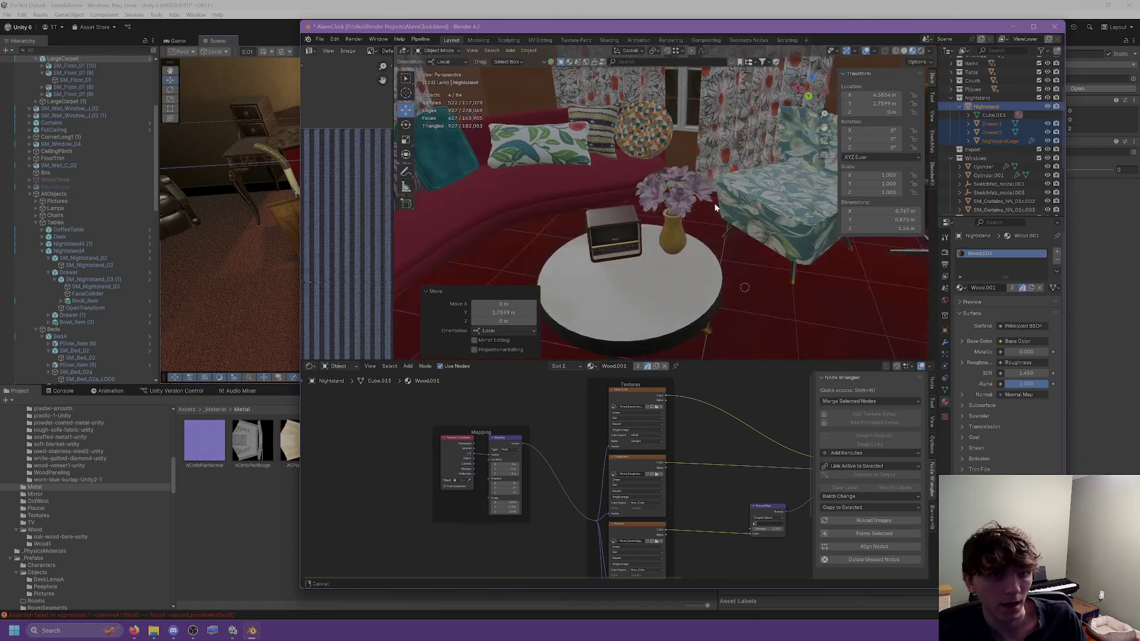
shift+middle_drag(714, 204, 460, 229)
scroll(460, 230, down, 4)
click(682, 287)
middle_drag(682, 291, 732, 214)
scroll(958, 154, down, 1)
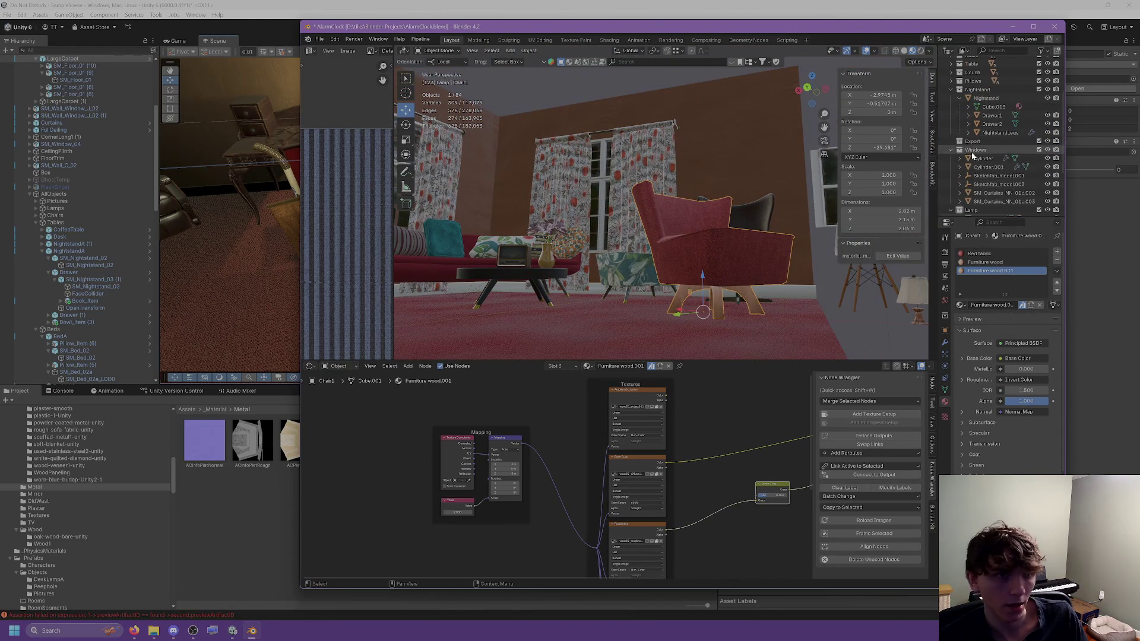
Step: Expand ChairRoundBack in the Outliner to check Chair1, then bring up the export formats
click(952, 151)
scroll(951, 155, up, 4)
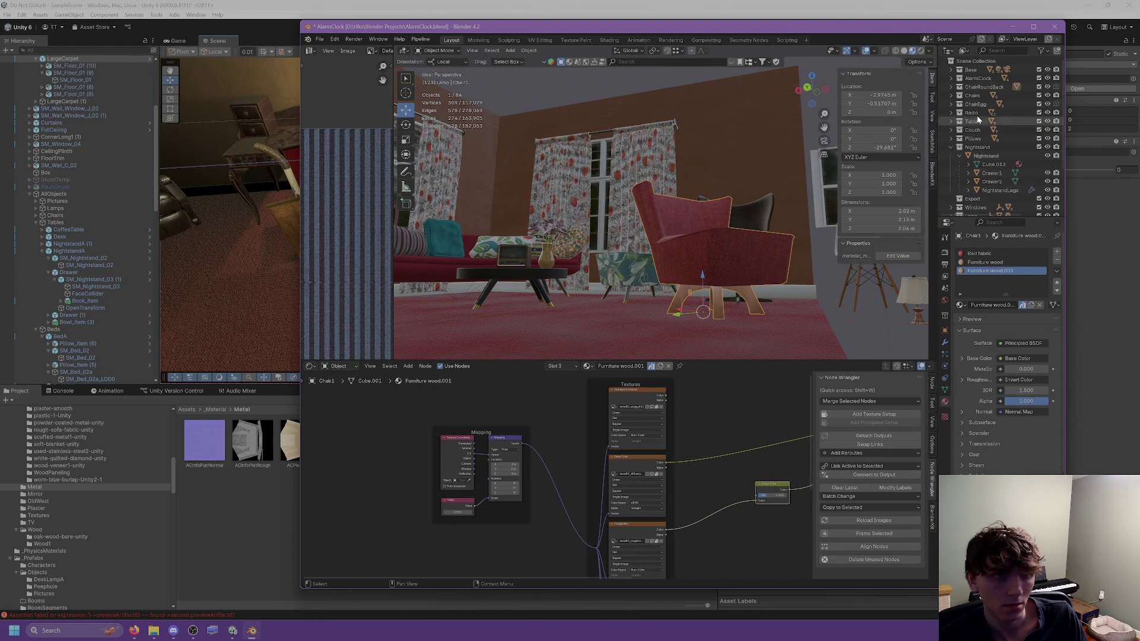
click(953, 86)
click(960, 95)
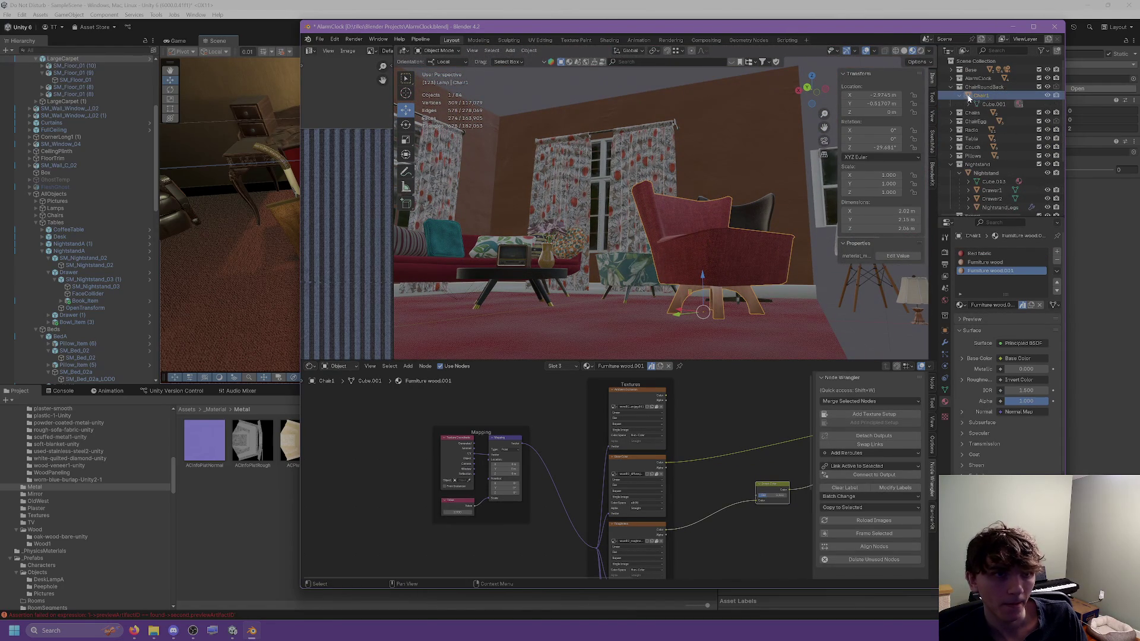
click(959, 99)
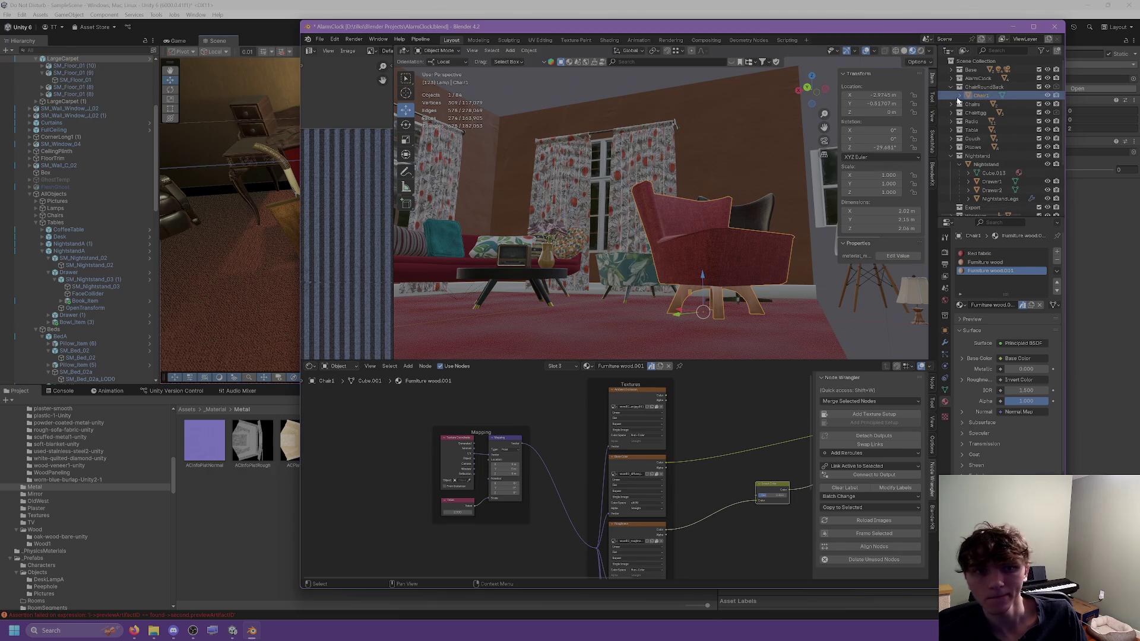
click(322, 37)
Step: Start an FBX export and change the export path from the Nightstand folder up to _Art
mouse_move(343, 170)
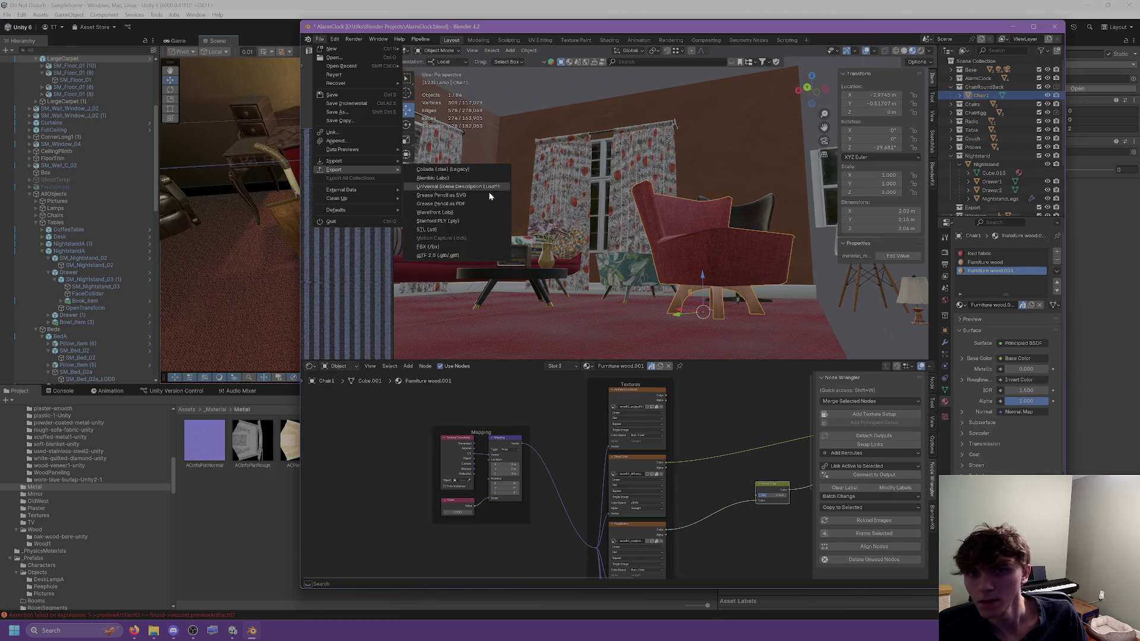
click(450, 245)
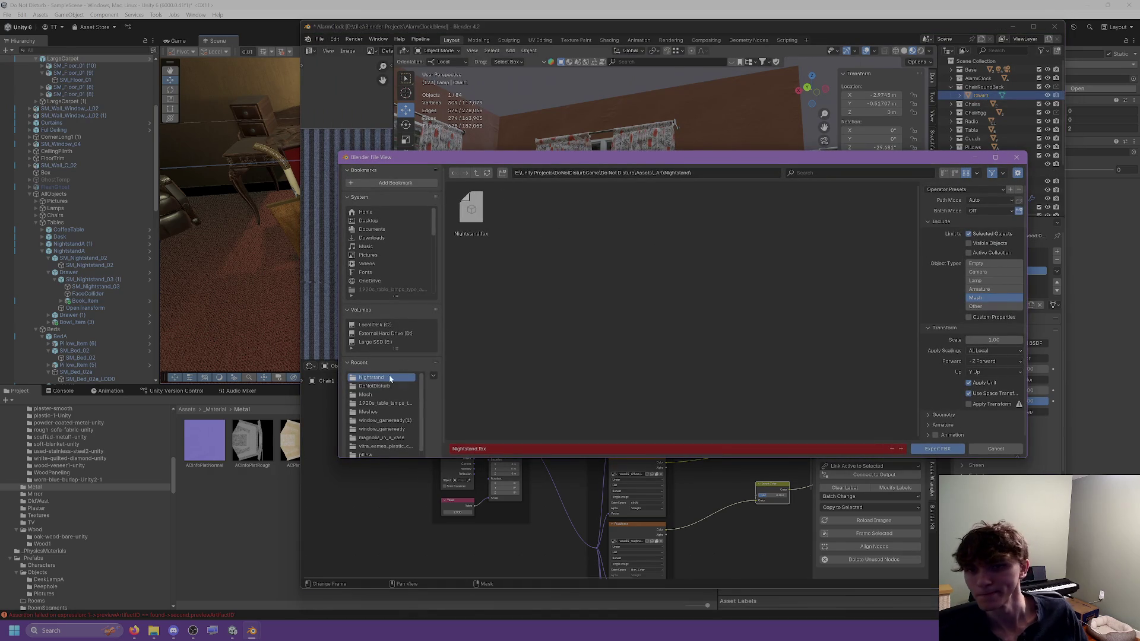
click(656, 173)
double_click(690, 173)
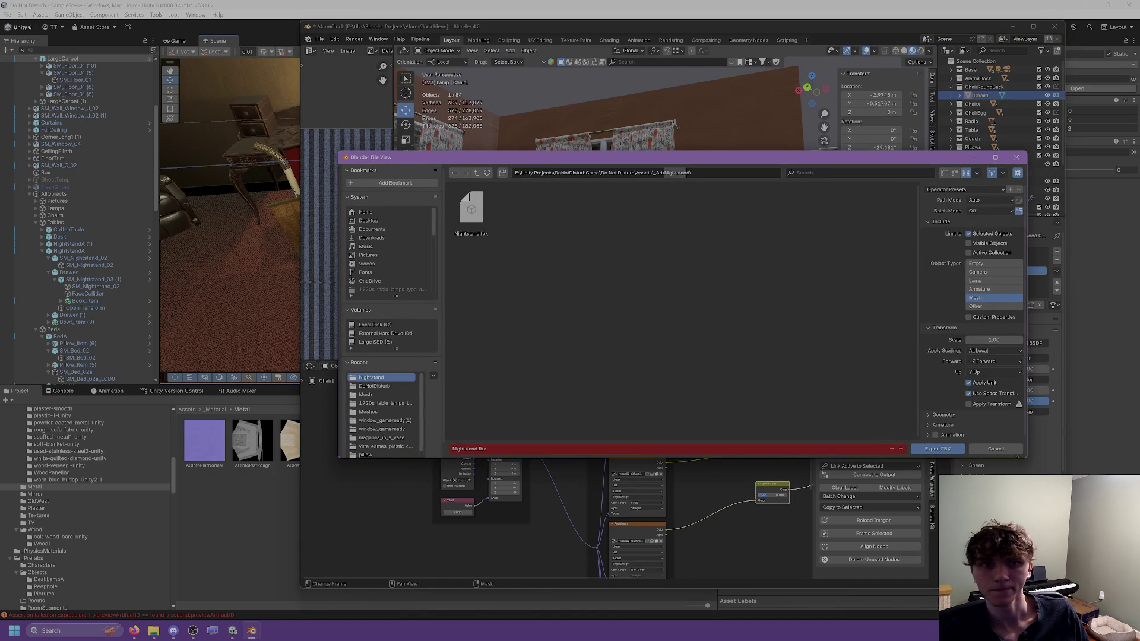
key(BackSpace)
key(Return)
Step: Create a Chairs folder in _Art with a RoundedChair folder inside it, and open RoundedChair
right_click(700, 187)
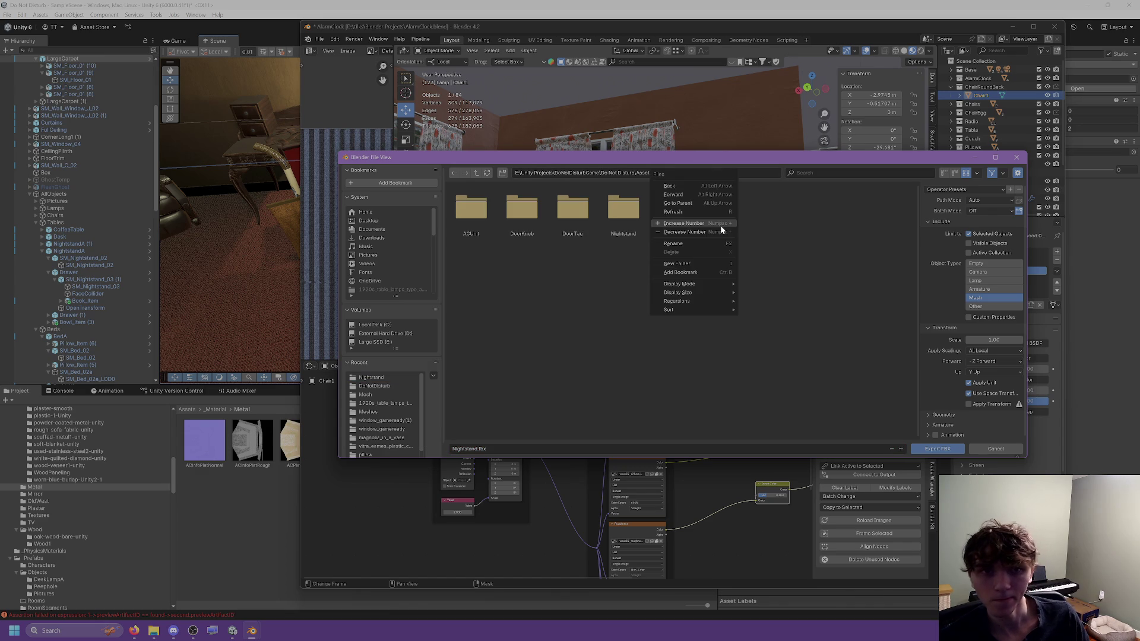
click(678, 263)
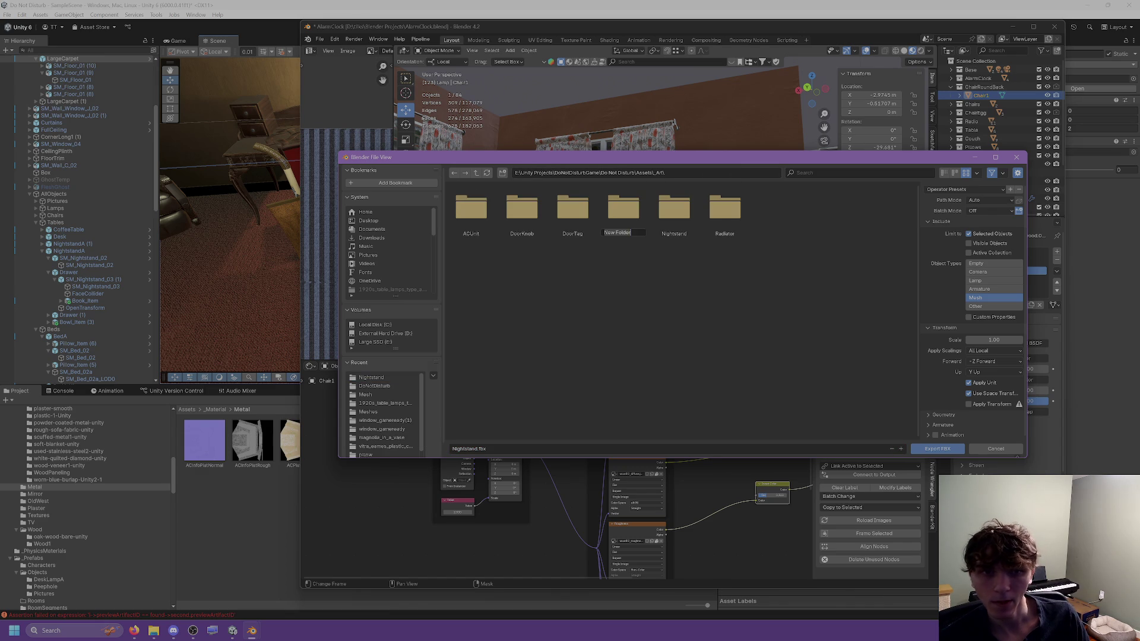
text(Chairs)
key(Return)
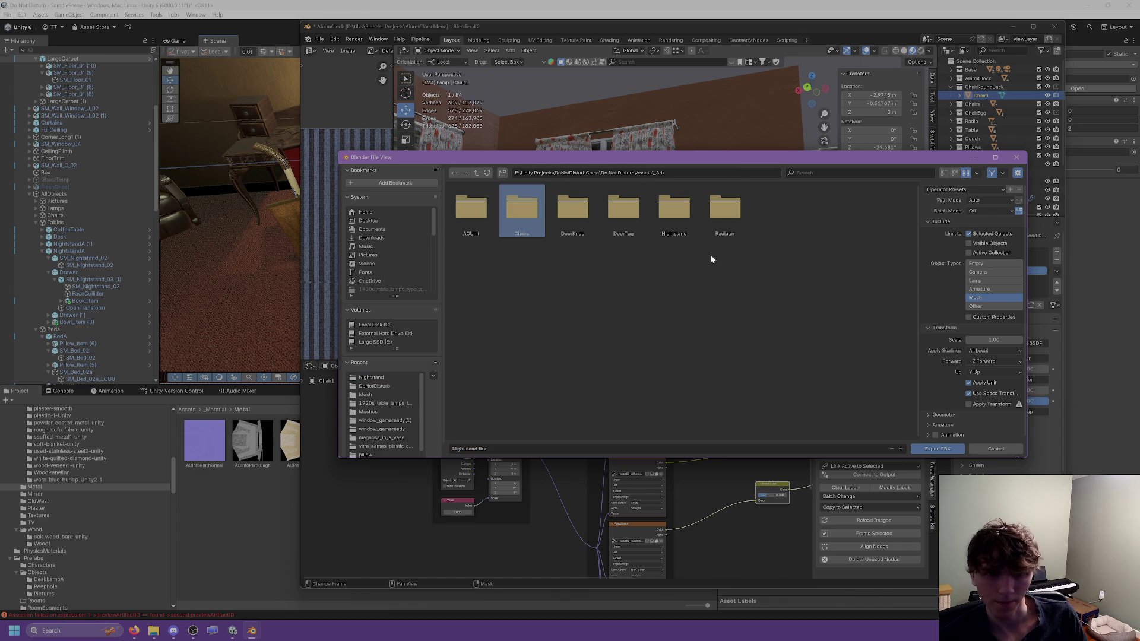
double_click(533, 223)
right_click(539, 237)
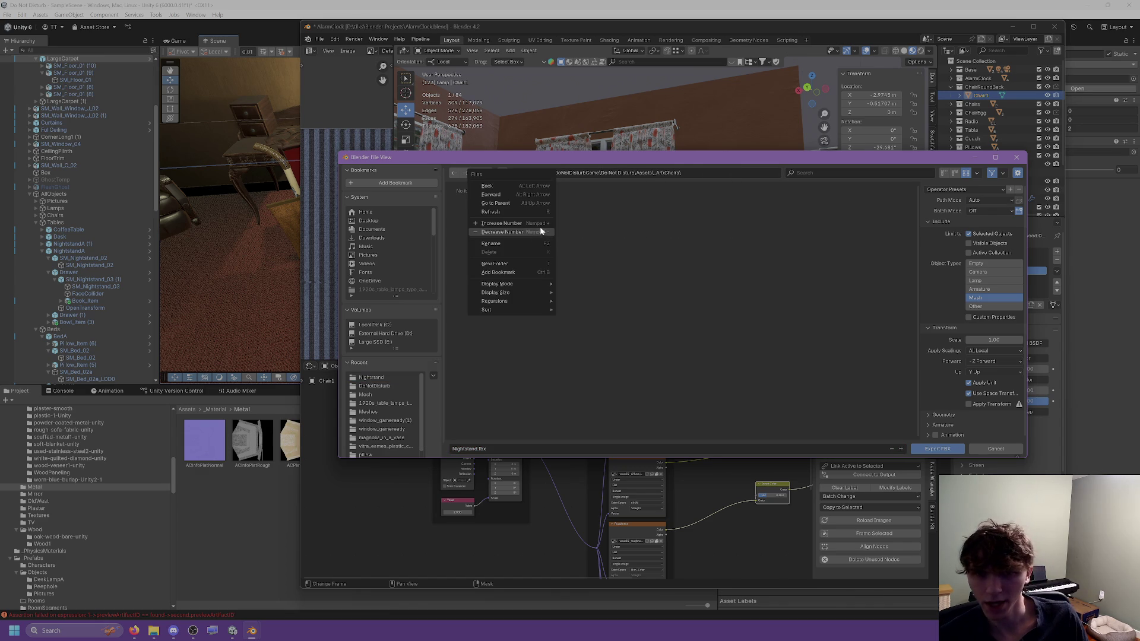
click(522, 259)
text(RoundedChair)
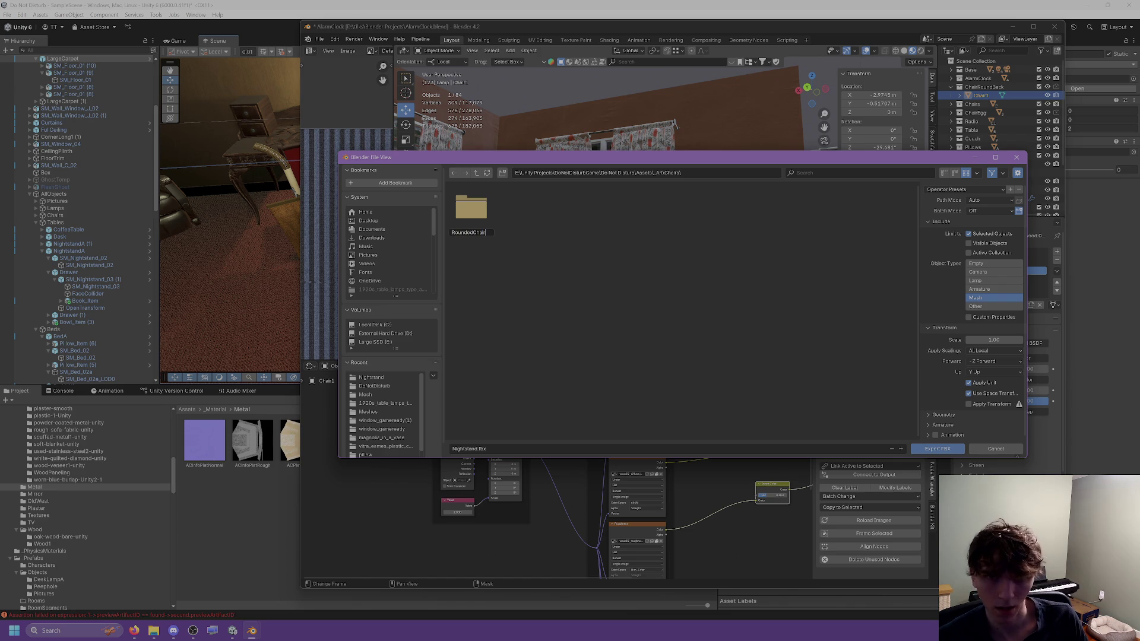
key(Return)
double_click(494, 214)
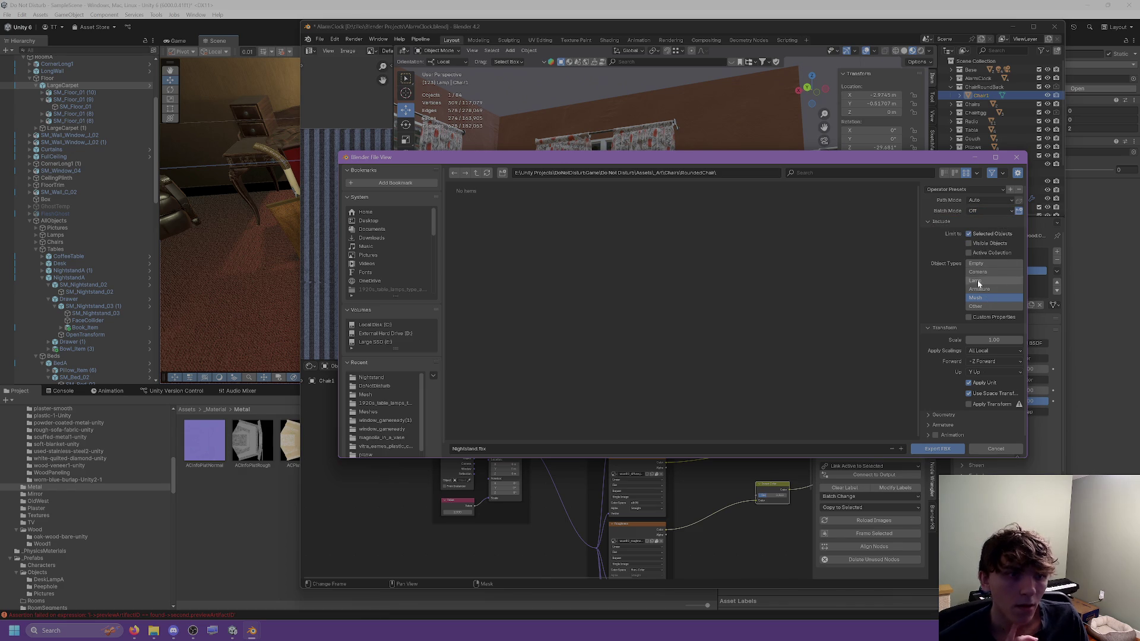
Step: Export the chair as FBX into the RoundedChair folder
scroll(982, 302, down, 1)
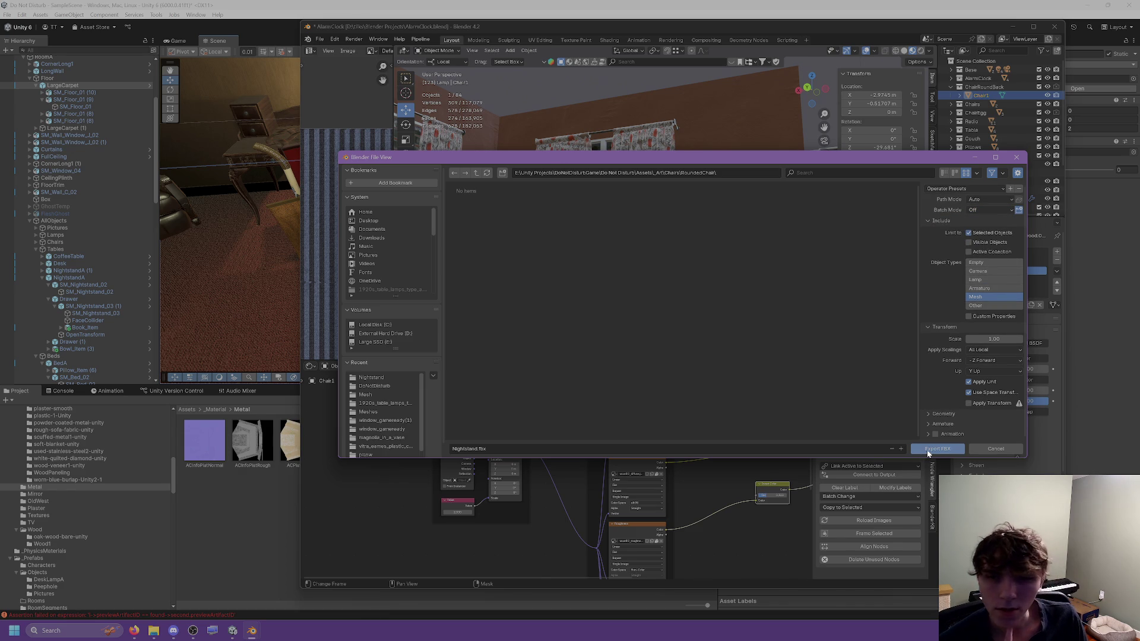
click(928, 454)
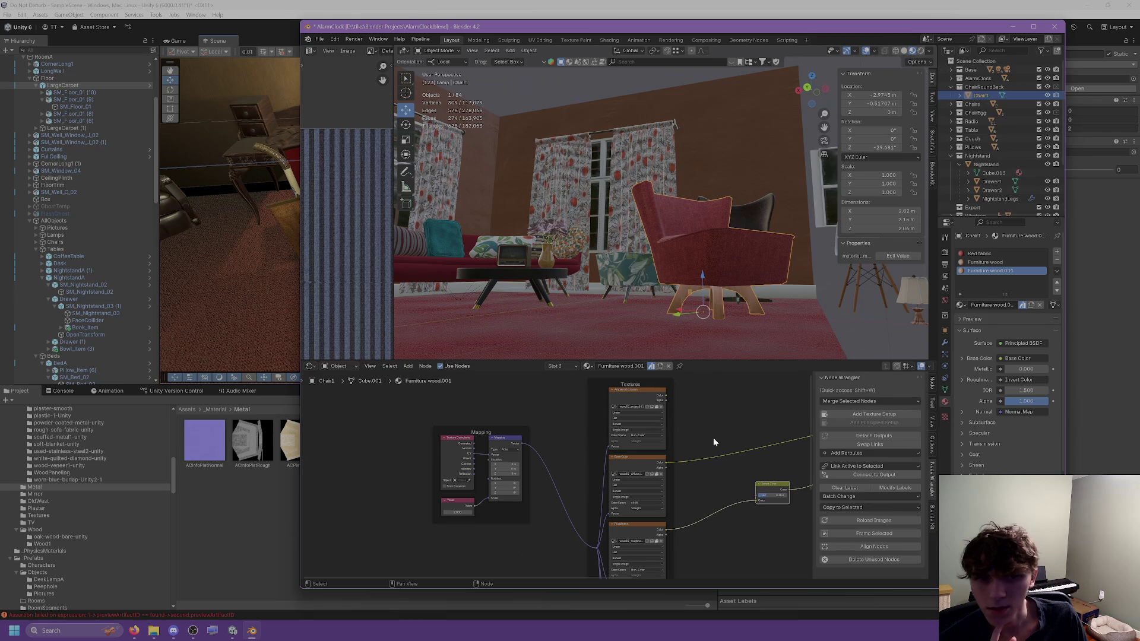
scroll(729, 292, up, 3)
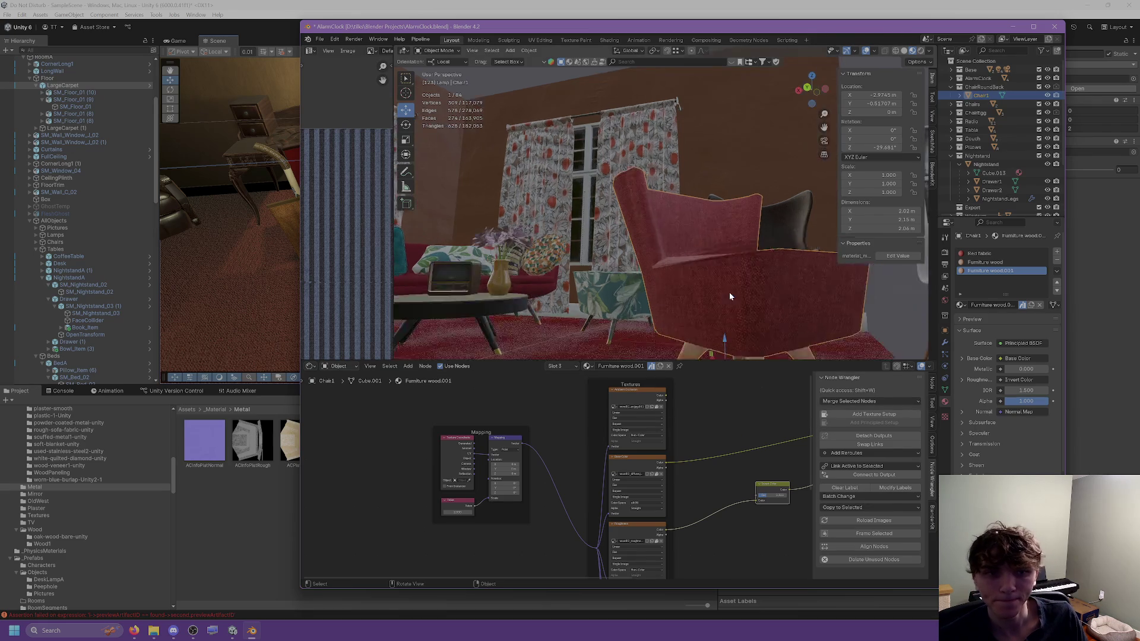
Step: On the Furniture wood material, unpack the ambient occlusion and roughness textures to files
scroll(730, 296, up, 5)
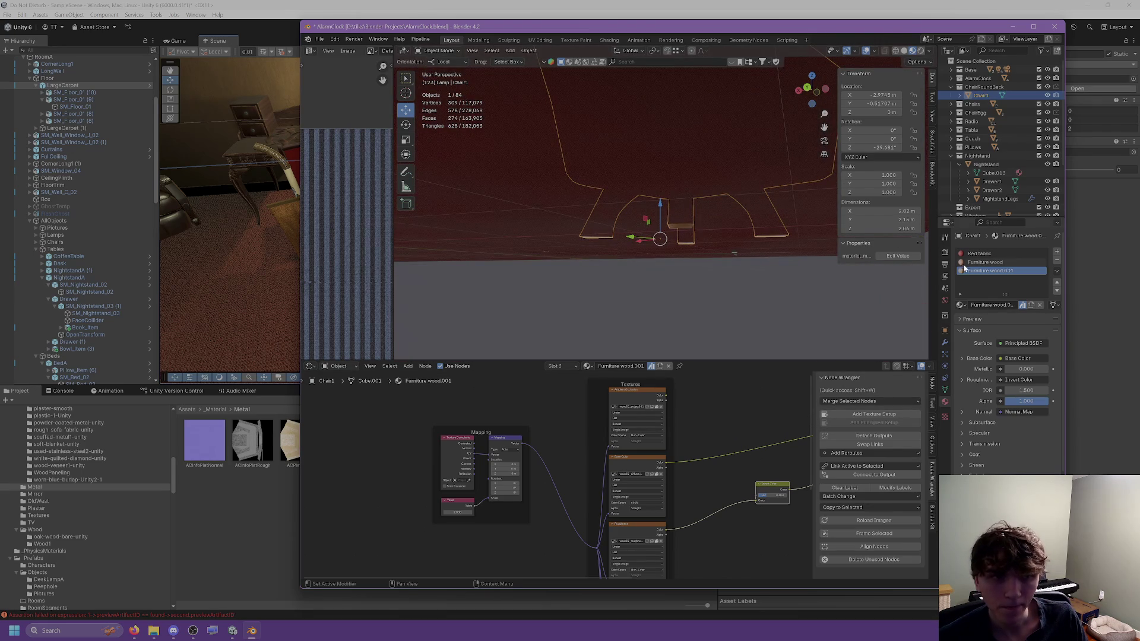
click(965, 263)
middle_drag(654, 432, 593, 443)
click(594, 443)
click(620, 452)
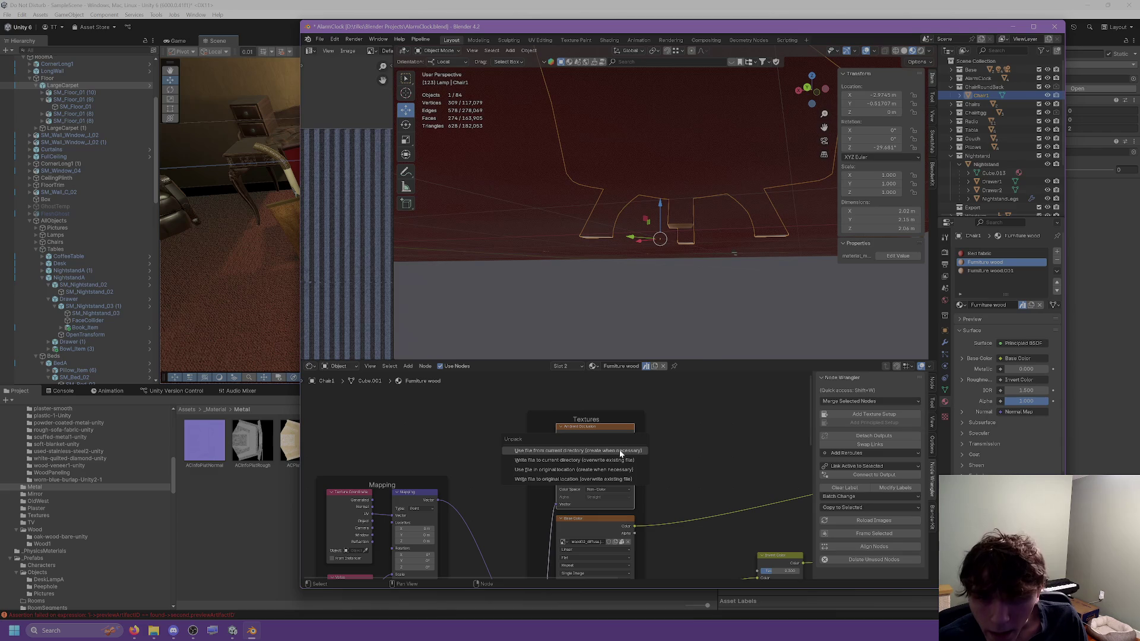
click(613, 469)
scroll(613, 469, down, 5)
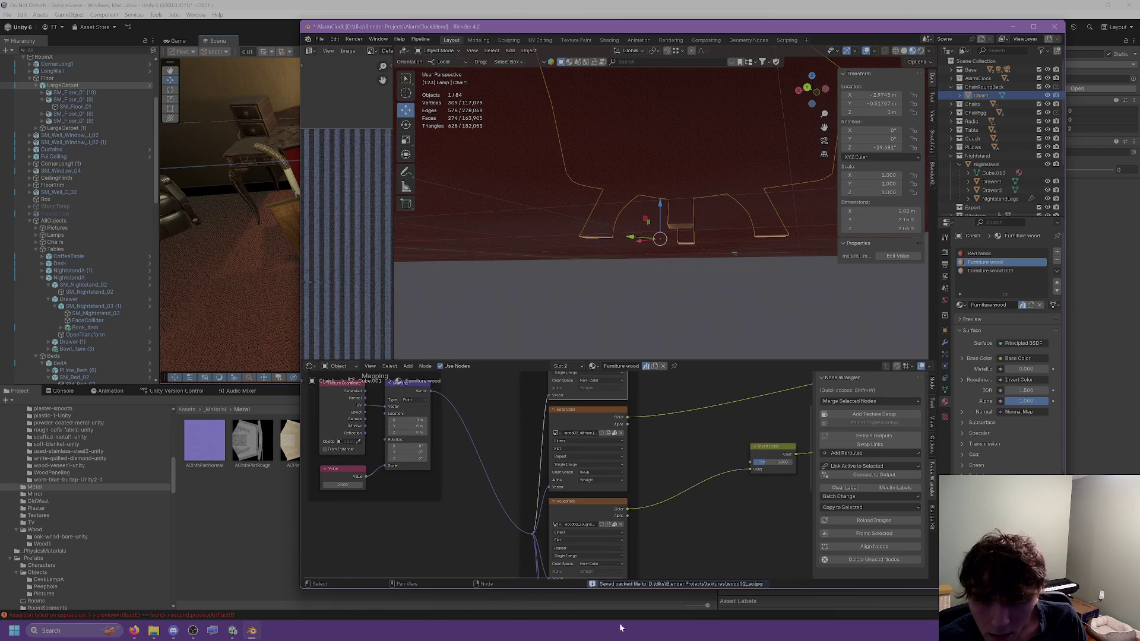
click(611, 476)
click(610, 477)
Step: Unpack the normal map texture to a file in the current directory
middle_drag(610, 478, 649, 526)
scroll(650, 527, down, 2)
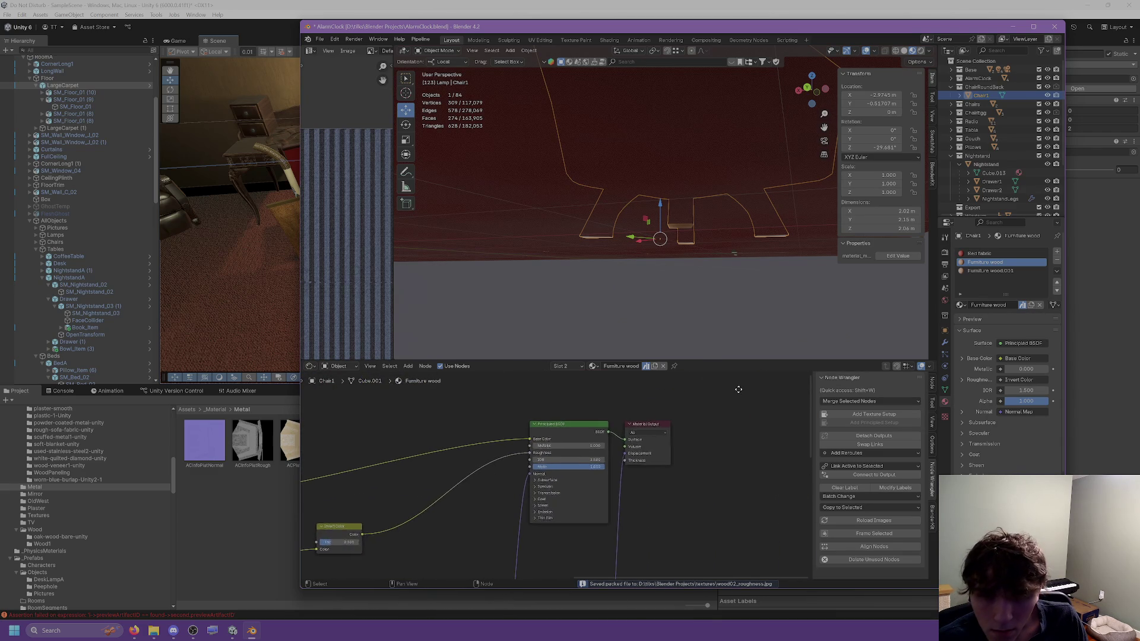
scroll(633, 539, up, 2)
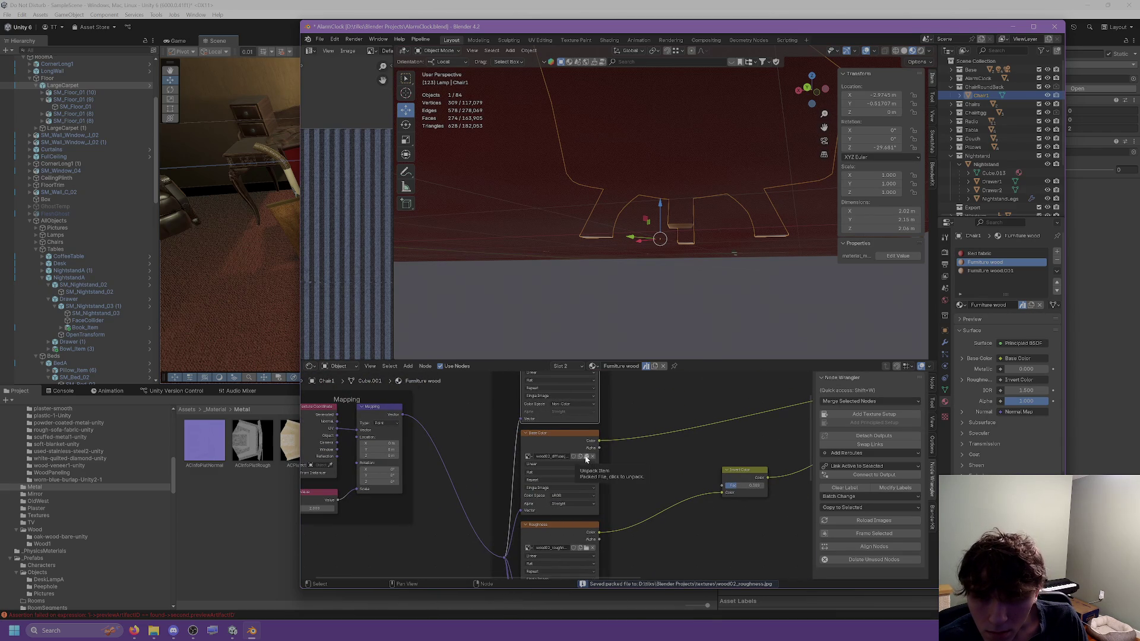
mouse_move(667, 462)
middle_down()
mouse_move(656, 519)
mouse_move(631, 503)
middle_up()
scroll(656, 518, down, 2)
scroll(560, 455, up, 2)
shift+scroll(560, 455, down, 5)
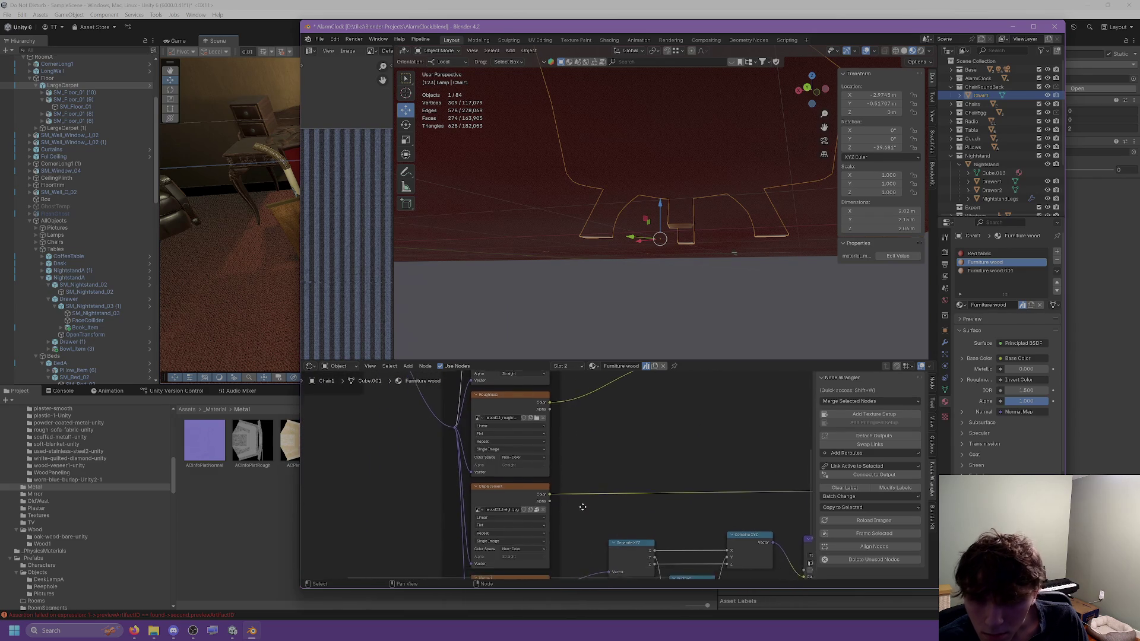
click(544, 548)
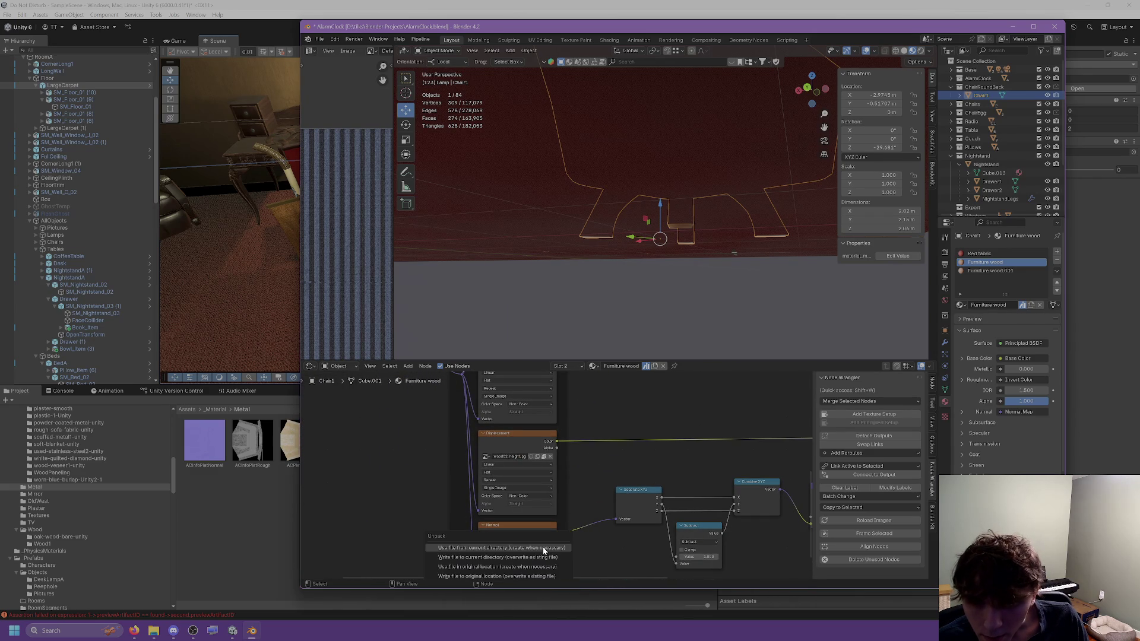
click(542, 551)
Step: Unpack the base color texture to a file in the current directory
middle_drag(469, 406, 573, 469)
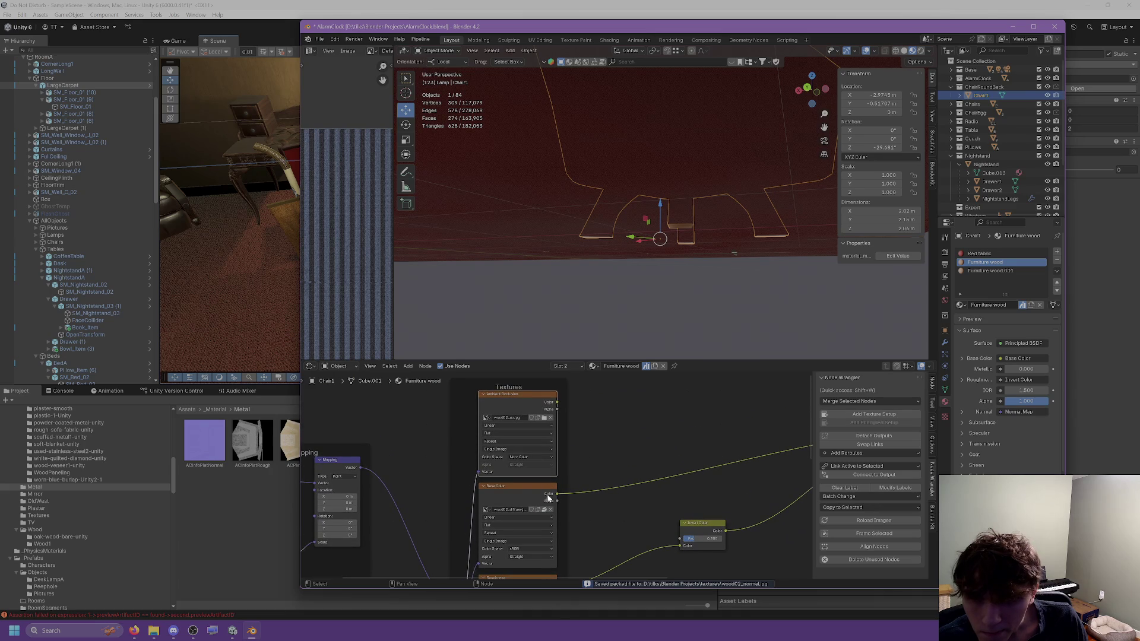
click(544, 510)
click(544, 510)
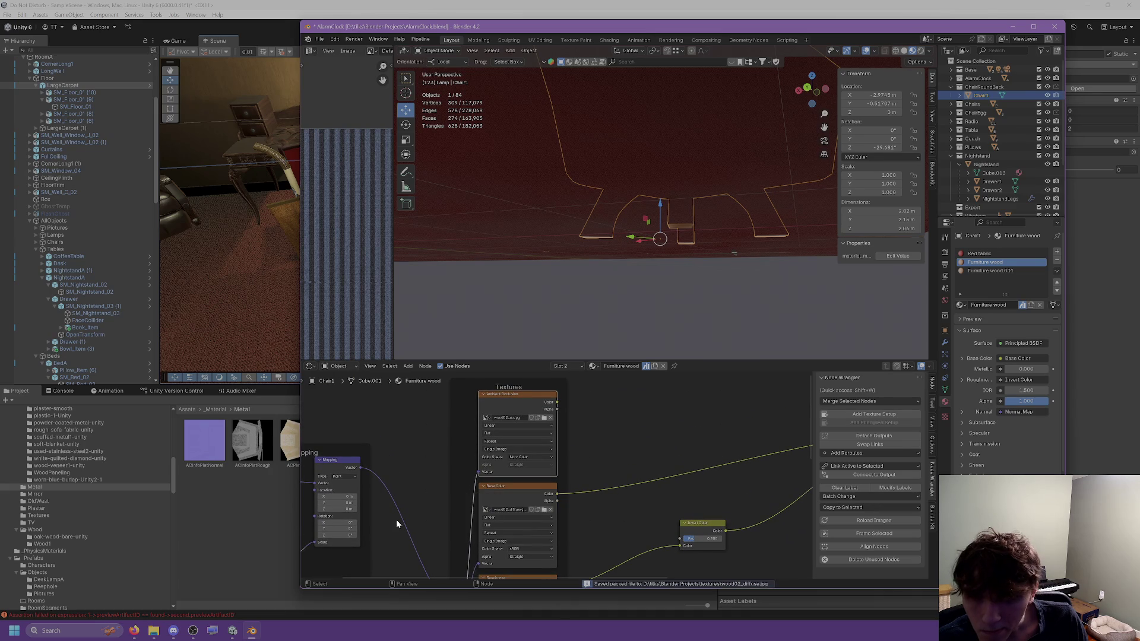
click(232, 519)
scroll(54, 474, up, 5)
scroll(54, 473, up, 4)
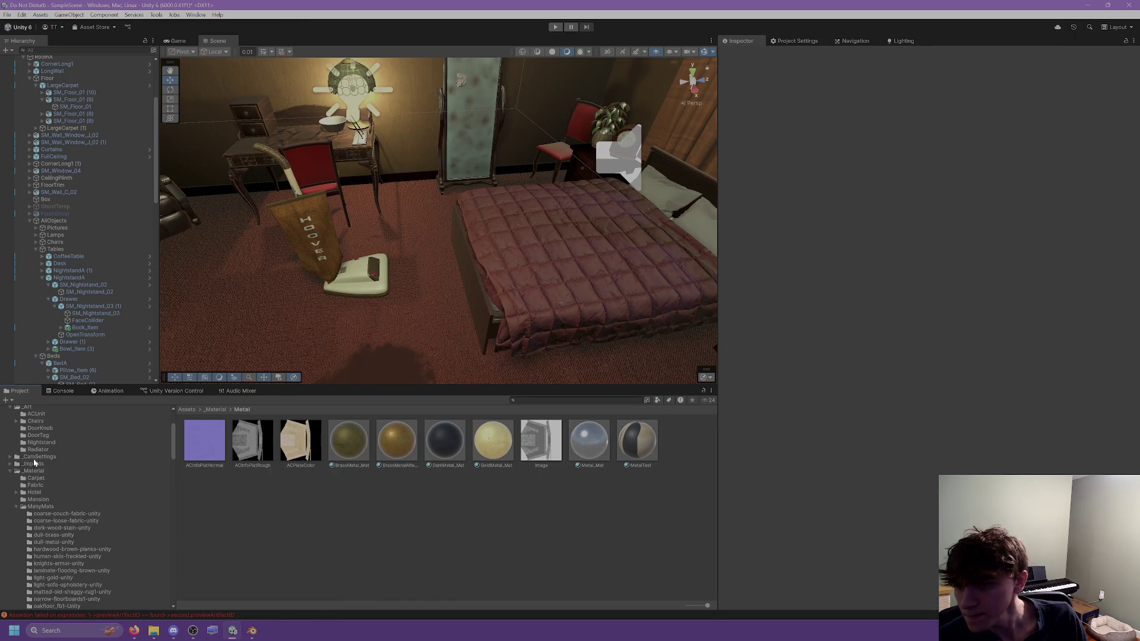
Step: Rename the oak-wood-bare-unity folder under _Material > Wood to BareWood
click(34, 525)
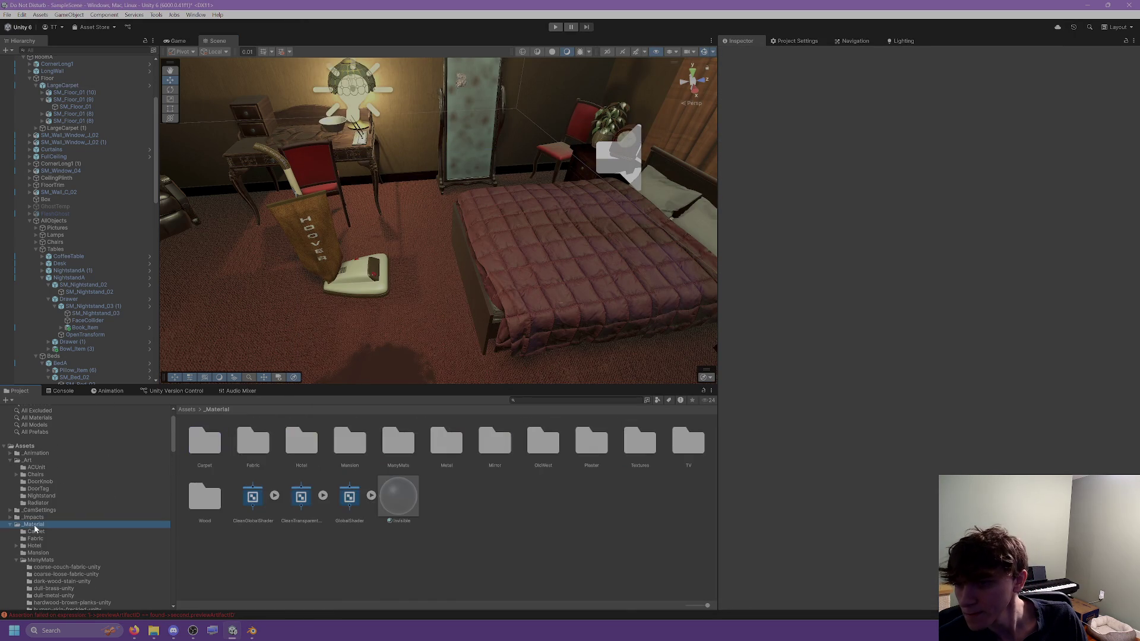
scroll(59, 544, down, 10)
click(30, 536)
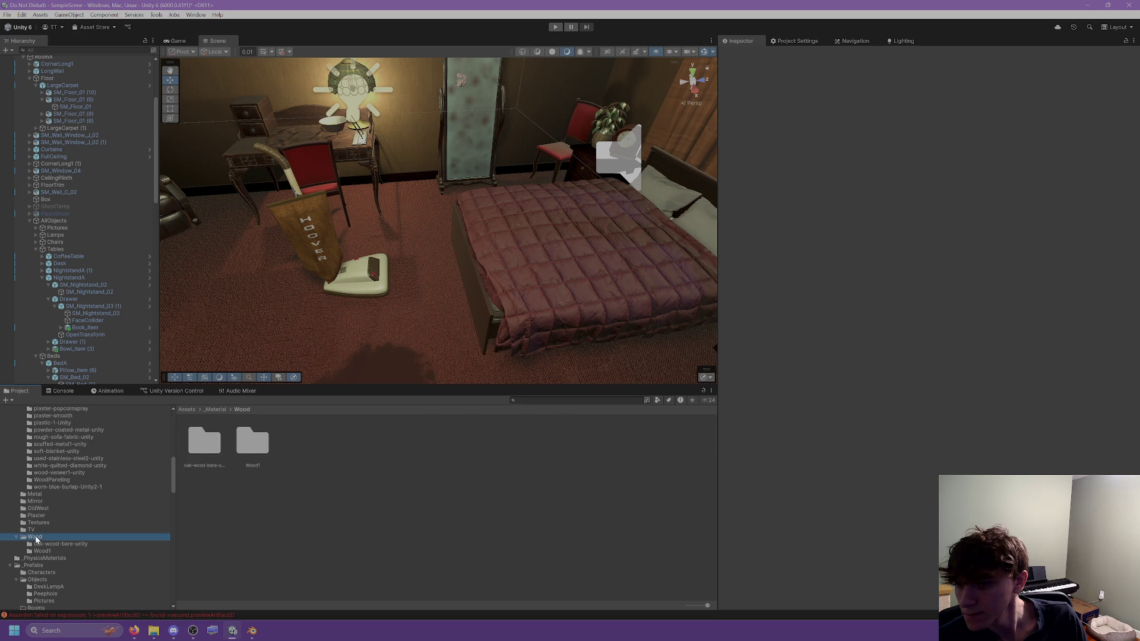
right_click(60, 535)
click(60, 544)
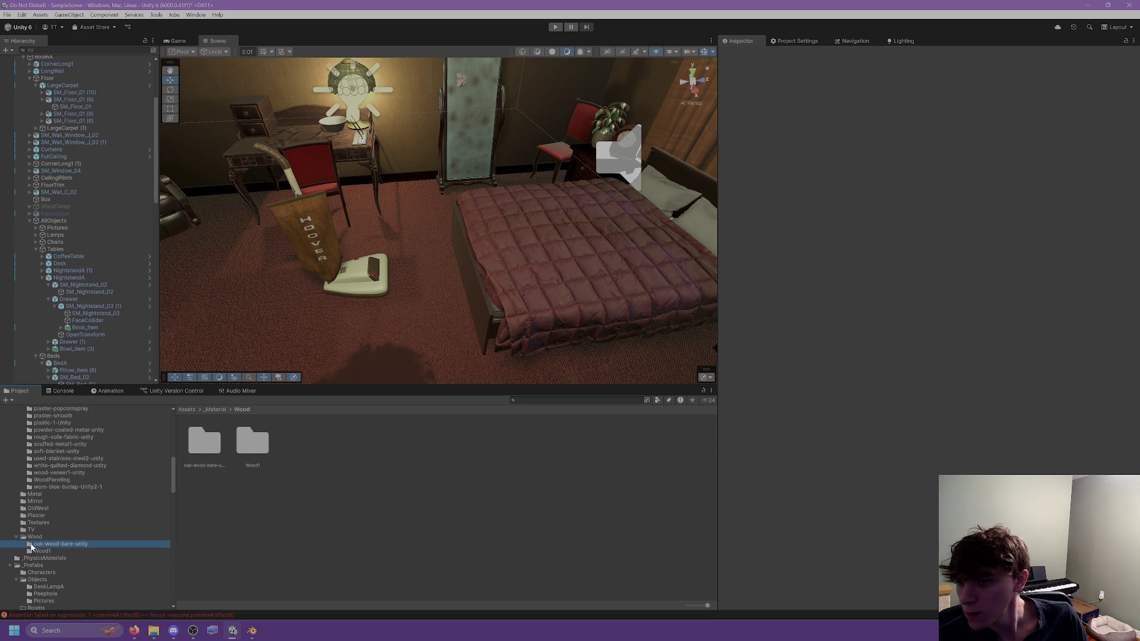
click(59, 544)
text(Bar)
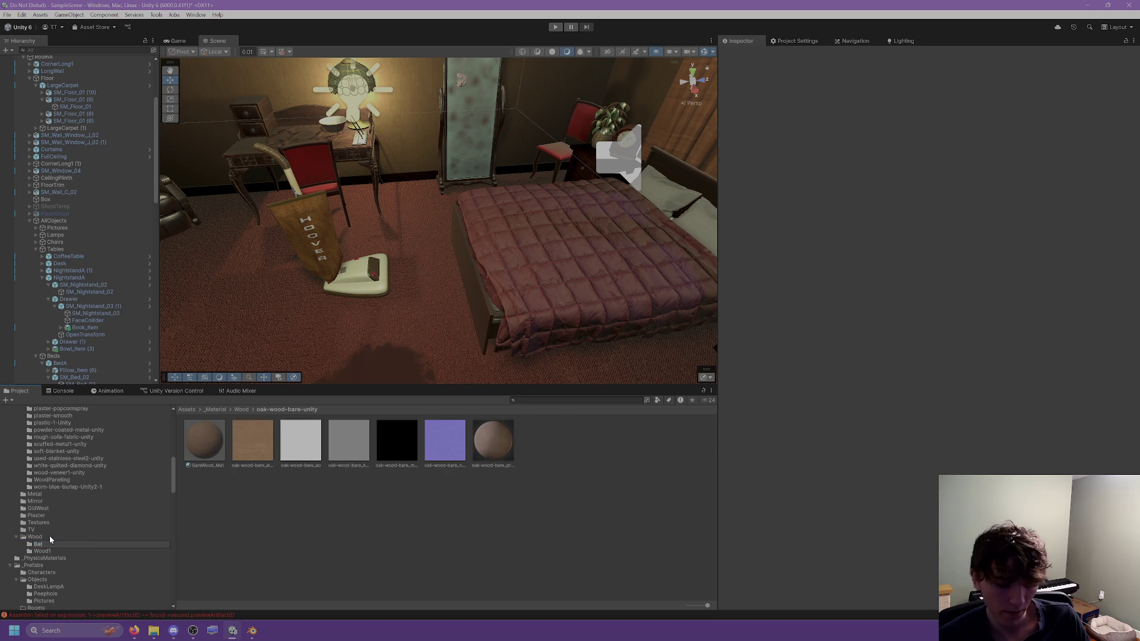
key(Return)
Step: Create a FurnitureWood folder inside Wood and open it
scroll(51, 493, down, 3)
right_click(44, 457)
mouse_move(119, 190)
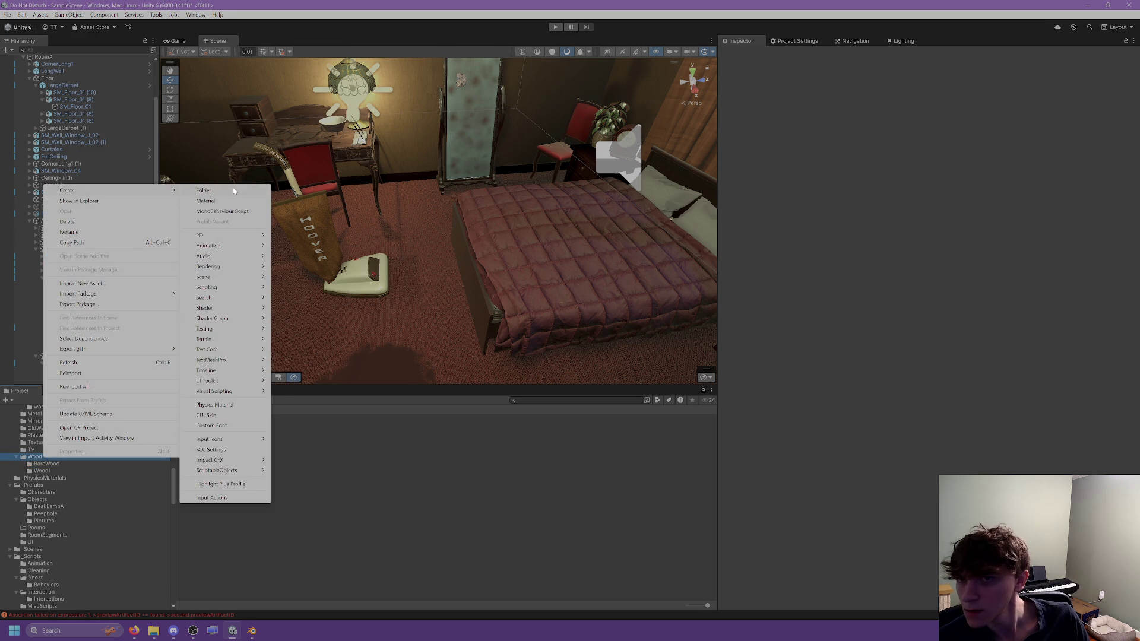
click(203, 190)
text(R)
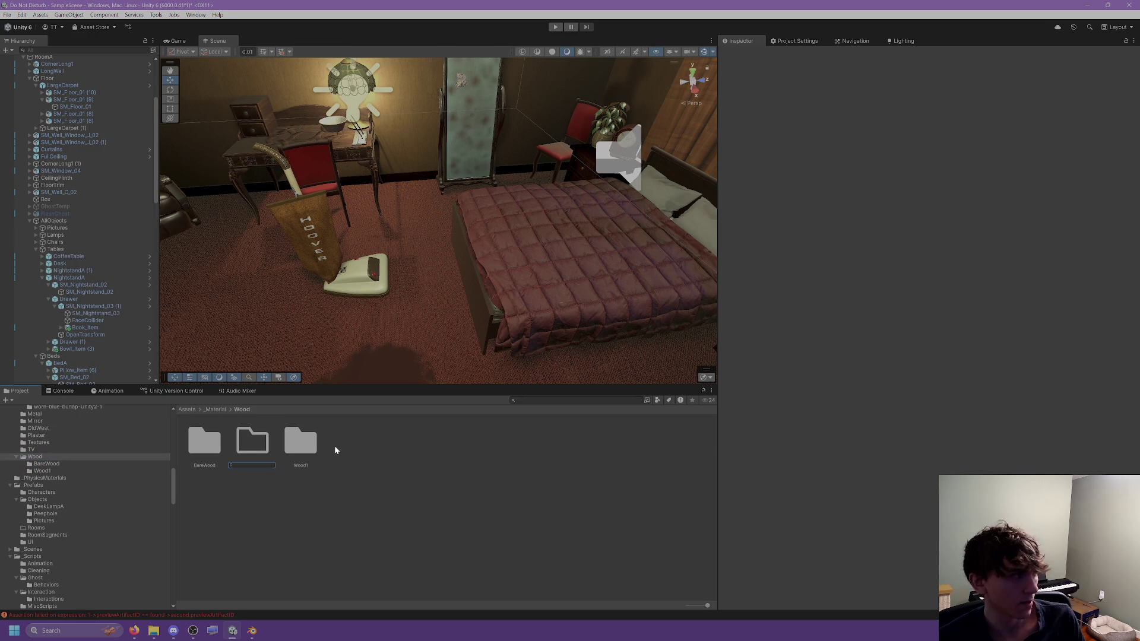
text(Wood)
key(Return)
double_click(258, 456)
Step: Drag the four wood02 textures from File Explorer into FurnitureWood
right_click(257, 454)
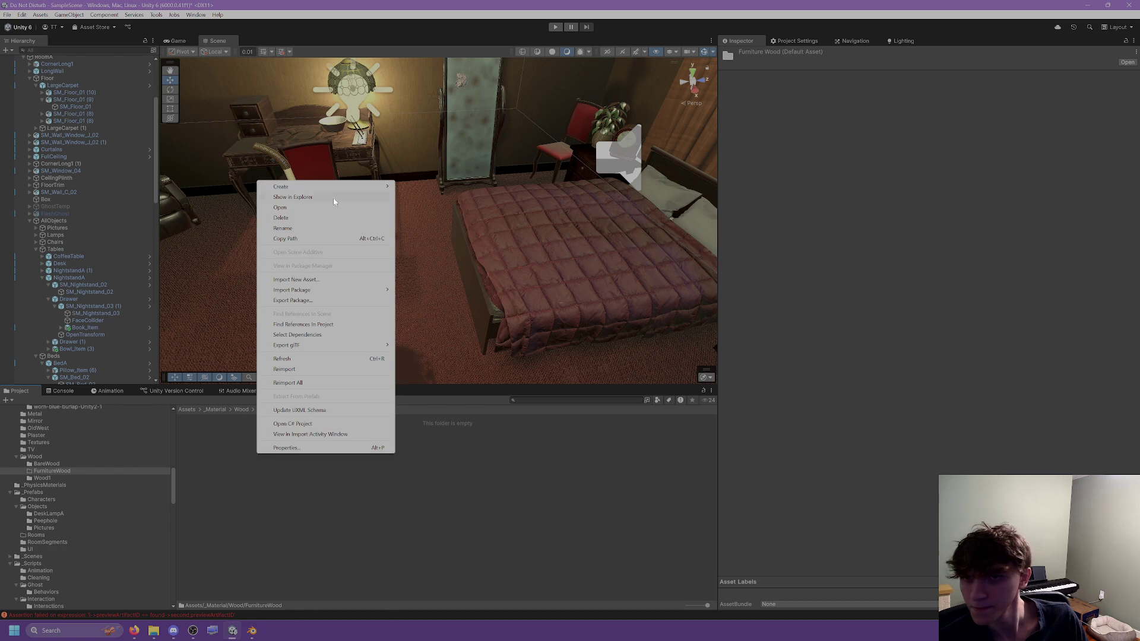
click(153, 633)
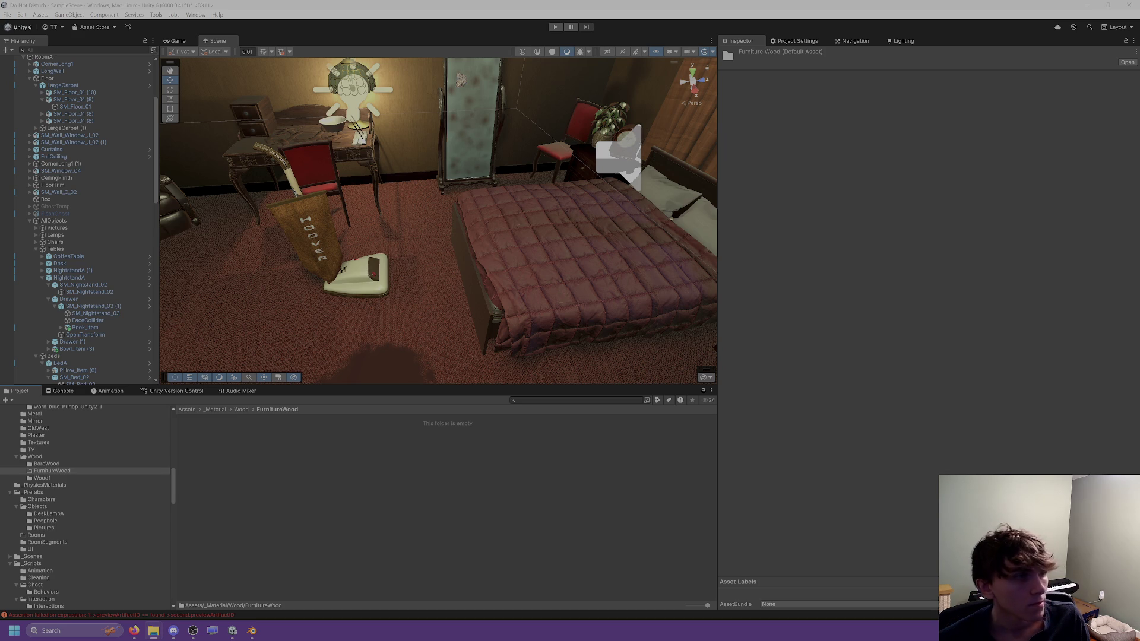
drag(254, 464, 367, 463)
Step: Create a new material named FurnitureWood_Mat in the FurnitureWood folder
right_click(405, 455)
click(480, 177)
right_click(408, 447)
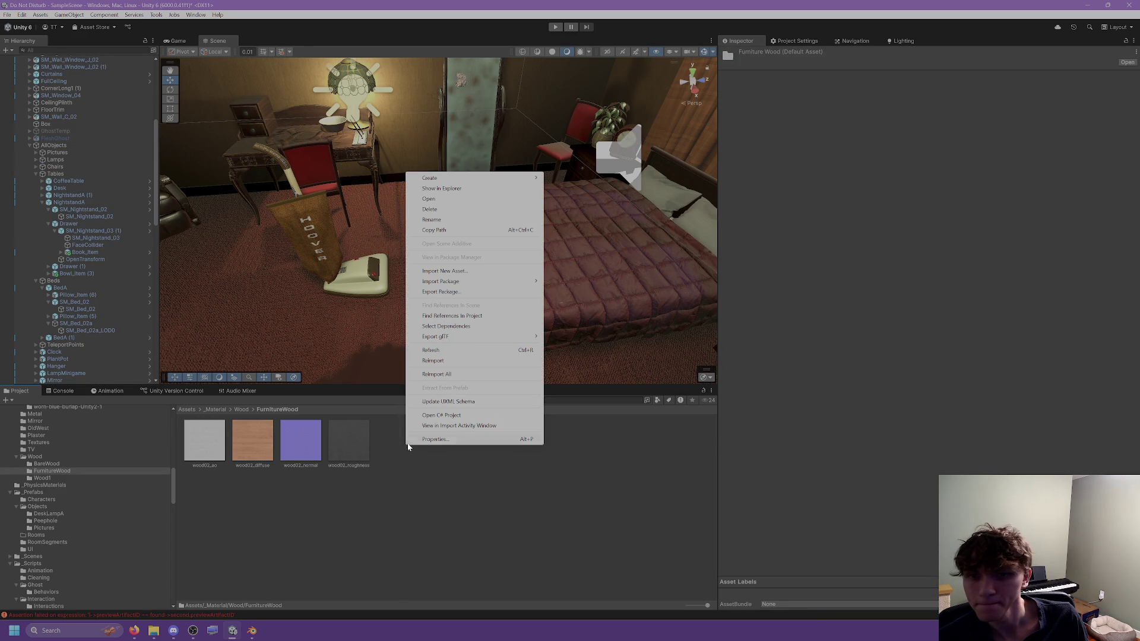
mouse_move(493, 177)
click(569, 189)
text(FurnitureW)
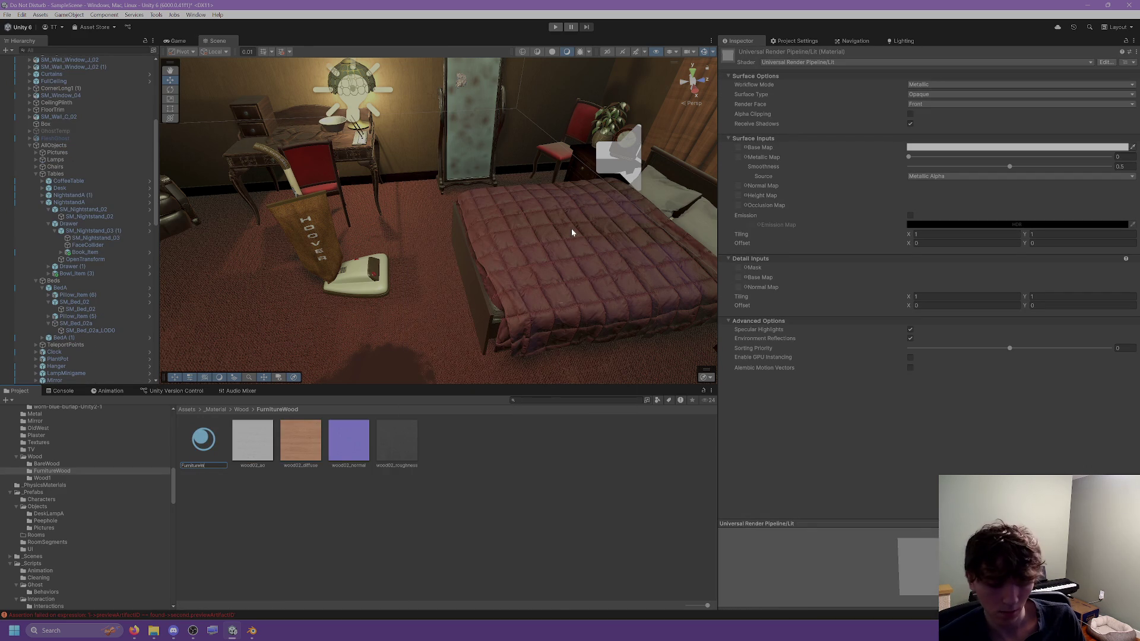
text(ood_Mat)
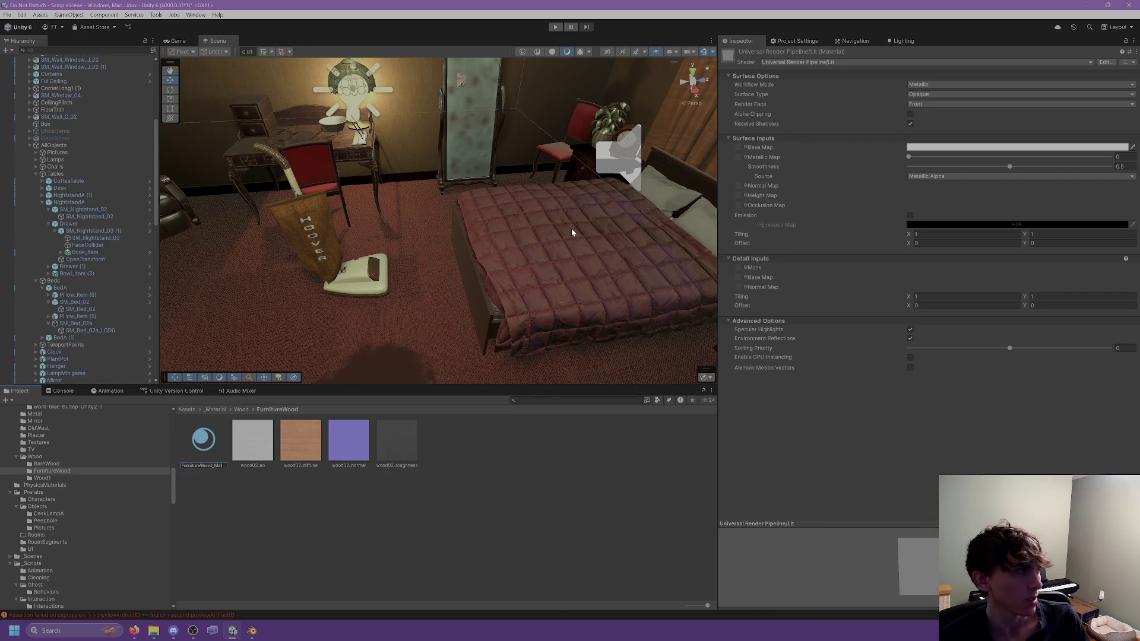
key(Return)
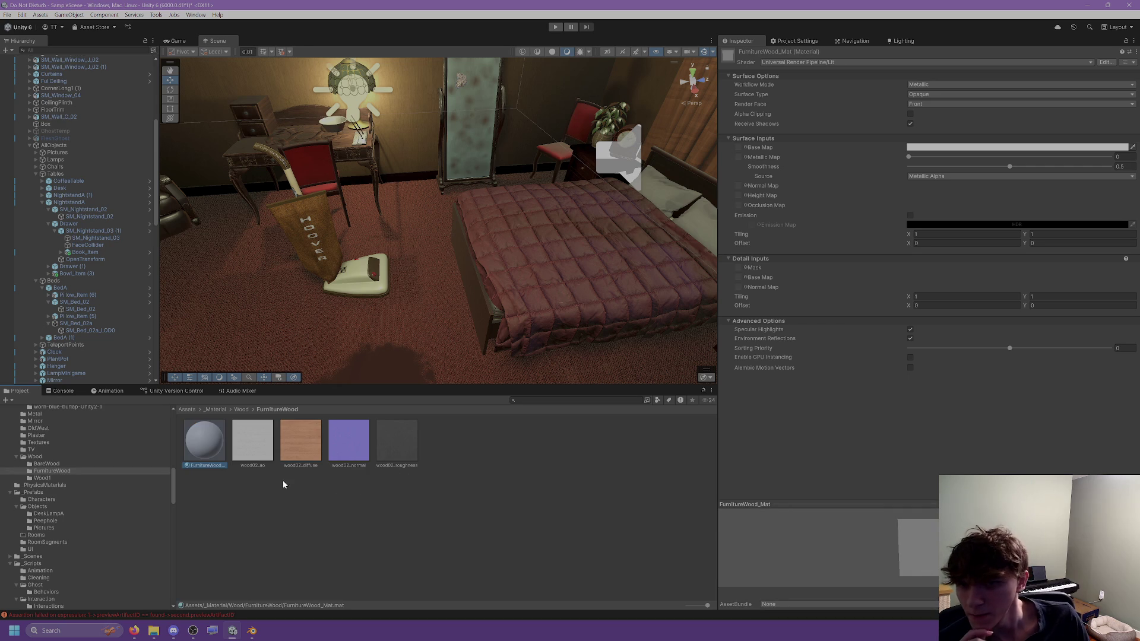
Step: Assign wood02 diffuse to Base Map, ao to Occlusion, normal to Normal Map, fixing it
mouse_move(300, 441)
mouse_down()
mouse_move(757, 203)
mouse_move(739, 147)
mouse_up()
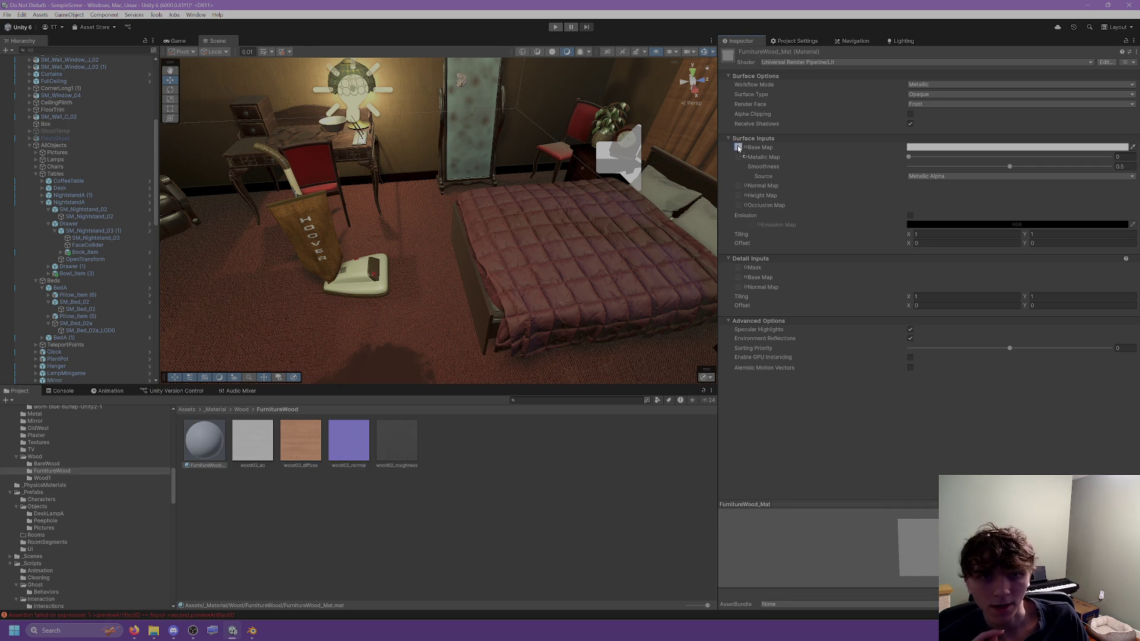
drag(729, 199, 742, 205)
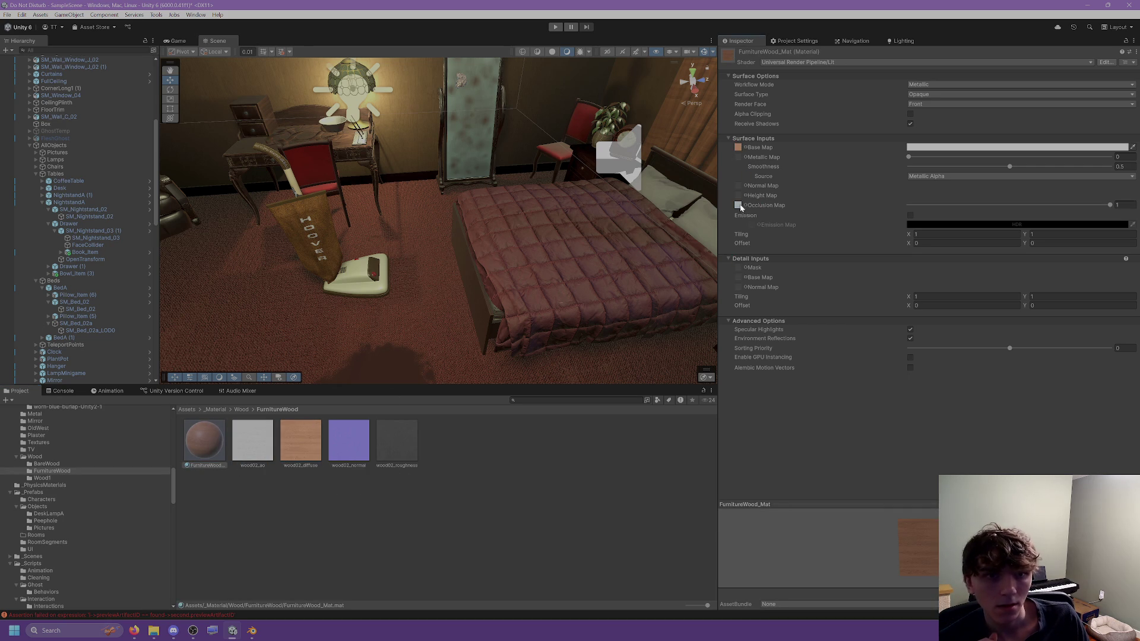
mouse_move(304, 445)
mouse_down()
mouse_move(352, 442)
mouse_move(741, 167)
mouse_move(738, 188)
mouse_up()
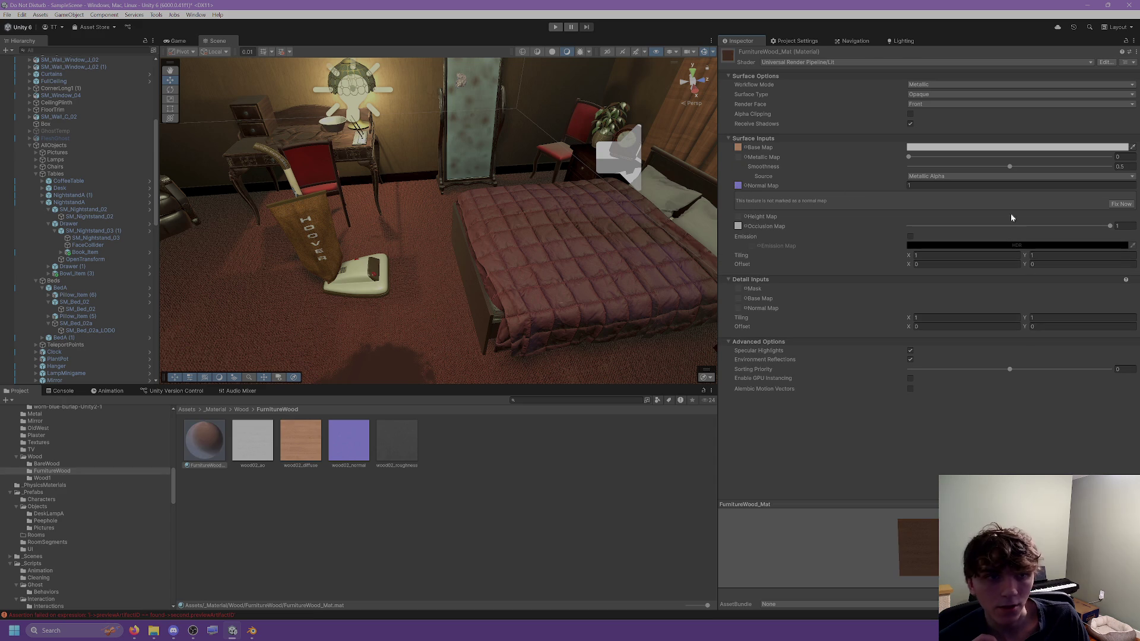
click(1118, 204)
text(2)
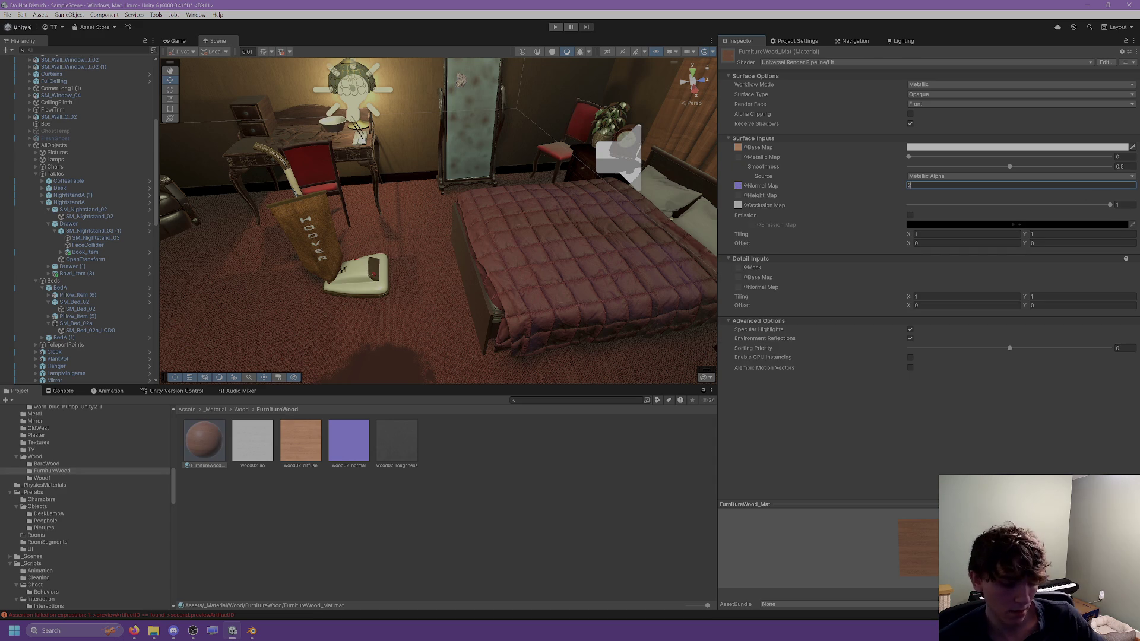
drag(394, 445, 741, 158)
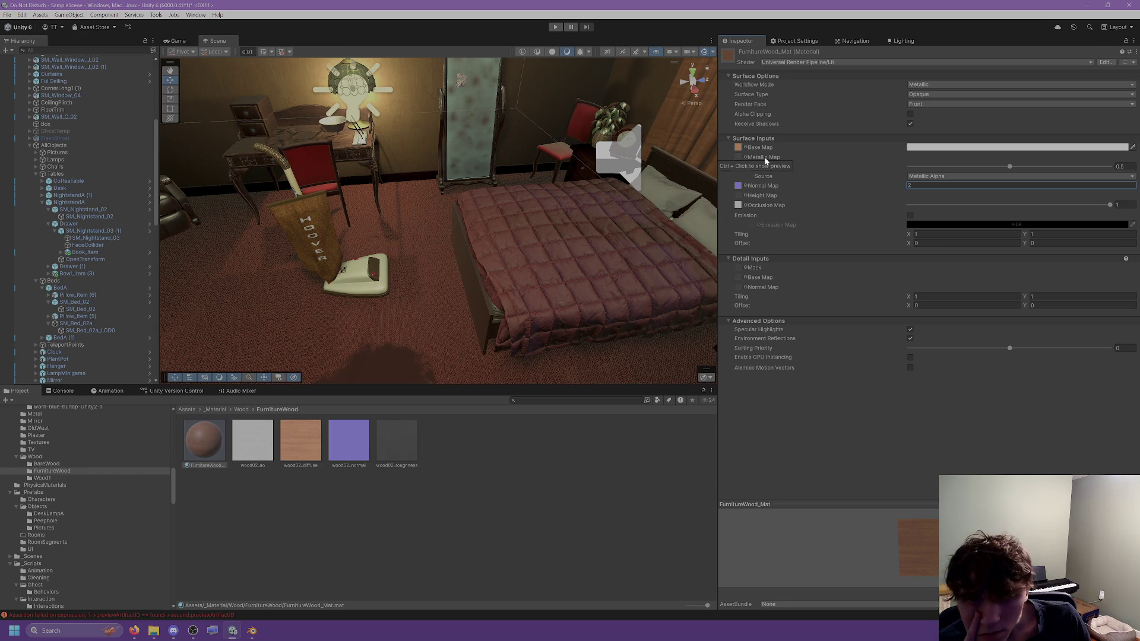
key(alt+Tab)
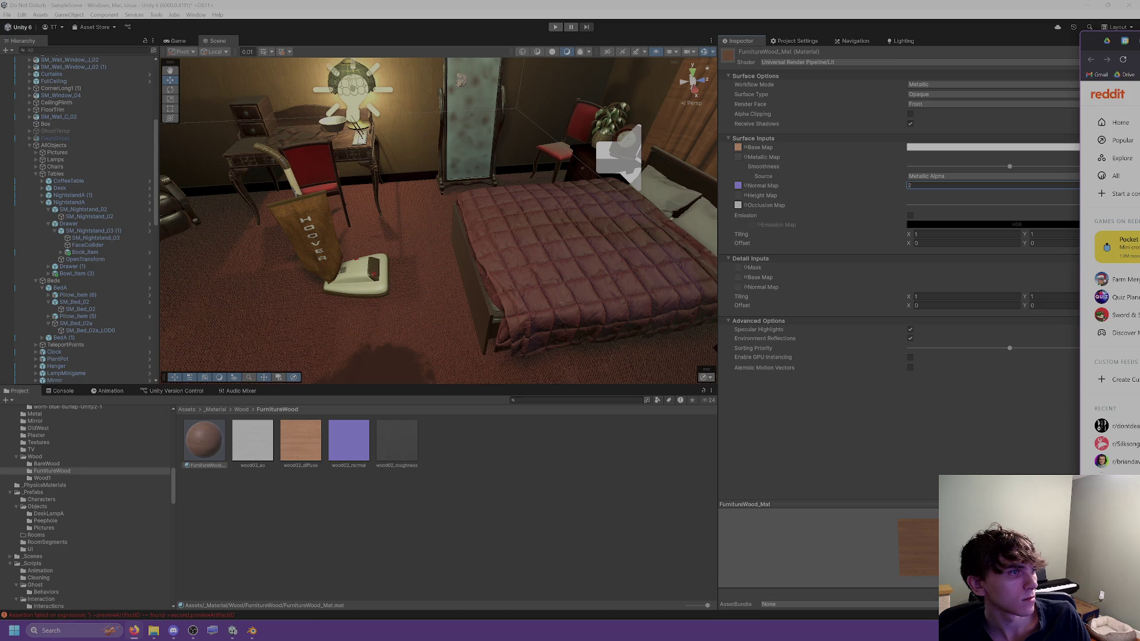
key(alt+Tab)
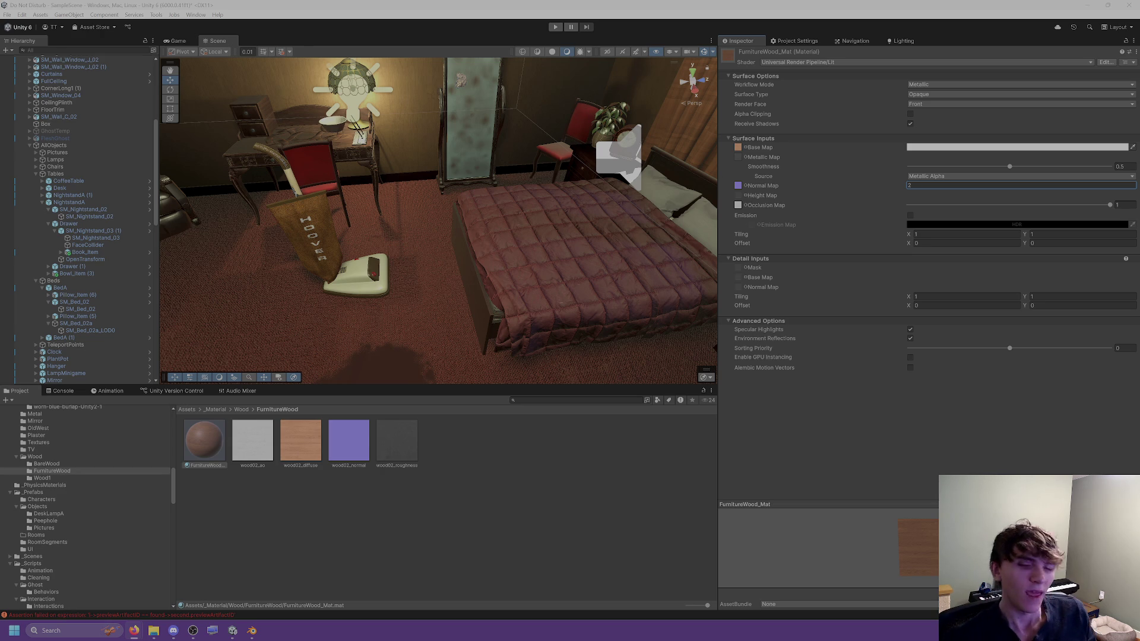
click(448, 438)
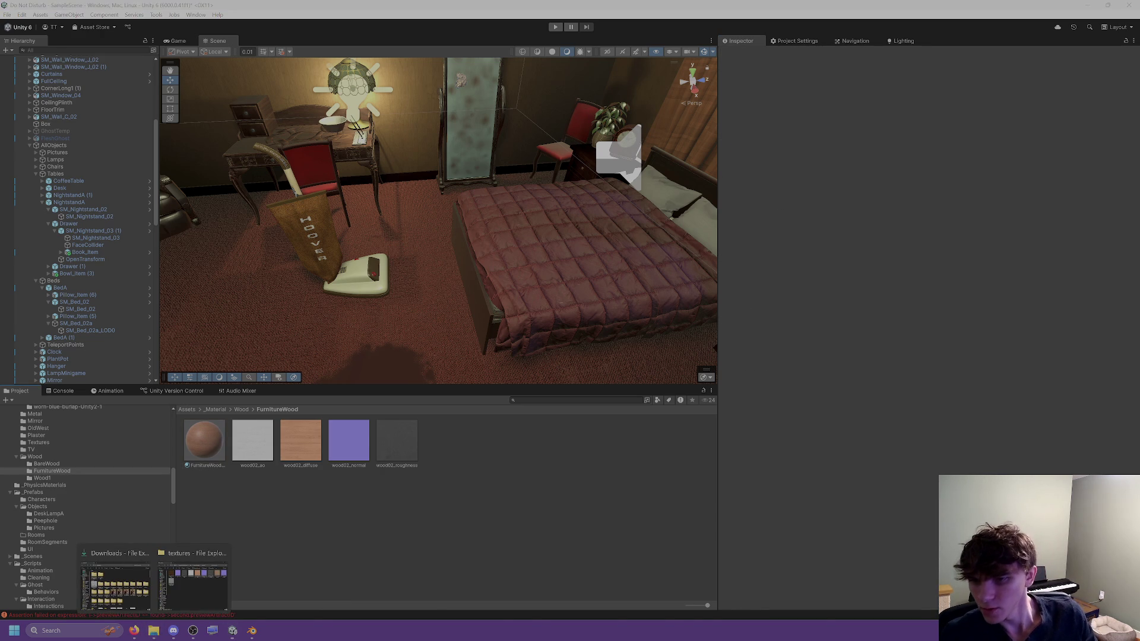
click(233, 631)
key(alt+Tab)
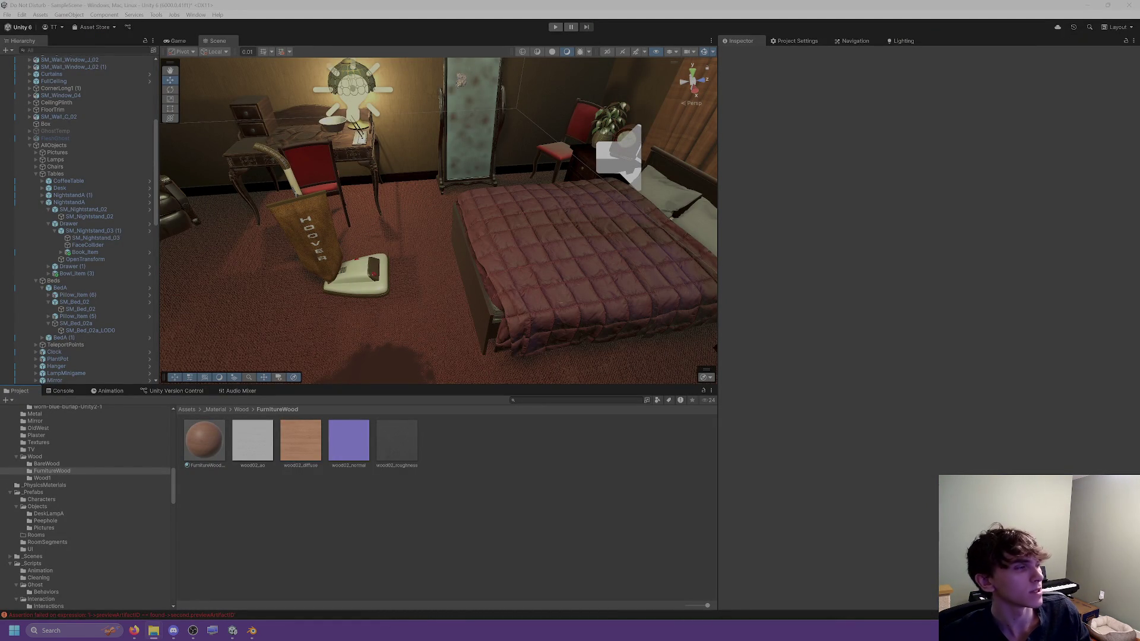
Step: Preview wood02_roughness.jpg, then check its green-channel swizzle, leaving it on G
double_click(397, 440)
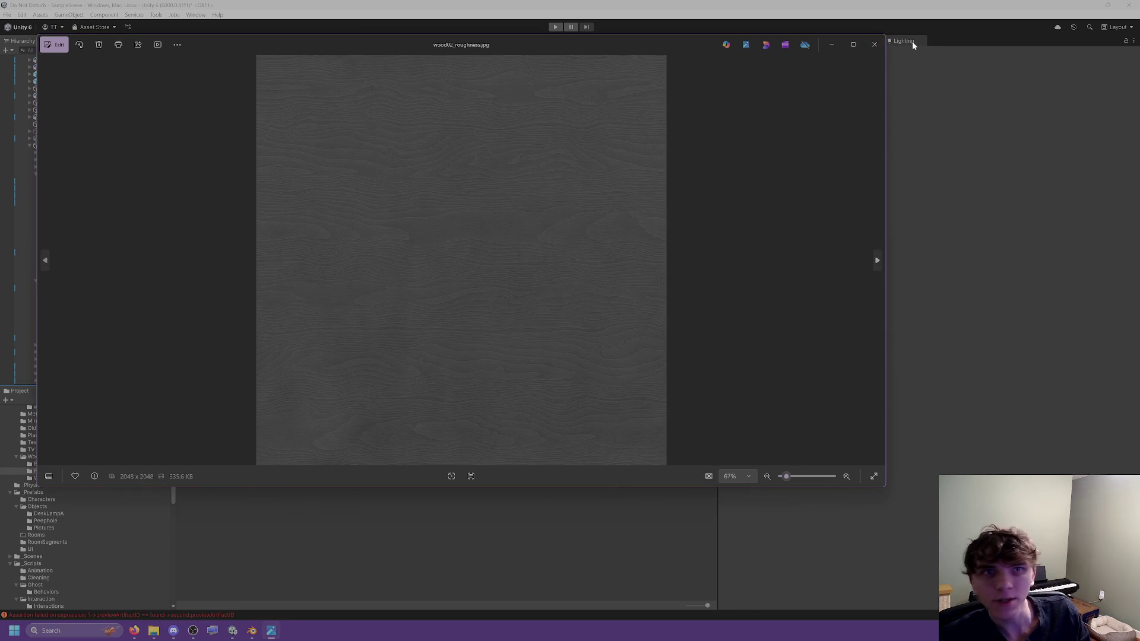
click(875, 45)
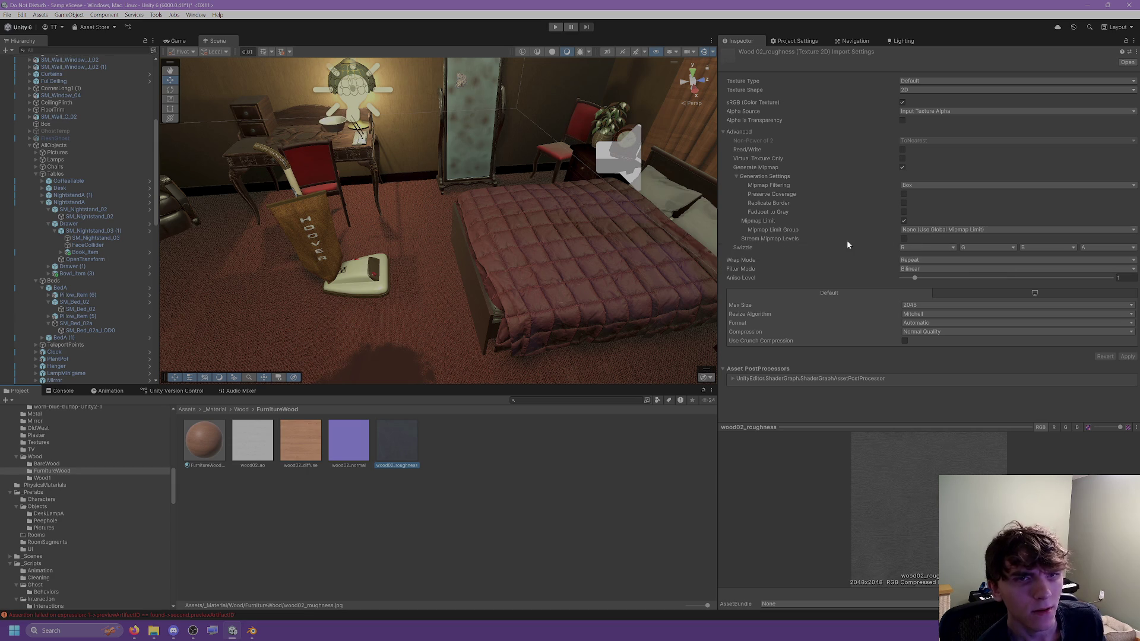
click(967, 247)
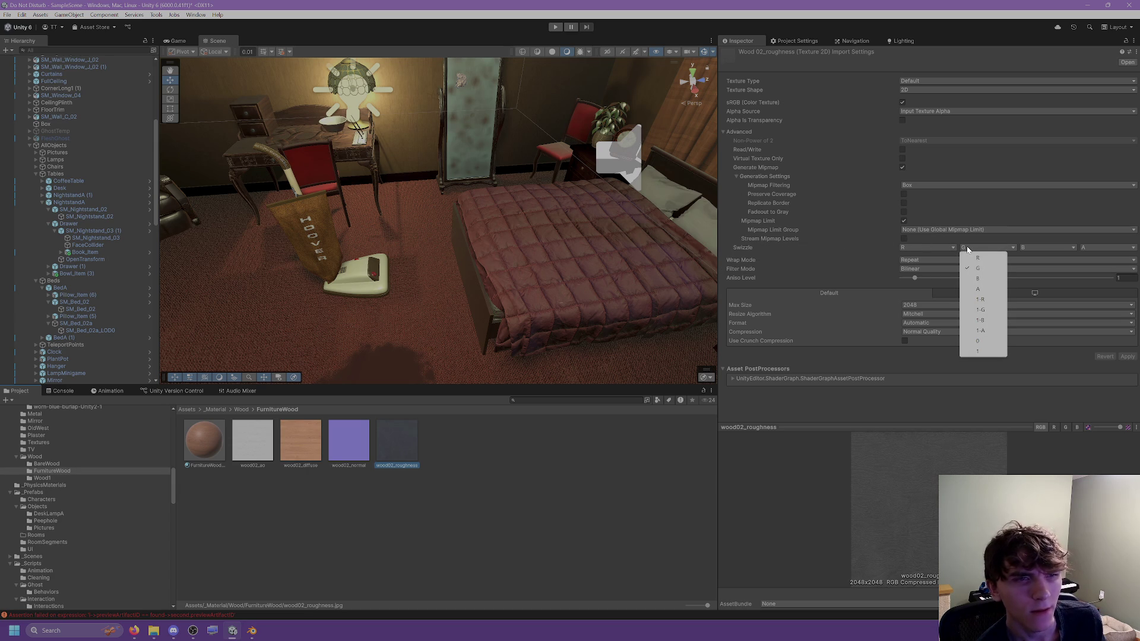
click(839, 256)
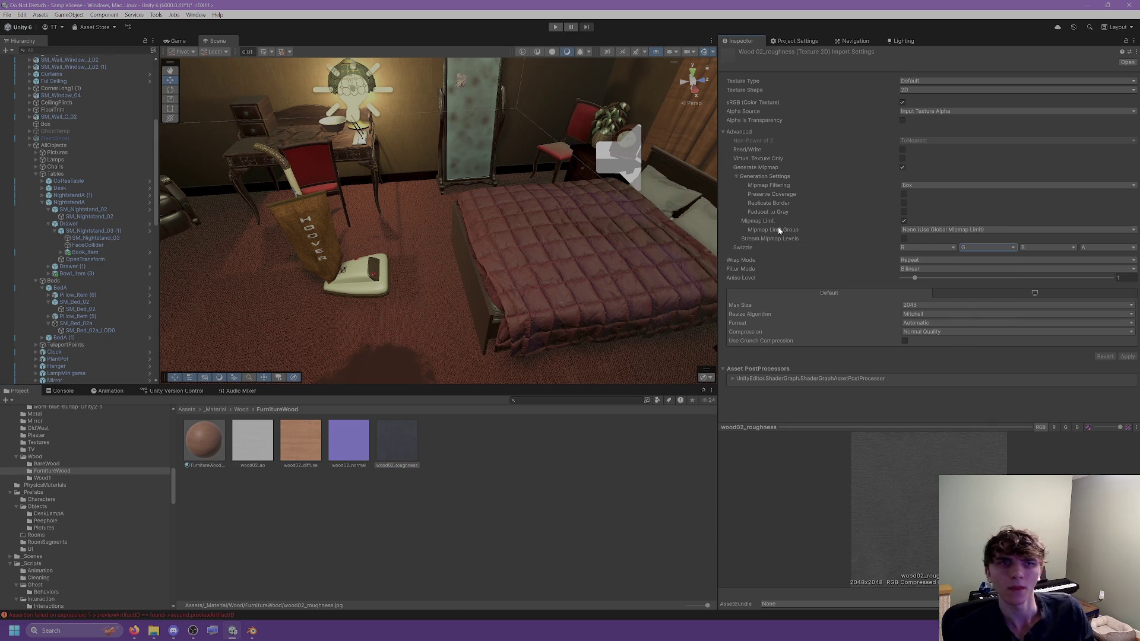
Step: Search Windows for 'gimp'
click(742, 262)
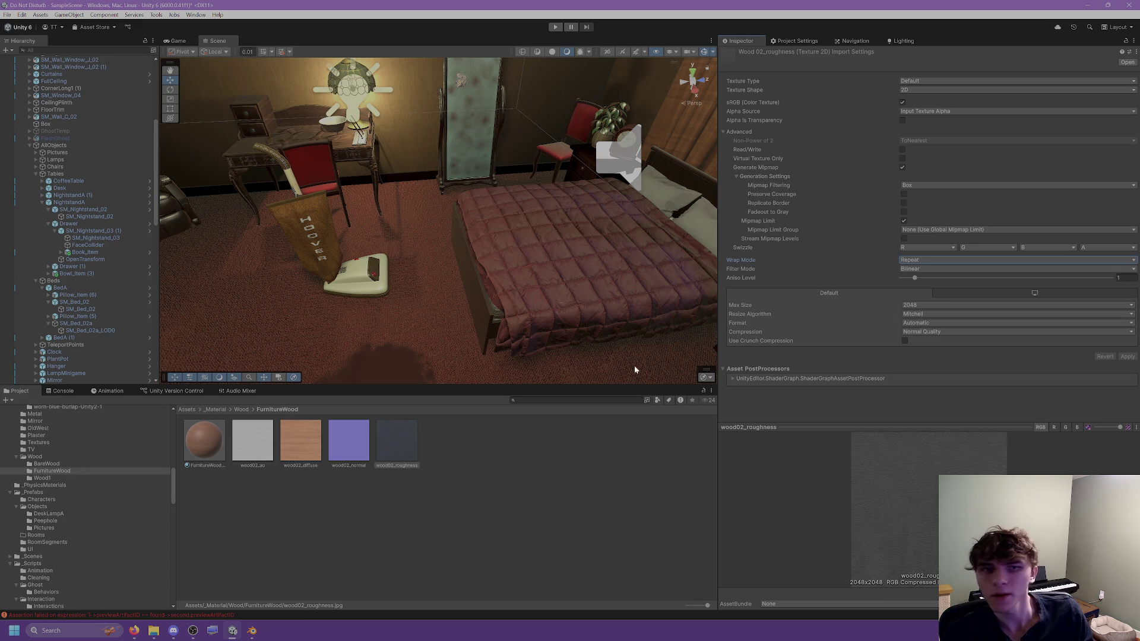
click(89, 631)
text(gimp 2.10.34)
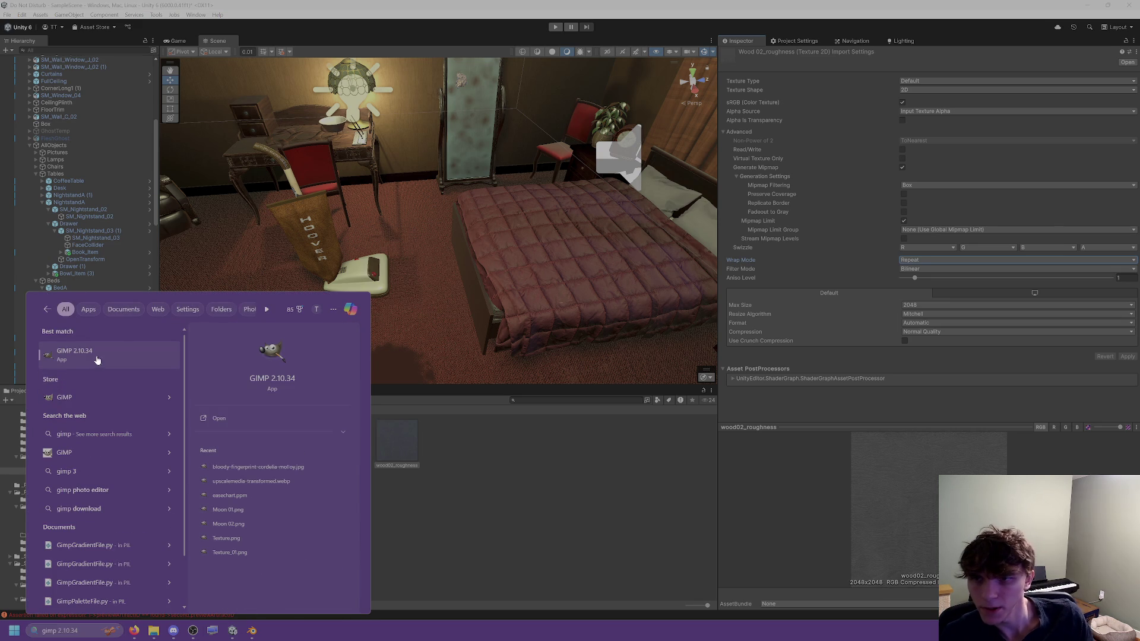
Step: Launch GIMP 2.10.34 from the search results, then bring Blender back to the front
click(98, 360)
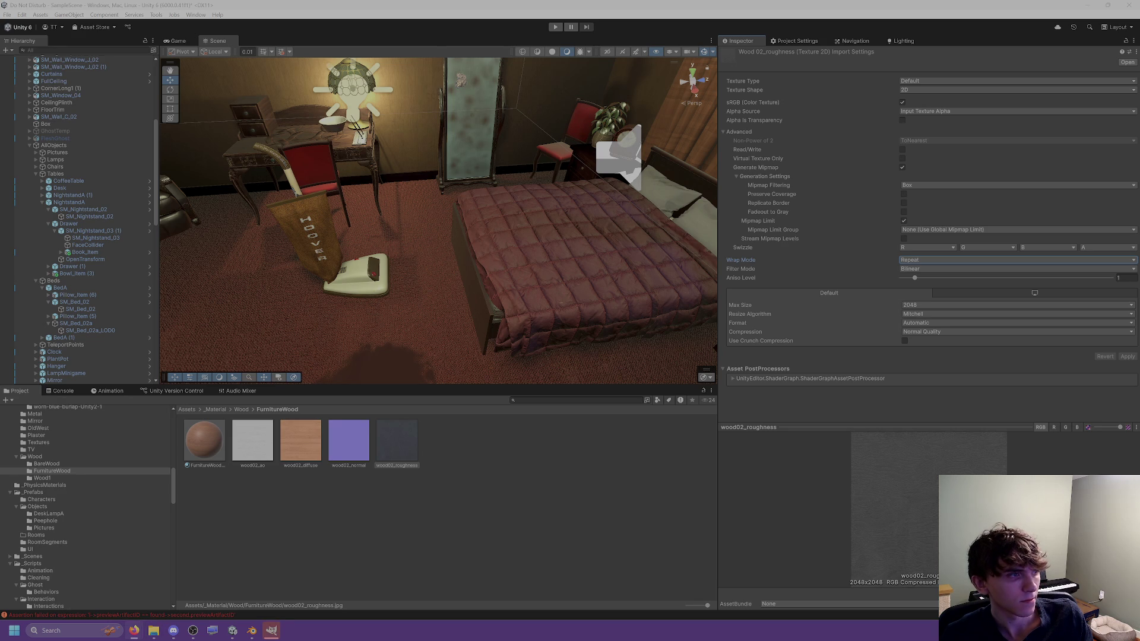
click(511, 473)
scroll(476, 249, up, 2)
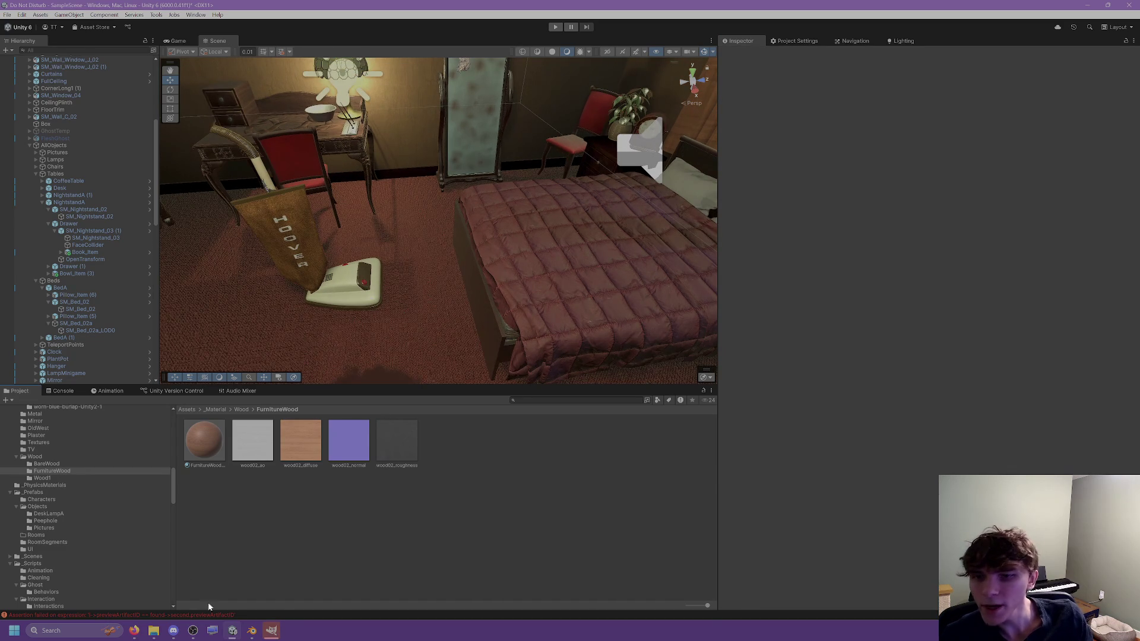
click(252, 631)
drag(683, 246, 674, 249)
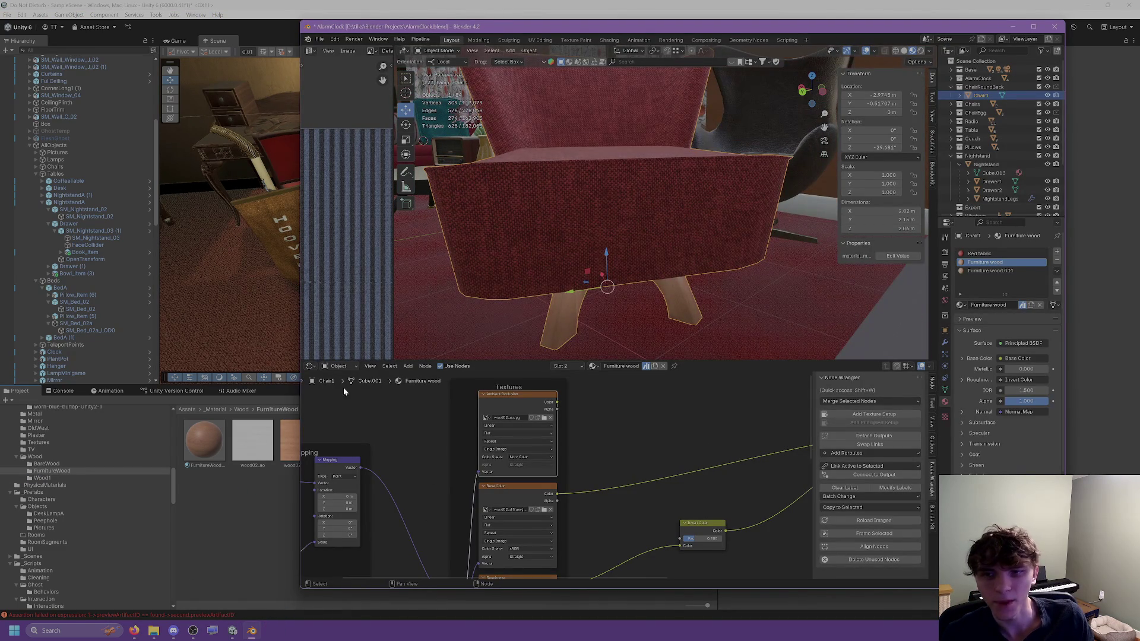
Step: Orbit to a side-on view of Chair1 and bring up the File menu's export options
scroll(554, 220, down, 6)
scroll(646, 201, up, 3)
middle_drag(674, 203, 694, 202)
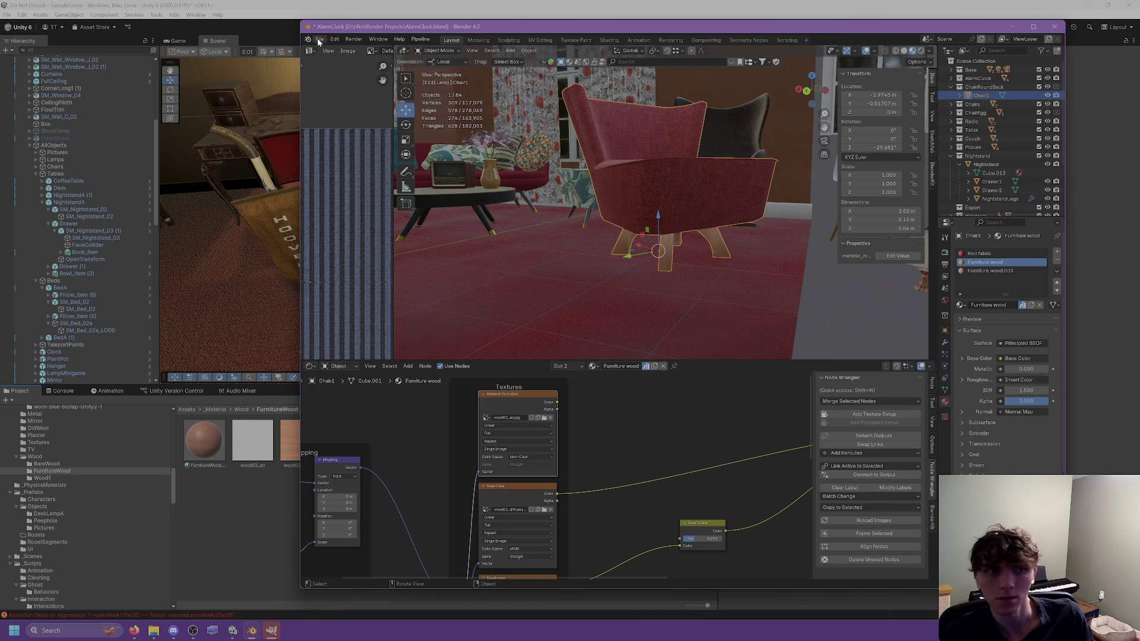
click(319, 40)
Step: Export Chair1 as FBX into Chairs/RoundedChair, overwriting Nightstand.fbx
mouse_move(341, 168)
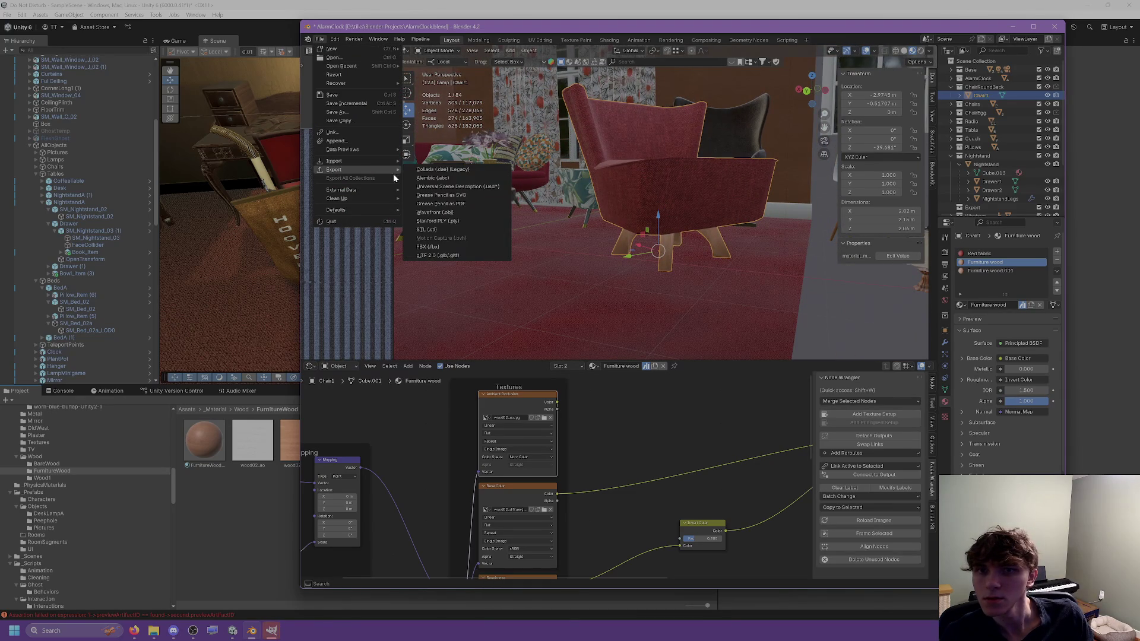
click(442, 248)
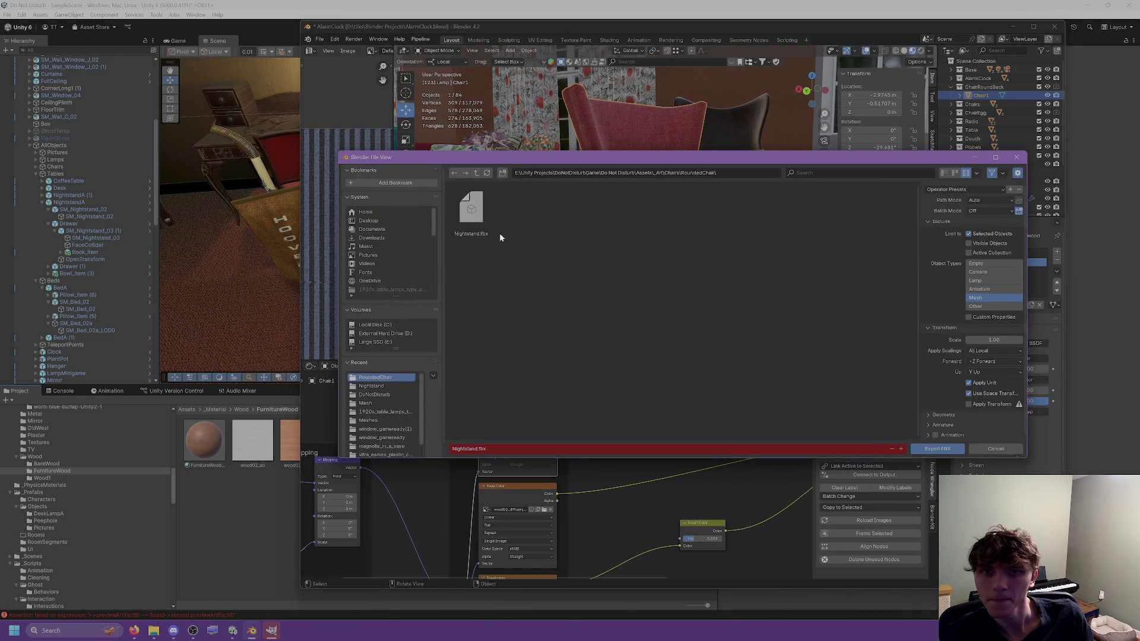
click(684, 172)
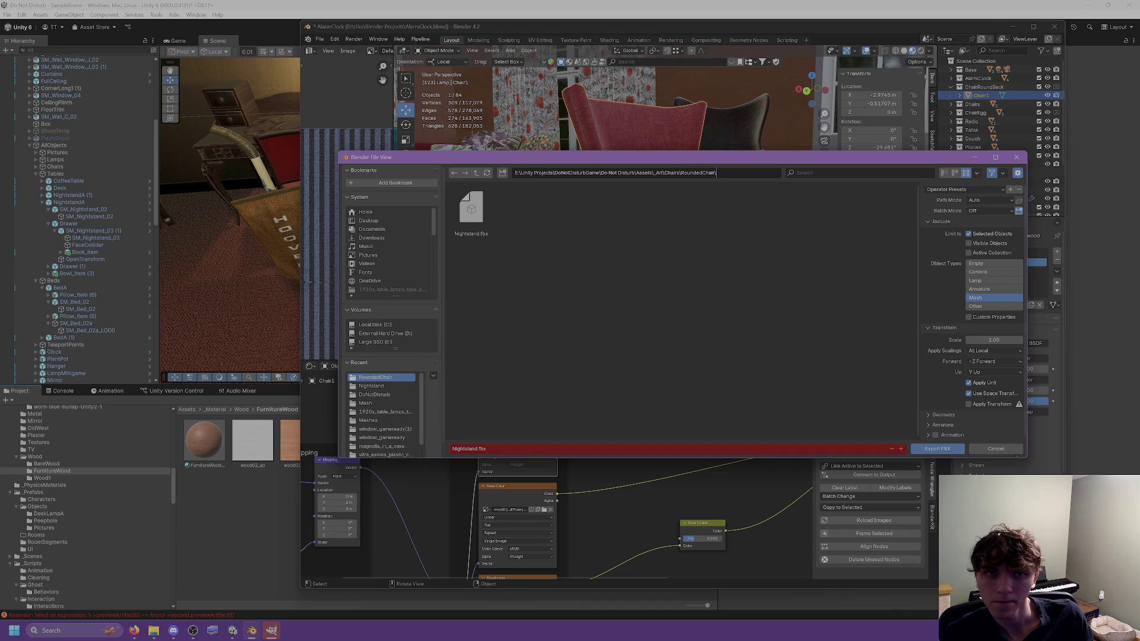
key(shift+End)
key(Delete)
key(Return)
double_click(466, 205)
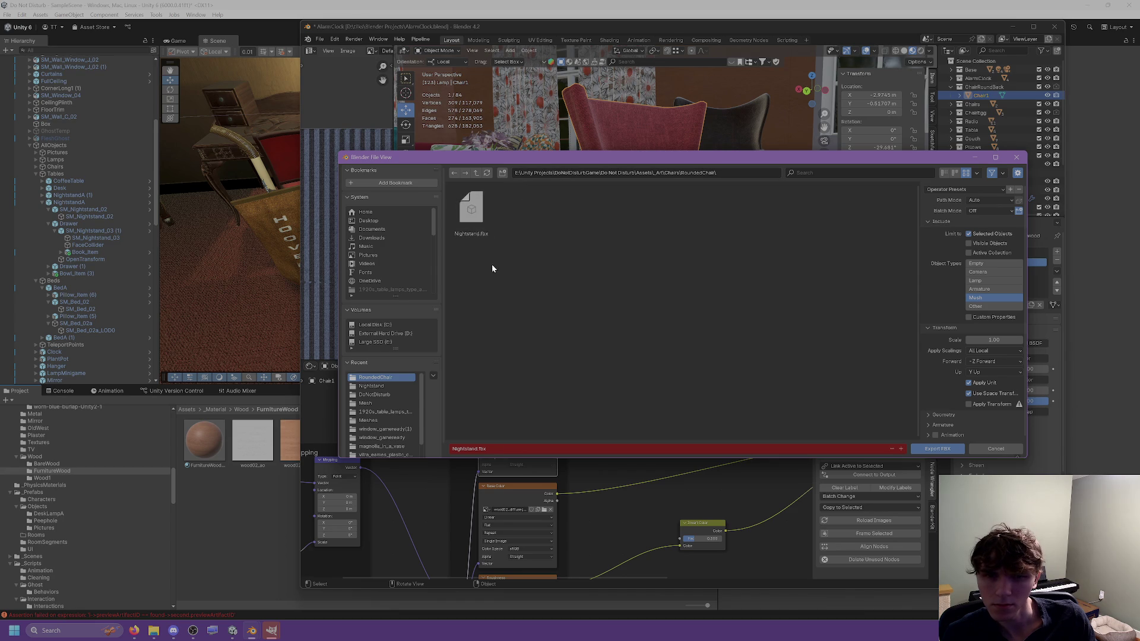
click(990, 449)
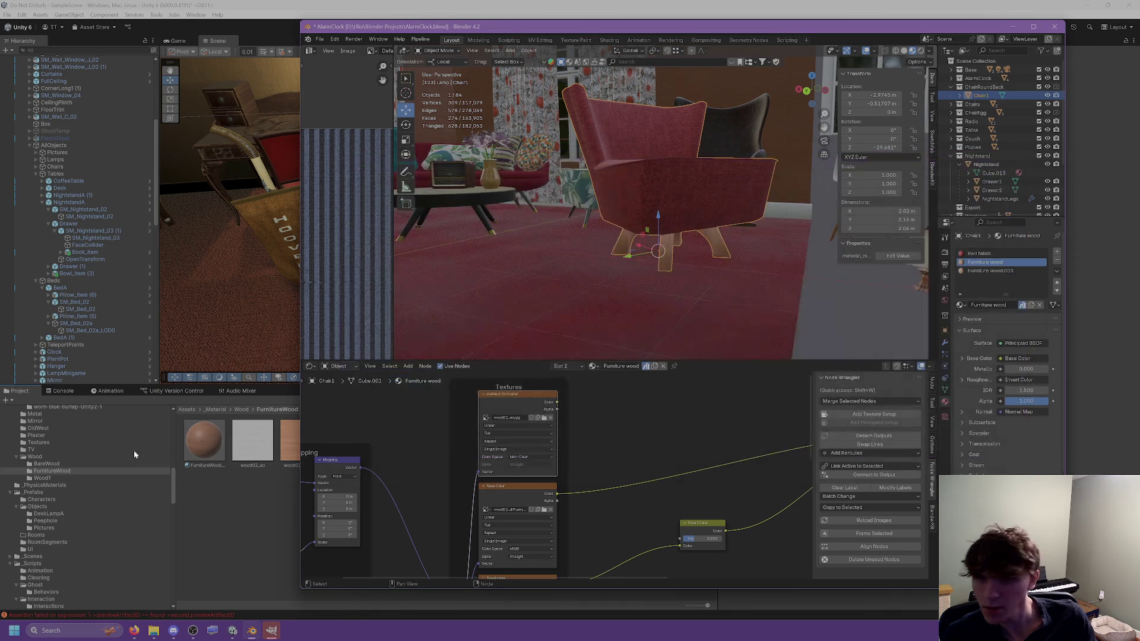
Step: In Unity, select the exported Nightstand model in Chairs/RoundedChair and expand its contents
click(134, 454)
scroll(59, 481, up, 10)
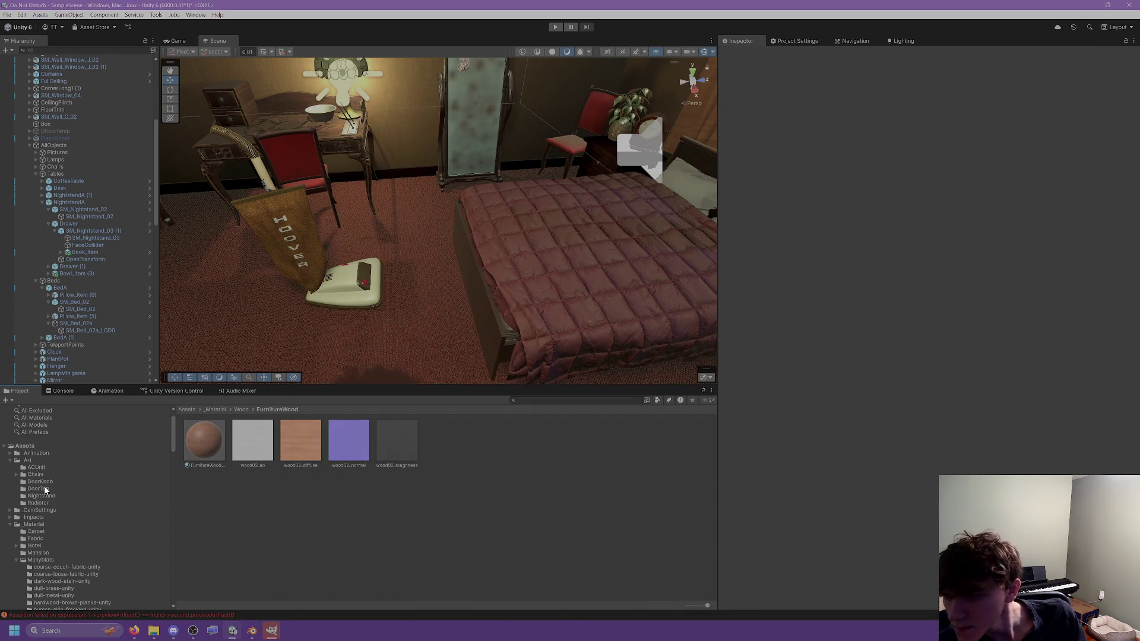
click(47, 497)
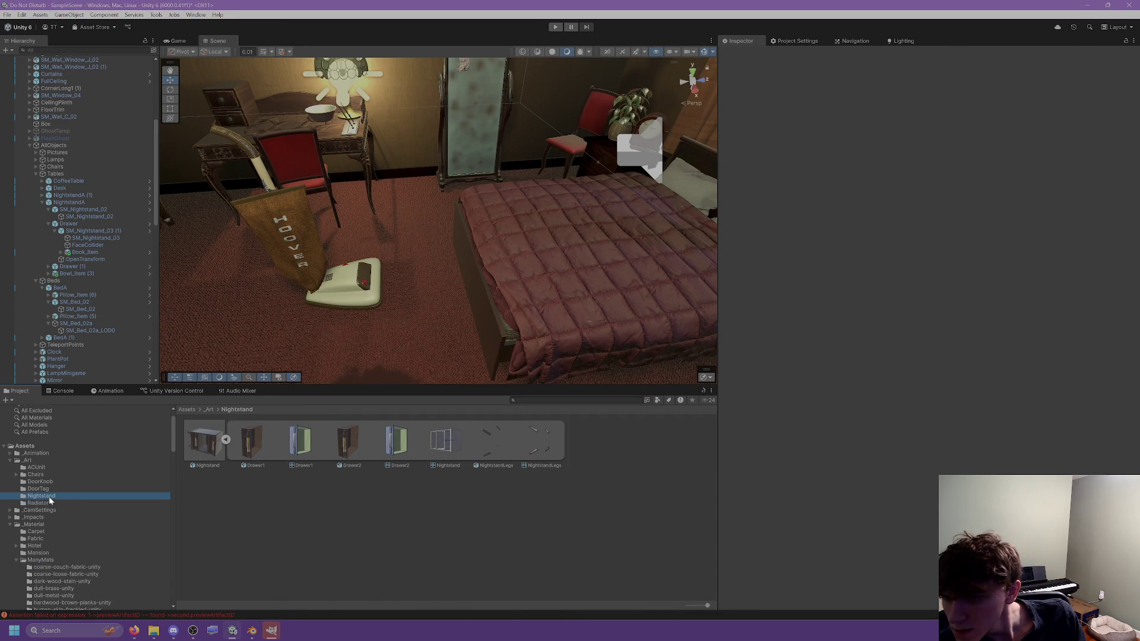
click(35, 475)
click(16, 474)
click(34, 483)
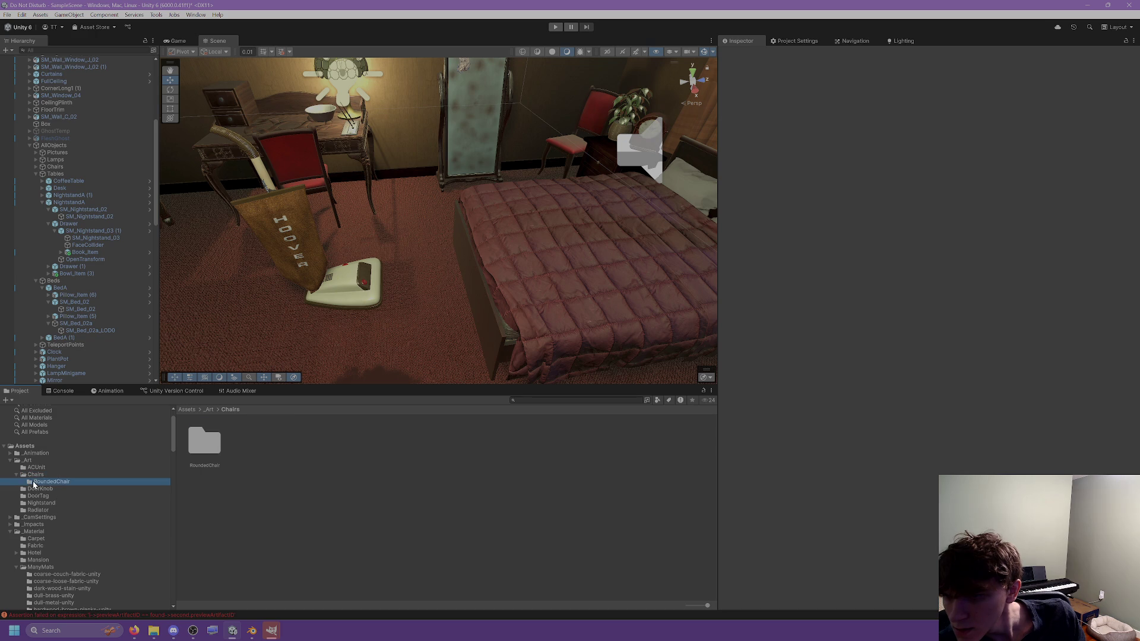
click(205, 441)
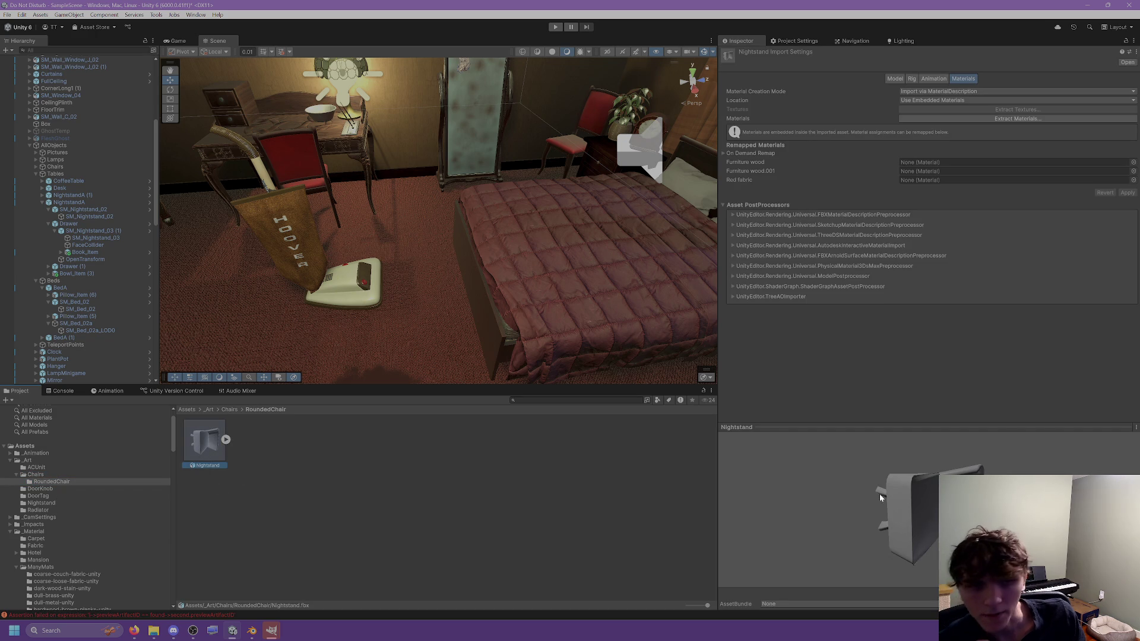
click(225, 442)
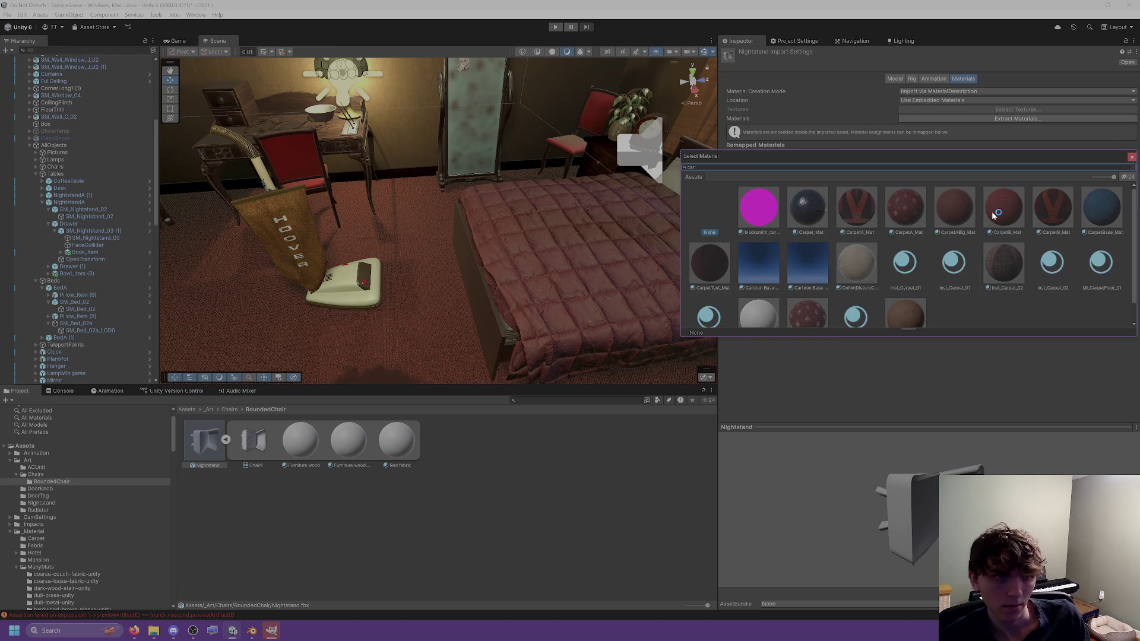
Step: Try CarpetB_Mat on the Furniture wood slot, frame Nightstand (1), and apply the import changes
double_click(1004, 215)
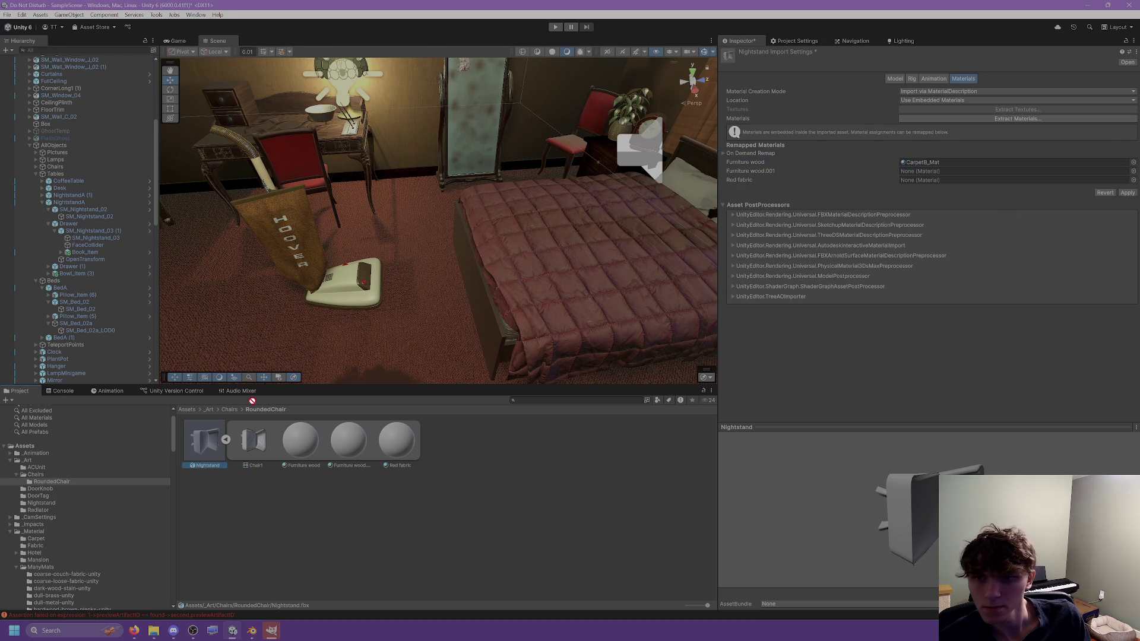
click(362, 343)
key(f)
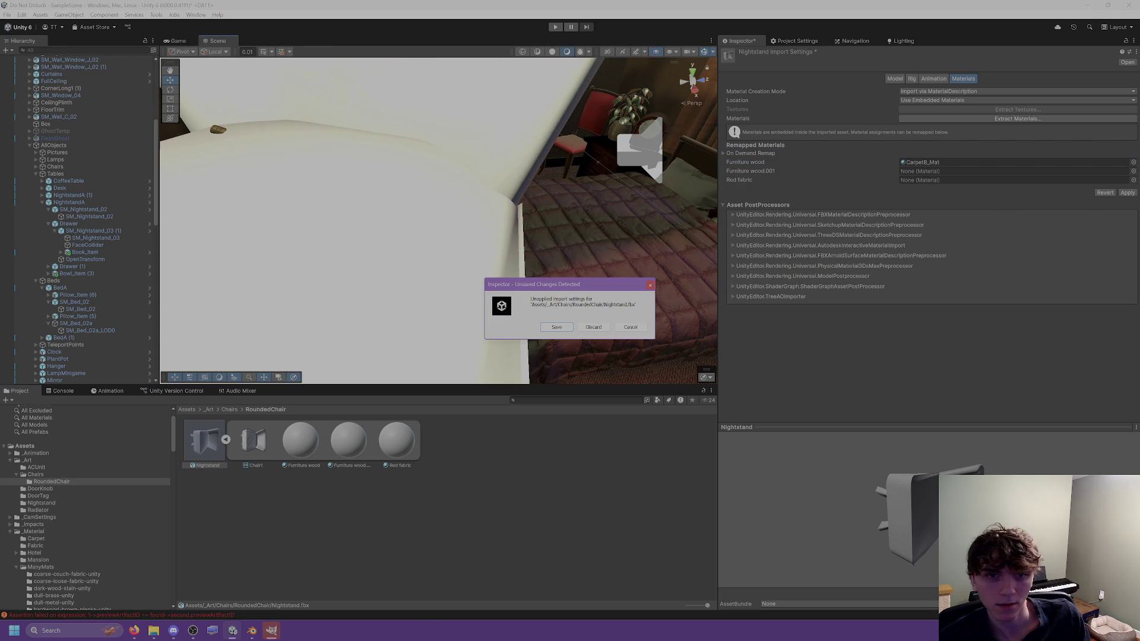
click(557, 328)
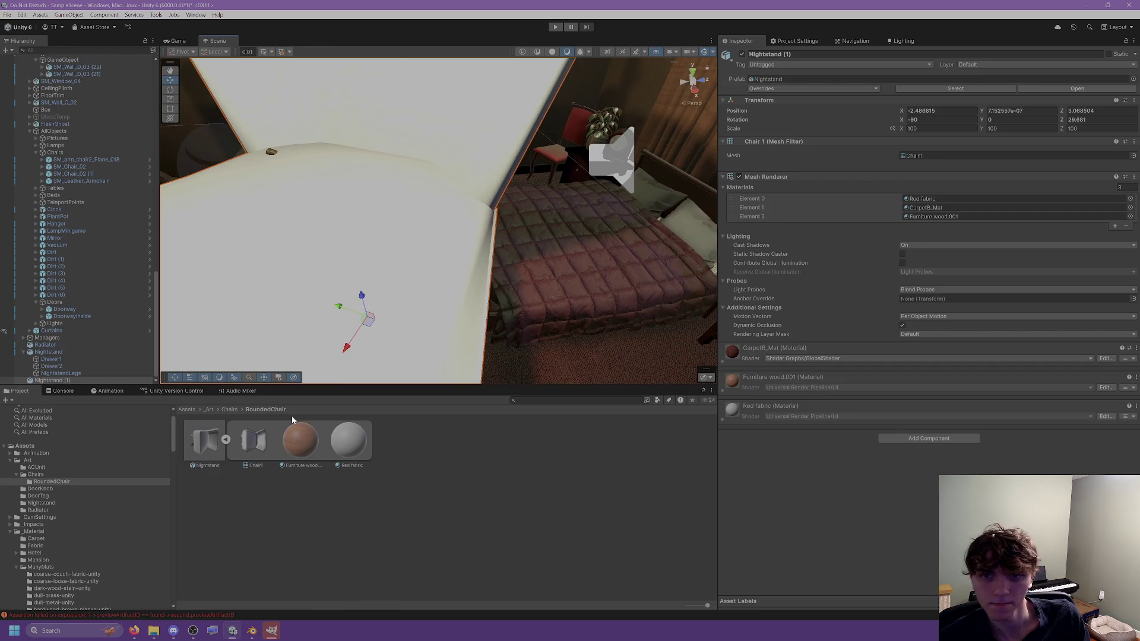
Step: Remap both Furniture wood and Furniture wood.001 material slots to BareWood_Mat
click(214, 449)
click(1017, 162)
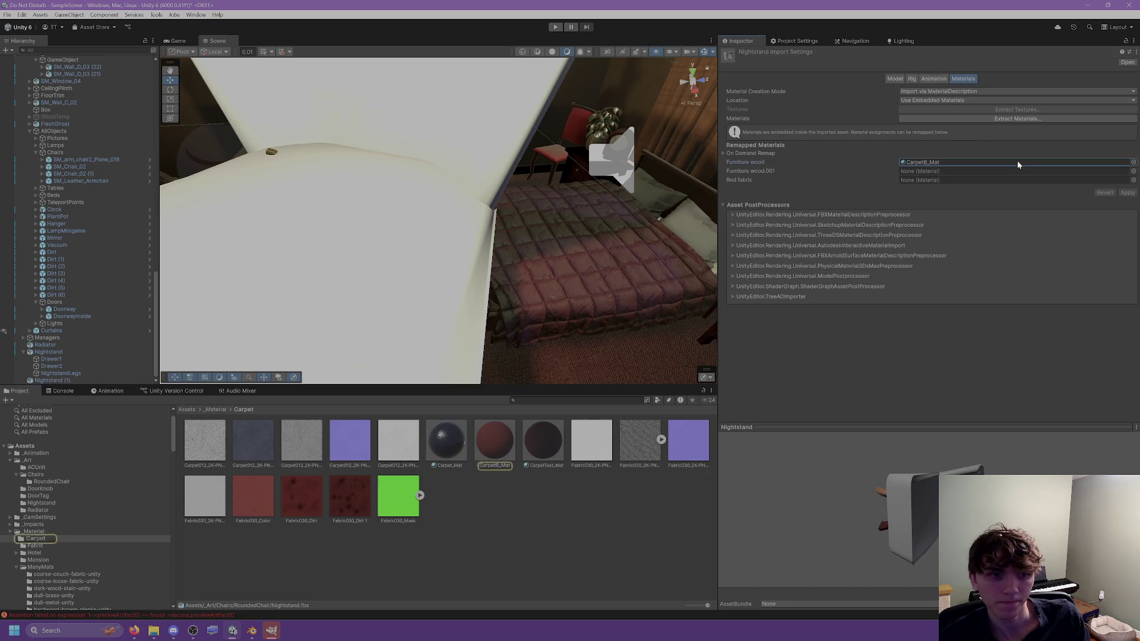
mouse_move(541, 234)
right_down()
mouse_move(618, 145)
mouse_move(598, 130)
mouse_move(560, 196)
mouse_move(839, 201)
right_up()
click(1132, 169)
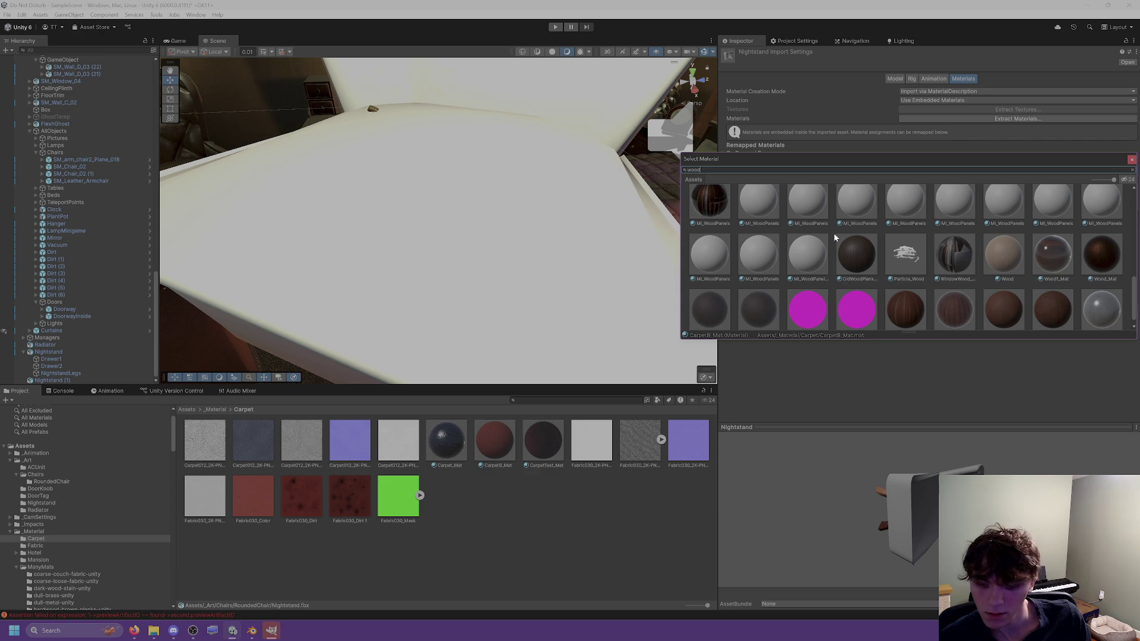
scroll(760, 235, up, 3)
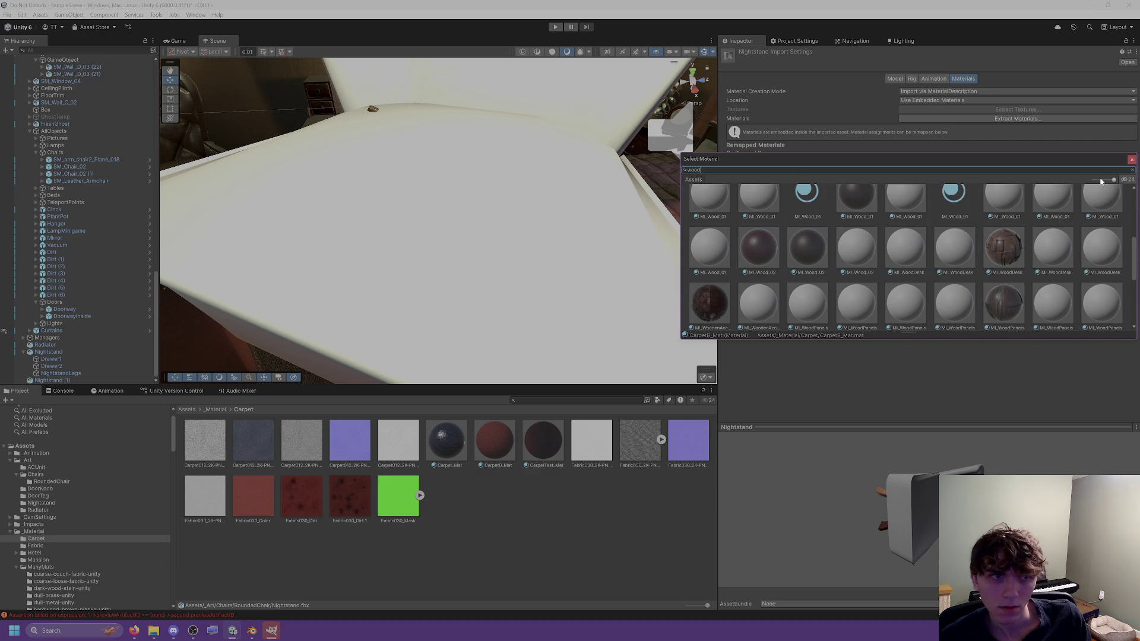
click(1132, 159)
scroll(63, 529, down, 10)
scroll(64, 528, down, 5)
click(44, 526)
mouse_move(208, 451)
mouse_down()
mouse_move(656, 313)
mouse_move(918, 190)
mouse_move(927, 162)
mouse_up()
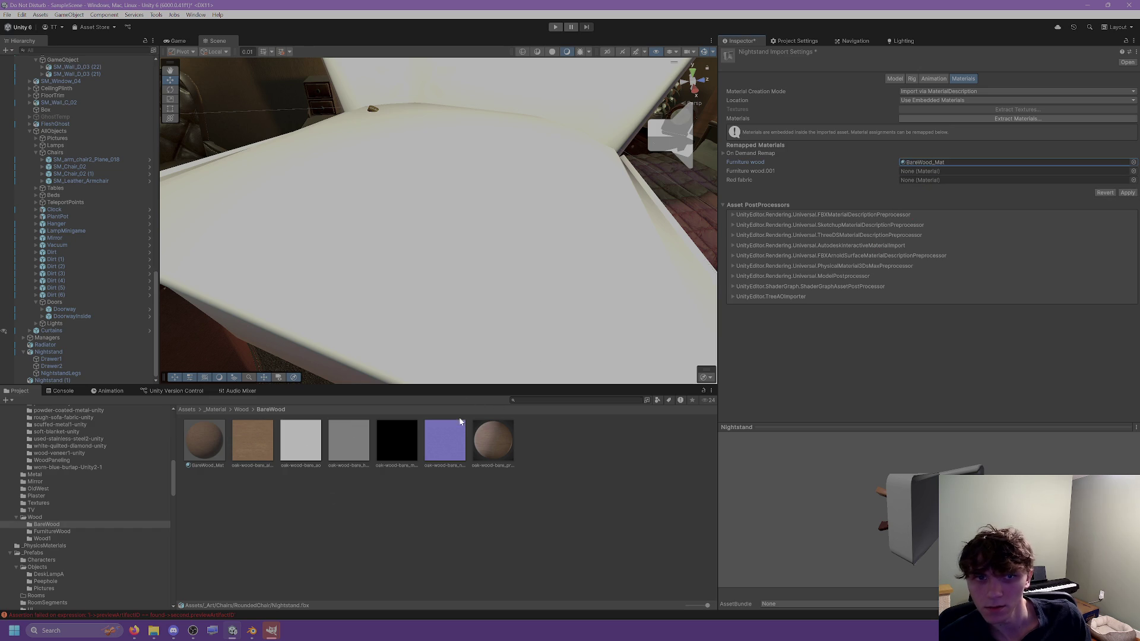
mouse_move(208, 457)
mouse_down()
mouse_move(858, 224)
mouse_move(913, 171)
mouse_up()
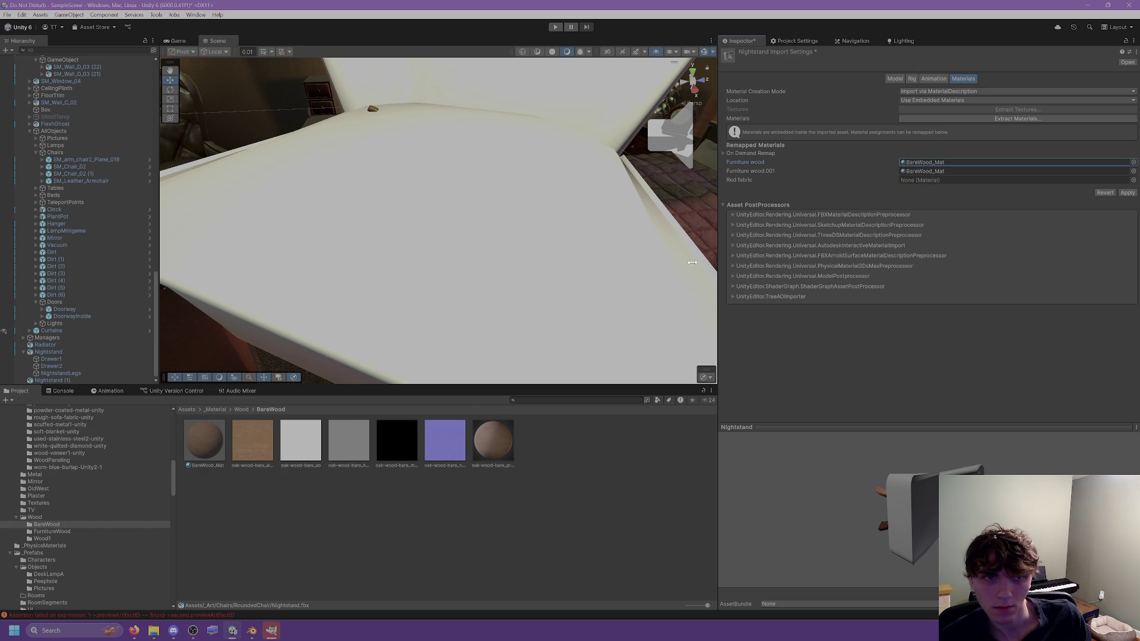
Step: Open the Hotel > Carpet materials folder and select a carpet material
scroll(89, 490, down, 3)
scroll(58, 501, up, 7)
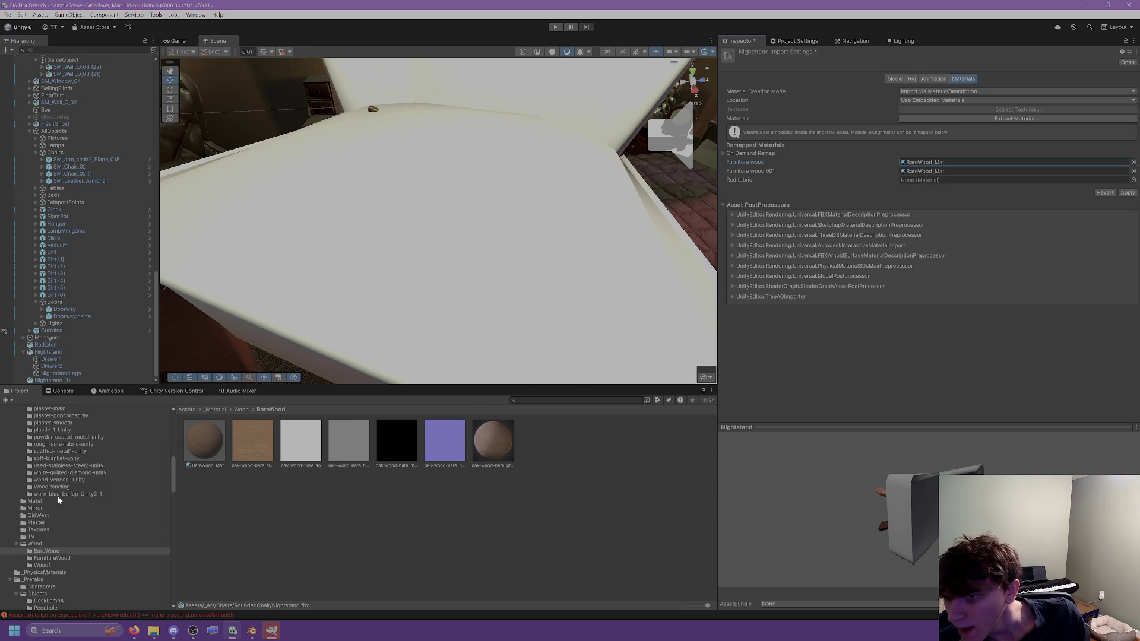
scroll(57, 569, up, 2)
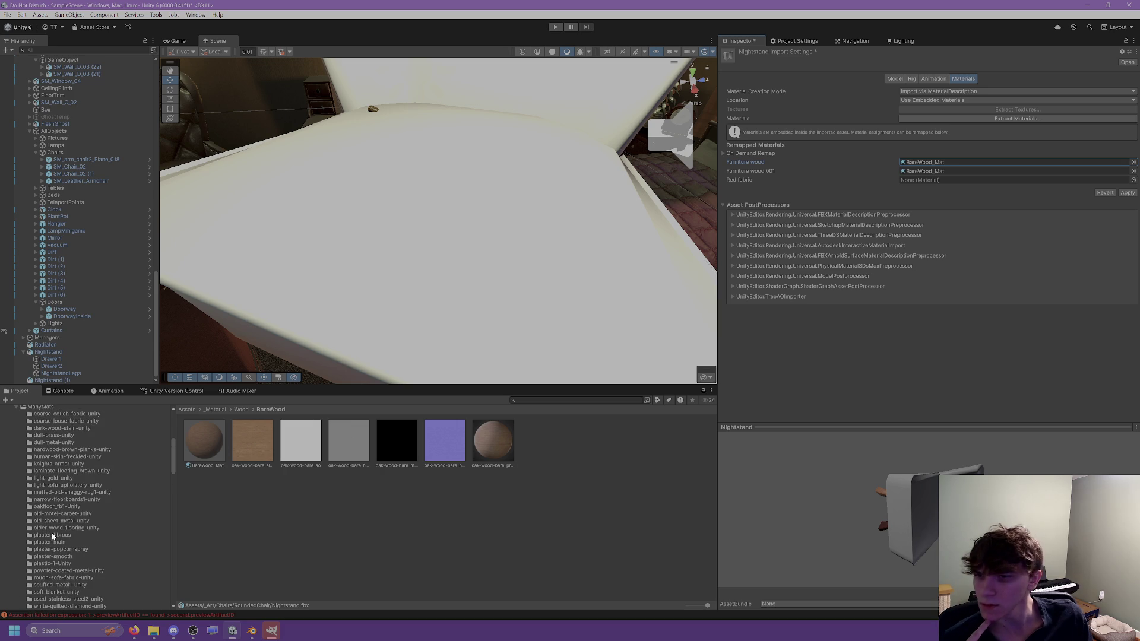
scroll(65, 528, up, 3)
click(16, 473)
click(26, 459)
click(356, 512)
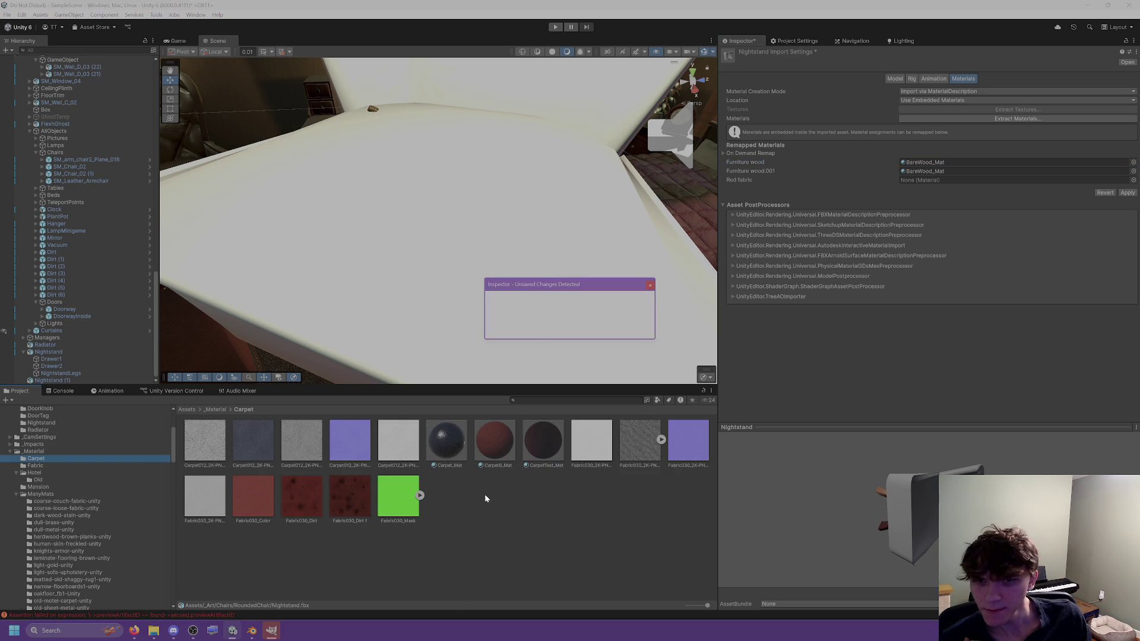
Step: Save the pending import changes and reopen the chair model's import settings
click(561, 328)
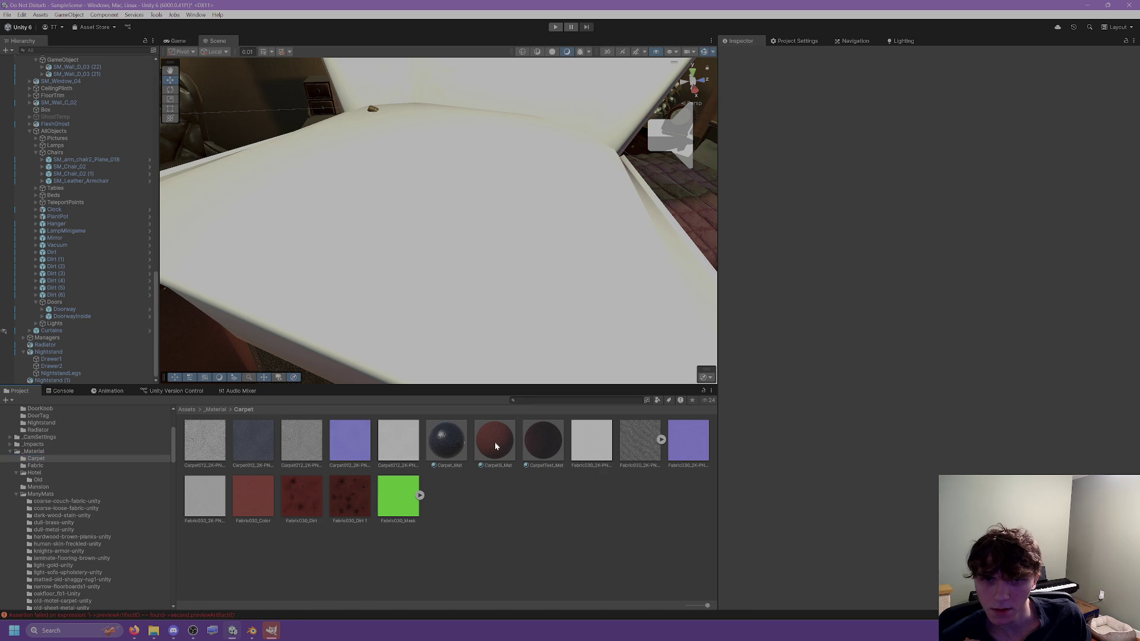
scroll(74, 531, down, 5)
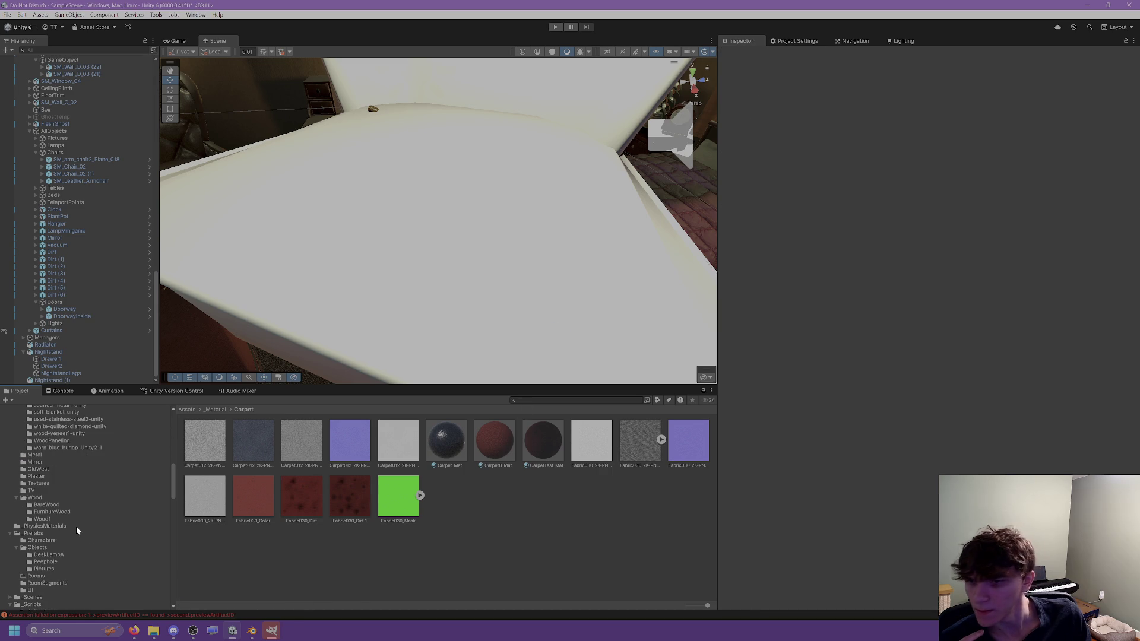
click(325, 268)
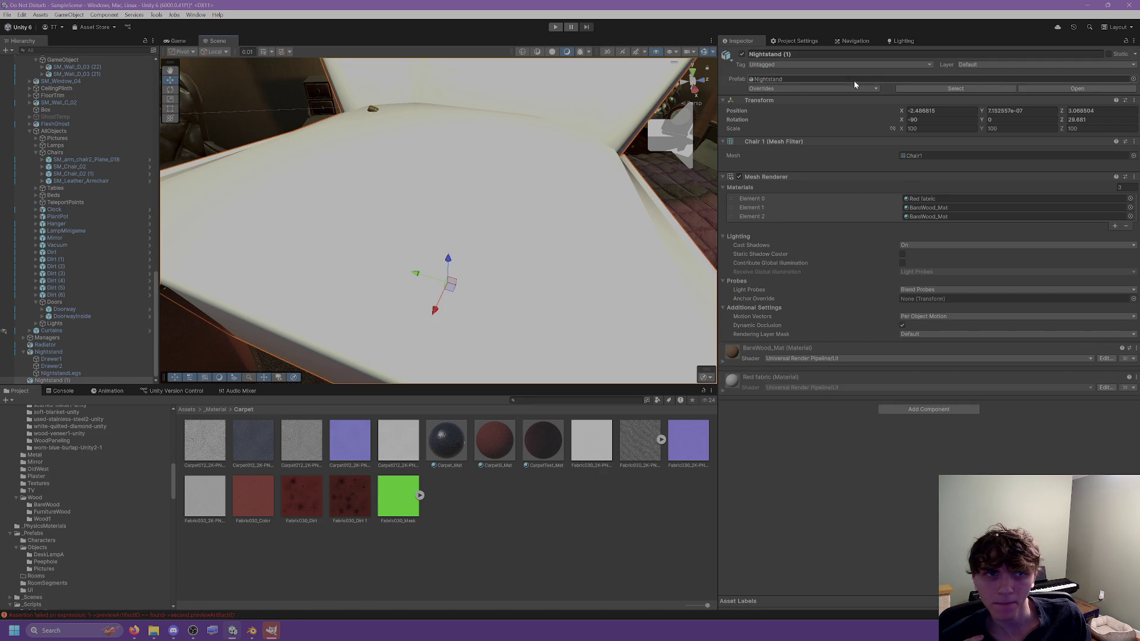
click(931, 90)
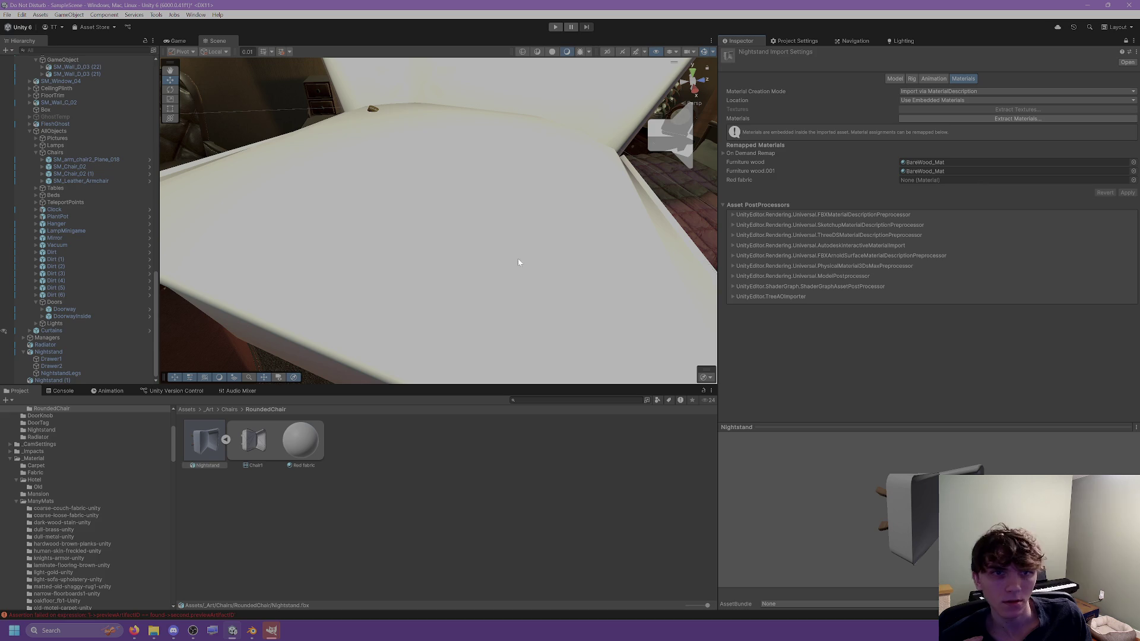
Step: Remap the Red fabric slot to CarpetB_Mat from the Carpet folder and apply
scroll(62, 443, up, 3)
scroll(60, 489, down, 7)
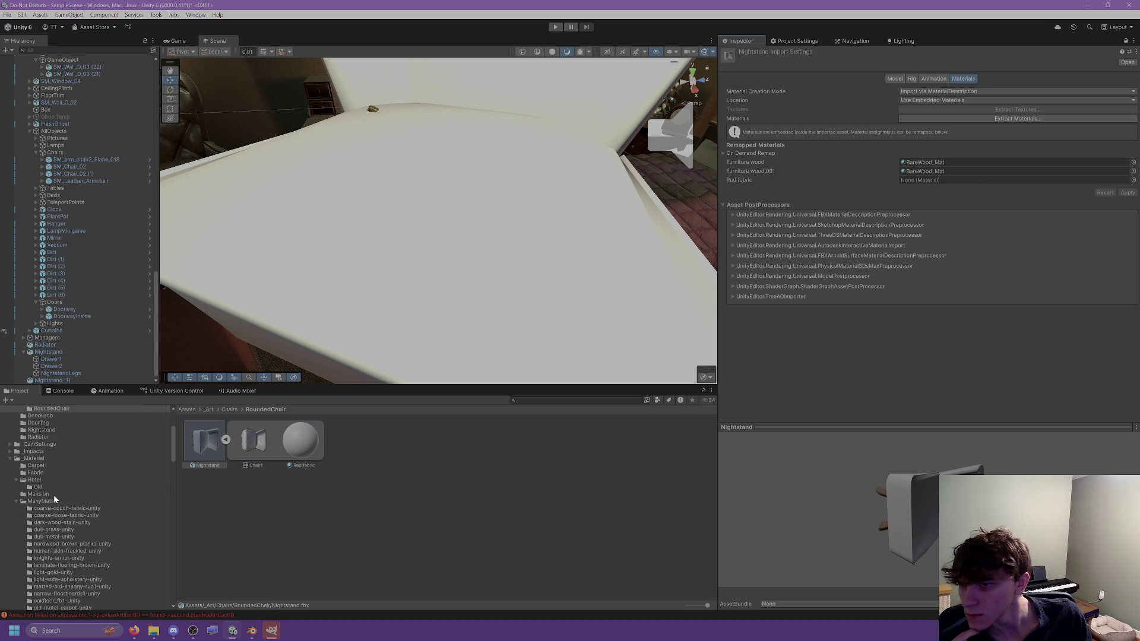
scroll(63, 458, up, 3)
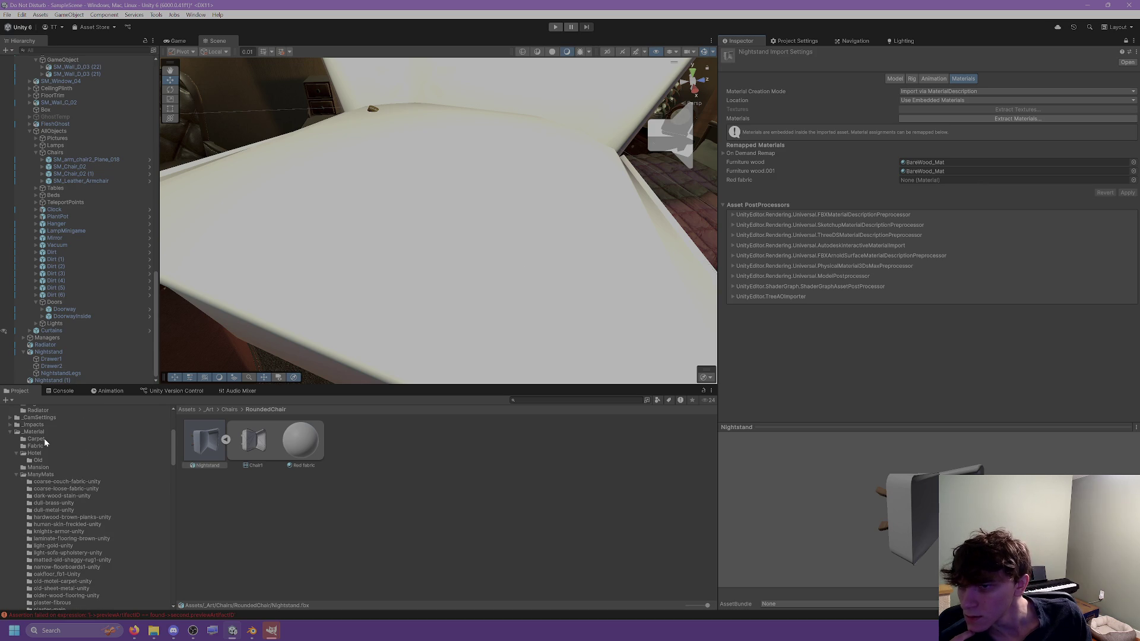
click(37, 440)
drag(928, 220, 944, 180)
click(1137, 193)
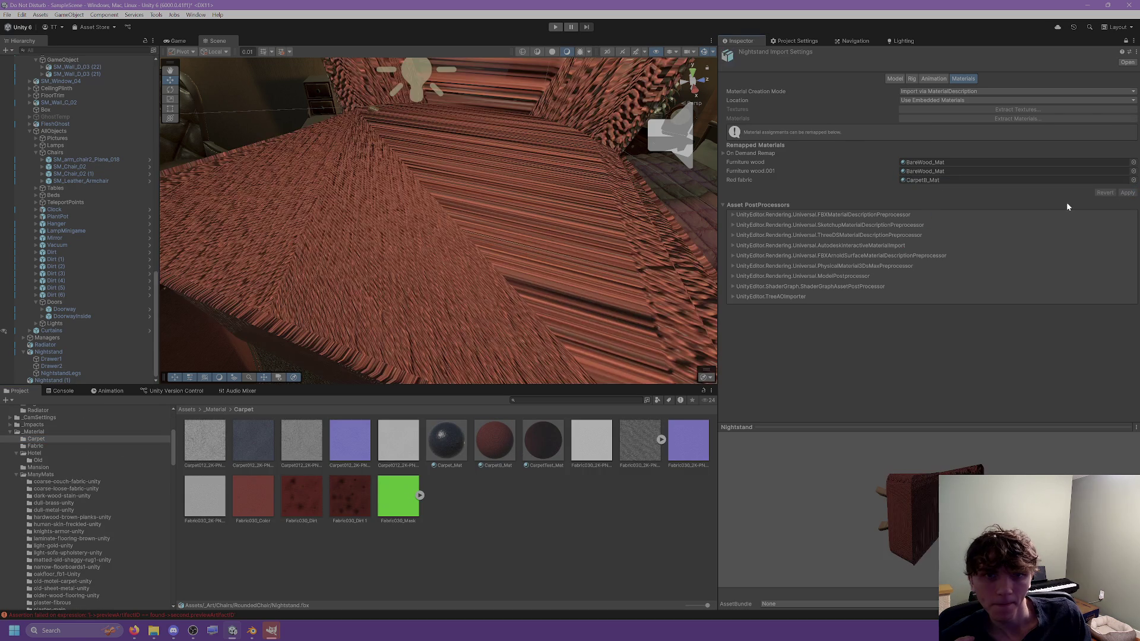
scroll(570, 232, down, 5)
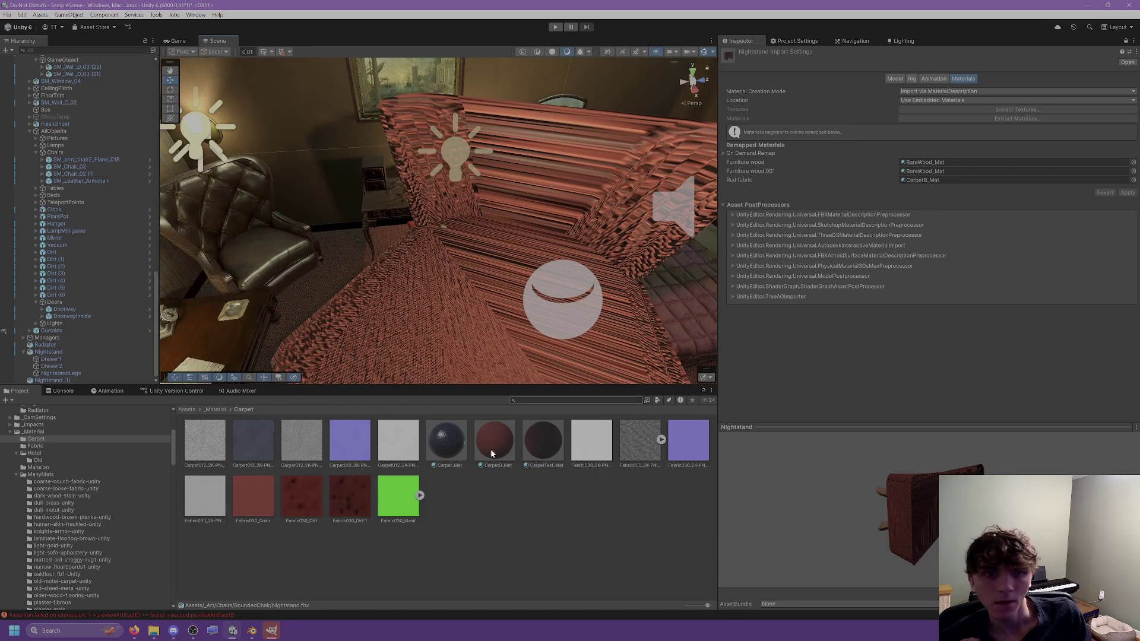
click(898, 78)
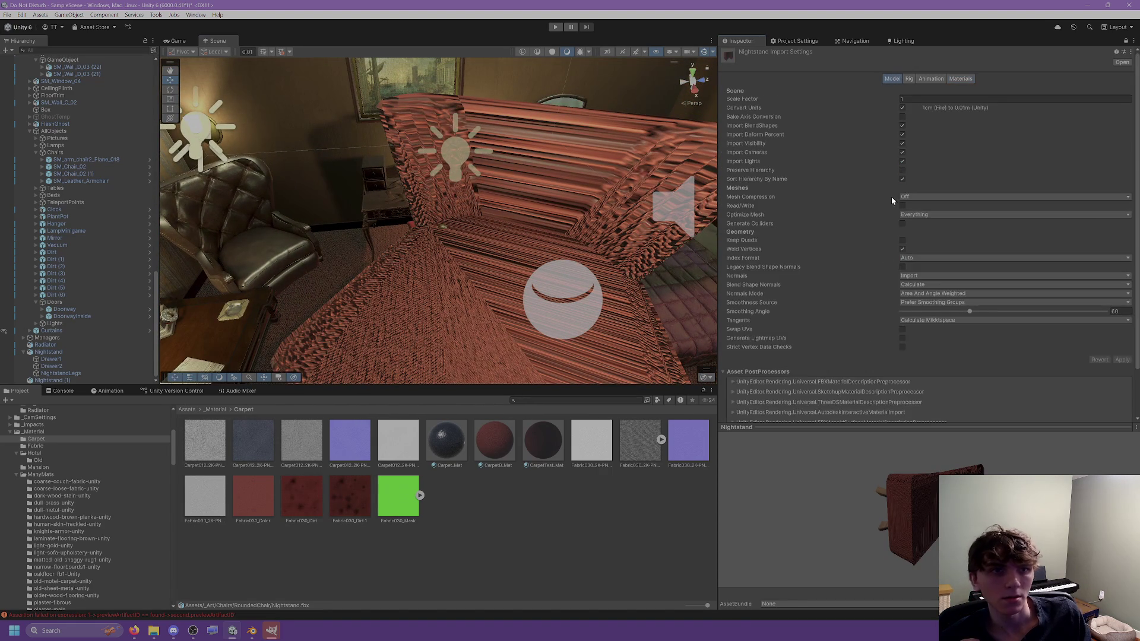
Step: Enable Swap UVs on the chair model and apply an import Scale Factor of 45
click(903, 330)
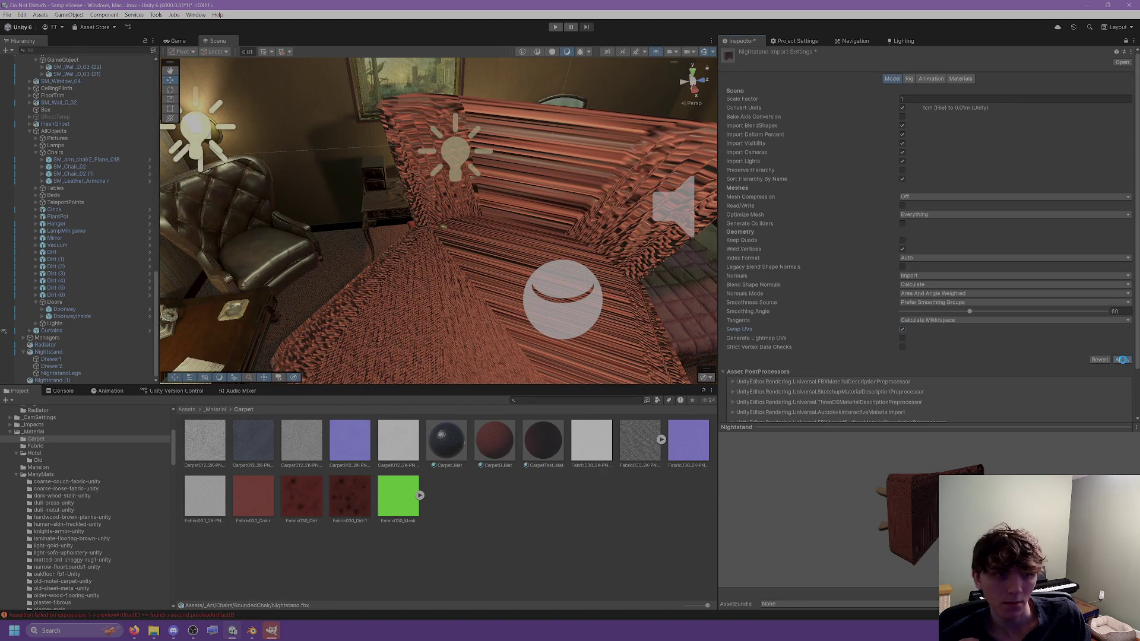
mouse_move(582, 356)
middle_down()
mouse_move(546, 209)
mouse_move(530, 194)
middle_up()
click(525, 196)
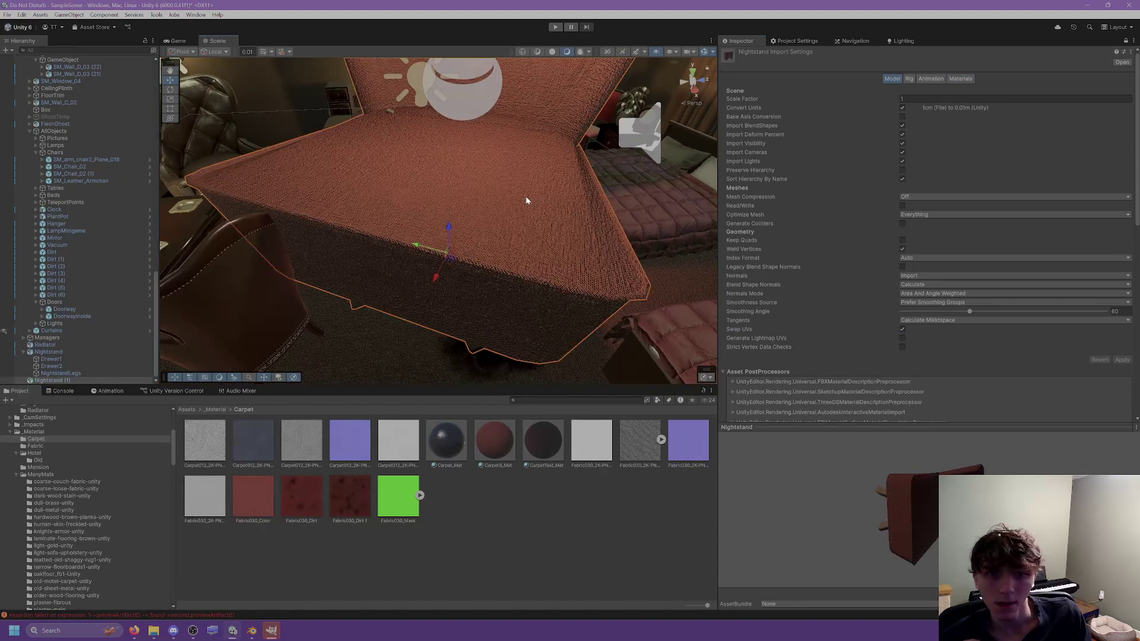
scroll(494, 221, down, 2)
alt+drag(461, 255, 456, 221)
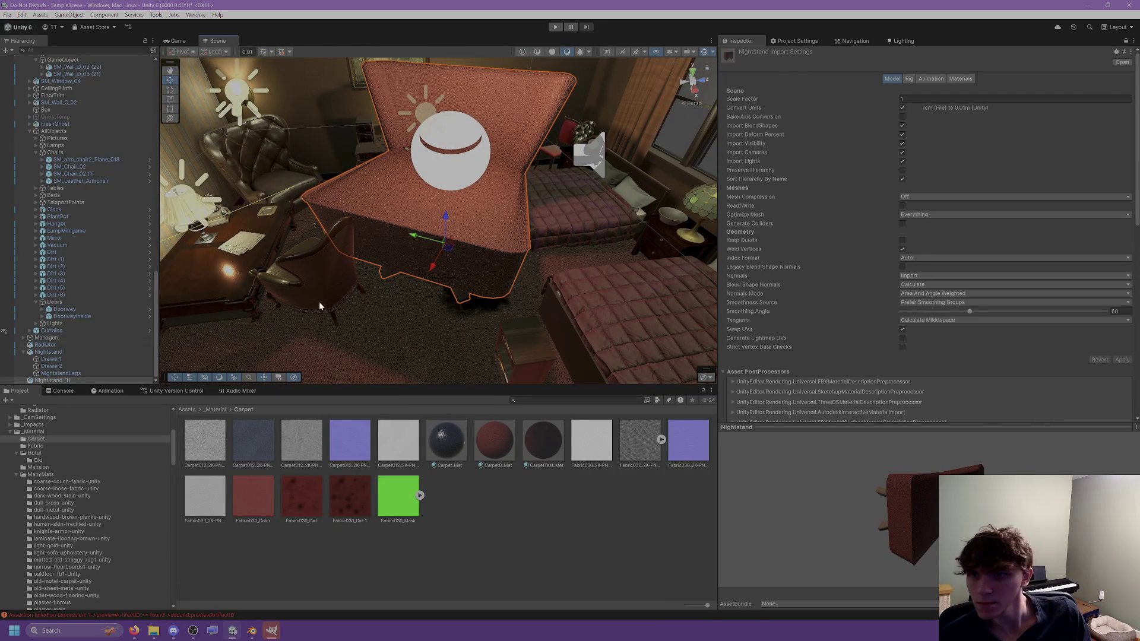
click(926, 99)
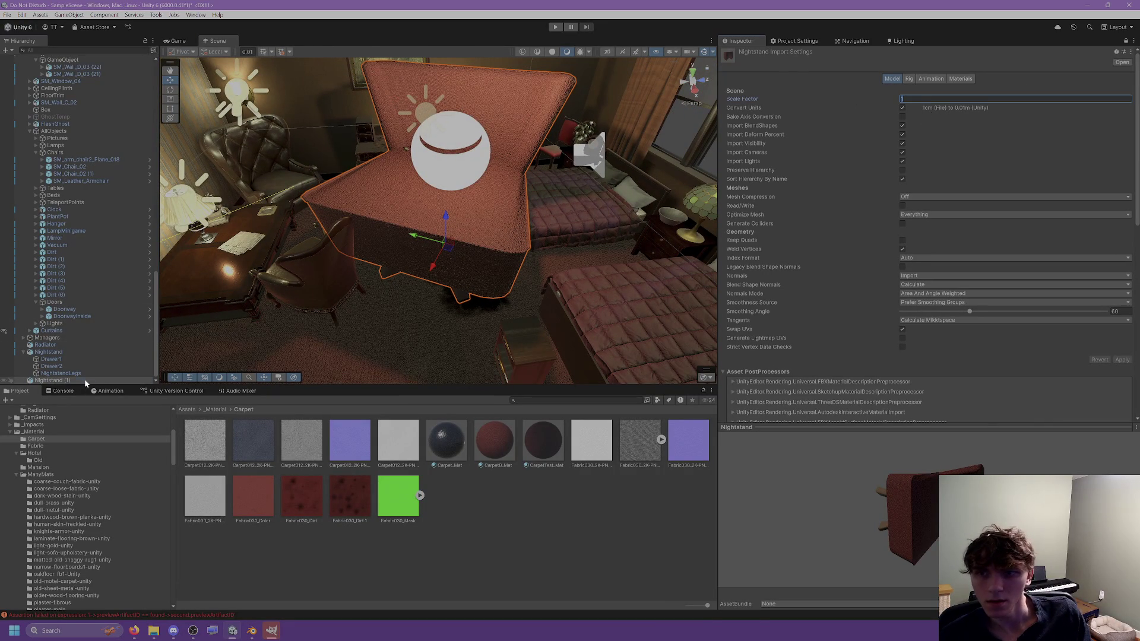
text(45)
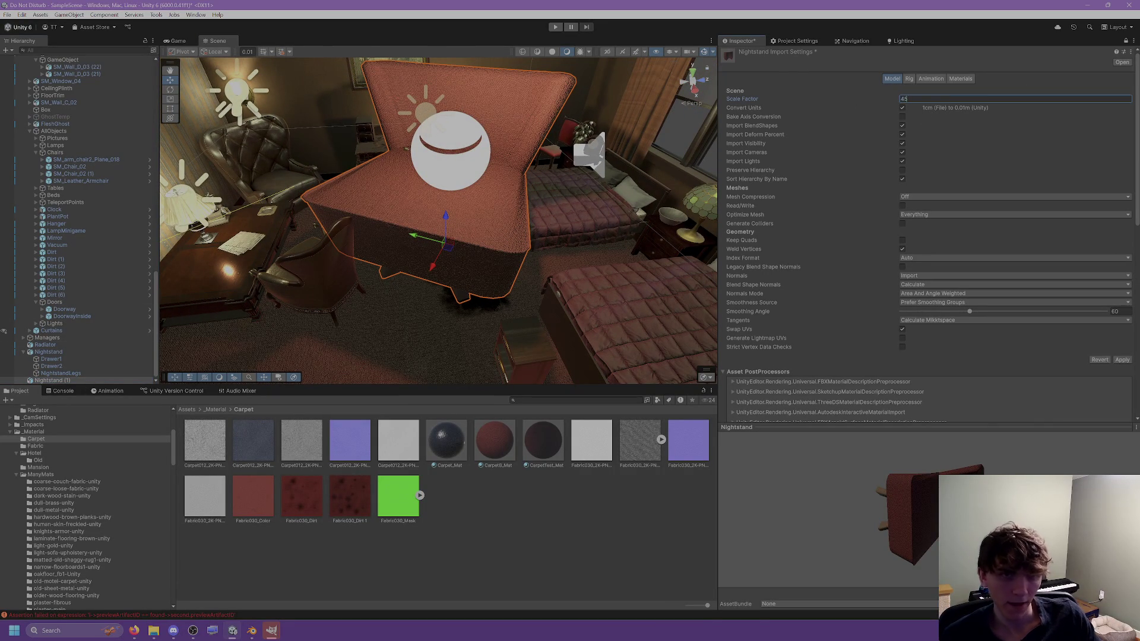
click(1125, 360)
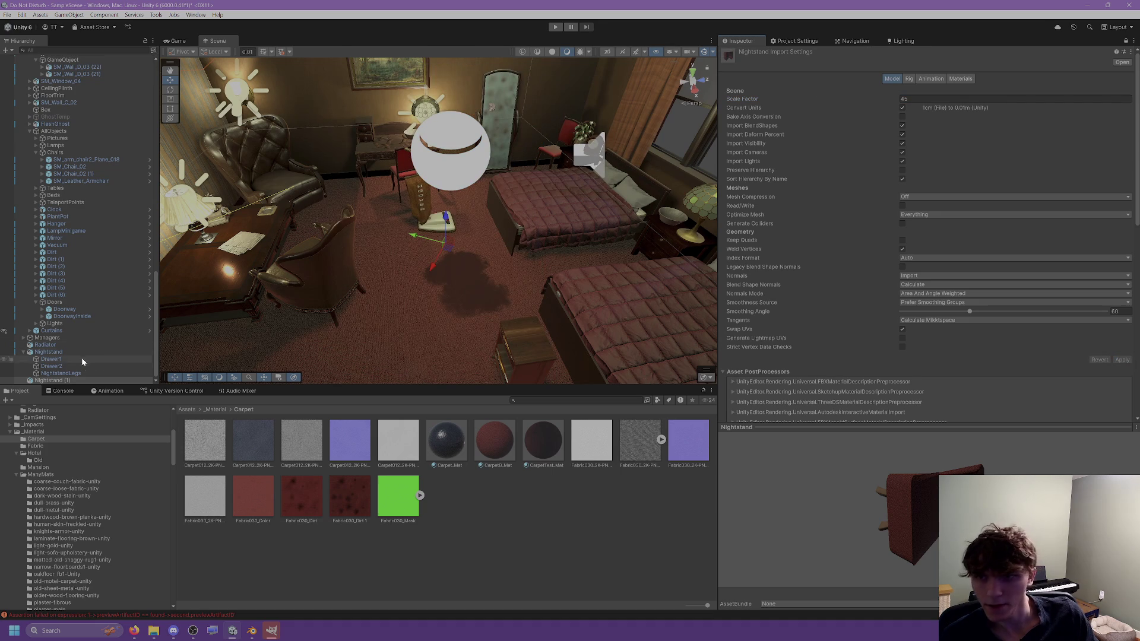
Step: Set the placed chair's Transform Scale to 1, 1, 1
click(1125, 41)
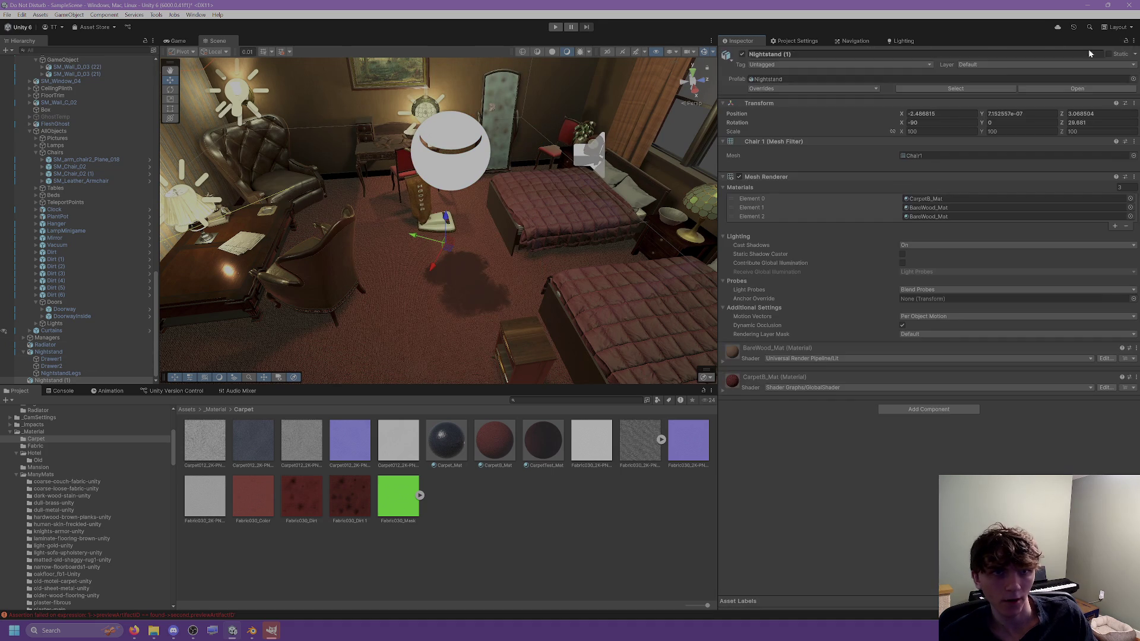
click(925, 131)
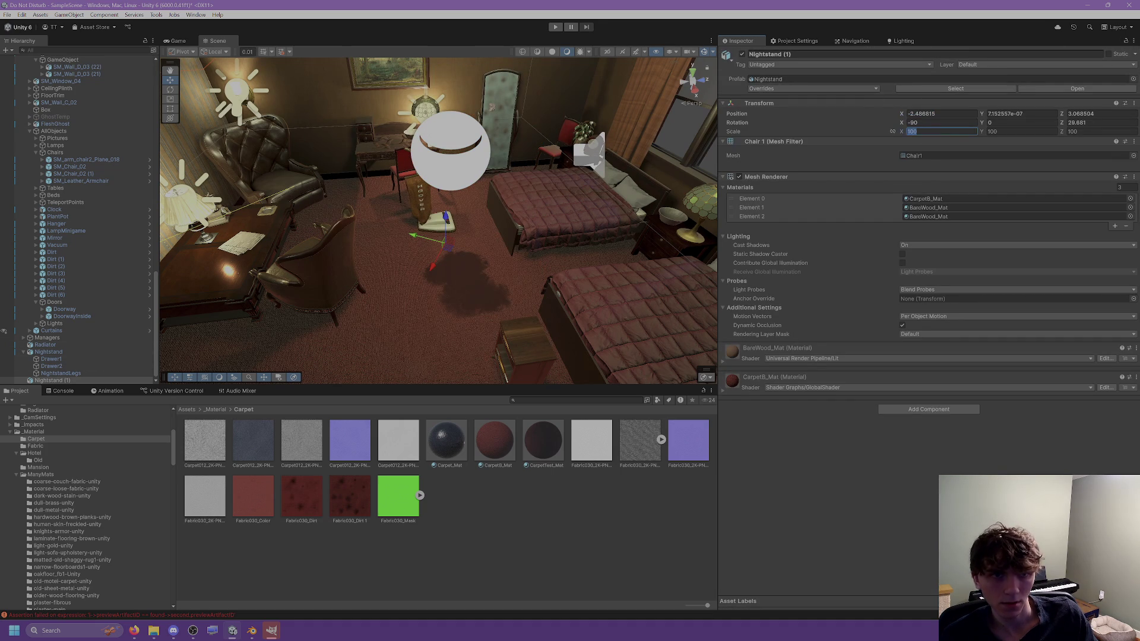
text(1)
key(Tab)
text(1)
key(Tab)
text(1)
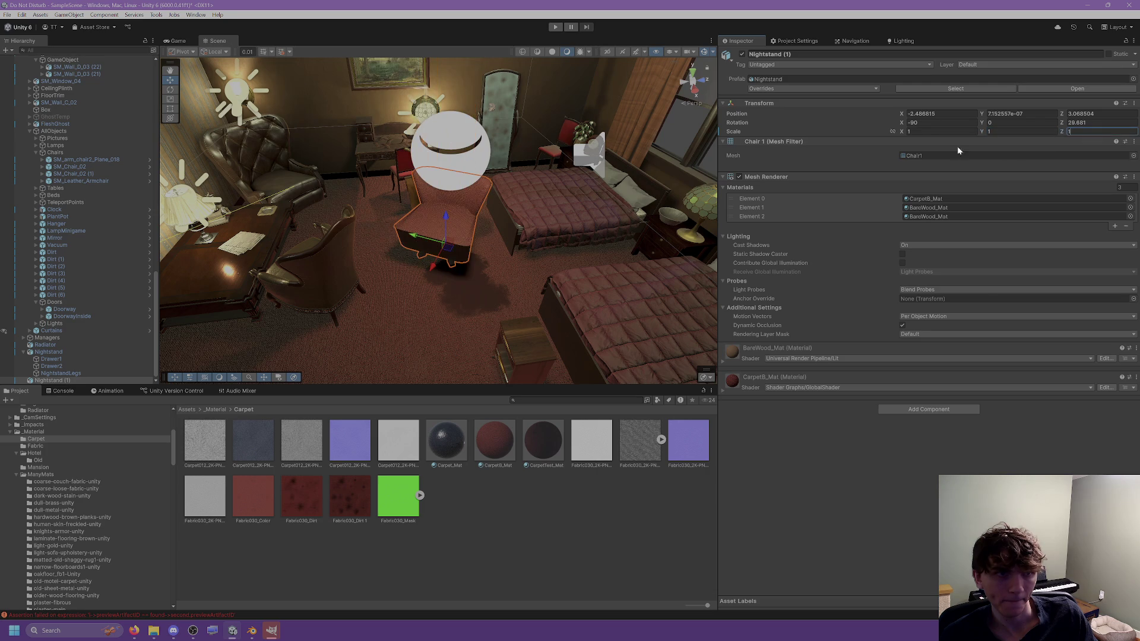
Step: Change the chair model's import Scale Factor to 4
scroll(448, 169, up, 10)
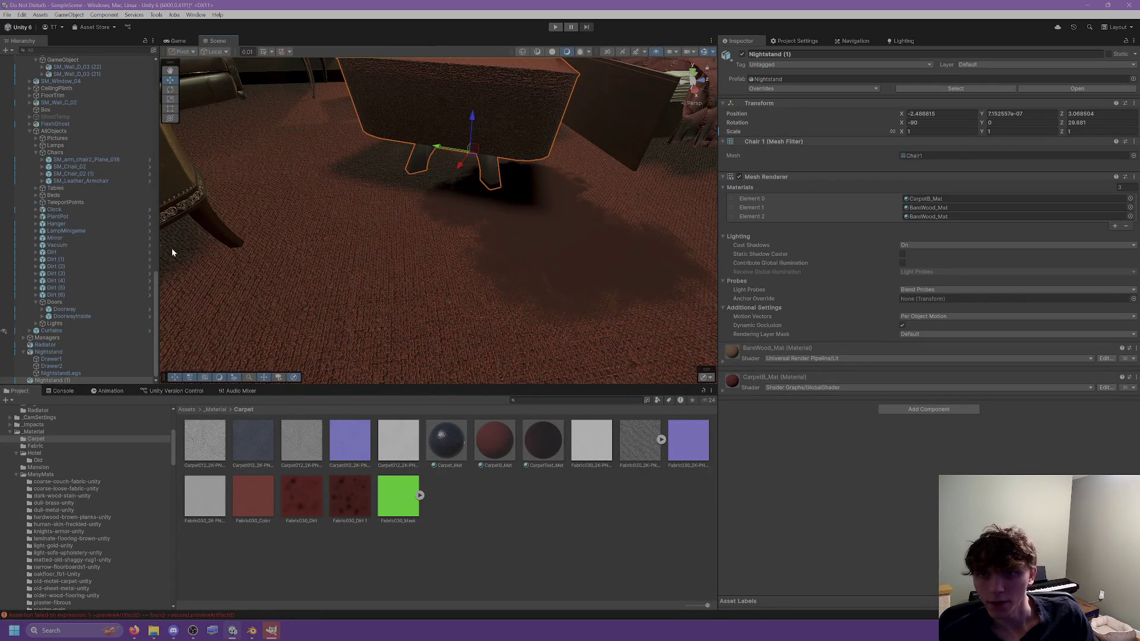
click(936, 88)
click(924, 99)
text(4)
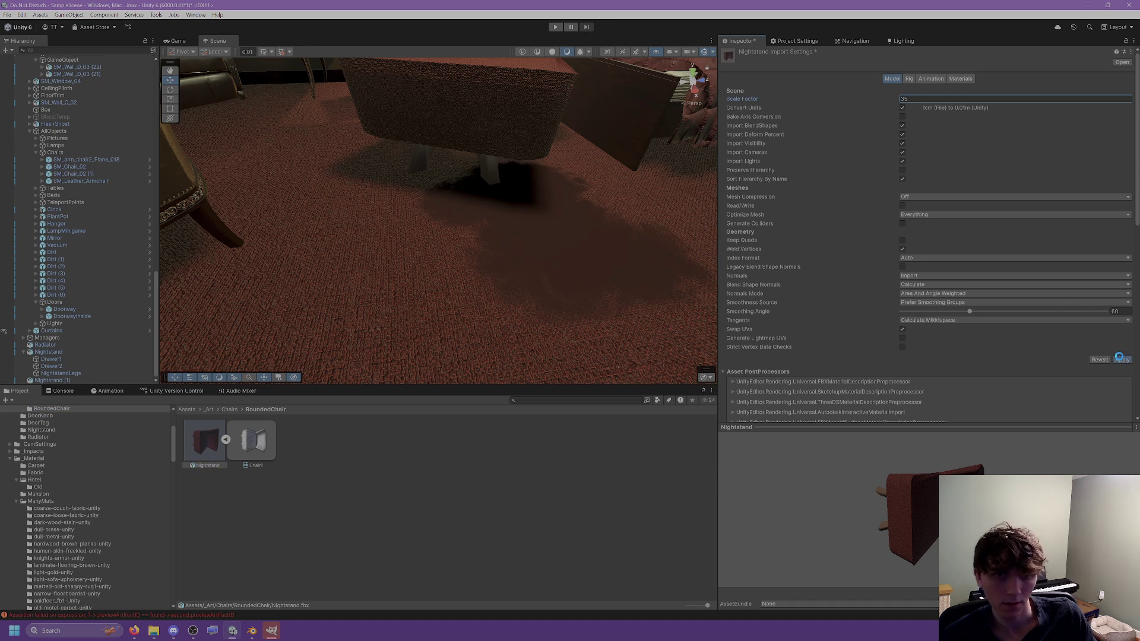
Step: Move the chair left beside the vacuum and frame it in the view
mouse_move(605, 234)
middle_down()
mouse_move(514, 250)
mouse_move(537, 267)
mouse_move(539, 200)
mouse_move(519, 176)
mouse_move(491, 257)
middle_up()
click(490, 257)
click(373, 253)
click(429, 266)
drag(429, 266, 261, 222)
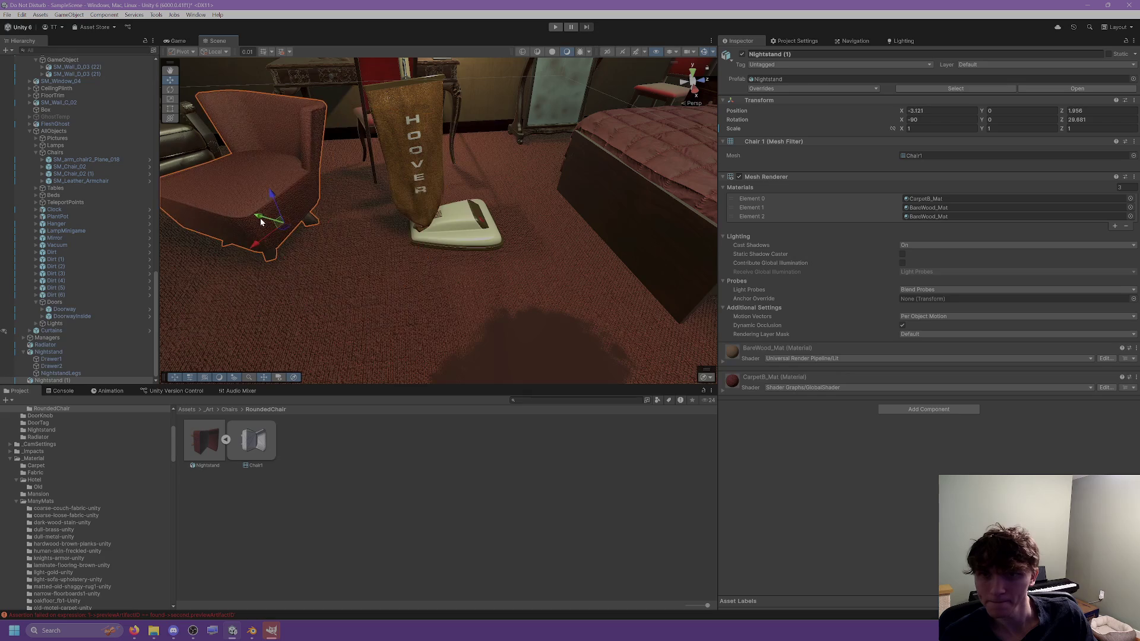
key(f)
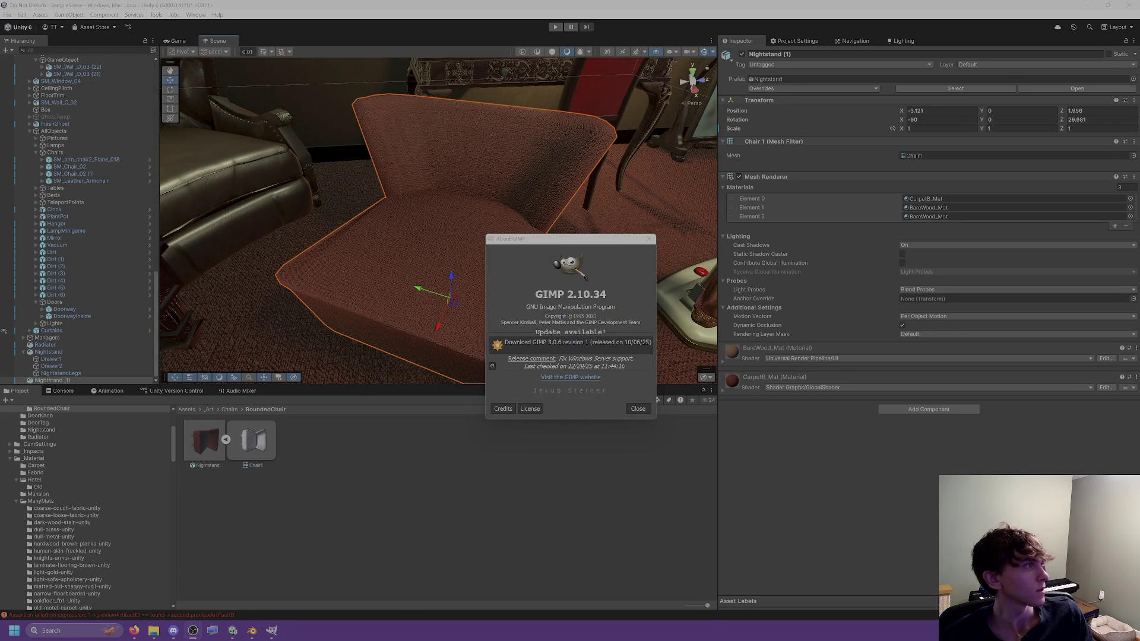
Step: Dismiss the GIMP update notice and view the chair seat from low down
click(649, 239)
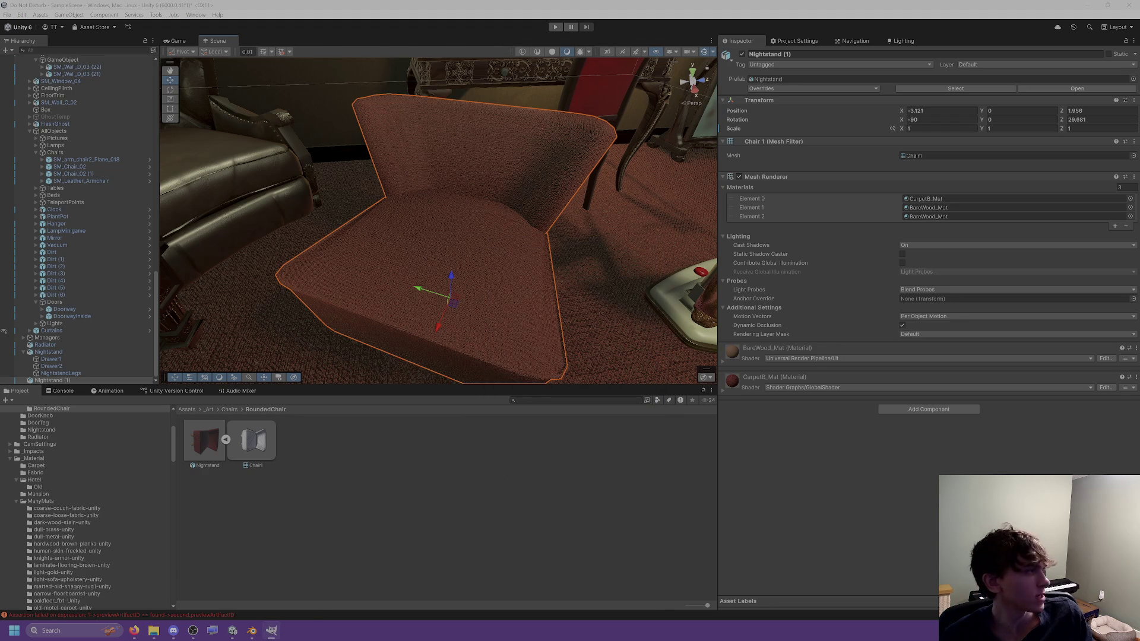
scroll(59, 518, down, 10)
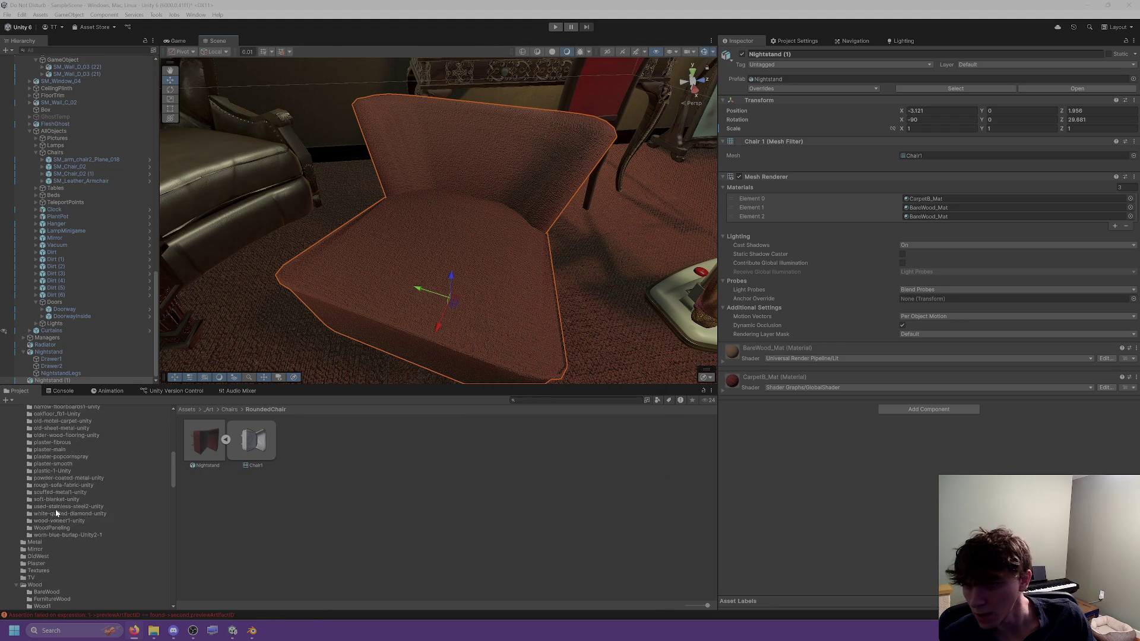
scroll(418, 252, up, 2)
mouse_move(418, 252)
right_down()
mouse_move(284, 221)
mouse_move(330, 226)
mouse_move(313, 214)
mouse_move(343, 214)
mouse_move(379, 245)
mouse_move(295, 214)
mouse_move(249, 170)
mouse_move(336, 138)
mouse_move(427, 145)
mouse_move(477, 133)
right_up()
click(343, 214)
Step: Nudge the chair to about X -3.03, Z 2.11, then bring up Blender's chair model
click(481, 148)
drag(438, 232, 451, 241)
mouse_move(451, 241)
middle_down()
mouse_move(472, 267)
mouse_move(463, 252)
middle_up()
mouse_move(463, 252)
right_down()
mouse_move(516, 201)
mouse_move(491, 206)
mouse_move(503, 200)
mouse_move(479, 187)
mouse_move(447, 339)
right_up()
mouse_move(444, 291)
right_down()
mouse_move(471, 237)
mouse_move(524, 240)
mouse_move(467, 238)
right_up()
click(252, 631)
mouse_move(751, 267)
middle_down()
mouse_move(657, 285)
mouse_move(626, 271)
mouse_move(564, 275)
mouse_move(654, 265)
mouse_move(526, 202)
middle_up()
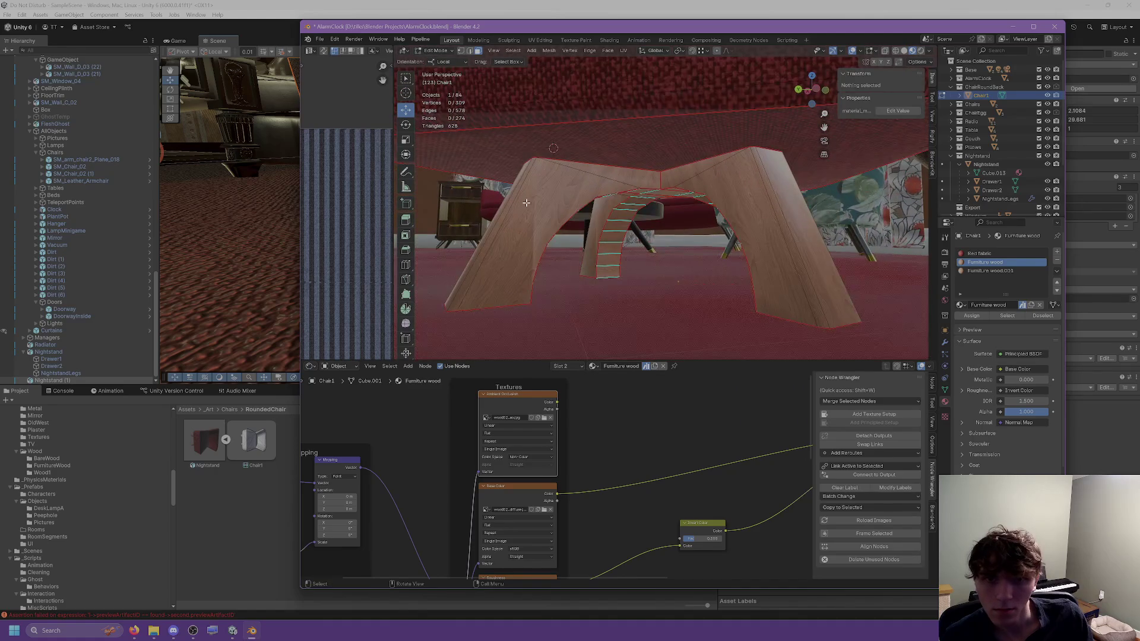
Step: Select the connected left leg piece and centre the view on it
click(526, 202)
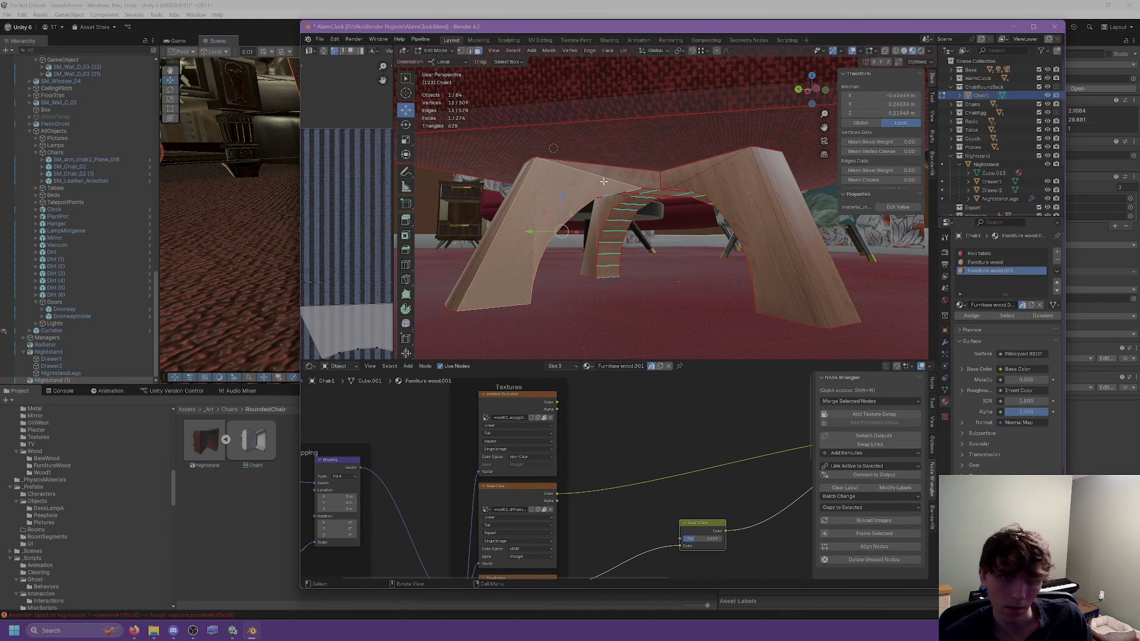
key(l)
click(590, 51)
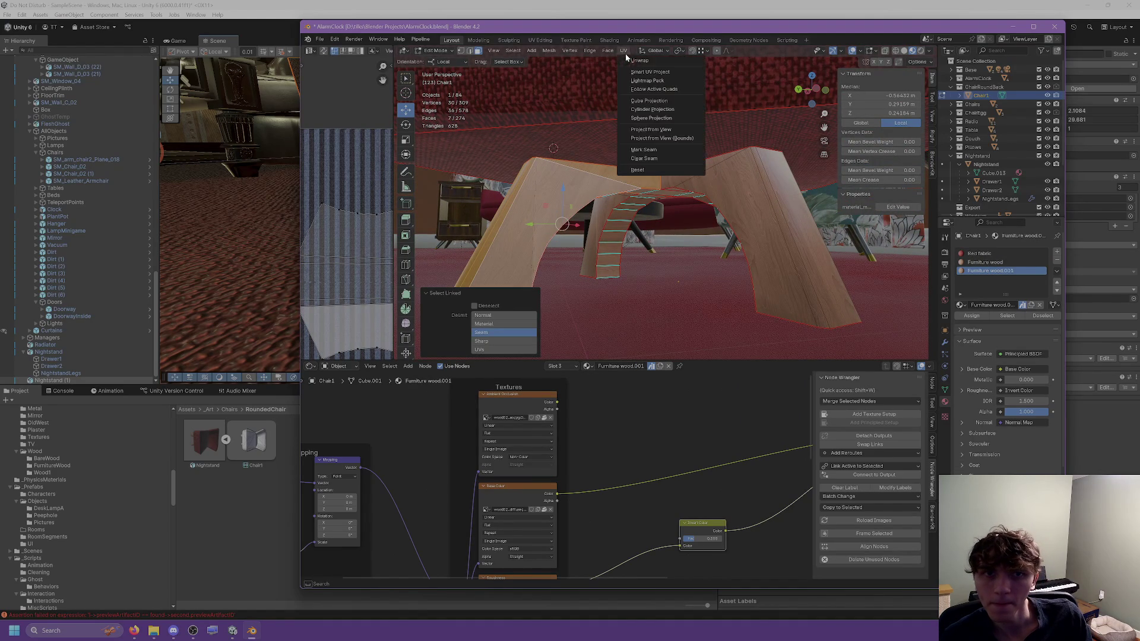
click(536, 219)
mouse_move(536, 220)
shift+middle_down()
mouse_move(535, 247)
mouse_move(634, 213)
mouse_move(565, 135)
shift+middle_up()
key(KP_Decimal)
mouse_move(683, 178)
middle_down()
mouse_move(641, 195)
mouse_move(493, 193)
middle_up()
key(a)
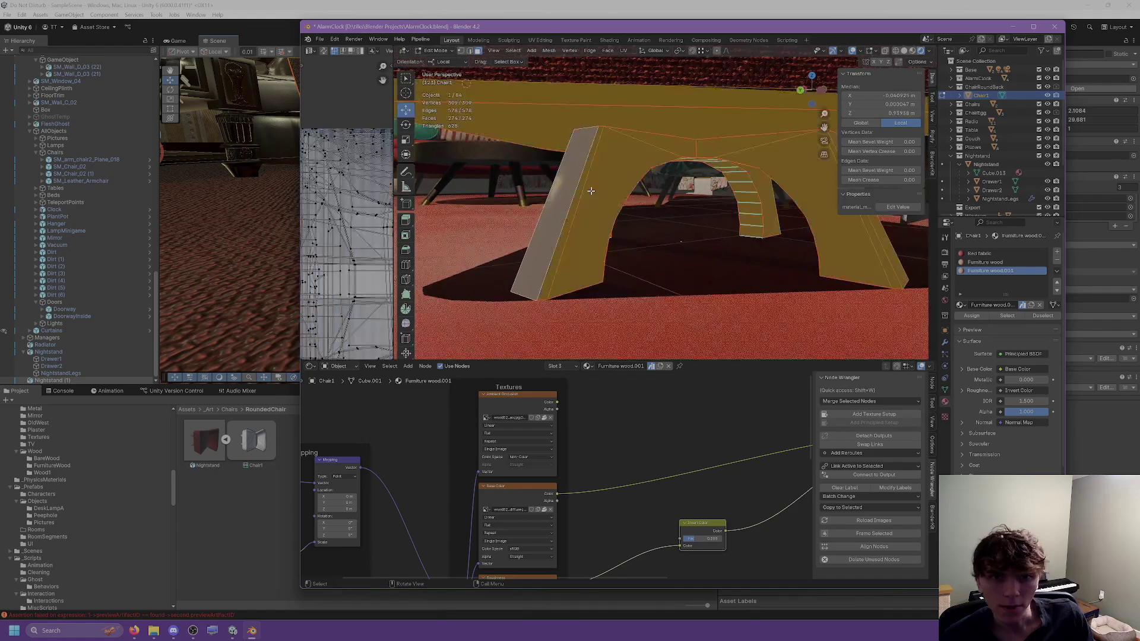
key(alt+a)
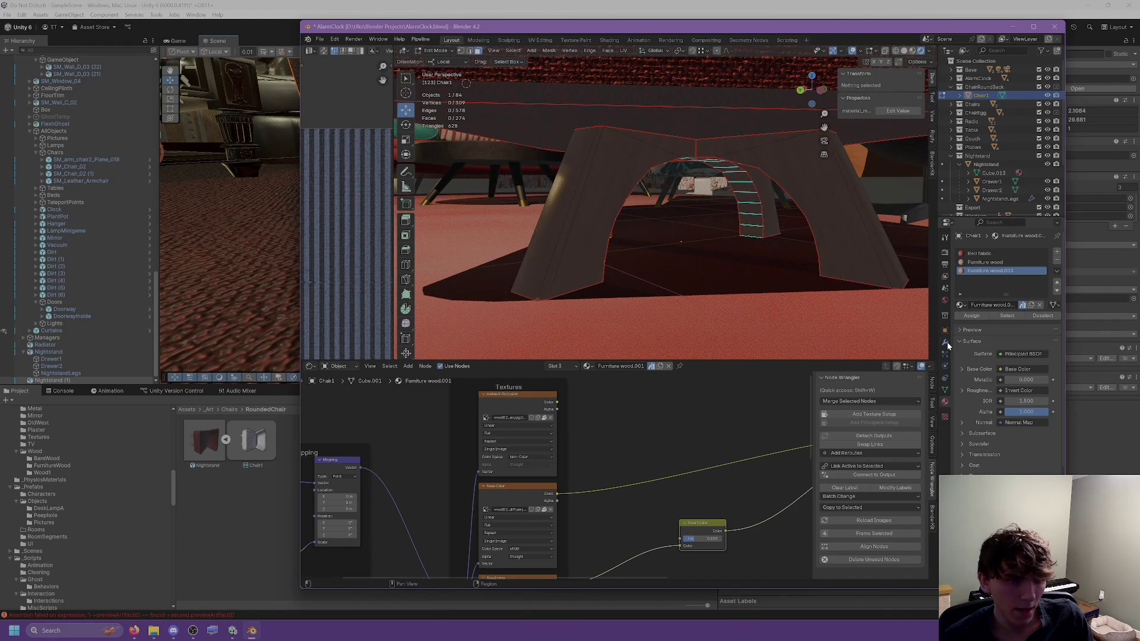
Step: Select a whole chair leg and slide it about 0.28 m along its Y axis
click(946, 343)
click(709, 153)
middle_drag(710, 153, 784, 211)
key(ctrl+l)
mouse_move(751, 205)
mouse_down()
mouse_move(823, 221)
mouse_move(694, 192)
mouse_up()
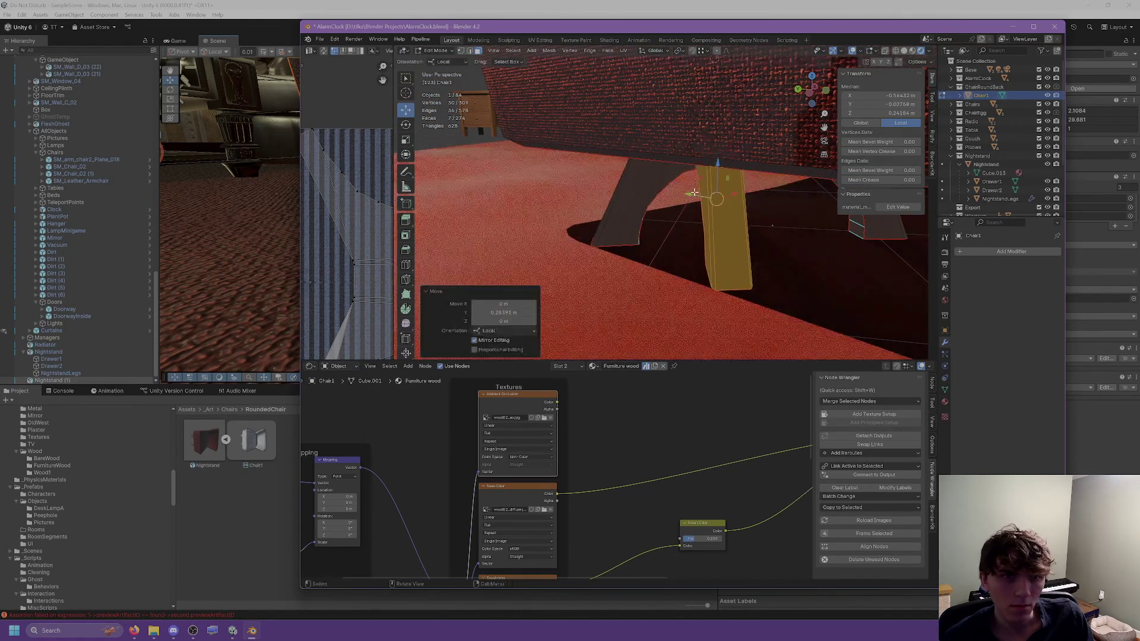
Step: Select the other leg and attempt to remove the Furniture wood.001 material slot
click(605, 202)
key(ctrl+l)
key(u)
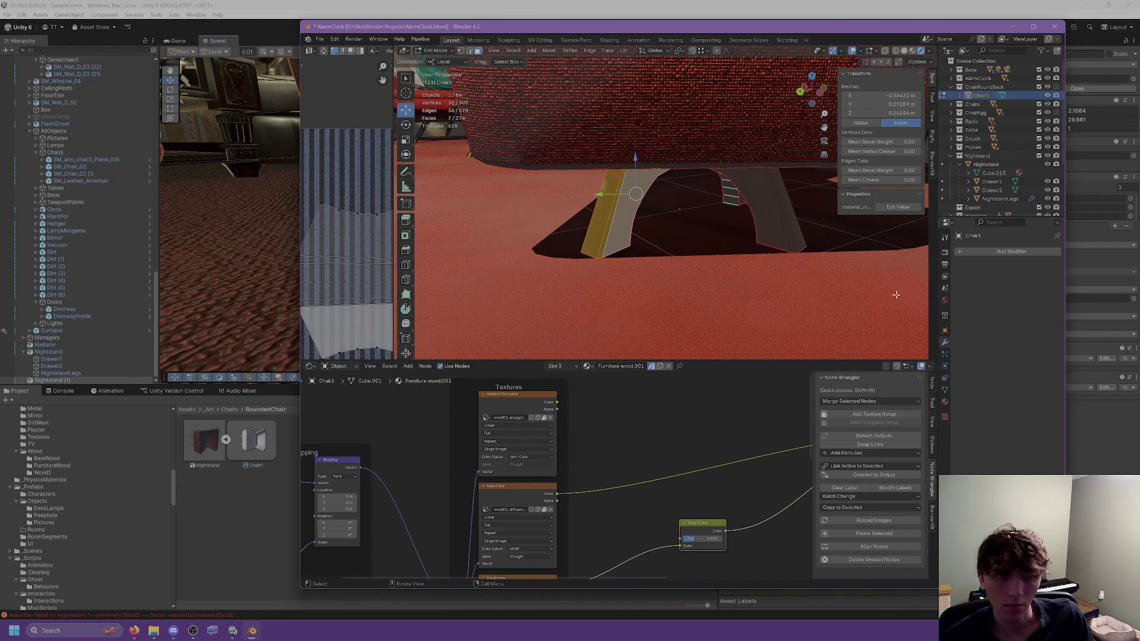
click(946, 403)
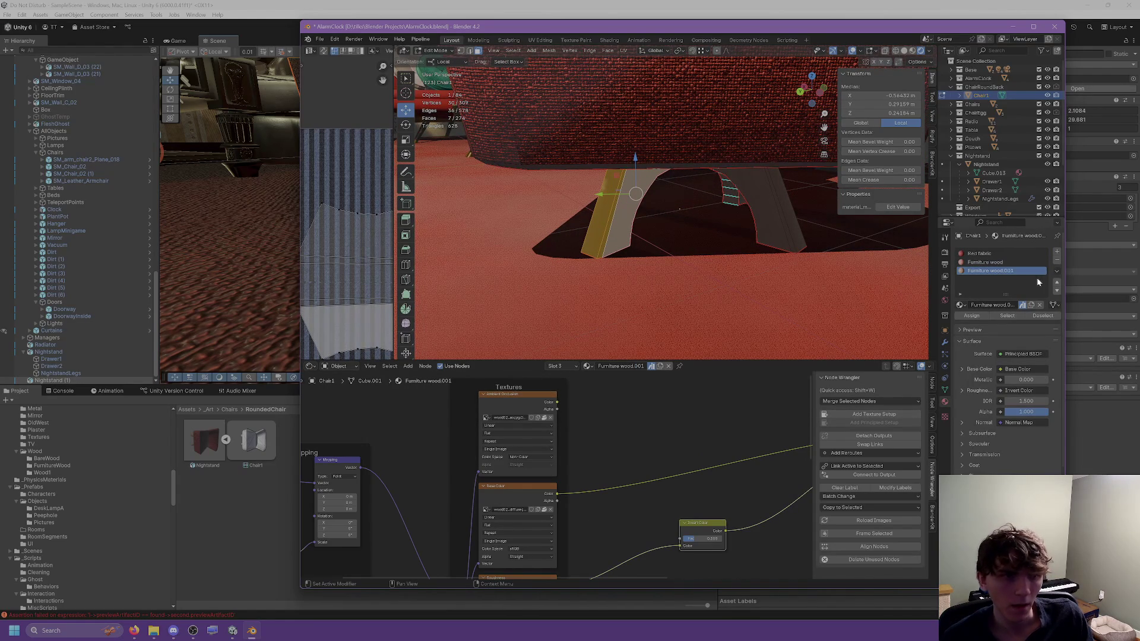
click(1057, 261)
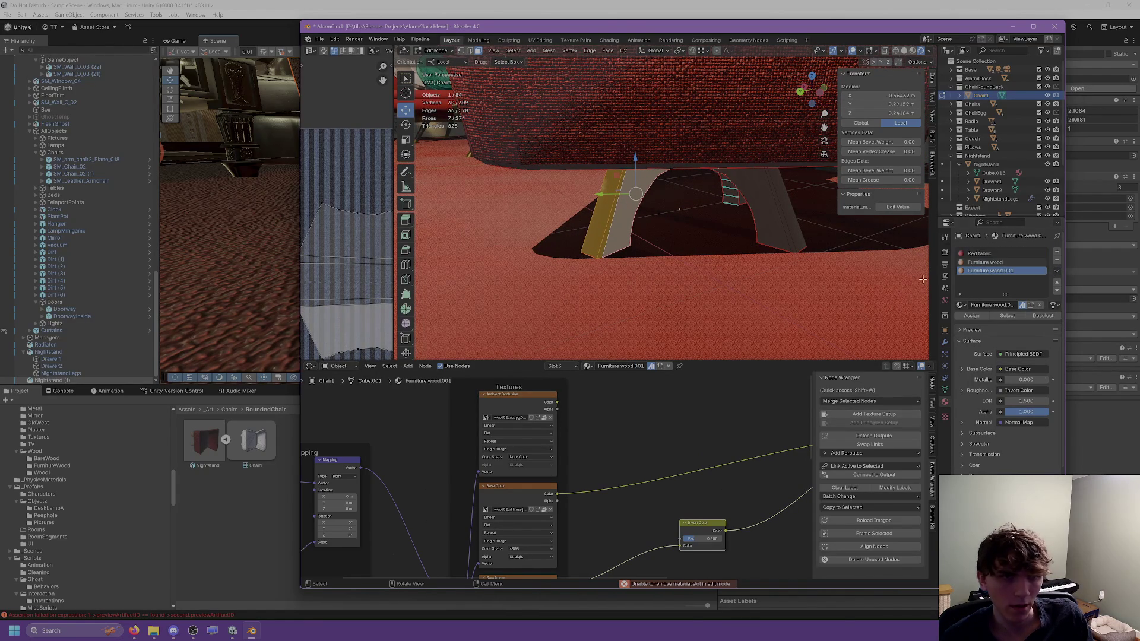
Step: Select the faces using Furniture wood.001 and assign them the Furniture wood material
key(Tab)
right_click(1016, 275)
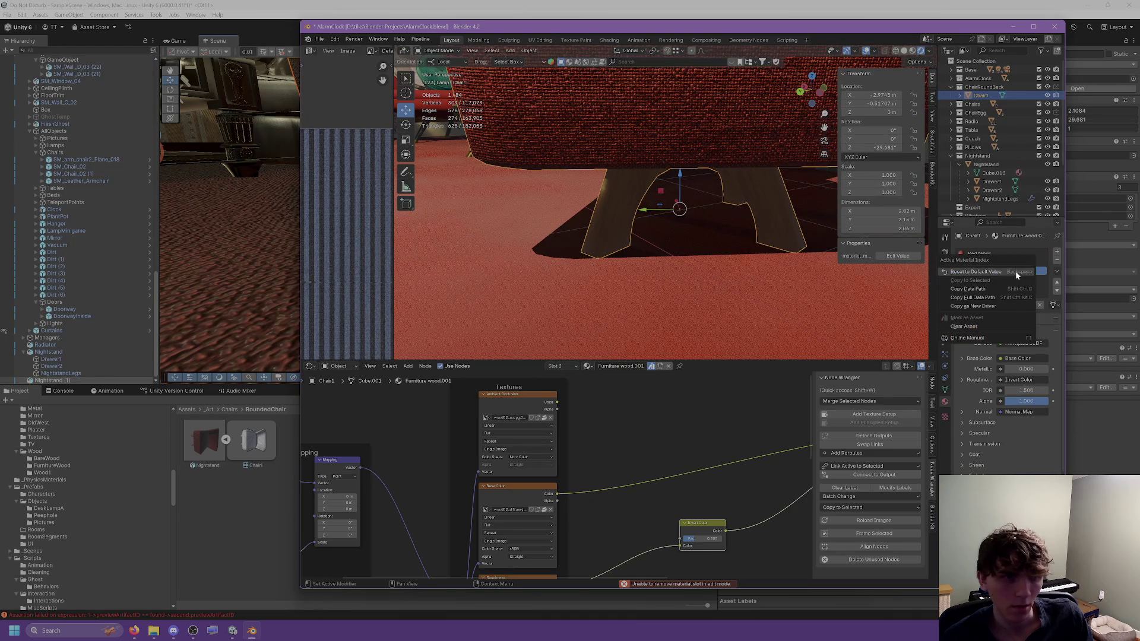
key(Tab)
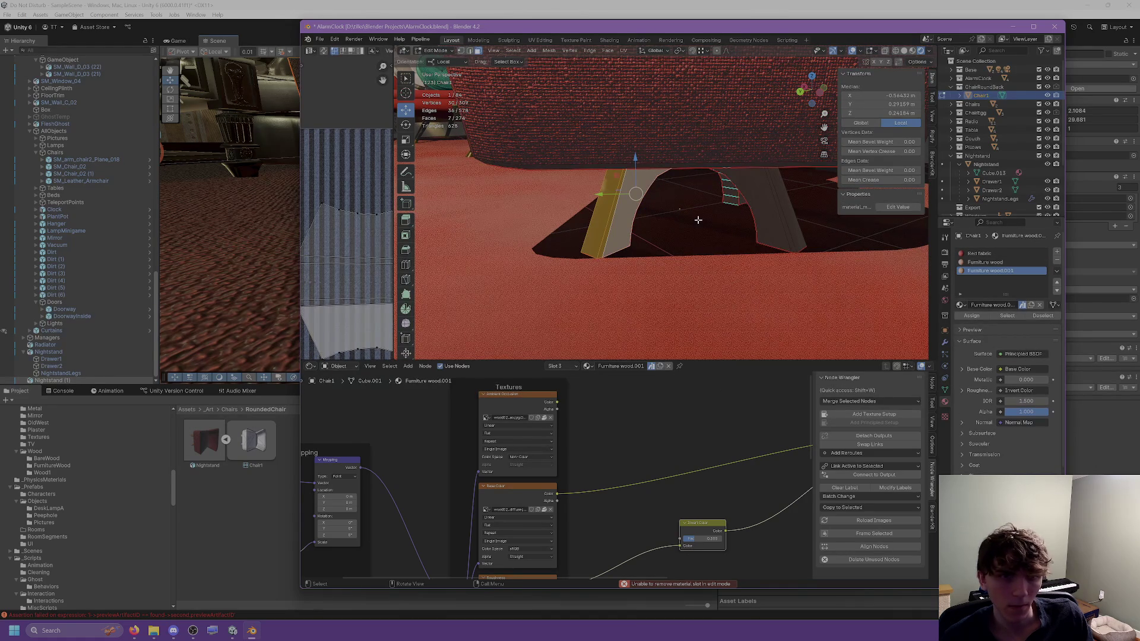
click(910, 254)
right_click(980, 274)
click(980, 275)
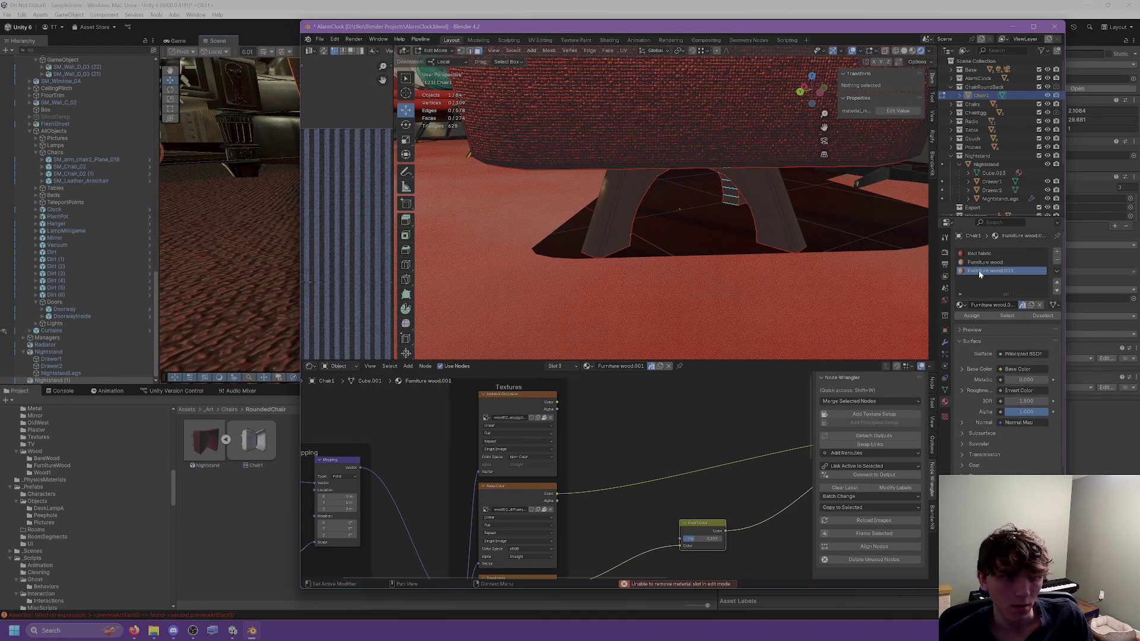
click(1007, 315)
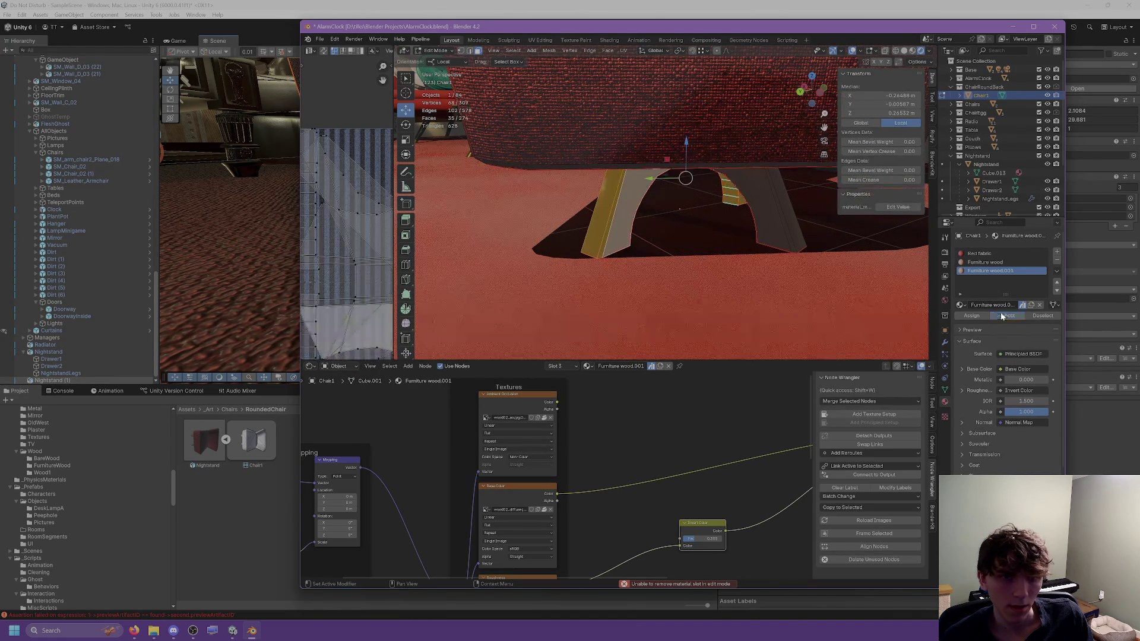
click(985, 262)
click(968, 317)
click(974, 316)
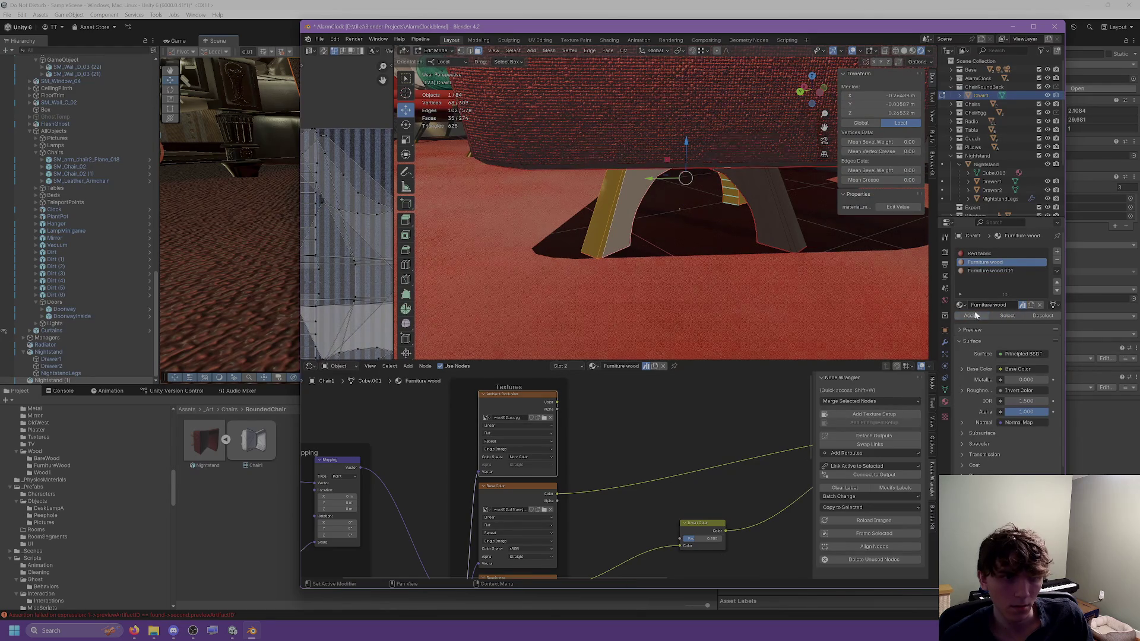
Step: Remove the Furniture wood.001 material slot in Object Mode
click(1009, 270)
click(1056, 261)
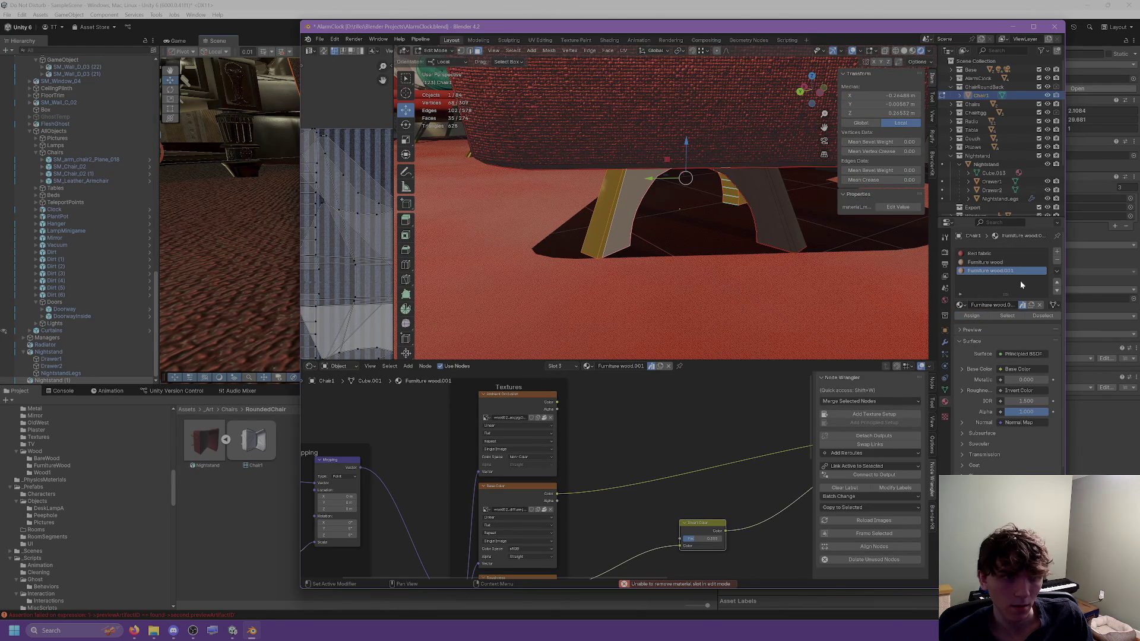
key(Tab)
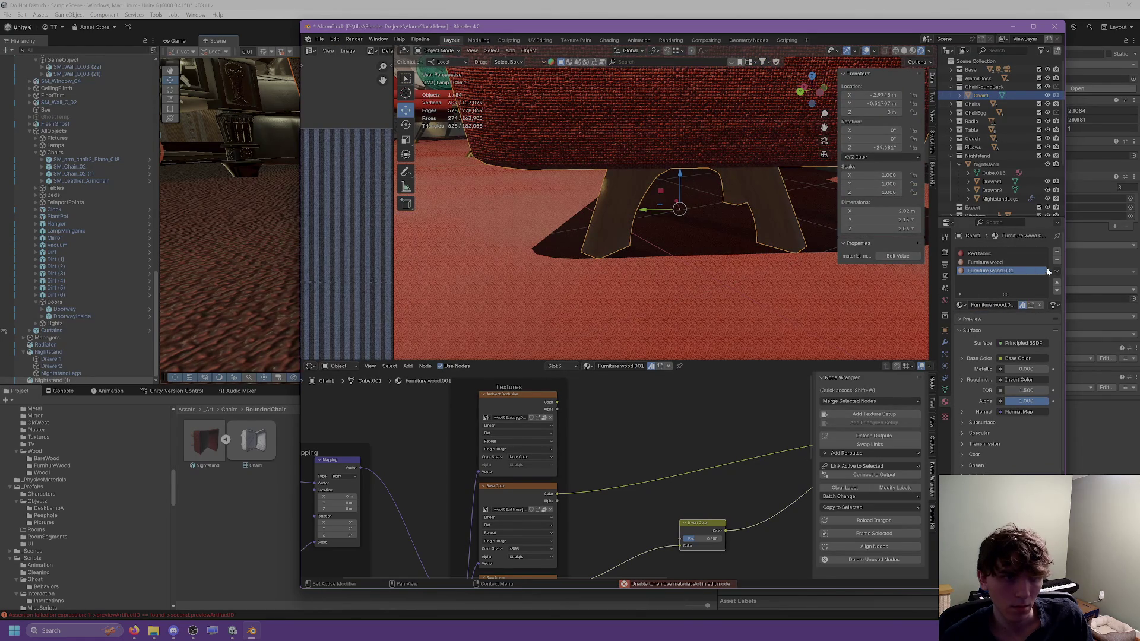
click(1056, 260)
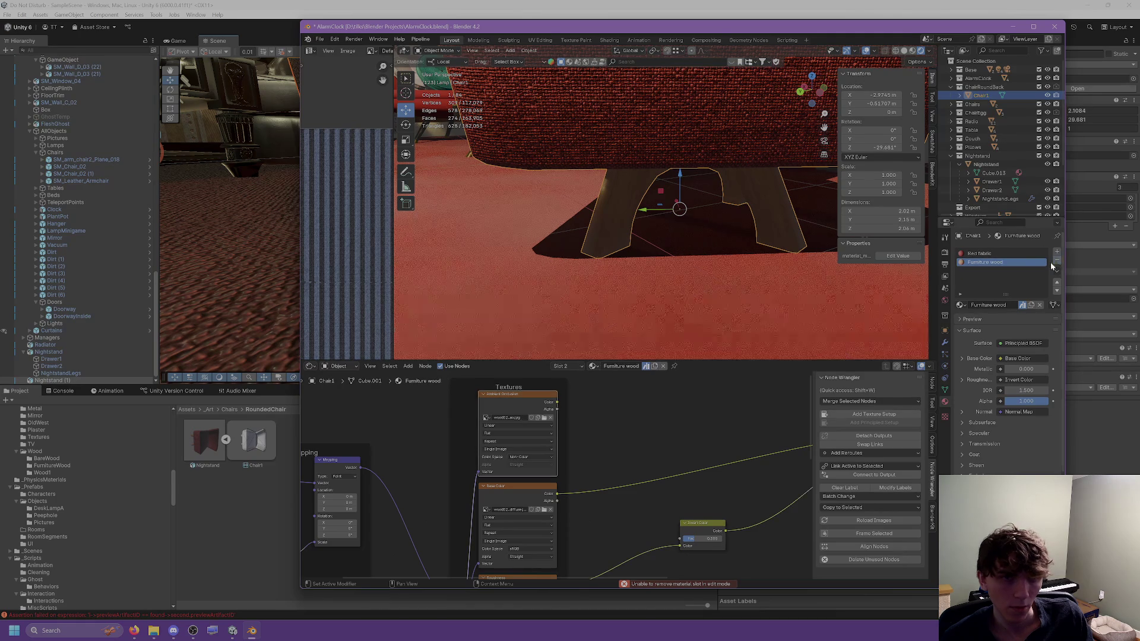
scroll(751, 243, up, 4)
scroll(752, 242, down, 3)
Step: Back in Edit Mode, orbit around the legs and select a single leg face
key(Tab)
middle_drag(752, 243, 712, 238)
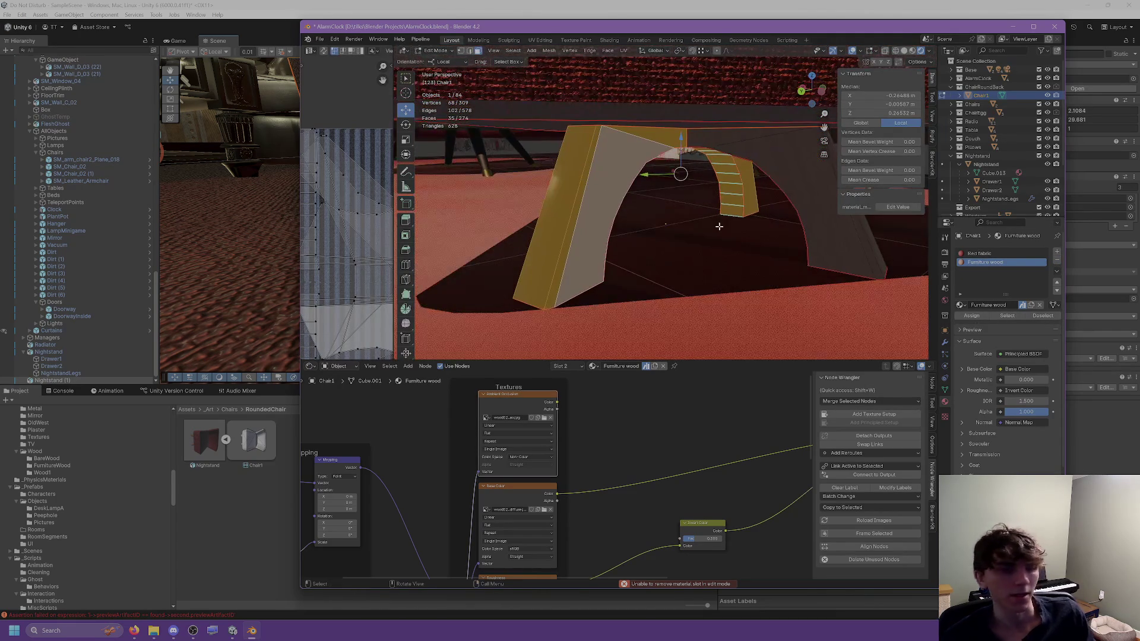
mouse_move(687, 201)
middle_down()
mouse_move(751, 203)
mouse_move(739, 198)
mouse_move(761, 188)
middle_up()
key(a)
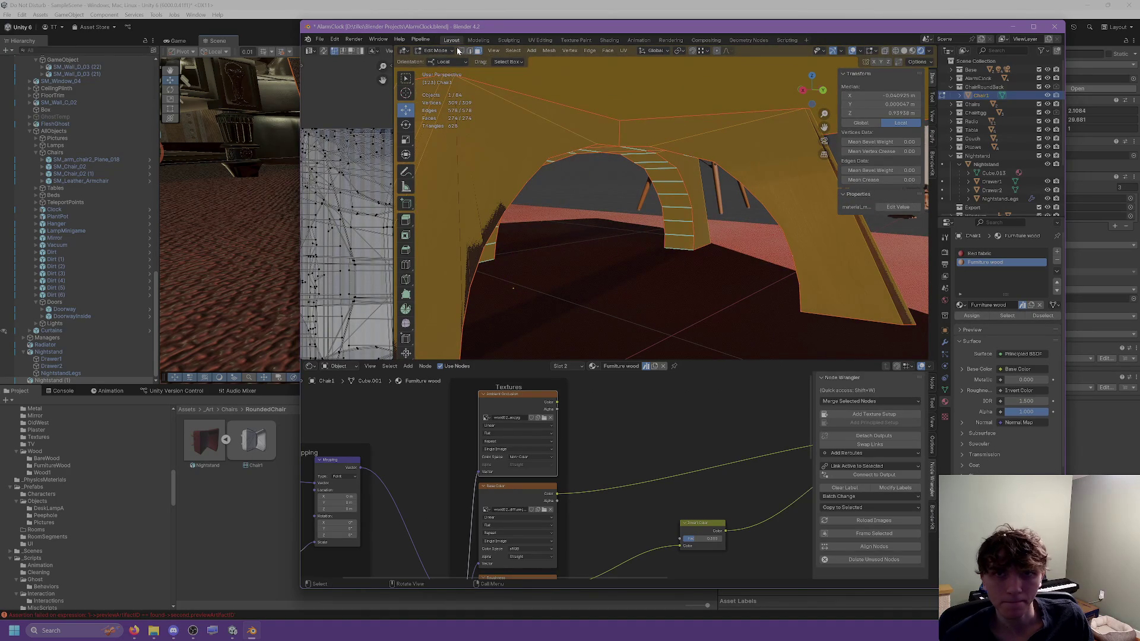
click(717, 155)
Step: In vertex mode, join three pairs of leg vertices with new edges
key(1)
click(809, 109)
mouse_move(809, 109)
middle_down()
mouse_move(697, 174)
mouse_move(681, 169)
middle_up()
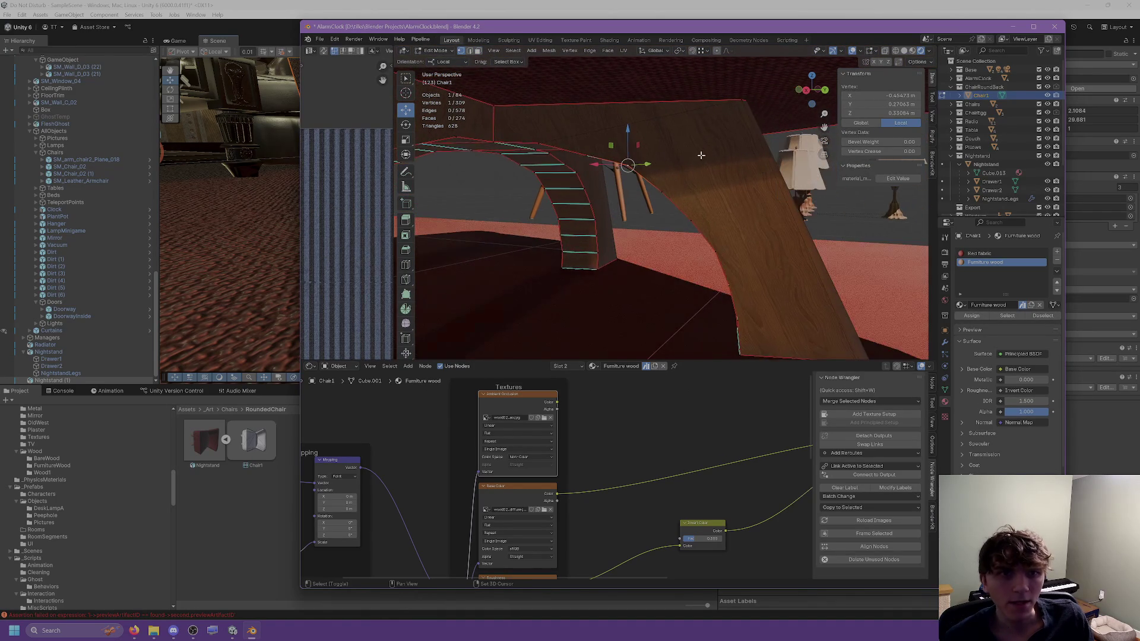
shift+click(682, 169)
key(ctrl+v)
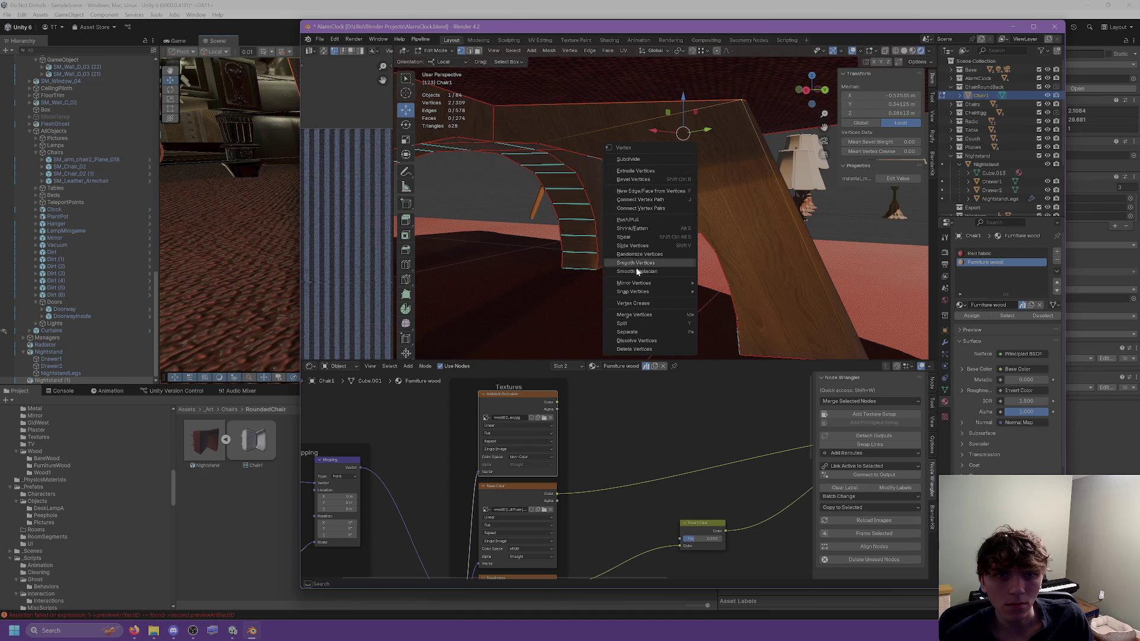
click(639, 211)
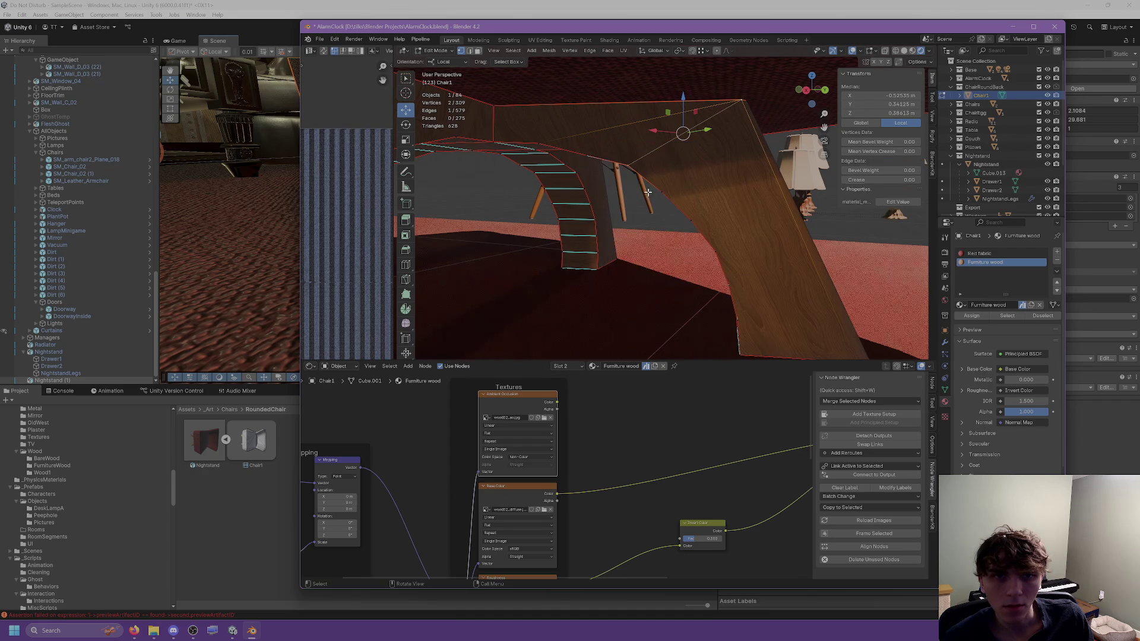
click(664, 184)
key(ctrl+v)
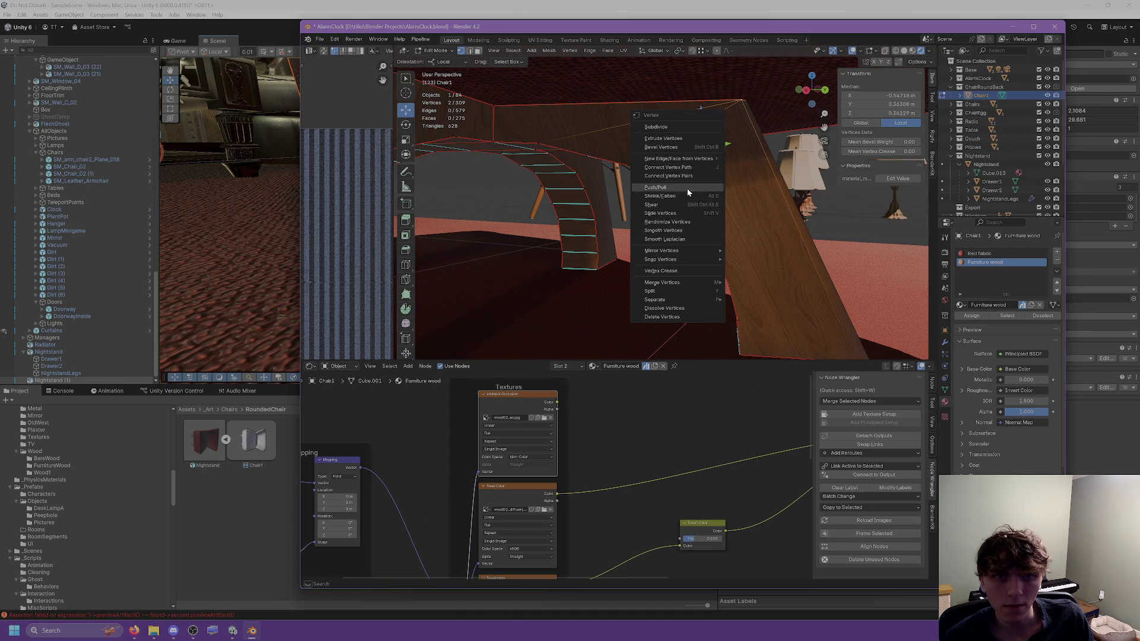
click(684, 169)
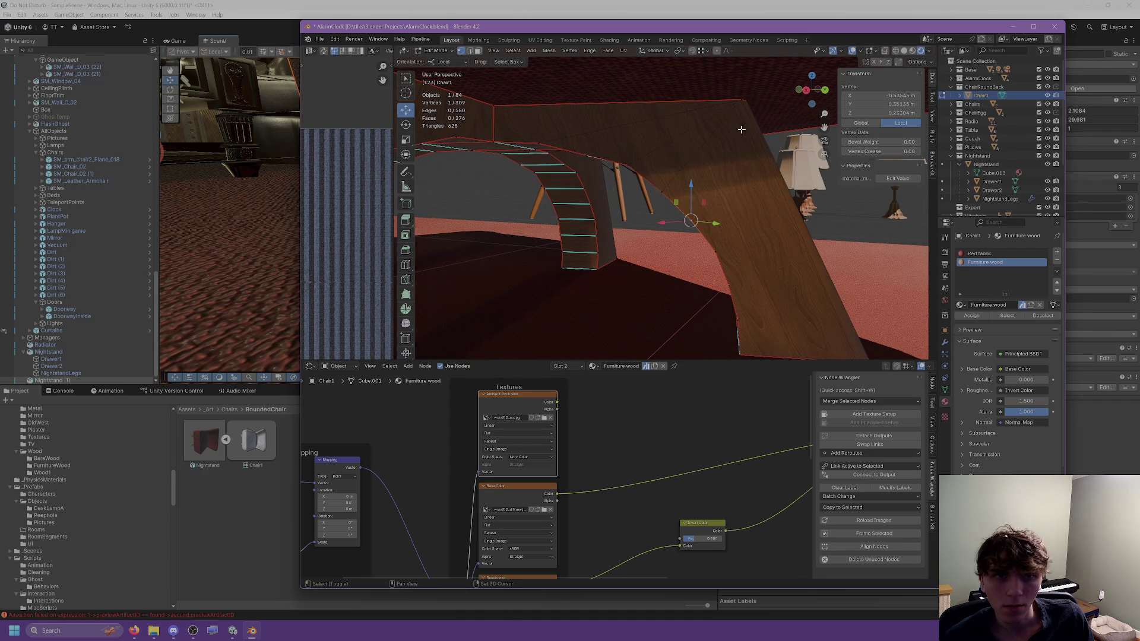
key(ctrl+v)
click(701, 166)
mouse_move(700, 166)
middle_down()
mouse_move(548, 244)
mouse_move(656, 230)
mouse_move(569, 225)
mouse_move(677, 224)
middle_up()
Step: Connect two more vertex pairs across the arched leg's face
key(Tab)
scroll(584, 230, up, 2)
key(Tab)
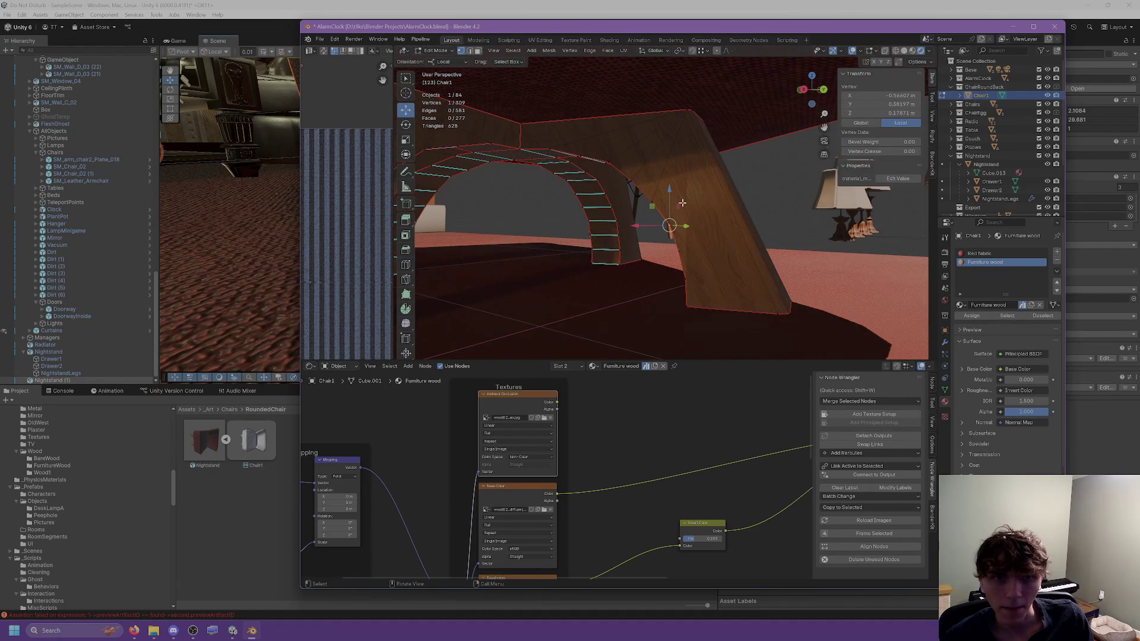
right_click(678, 167)
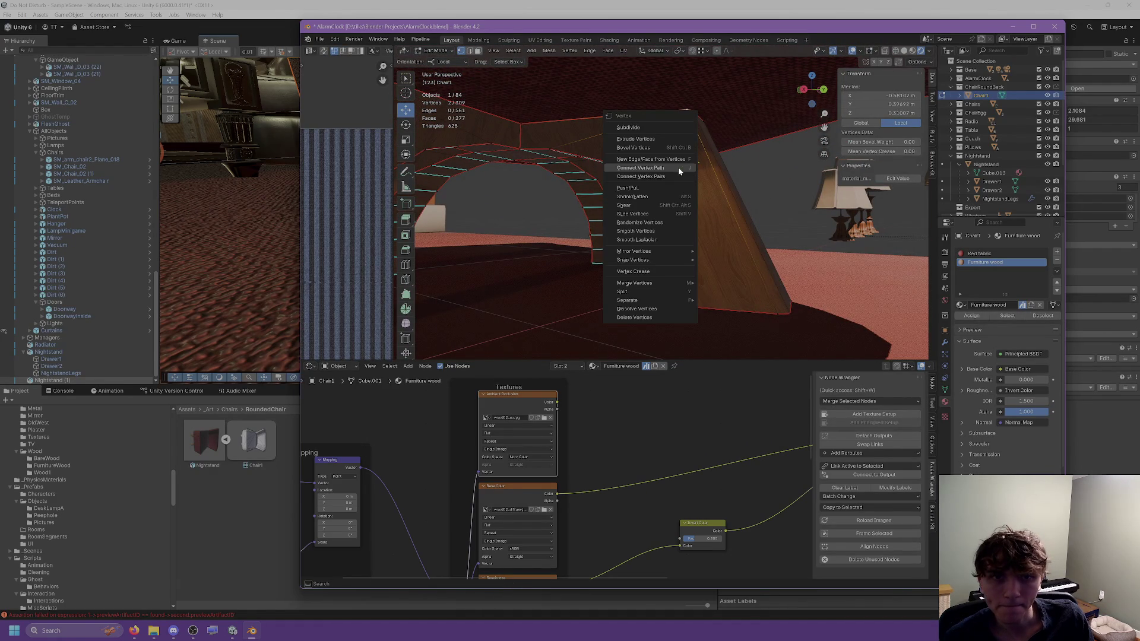
click(665, 168)
shift+click(688, 122)
right_click(683, 165)
click(671, 167)
Step: Connect one more vertex pair on the leg and check the result in Object Mode
shift+click(692, 116)
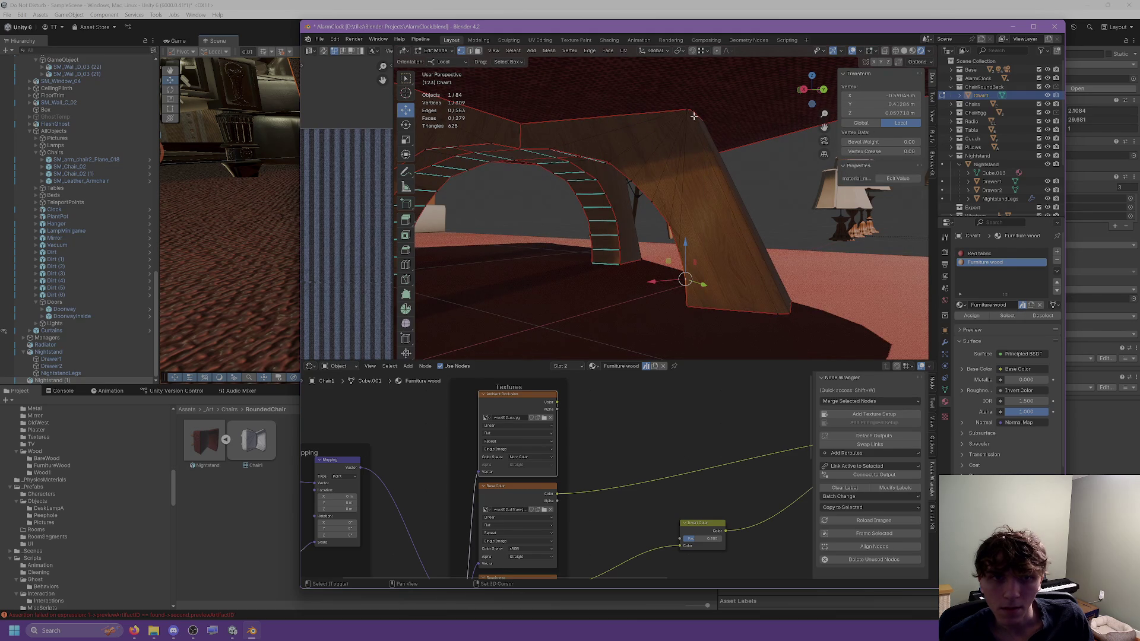
right_click(691, 167)
click(692, 168)
click(703, 281)
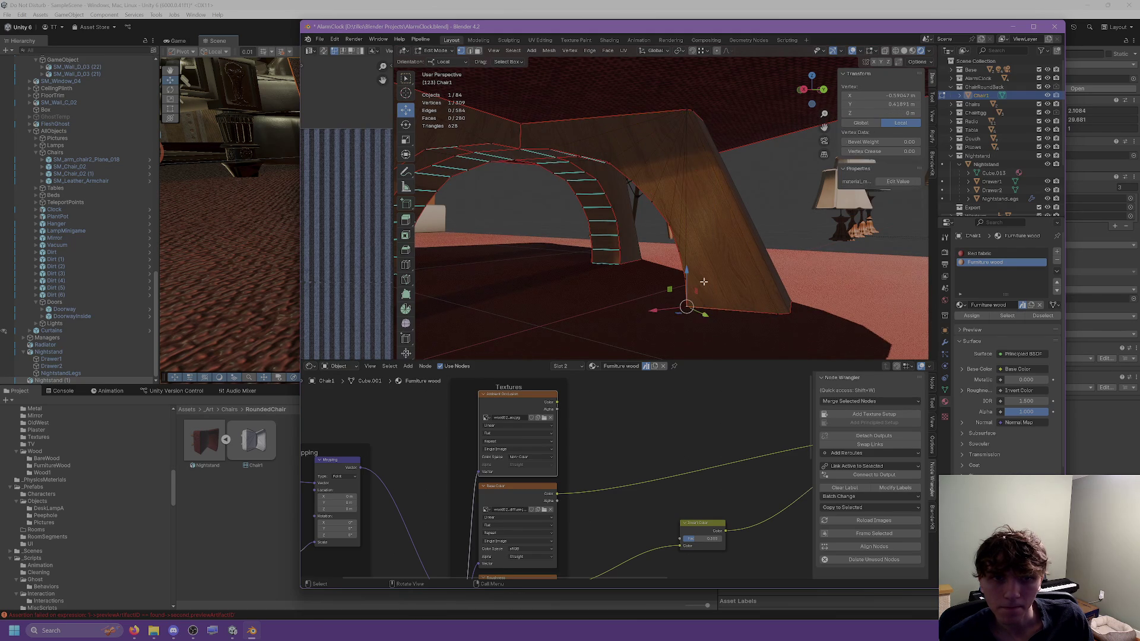
key(Tab)
mouse_move(701, 170)
middle_down()
mouse_move(743, 201)
mouse_move(682, 204)
mouse_move(729, 241)
mouse_move(677, 233)
mouse_move(612, 196)
mouse_move(629, 238)
mouse_move(557, 226)
mouse_move(583, 226)
middle_up()
key(Tab)
Step: Connect successive vertex pairs across the curved leg and arch with new edges using Connect Vertex Pairs
click(570, 304)
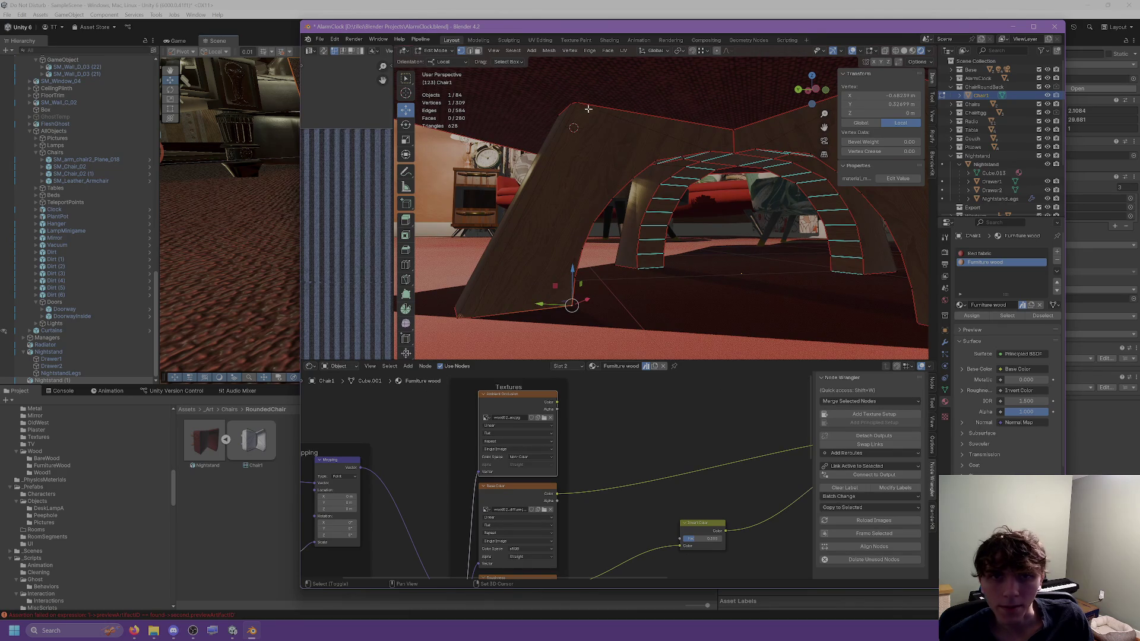
mouse_move(587, 151)
middle_down()
mouse_move(600, 166)
mouse_move(639, 168)
mouse_move(589, 159)
middle_up()
shift+click(580, 299)
key(ctrl+v)
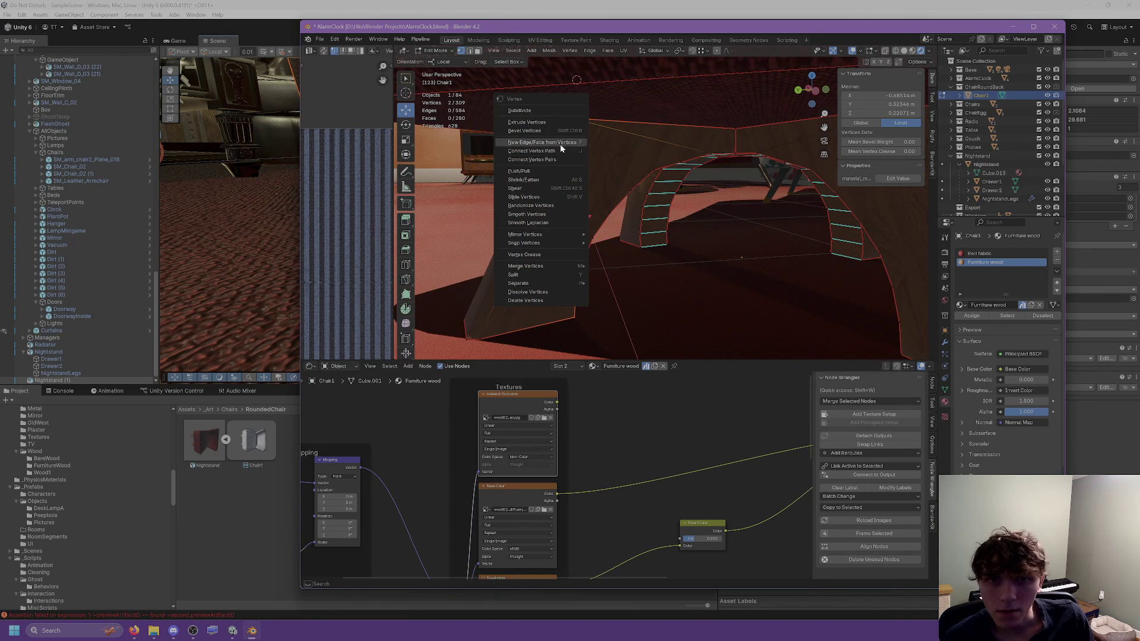
key(ctrl+v)
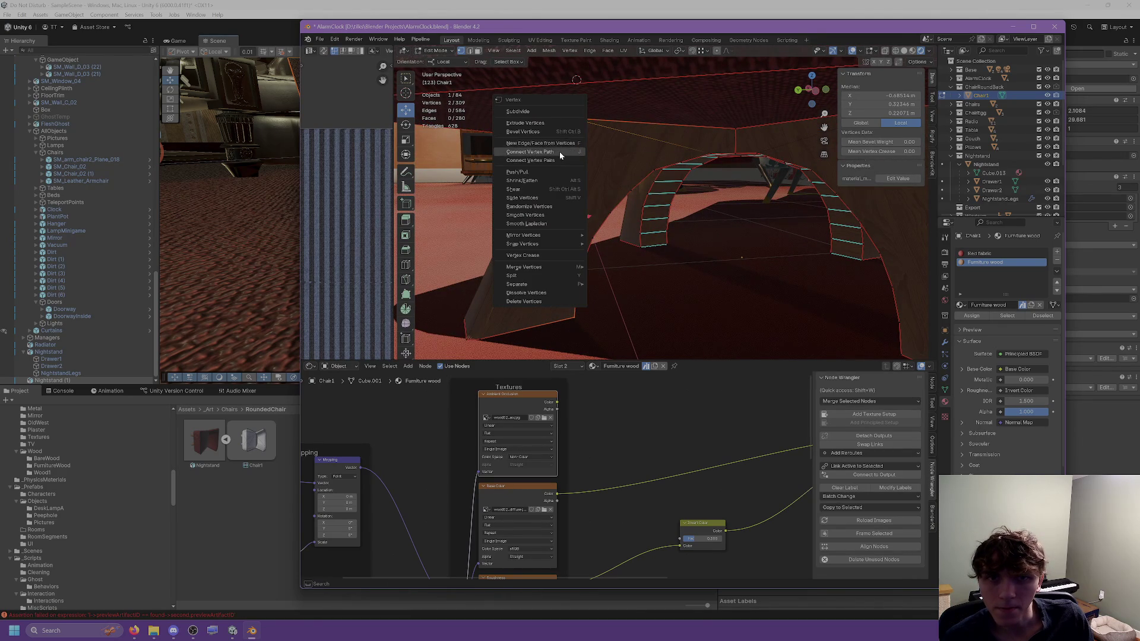
click(560, 152)
shift+click(572, 121)
key(ctrl+v)
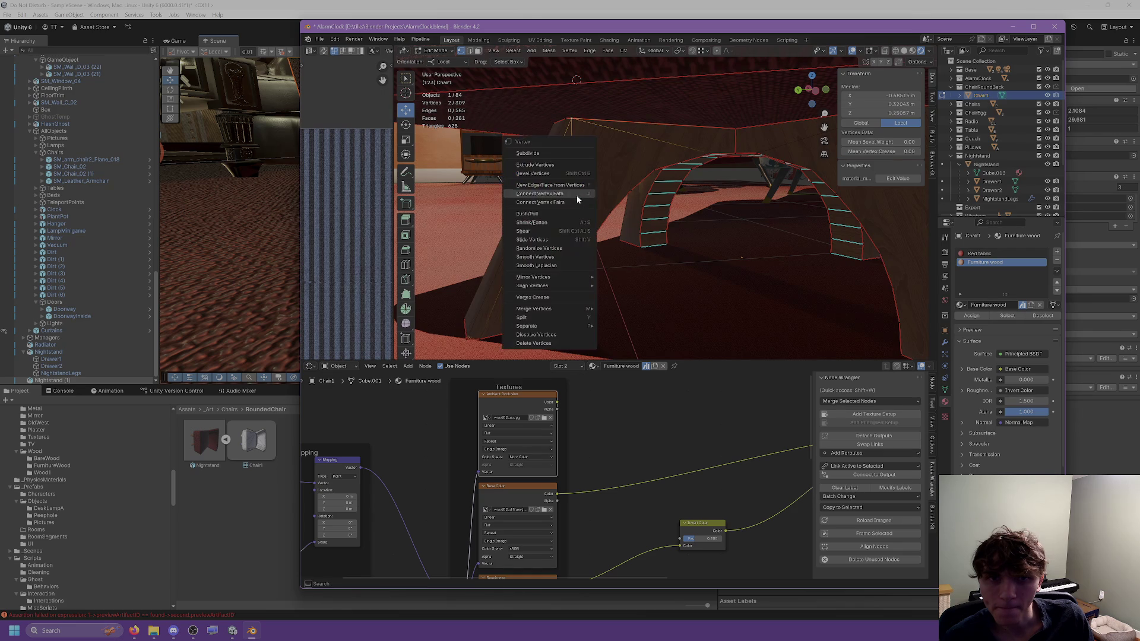
click(564, 196)
shift+click(577, 175)
key(ctrl+v)
click(569, 166)
click(594, 236)
shift+click(569, 119)
key(ctrl+v)
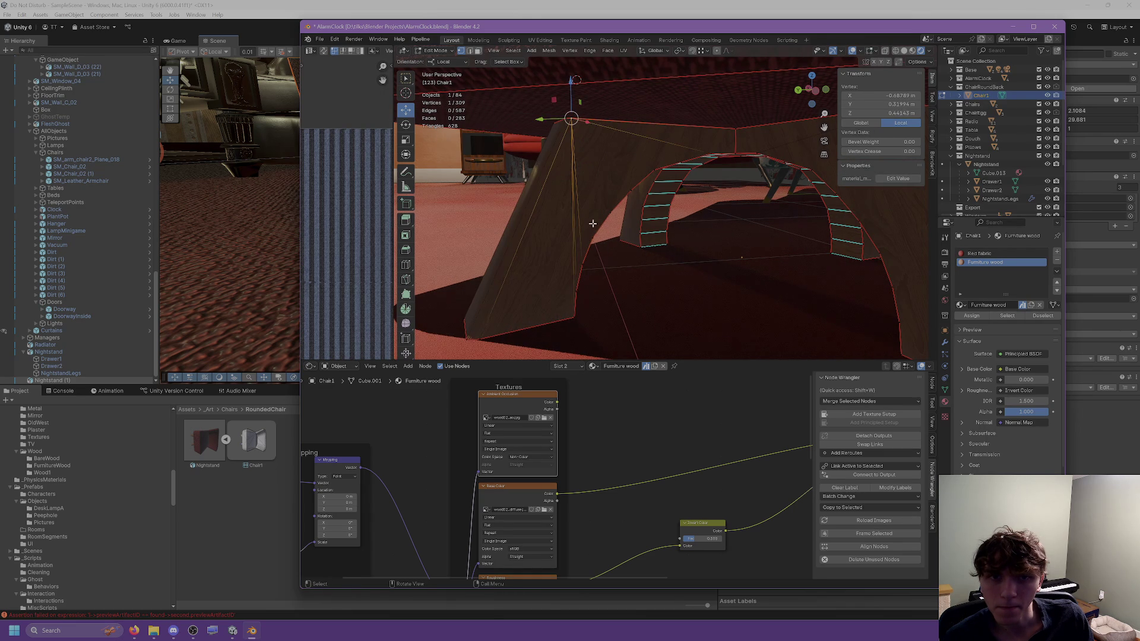
shift+click(593, 239)
key(ctrl+v)
click(585, 221)
click(599, 186)
shift+click(571, 119)
key(ctrl+v)
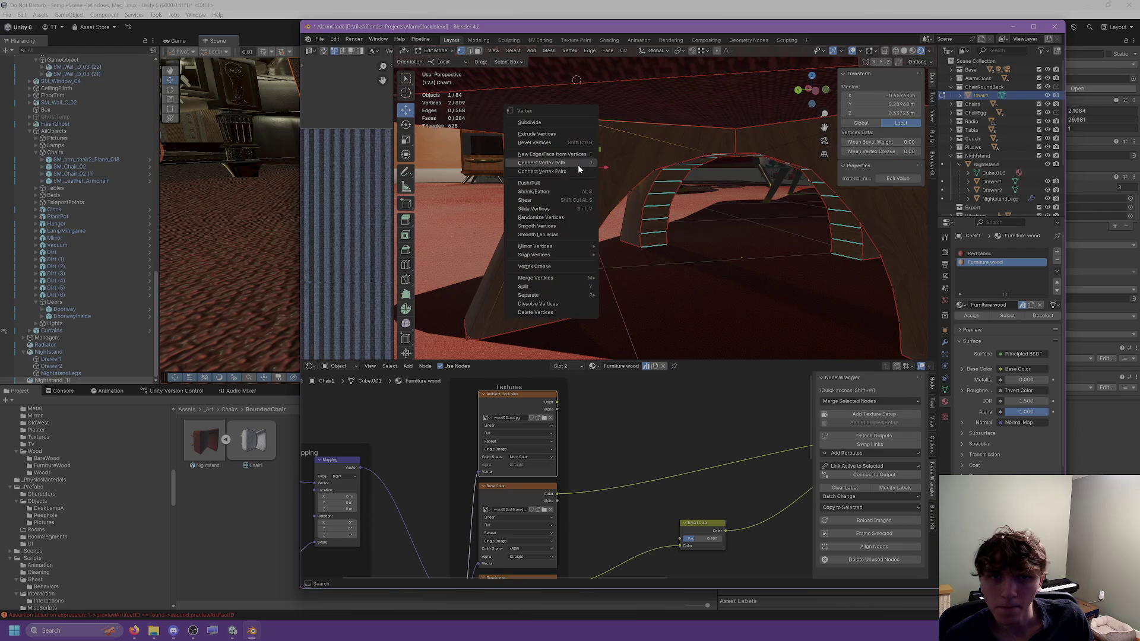
click(578, 165)
click(631, 190)
shift+click(572, 121)
key(ctrl+v)
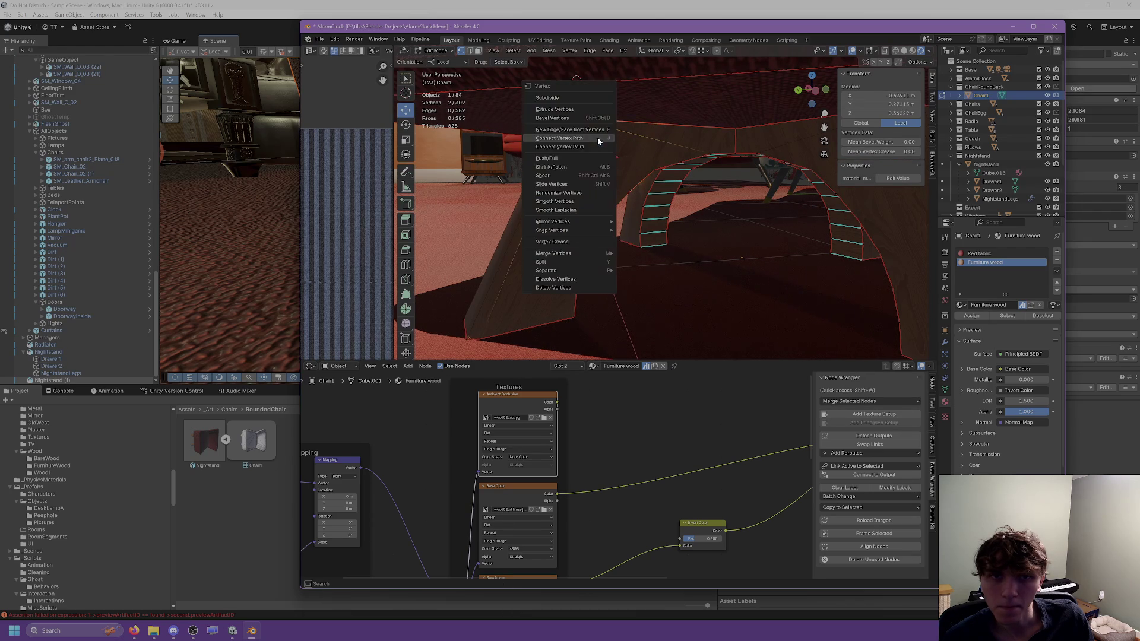
click(578, 168)
click(653, 171)
shift+click(574, 118)
key(ctrl+v)
click(578, 167)
click(681, 162)
shift+click(574, 119)
key(ctrl+v)
click(579, 166)
mouse_move(579, 167)
middle_down()
mouse_move(613, 161)
mouse_move(656, 106)
middle_up()
Step: In face select mode, select the chair's side face, linked pieces and the large face under the arch
click(478, 51)
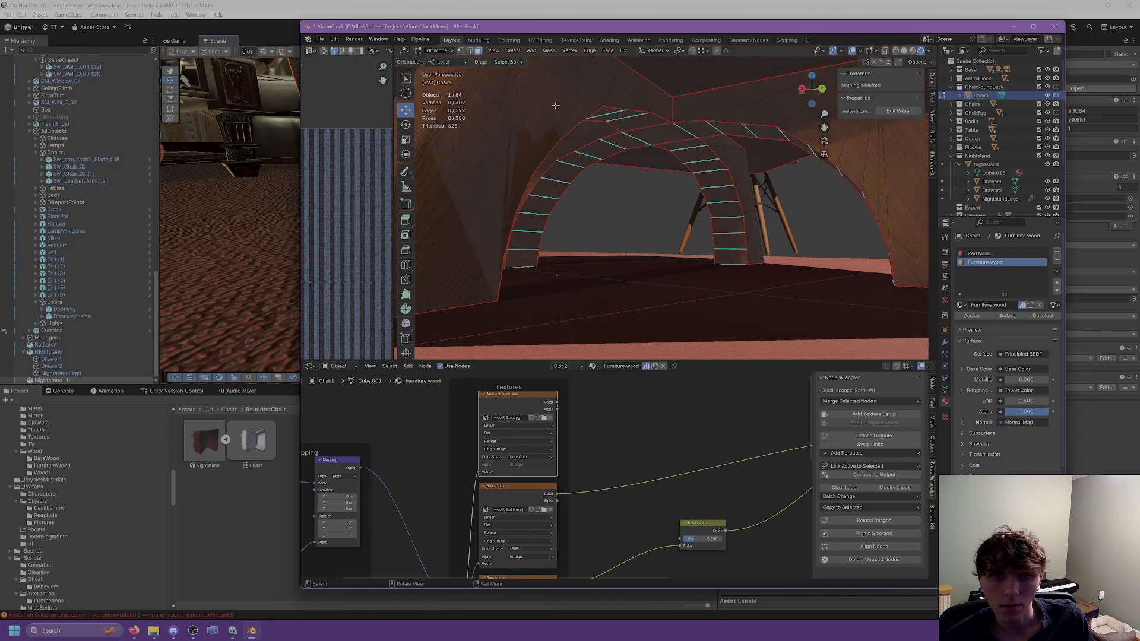
click(555, 110)
key(l)
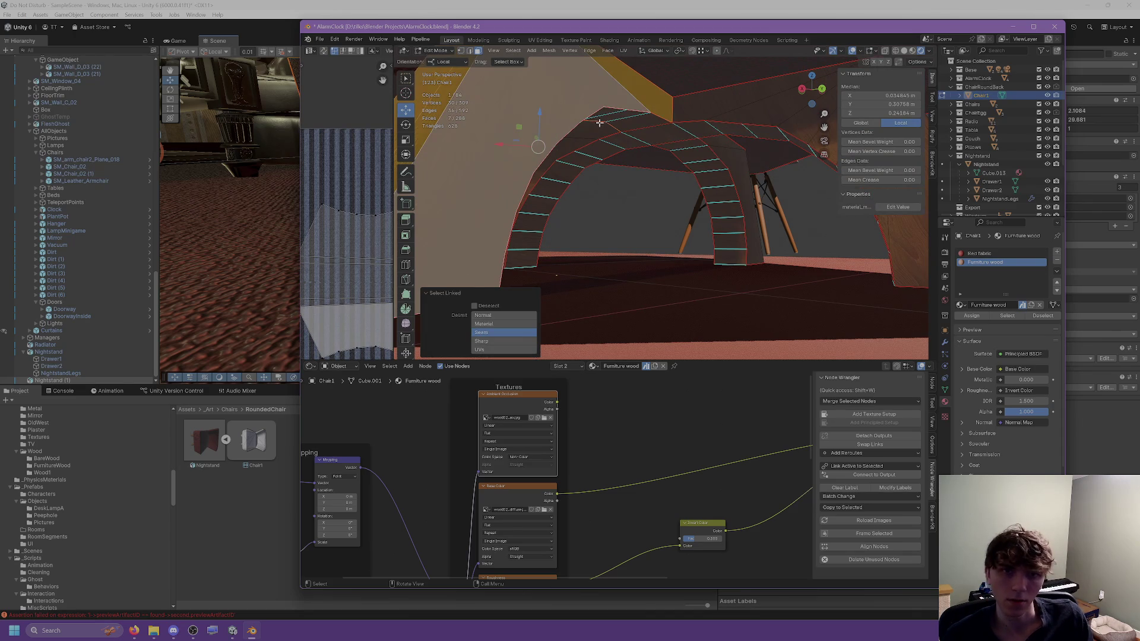
key(l)
mouse_move(600, 122)
middle_down()
mouse_move(568, 141)
mouse_move(597, 147)
mouse_move(676, 123)
middle_up()
key(l)
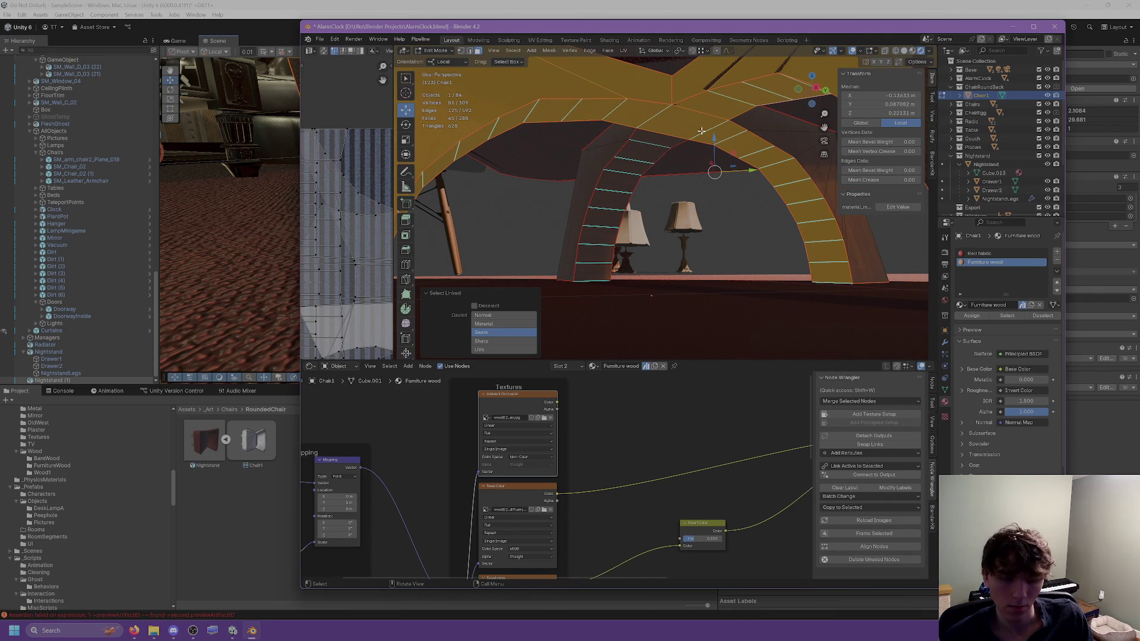
shift+click(696, 135)
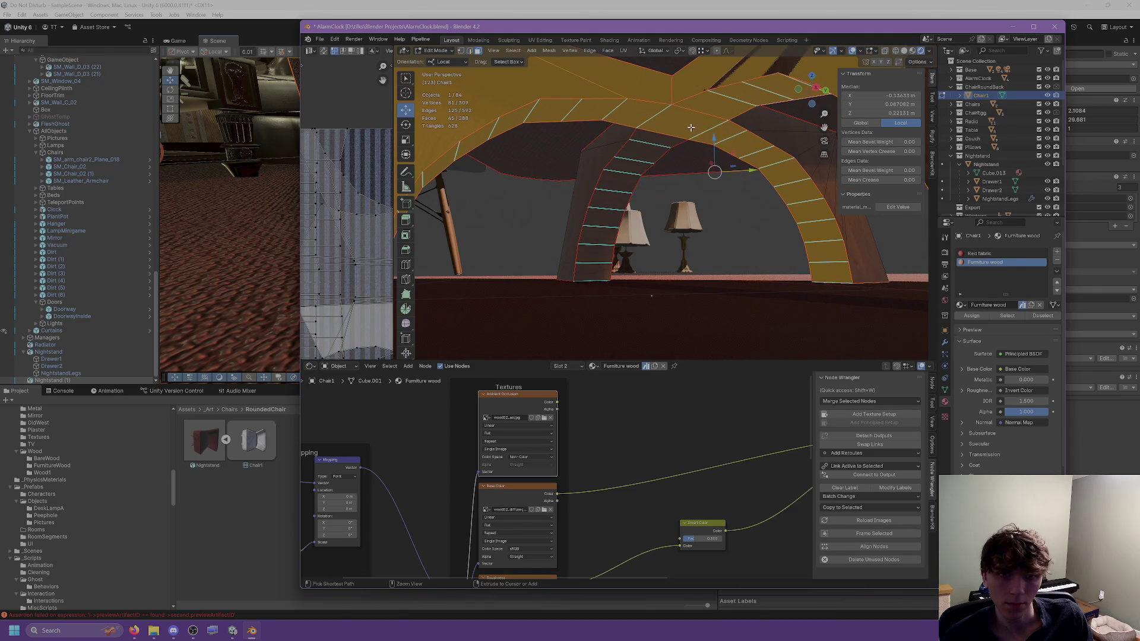
shift+click(718, 158)
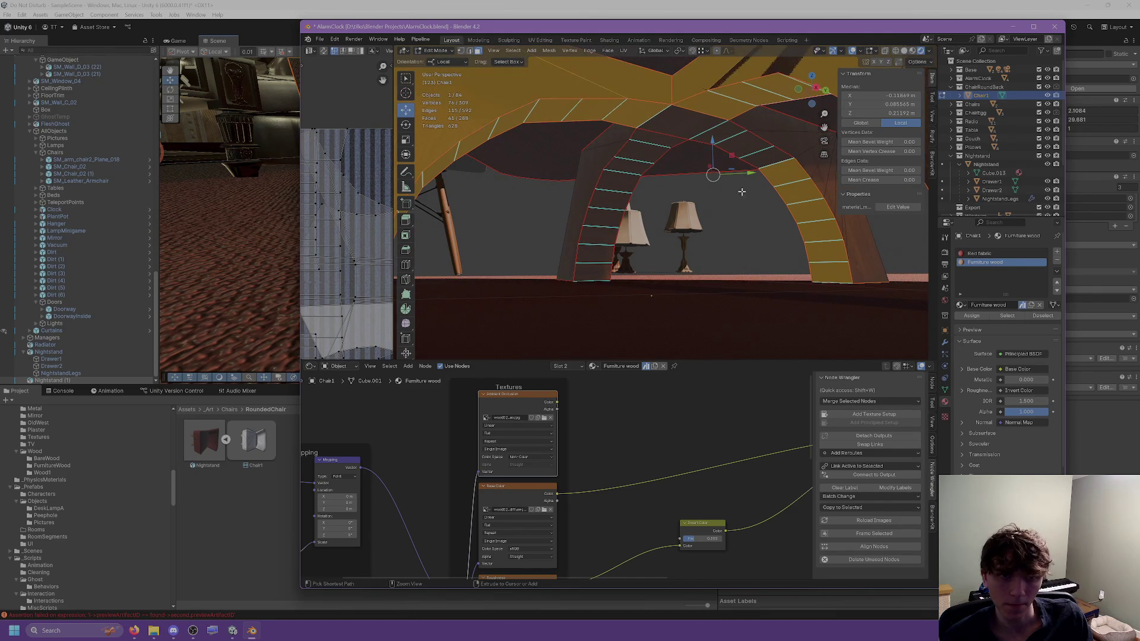
ctrl+drag(814, 184, 842, 172)
mouse_move(842, 172)
middle_down()
mouse_move(728, 224)
mouse_move(684, 223)
mouse_move(751, 95)
mouse_move(728, 146)
mouse_move(732, 223)
mouse_move(687, 217)
mouse_move(722, 196)
mouse_move(550, 191)
middle_up()
ctrl+click(753, 92)
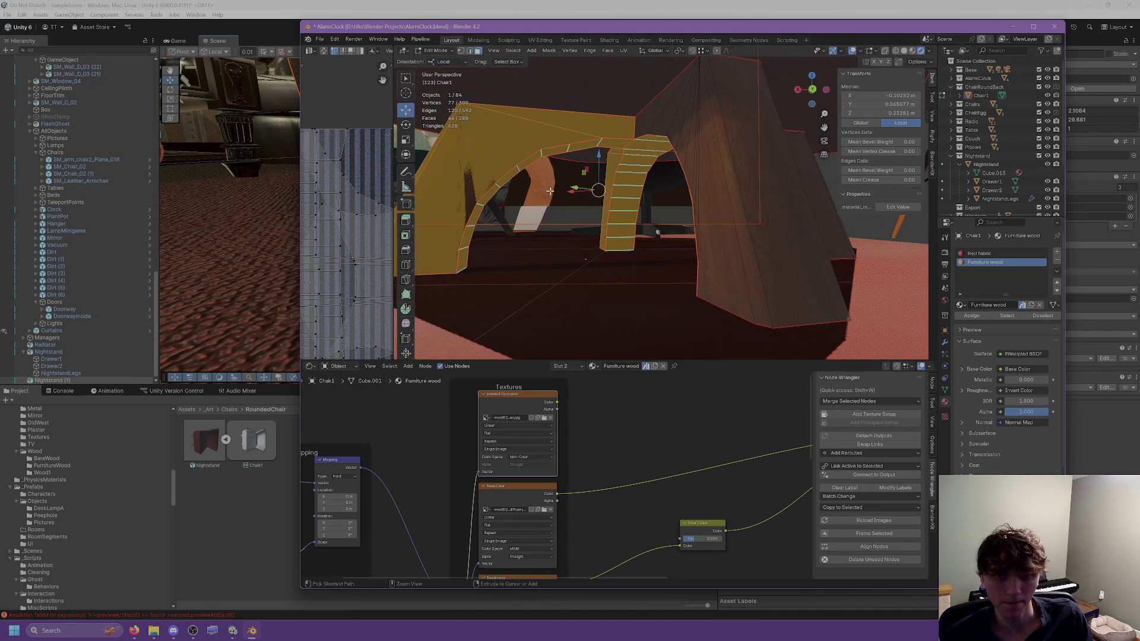
mouse_move(656, 202)
middle_down()
mouse_move(615, 191)
mouse_move(615, 205)
middle_up()
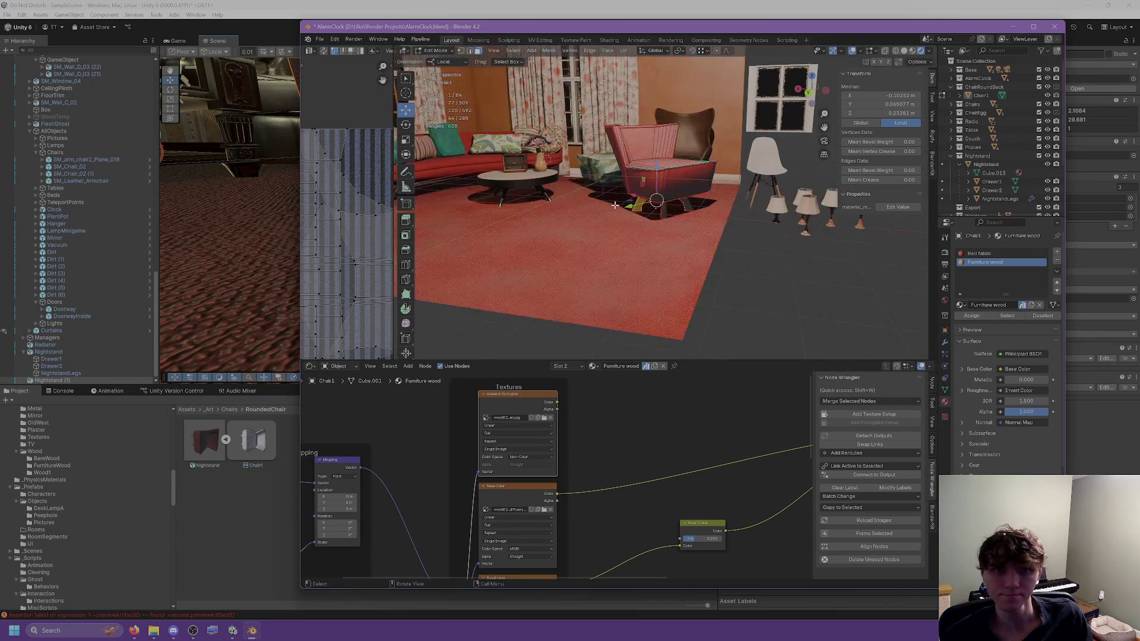
Step: Add the chair leg and left arch faces to the selection and delete the selected faces
key(Tab)
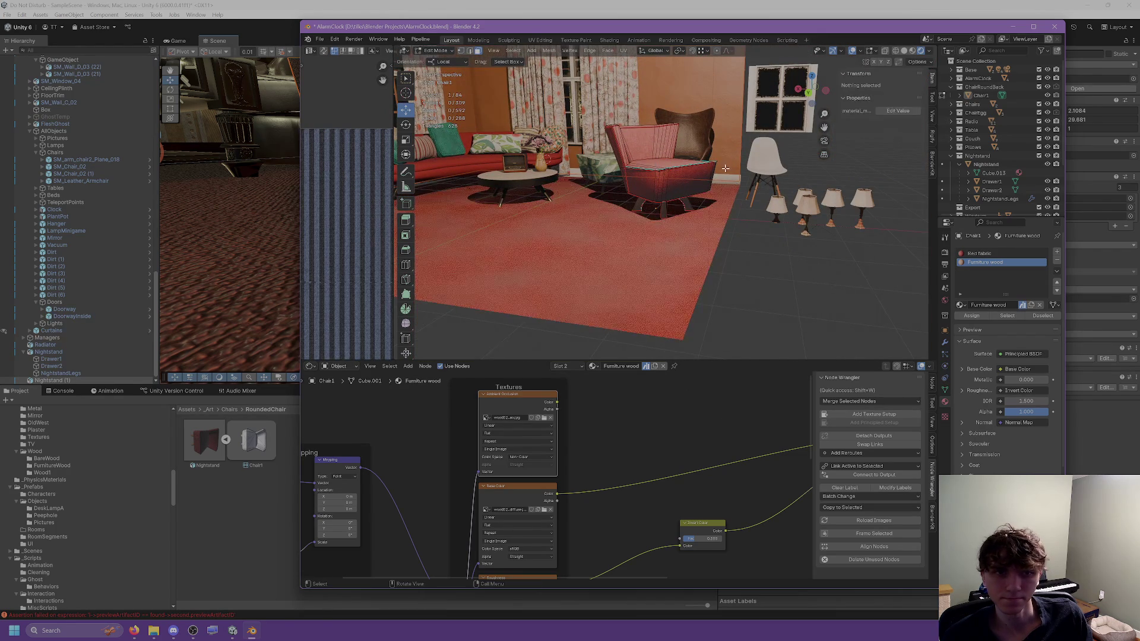
click(676, 172)
key(Tab)
key(KP_Decimal)
middle_drag(676, 172, 683, 119)
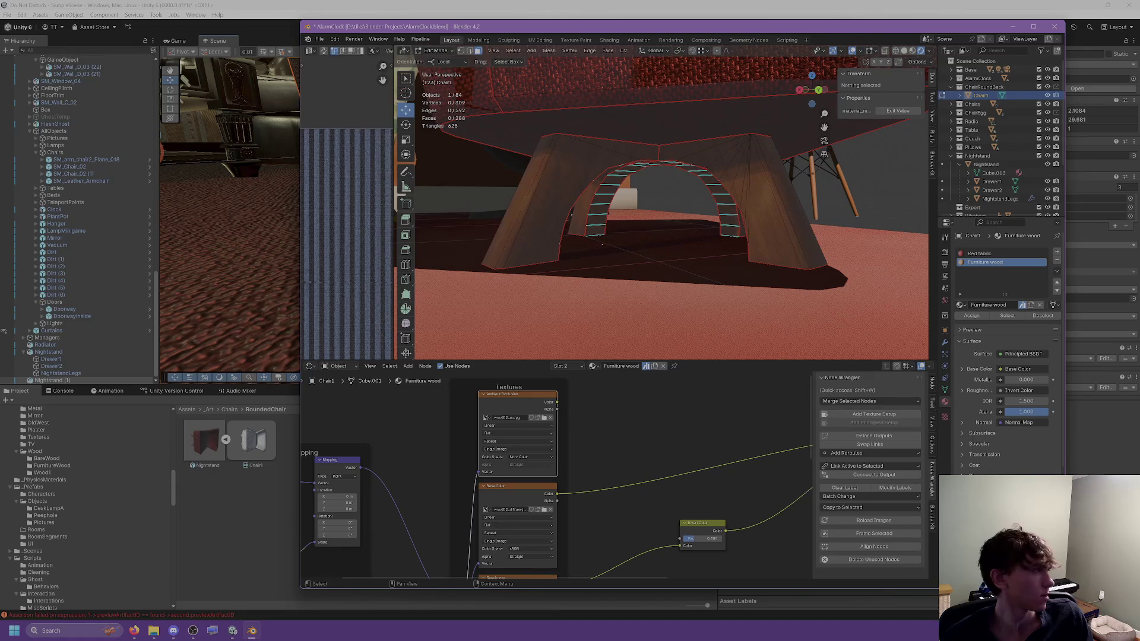
key(l)
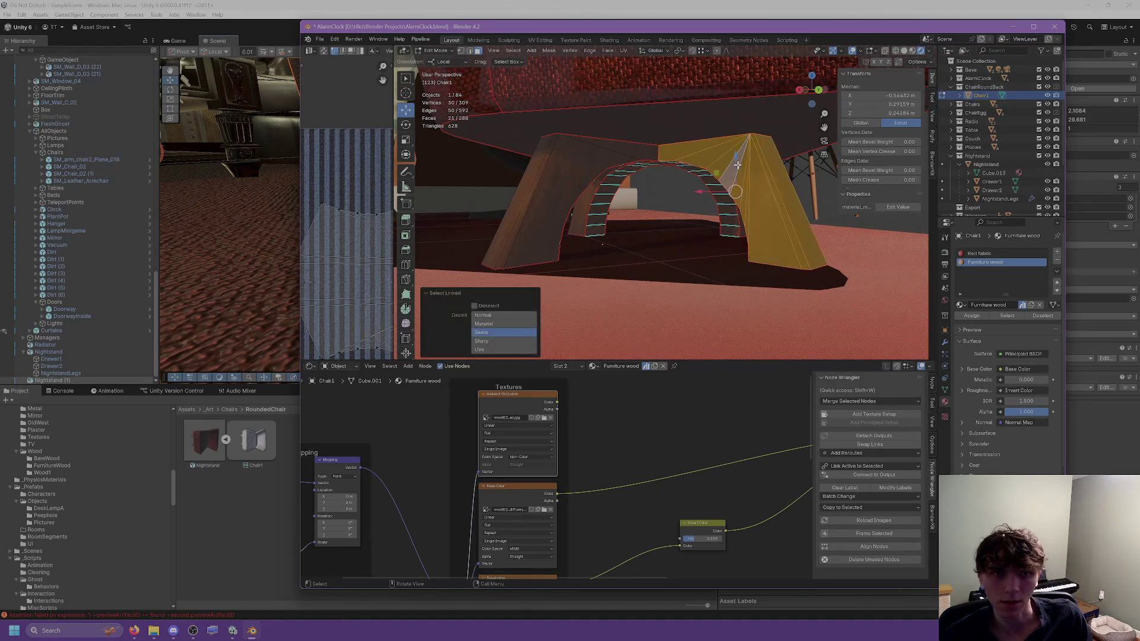
mouse_move(655, 160)
middle_down()
mouse_move(638, 160)
mouse_move(683, 178)
mouse_move(713, 168)
mouse_move(662, 186)
mouse_move(675, 188)
middle_up()
key(l)
key(l)
scroll(652, 163, up, 3)
key(l)
key(l)
key(ctrl+f)
click(661, 334)
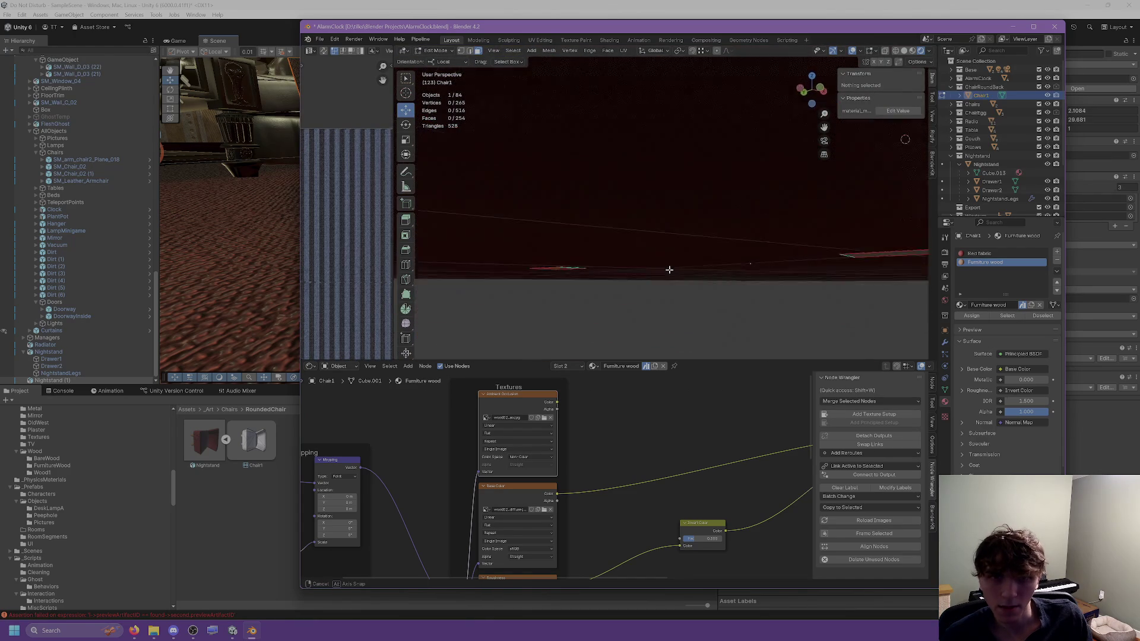
Step: Delete the single leftover face on the chair's arch
middle_drag(667, 265, 621, 226)
click(560, 112)
key(KP_Decimal)
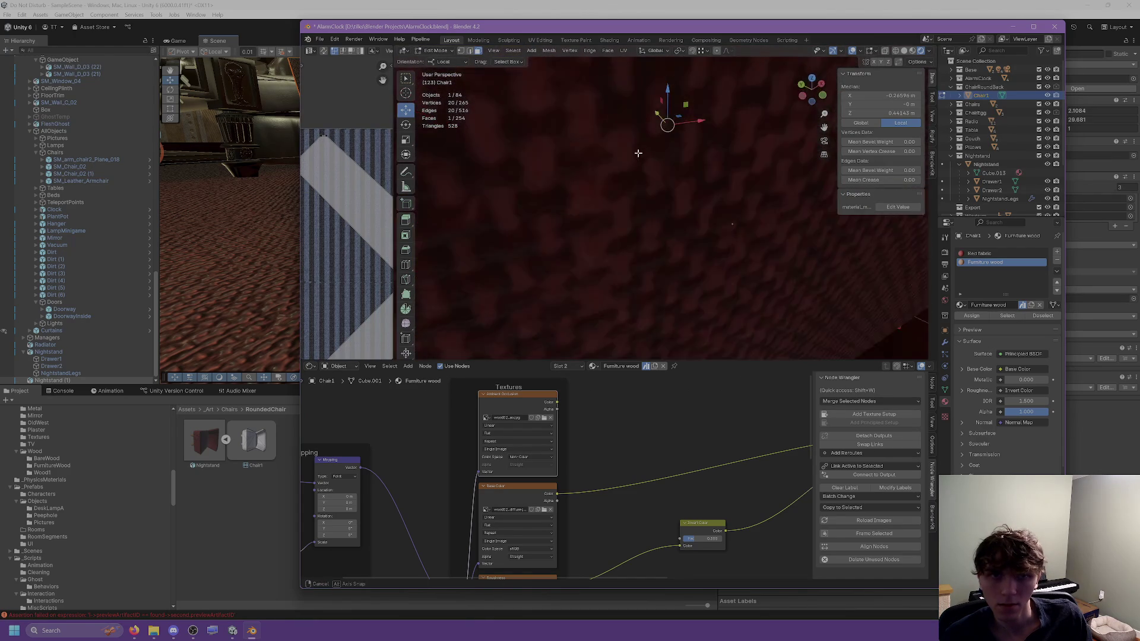
scroll(670, 128, down, 5)
key(ctrl+f)
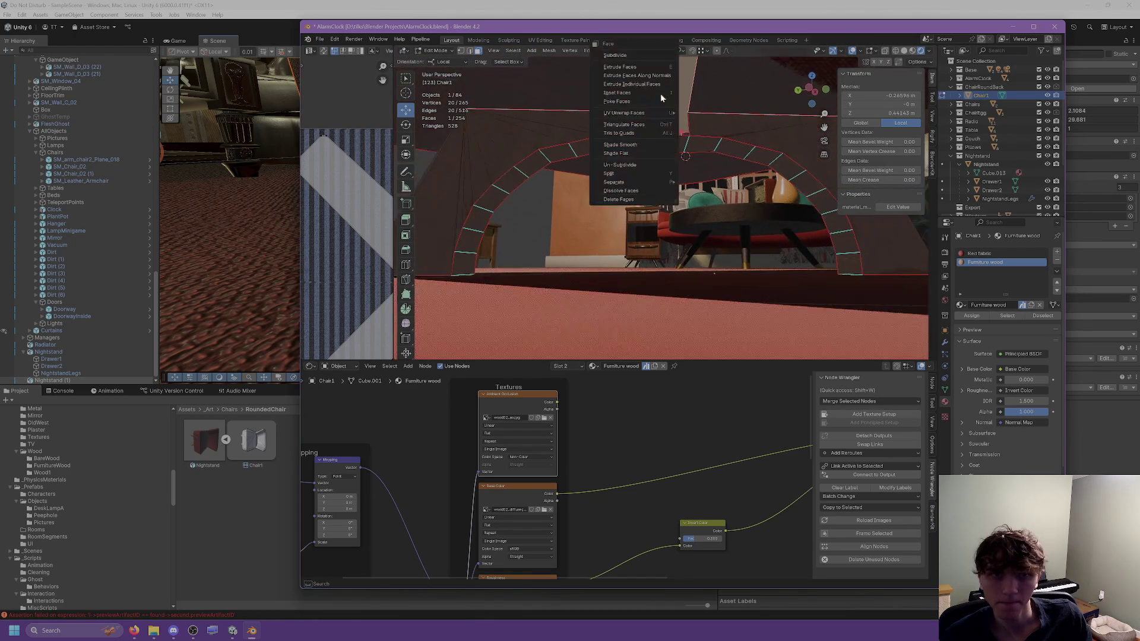
click(628, 205)
Step: Select a group of arch faces, delete them, then undo the deletion to keep the arch intact
middle_drag(627, 205, 797, 139)
key(l)
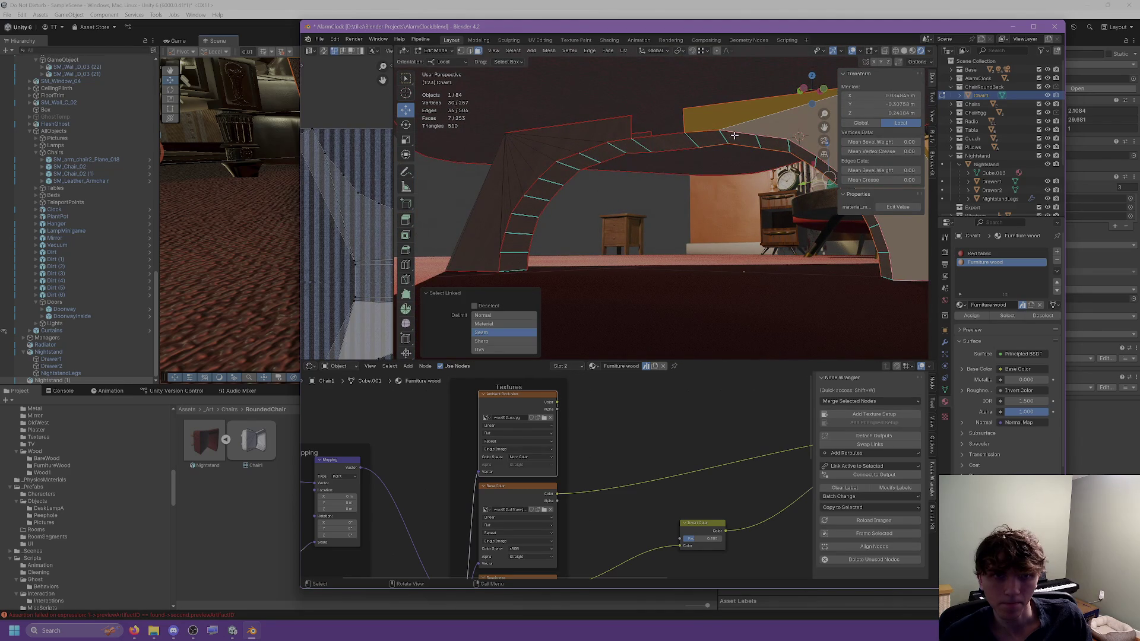
key(l)
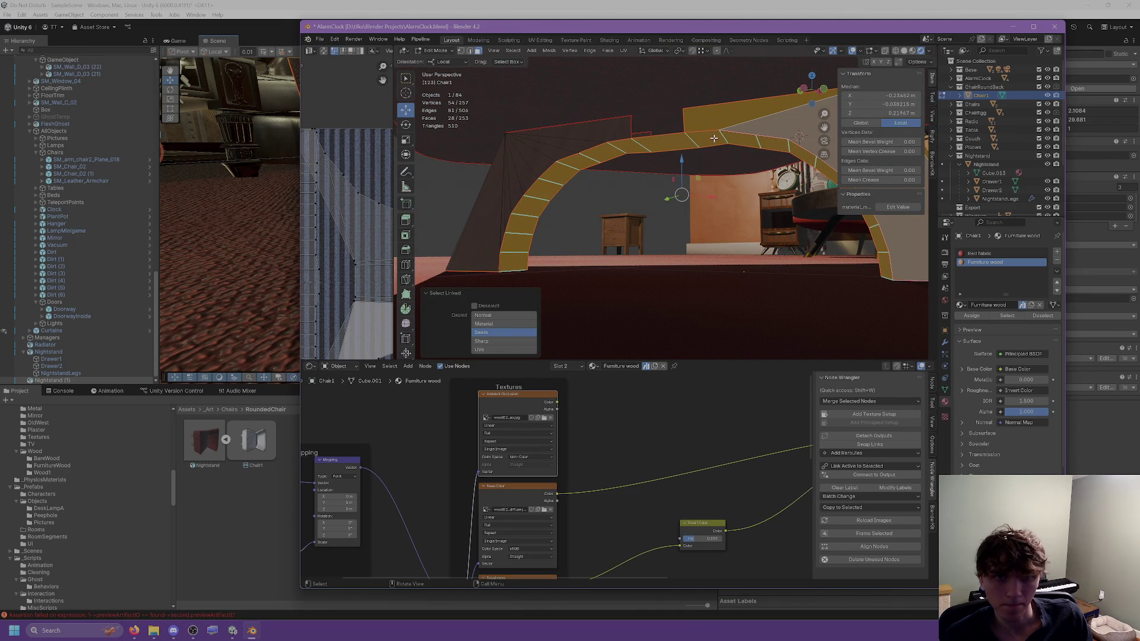
mouse_move(481, 152)
ctrl+middle_down()
mouse_move(656, 279)
mouse_move(452, 290)
ctrl+middle_up()
ctrl+click(452, 290)
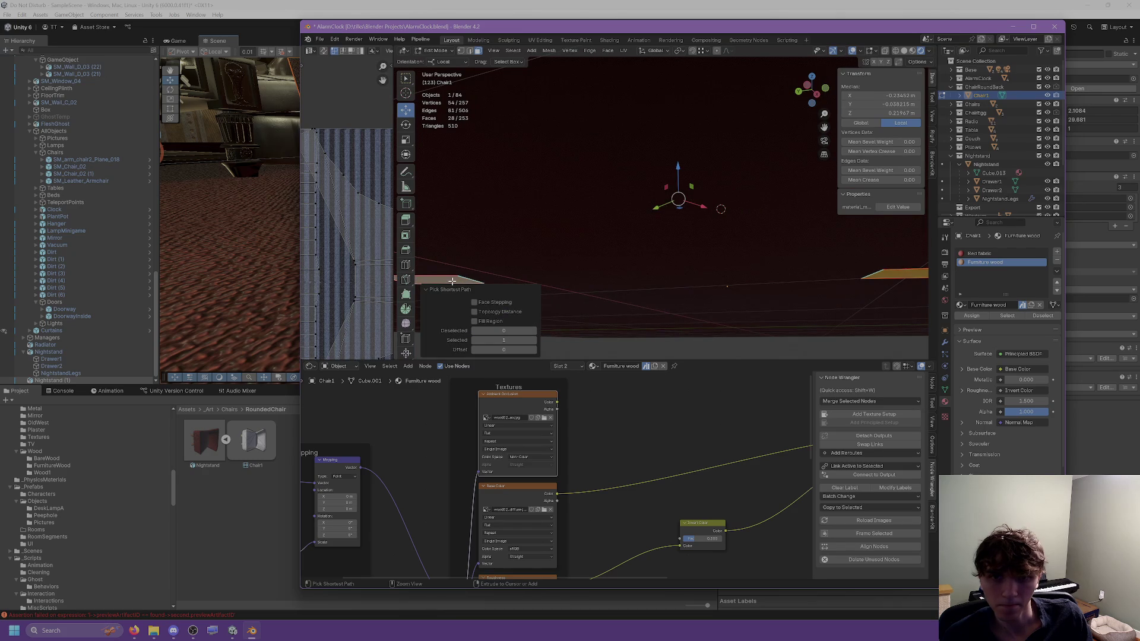
scroll(511, 251, down, 6)
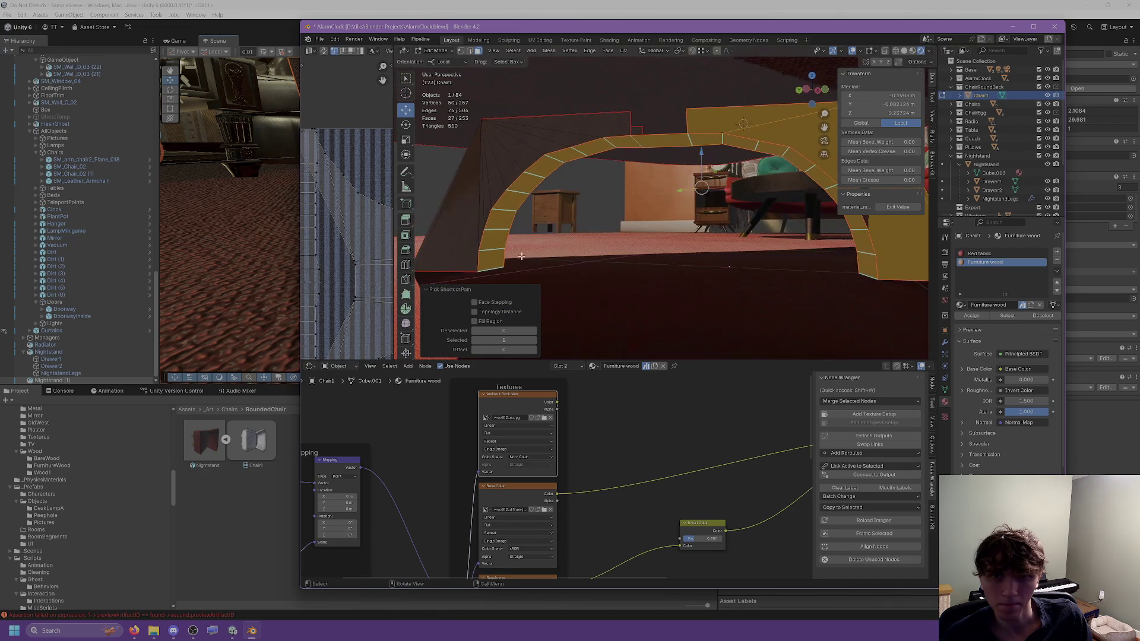
ctrl+drag(463, 184, 540, 265)
ctrl+drag(569, 143, 569, 144)
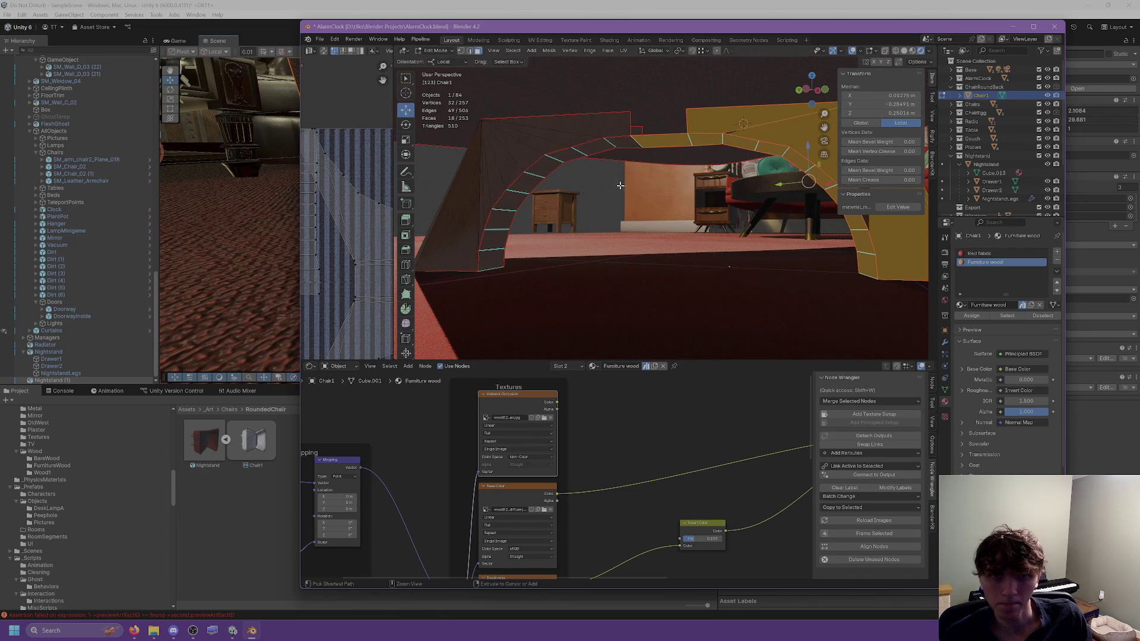
key(ctrl+f)
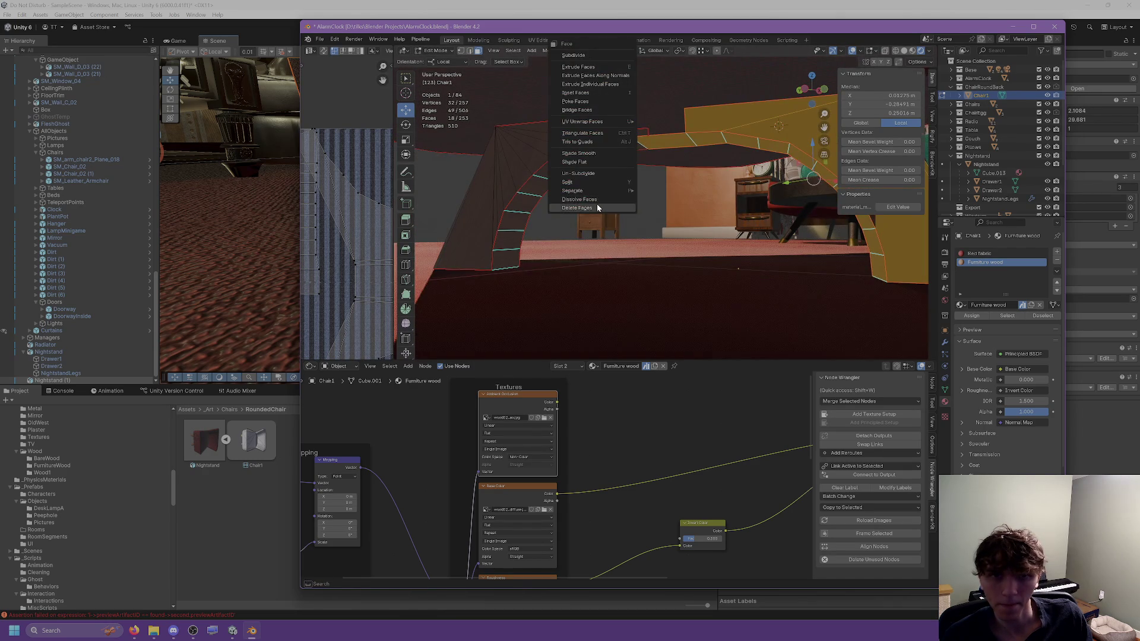
key(Escape)
ctrl+drag(653, 128, 674, 170)
key(ctrl+f)
click(643, 211)
mouse_move(643, 211)
middle_down()
mouse_move(682, 209)
mouse_move(664, 201)
middle_up()
key(ctrl+z)
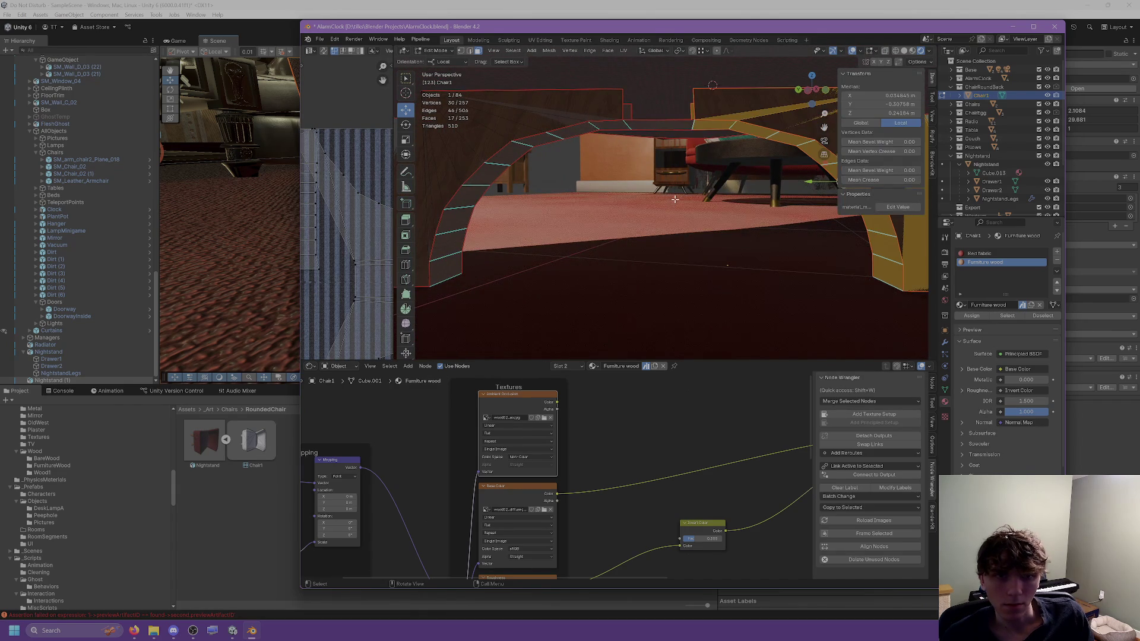
Step: Return Chair1 to Object Mode and bring up the Set Origin options
key(ctrl+f)
key(Escape)
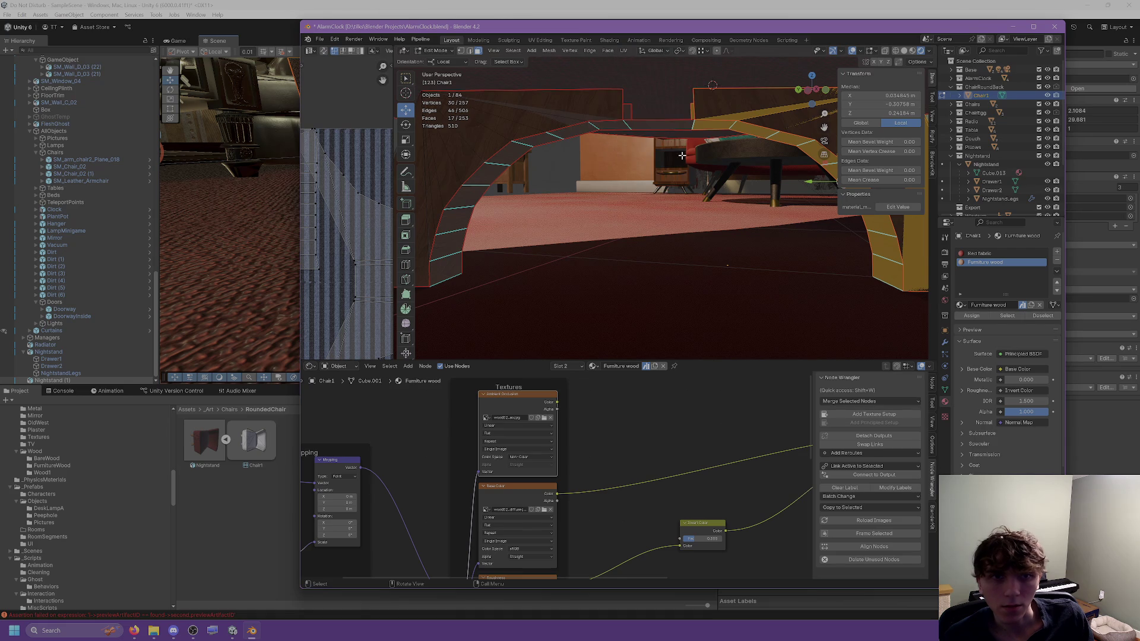
key(Tab)
key(Tab)
key(Tab)
right_click(682, 143)
mouse_move(675, 146)
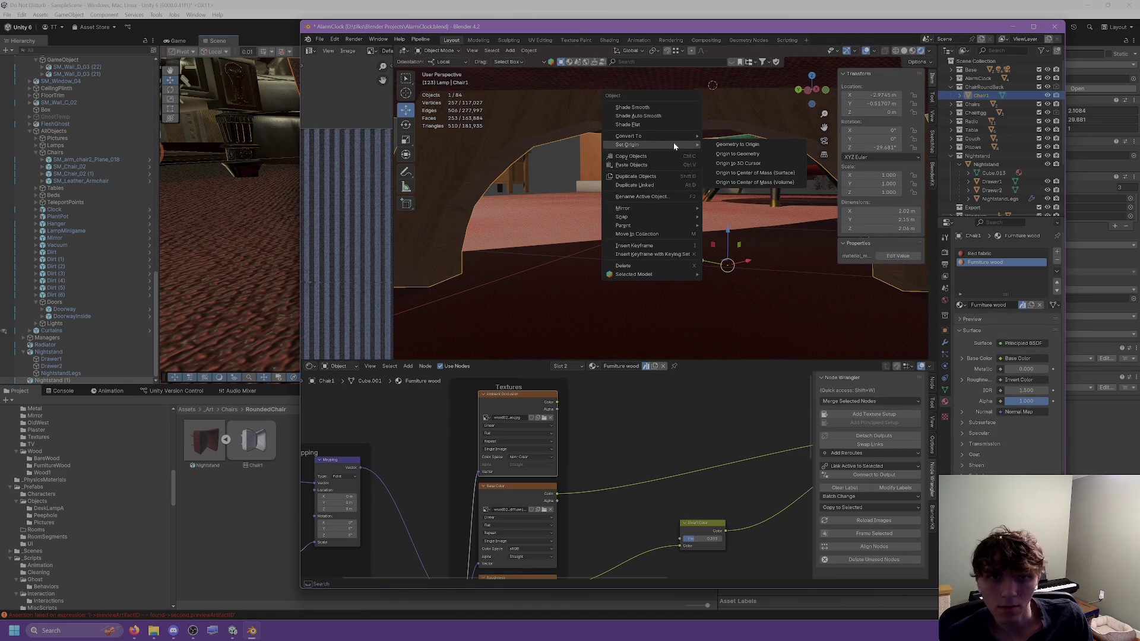
Step: Move Chair1's origin to the centre of its geometry
click(732, 154)
mouse_move(732, 154)
middle_down()
mouse_move(670, 191)
mouse_move(691, 209)
mouse_move(690, 184)
middle_up()
scroll(690, 184, up, 8)
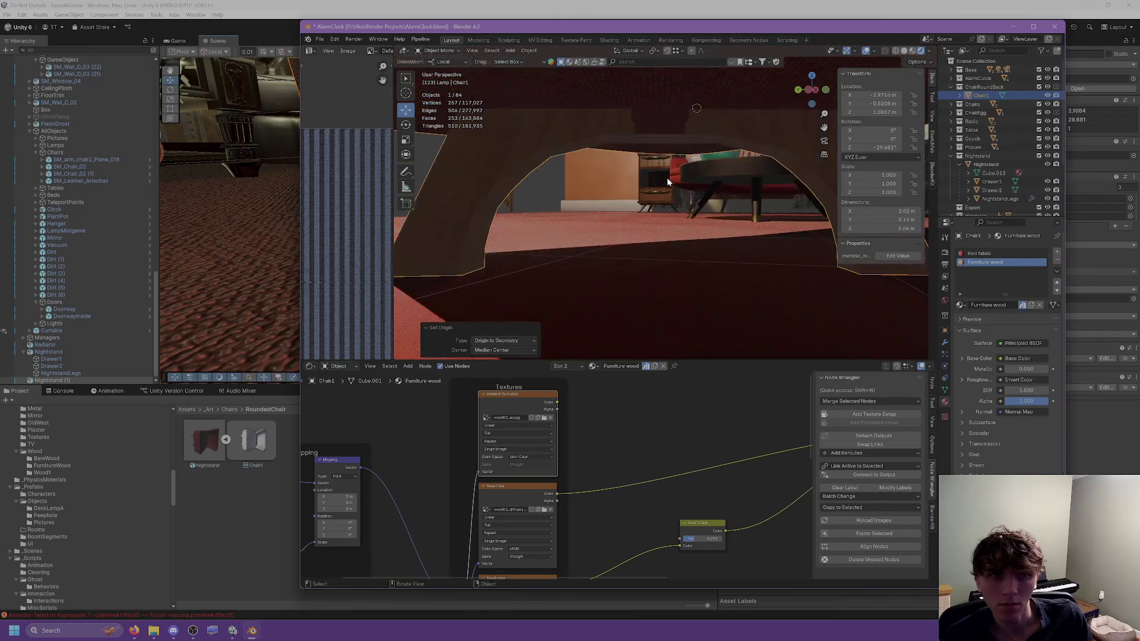
Step: In Edit Mode, select the linked arch leg island and separate it from the chair
key(Tab)
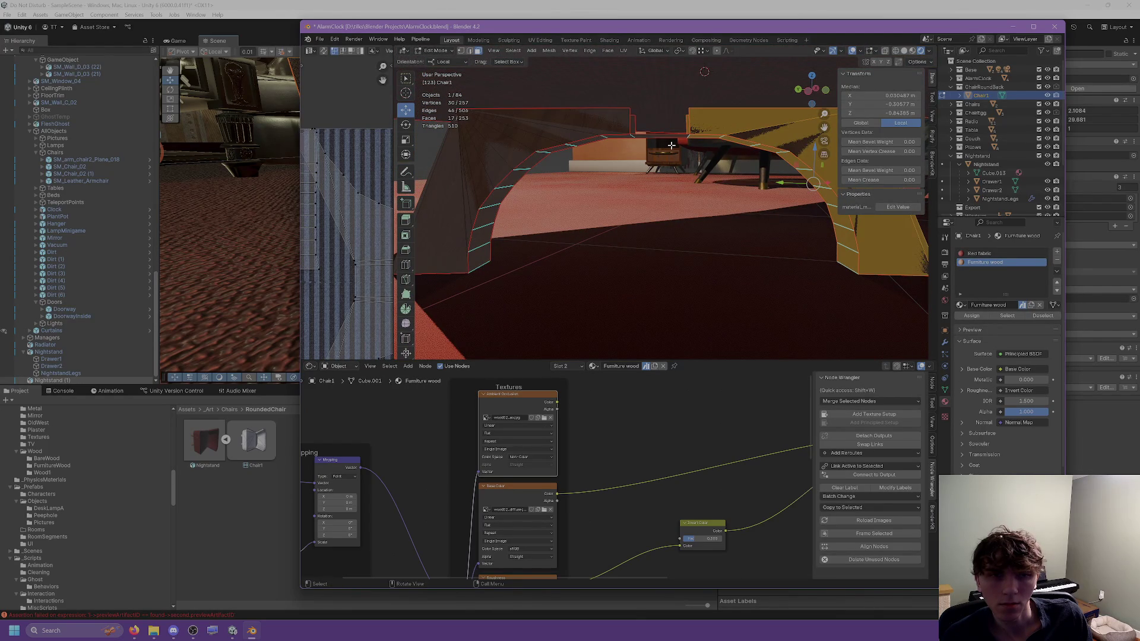
key(alt+a)
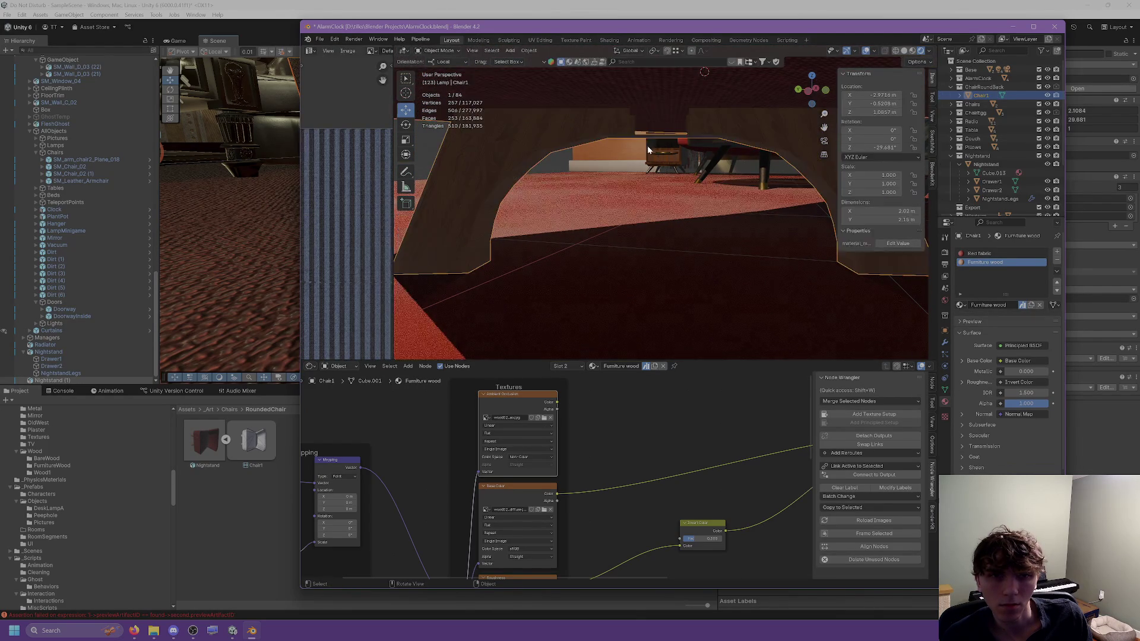
key(a)
click(599, 126)
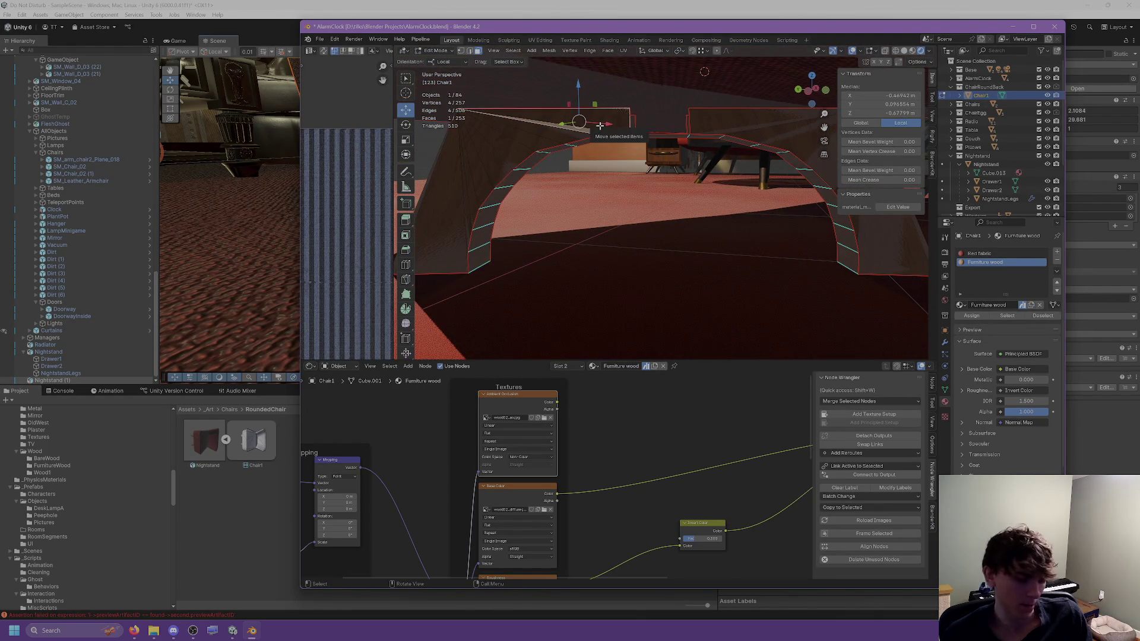
key(ctrl+l)
middle_drag(670, 137, 635, 211)
right_click(635, 211)
mouse_move(638, 213)
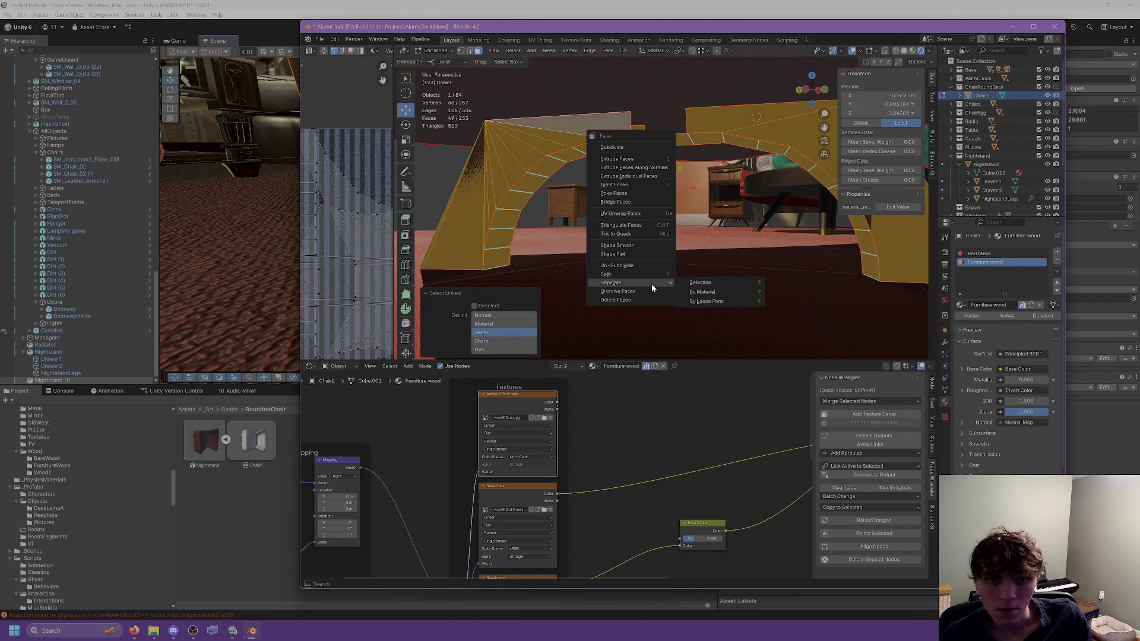
click(687, 283)
Step: Rename the separated object to ChairLegs and parent it under Chair1 in the outliner
key(Tab)
click(976, 102)
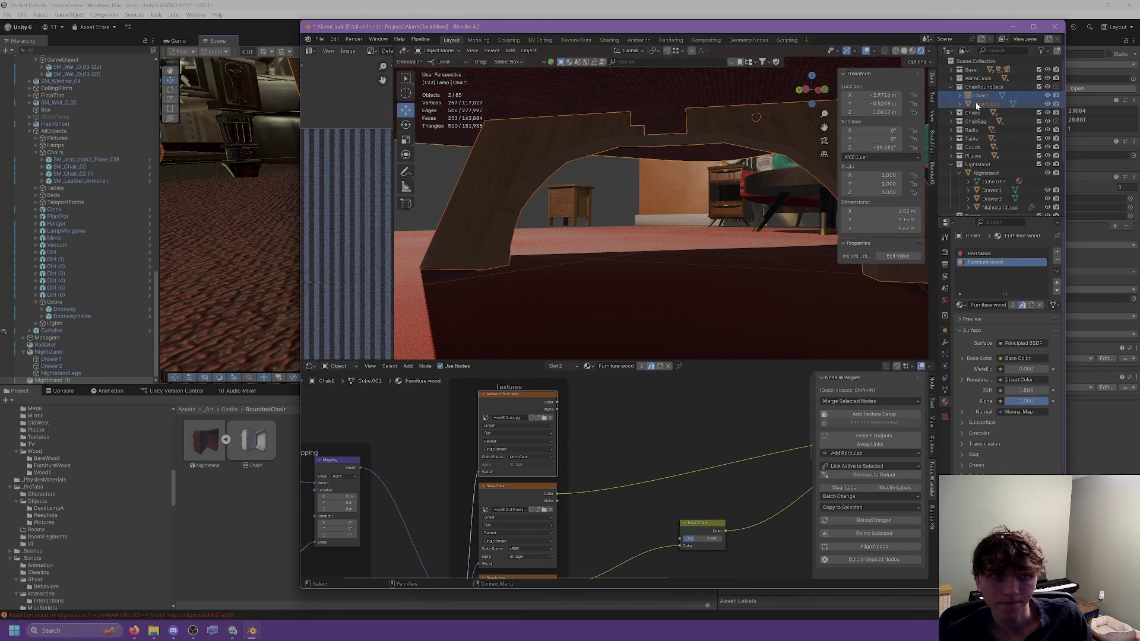
double_click(977, 103)
text(ChairLegs)
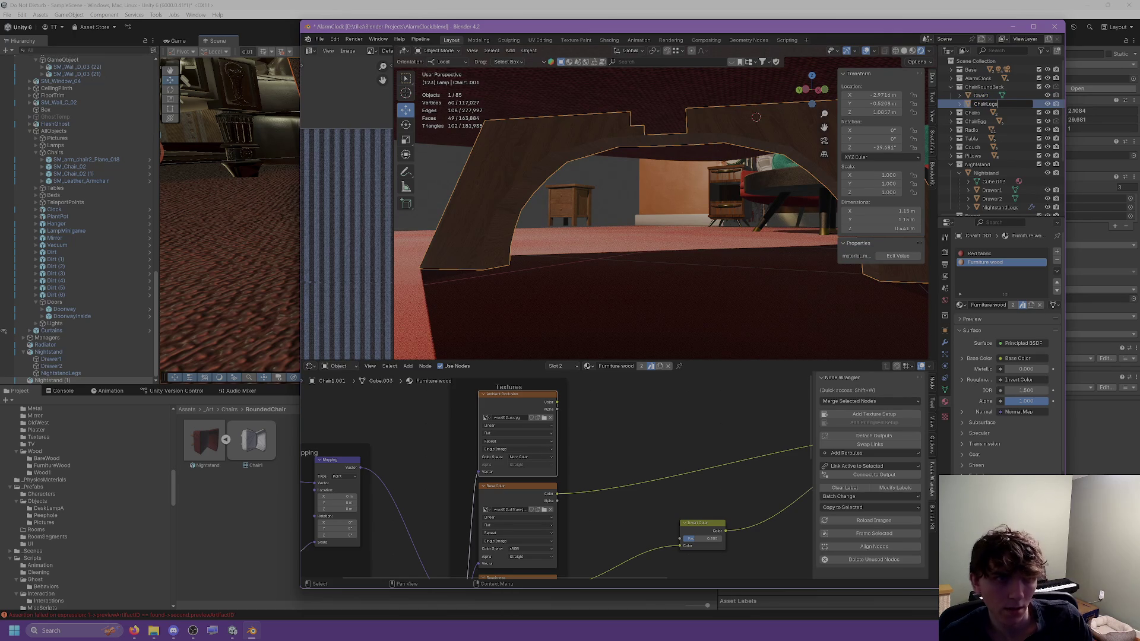
key(Return)
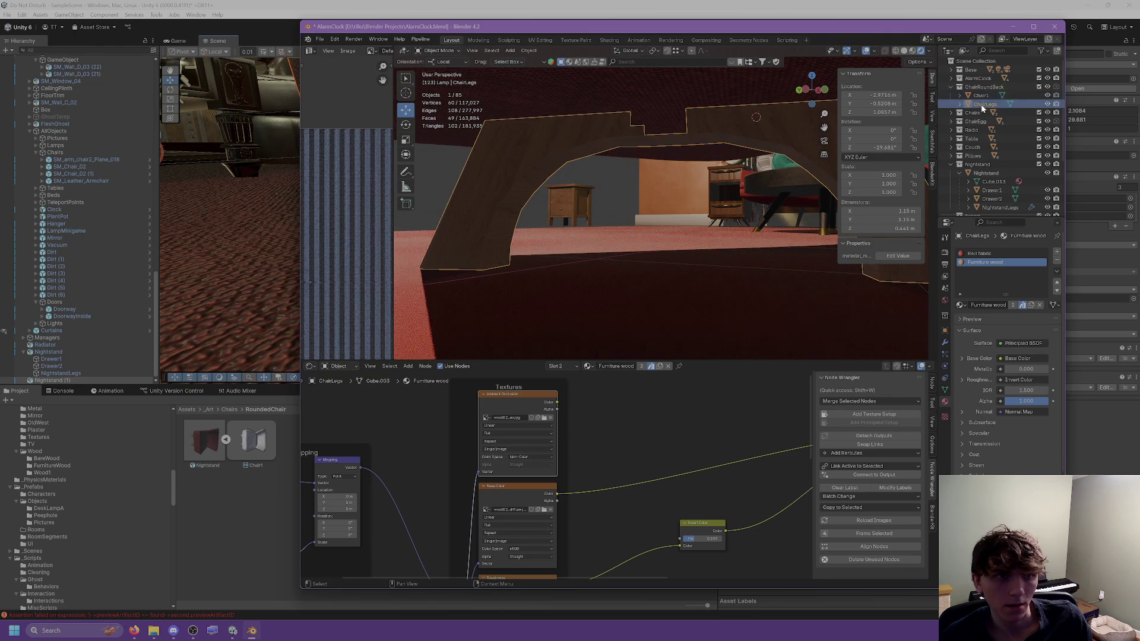
drag(983, 95, 982, 95)
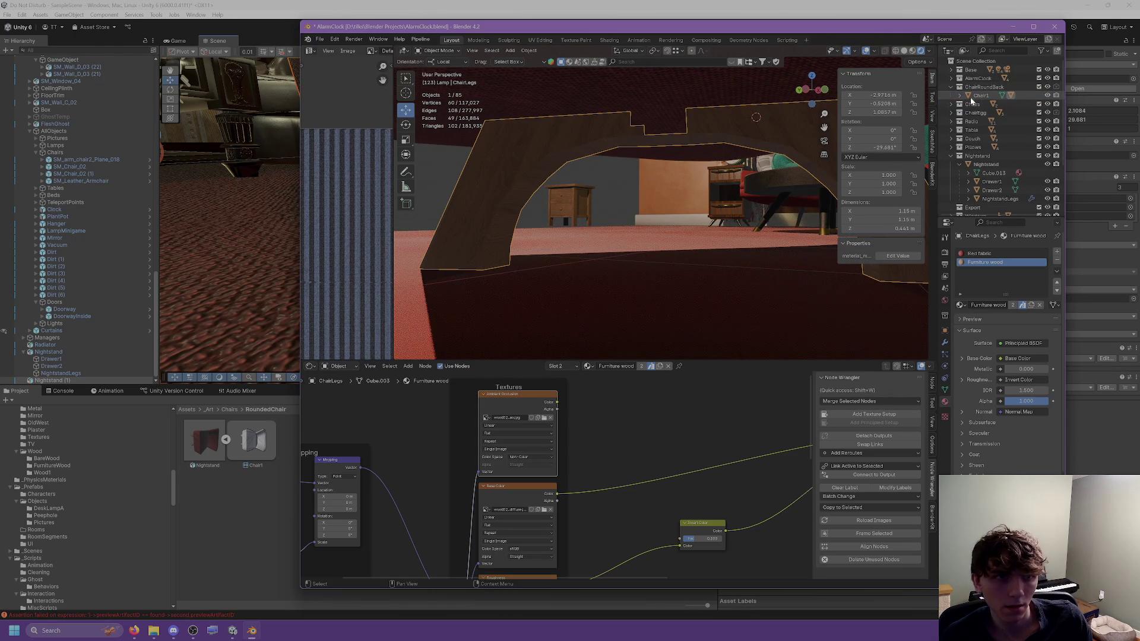
click(966, 95)
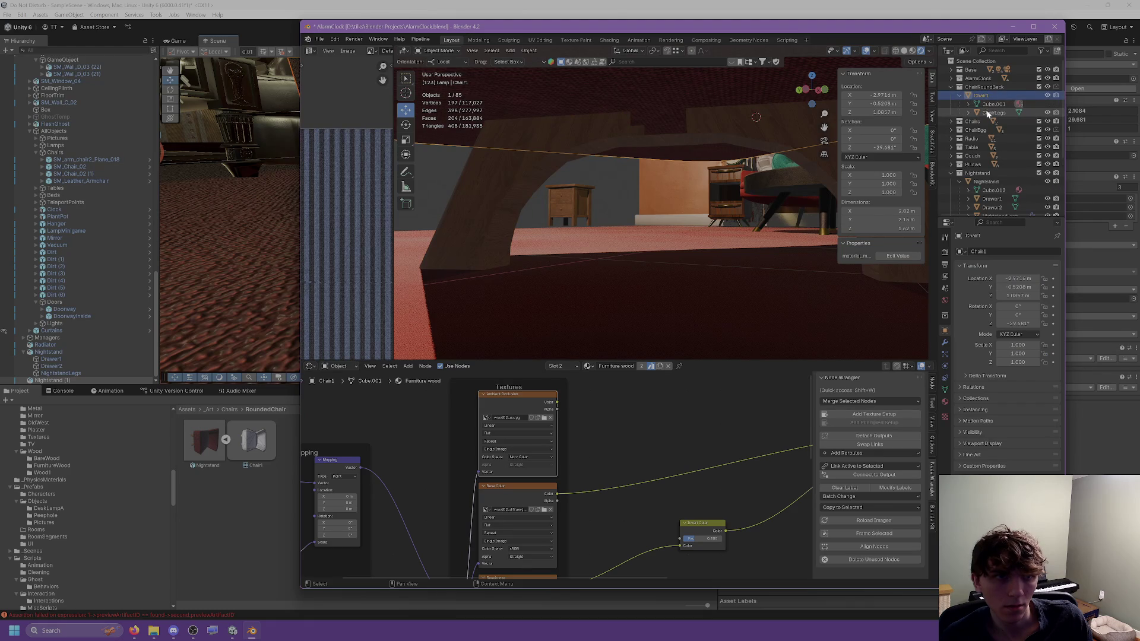
click(988, 113)
key(KP_Decimal)
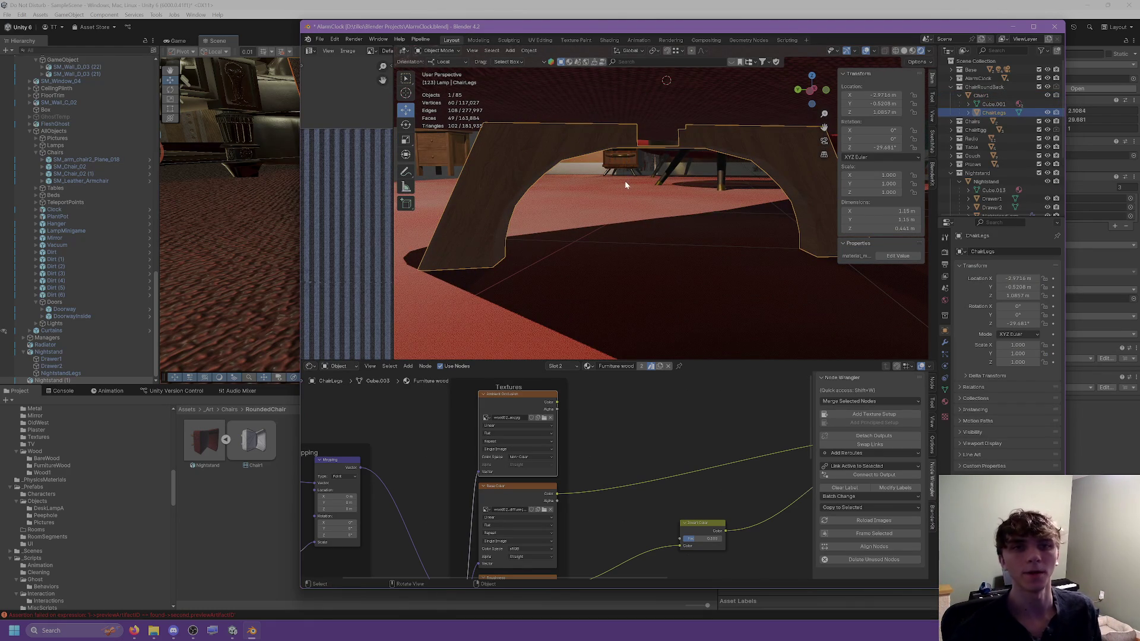
Step: Check the ChairLegs mesh faces, then set its origin to geometry in Object Mode
key(Tab)
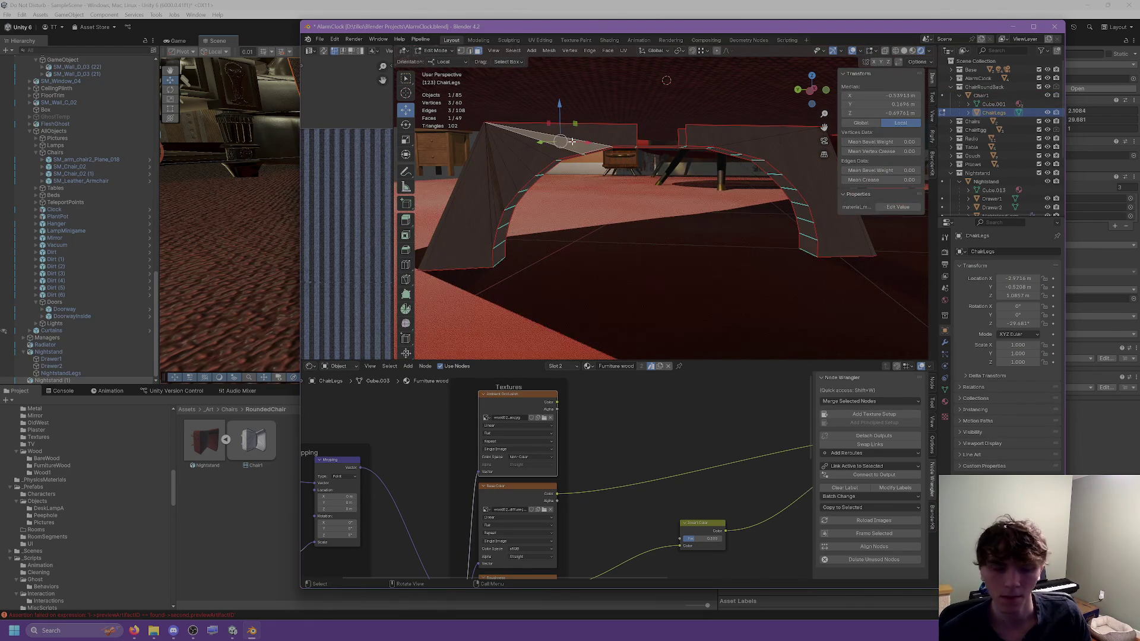
key(l)
mouse_move(566, 128)
middle_down()
mouse_move(630, 148)
mouse_move(617, 142)
mouse_move(692, 130)
mouse_move(620, 156)
mouse_move(613, 132)
middle_up()
key(l)
key(alt+a)
key(ctrl+z)
key(a)
key(ctrl+f)
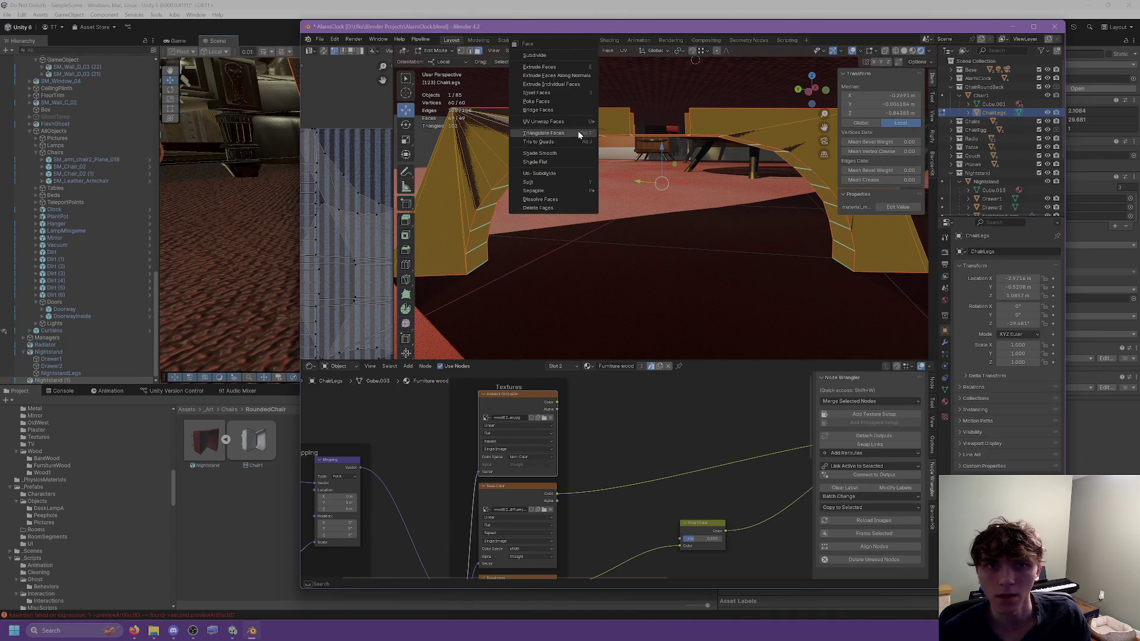
key(Escape)
key(Tab)
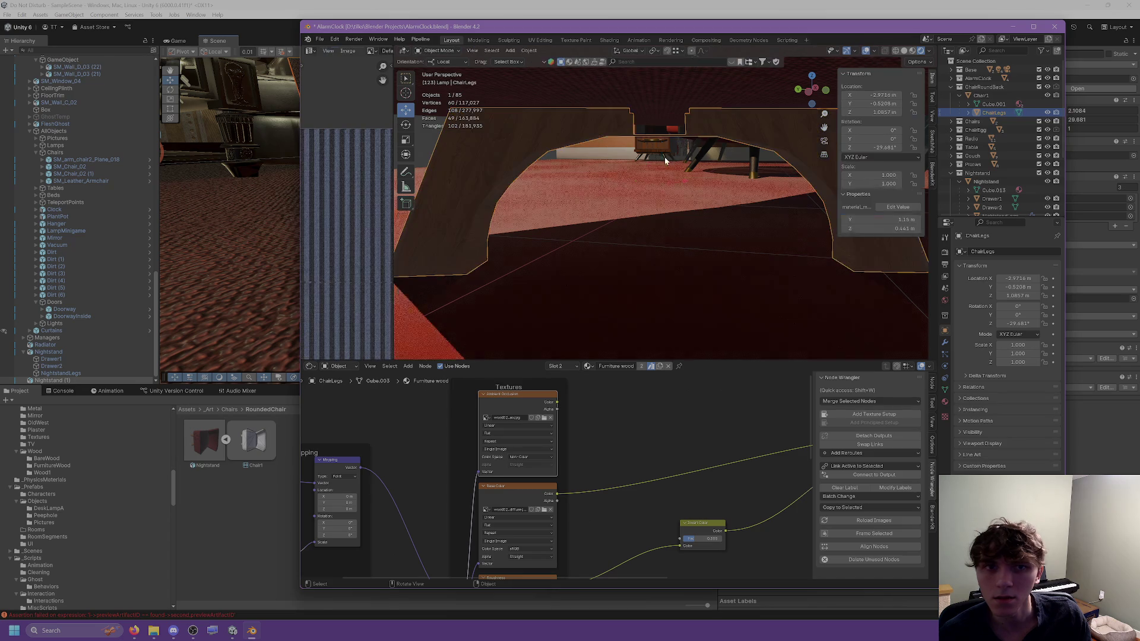
right_click(664, 157)
mouse_move(629, 160)
click(696, 169)
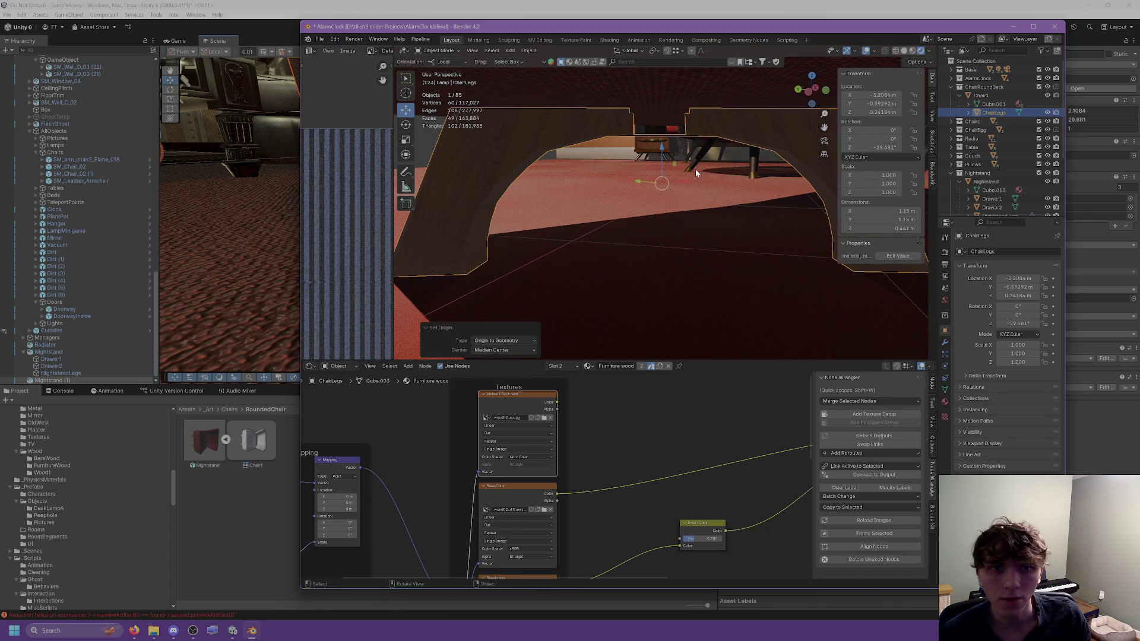
Step: Add a centred loop cut through the middle of the ChairLegs arch
key(Tab)
middle_drag(671, 140, 666, 142)
middle_drag(643, 218, 470, 84)
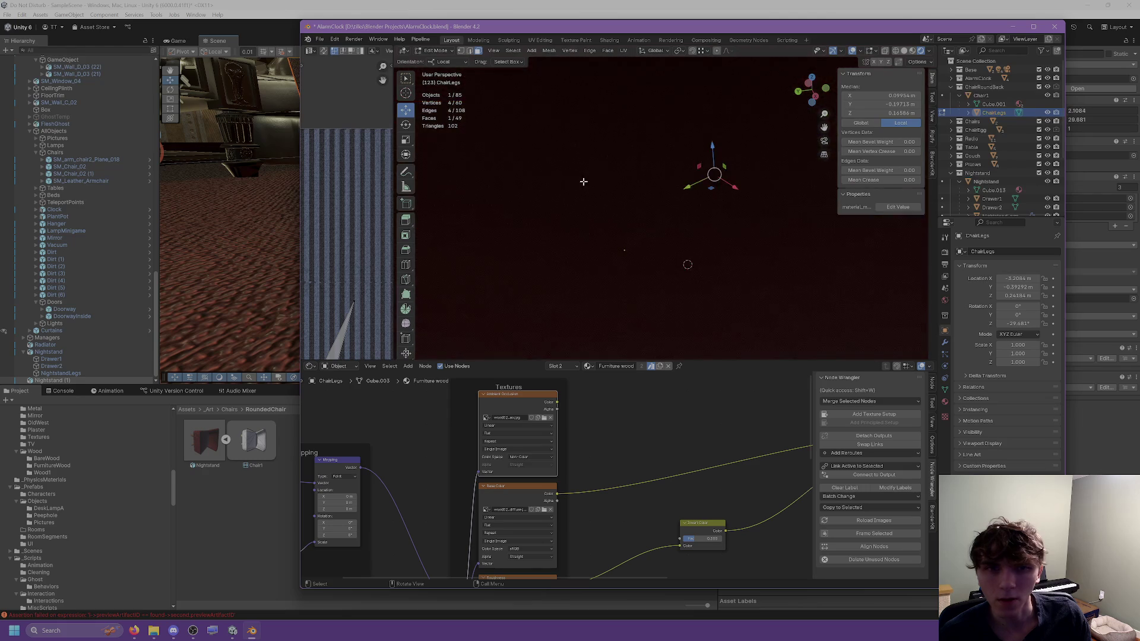
middle_drag(599, 184, 605, 159)
key(ctrl+r)
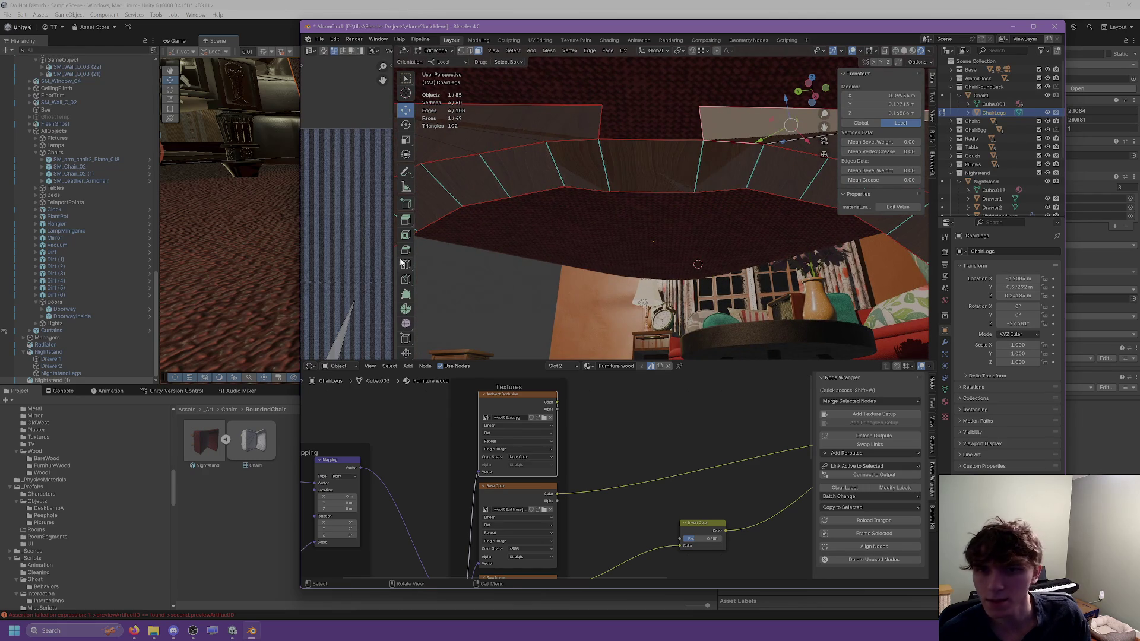
click(661, 148)
right_click(484, 134)
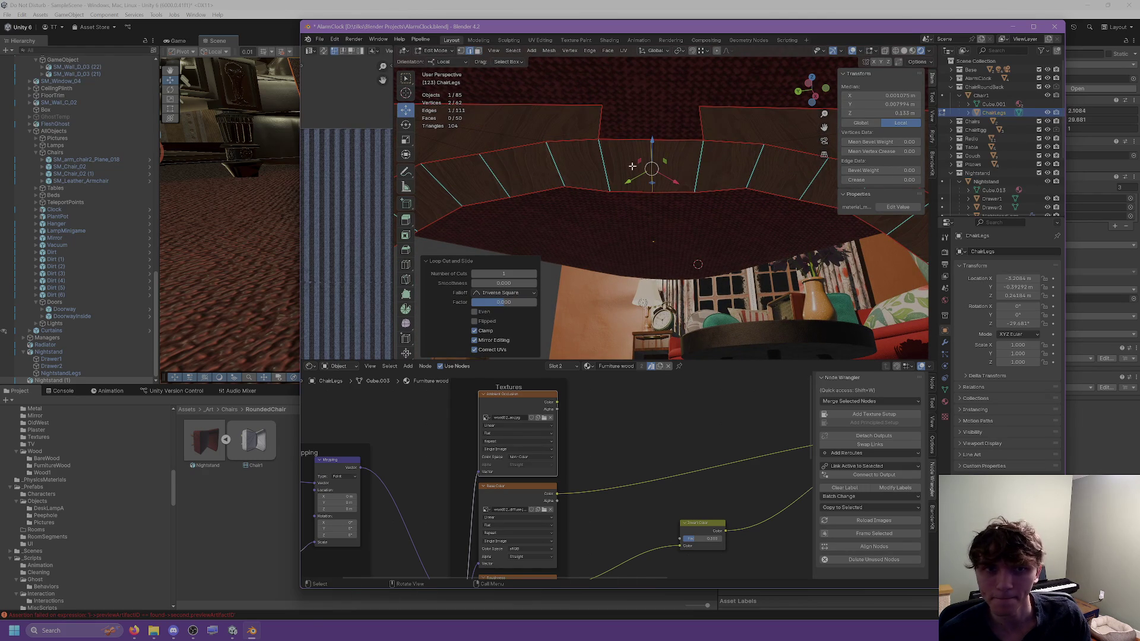
right_click(600, 155)
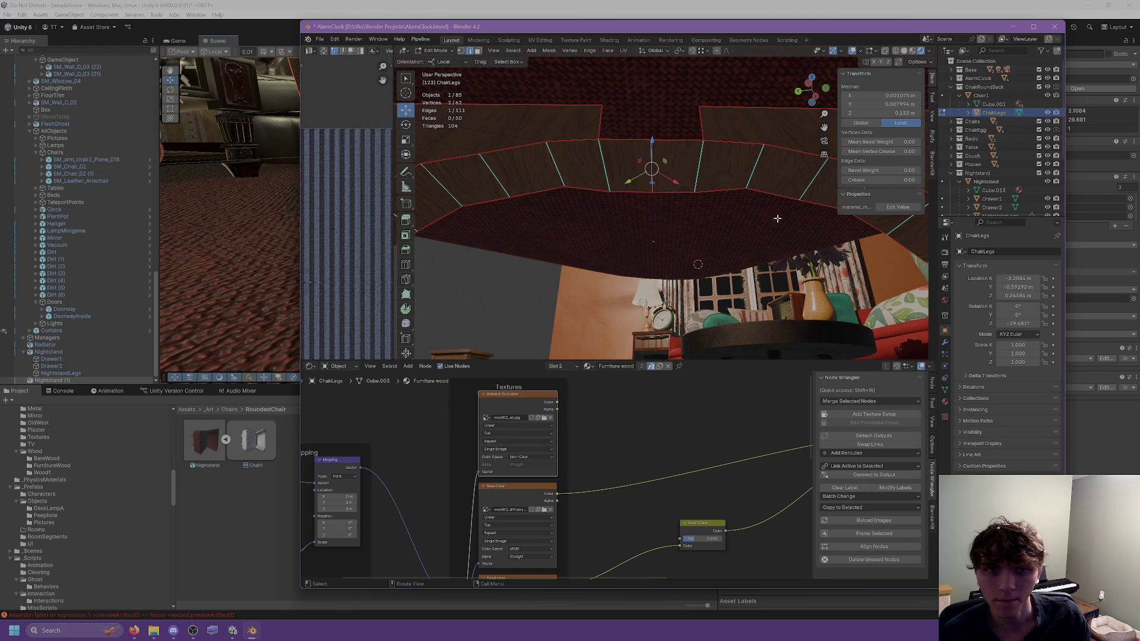
key(ctrl+e)
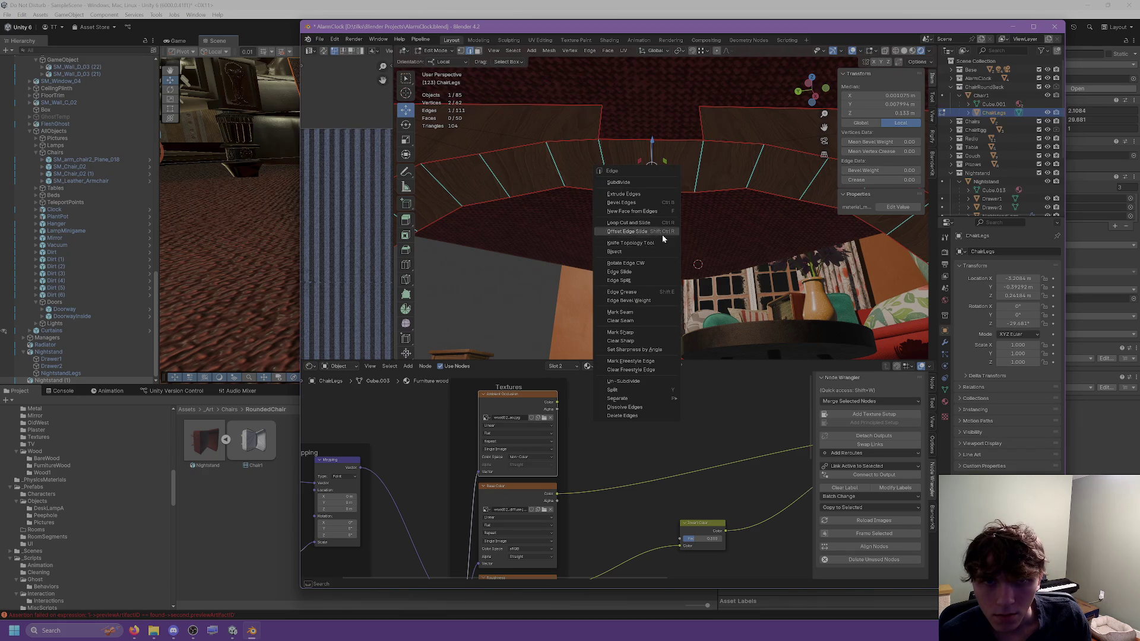
key(Escape)
Step: Select an edge on the new centre loop and mark it as a seam
mouse_move(677, 273)
middle_down()
mouse_move(666, 249)
mouse_move(680, 234)
mouse_move(662, 252)
mouse_move(677, 268)
mouse_move(747, 260)
mouse_move(719, 180)
middle_up()
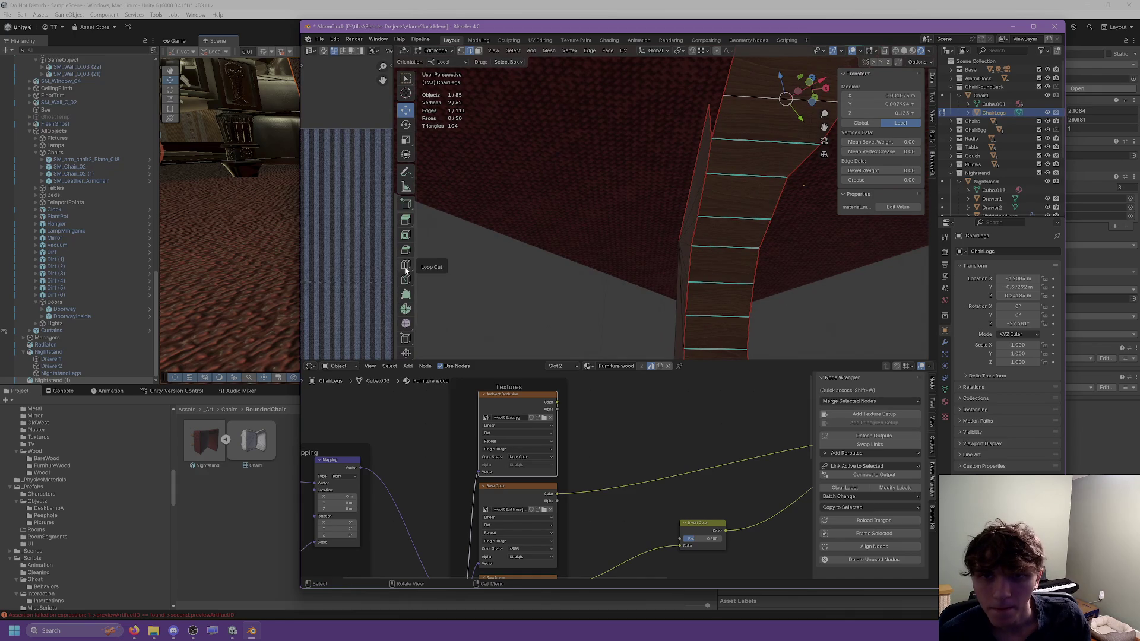
mouse_move(578, 229)
middle_down()
mouse_move(702, 232)
mouse_move(697, 244)
mouse_move(747, 186)
middle_up()
click(458, 79)
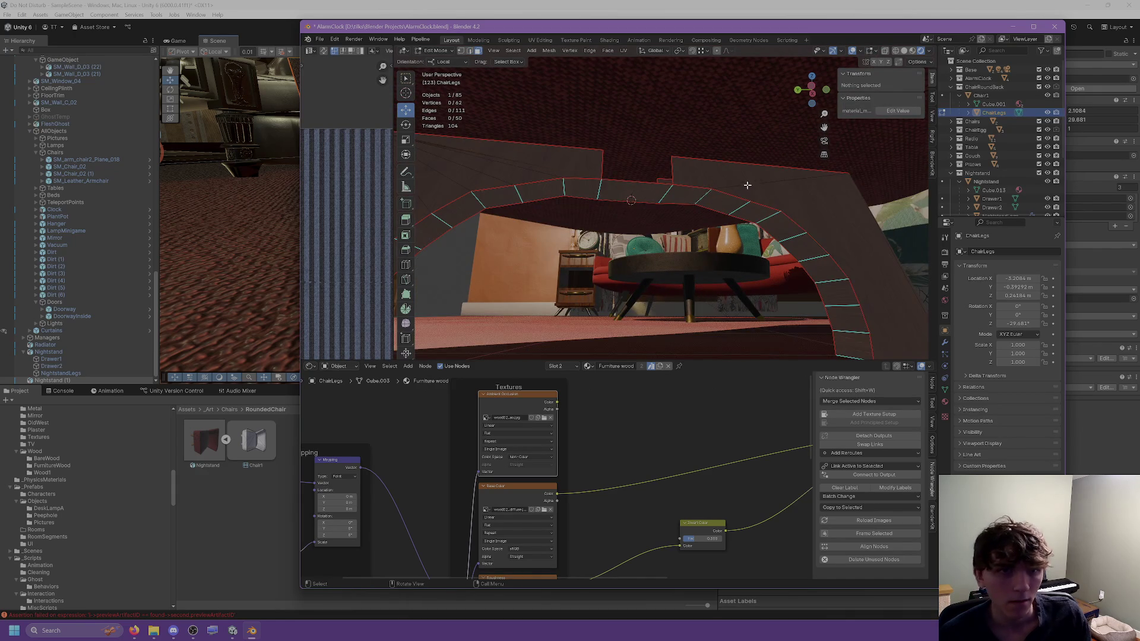
alt+click(747, 185)
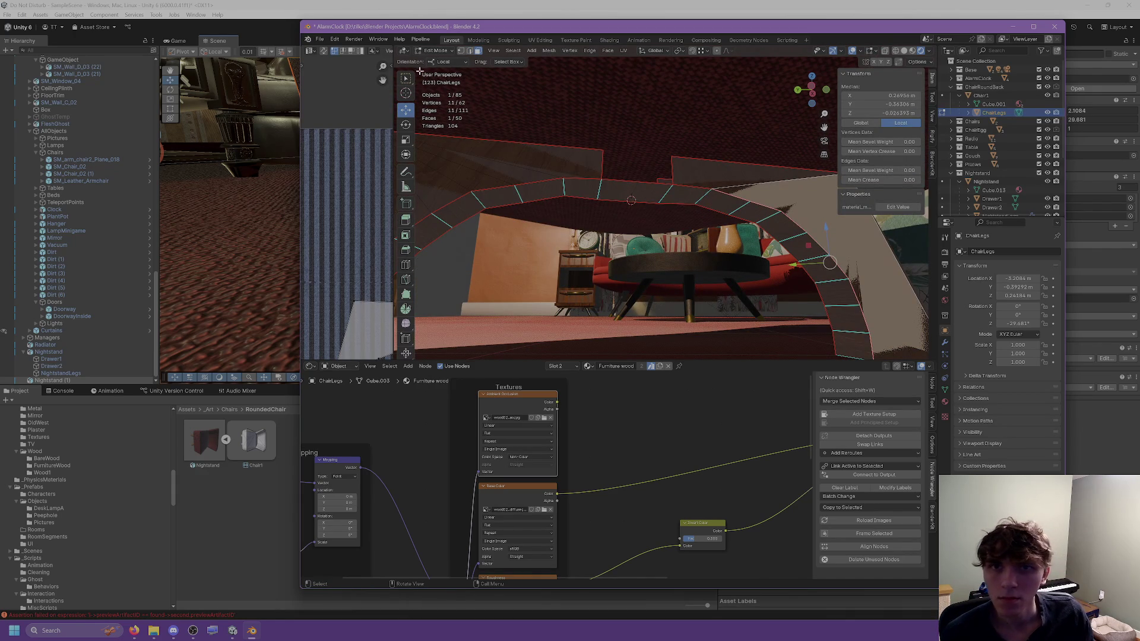
click(469, 53)
click(629, 185)
right_click(618, 188)
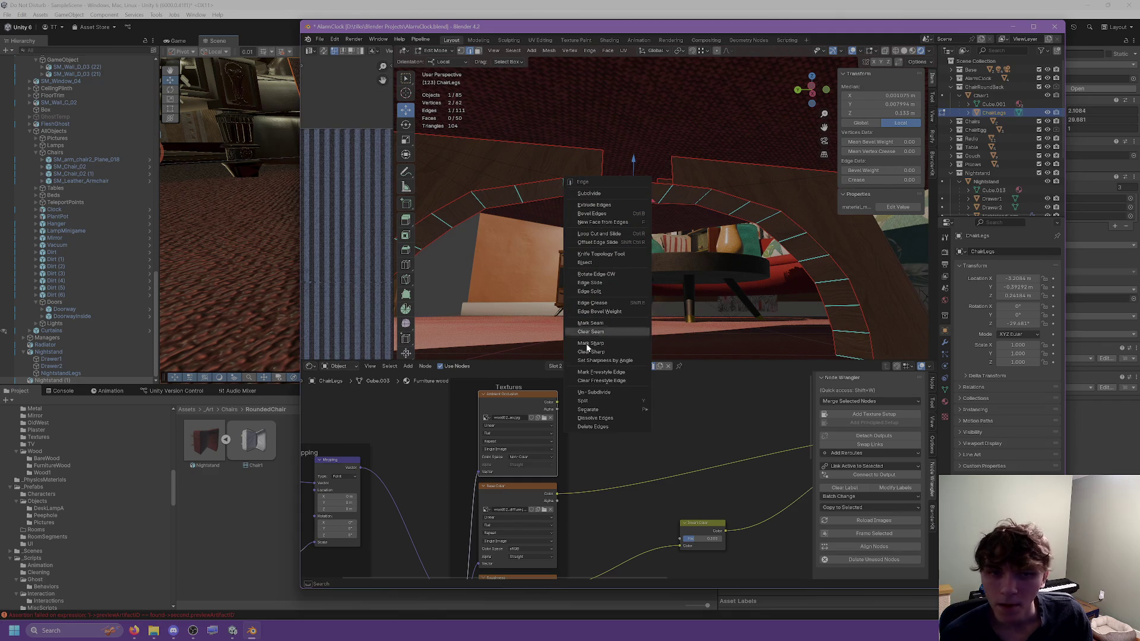
click(600, 322)
Step: Delete the right half of the ChairLegs arch up to the seam and return to Object Mode
key(l)
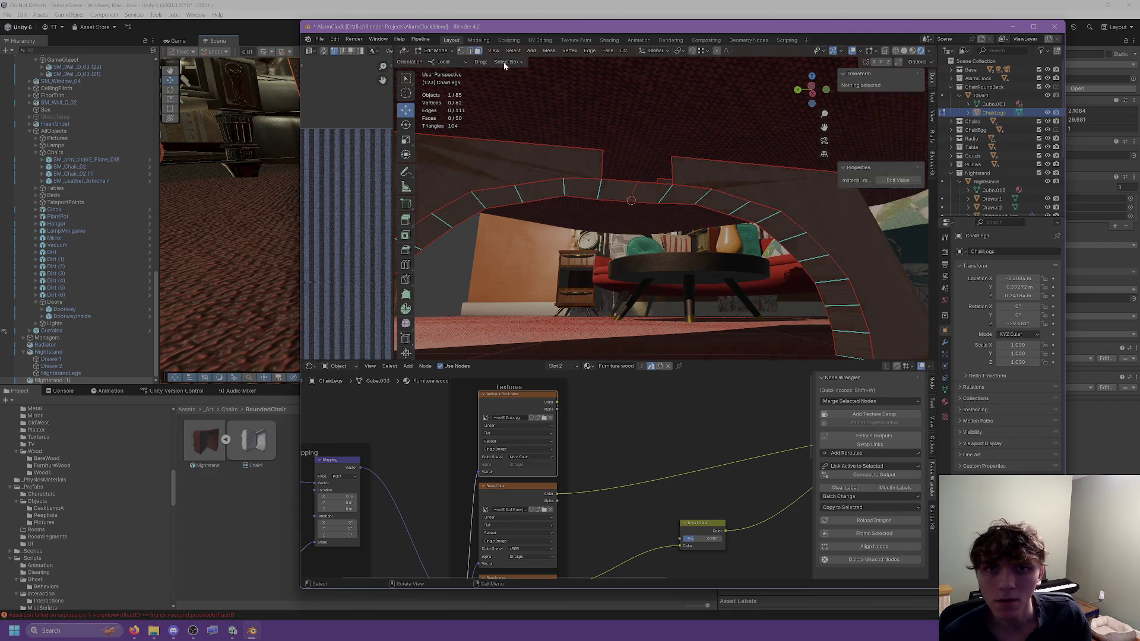
key(x)
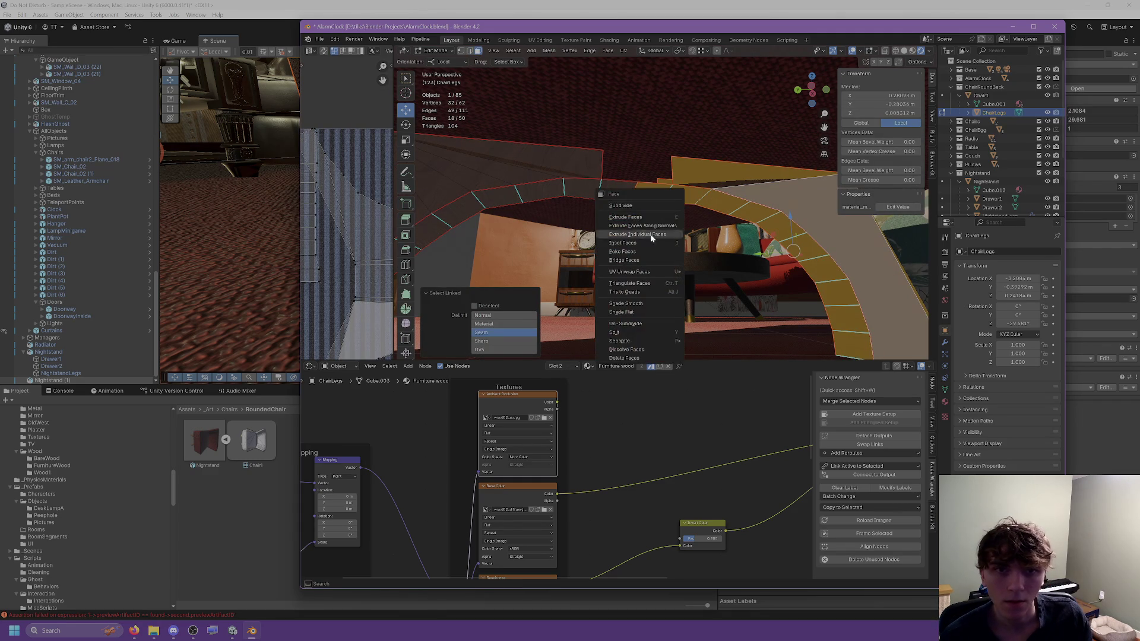
click(654, 207)
key(Tab)
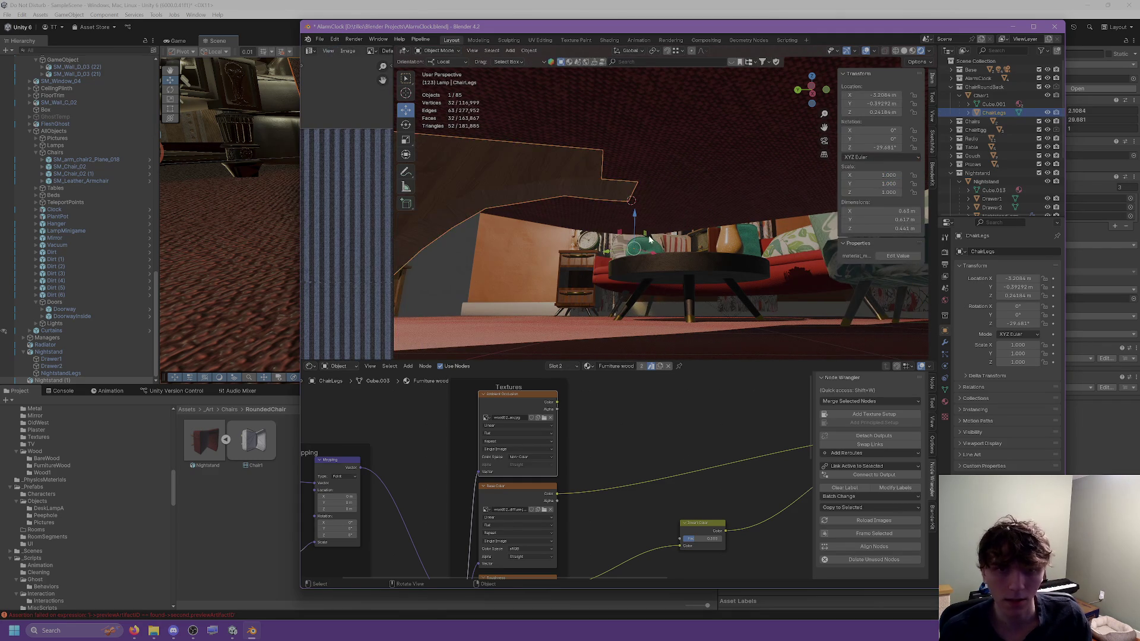
Step: Add a Mirror modifier to ChairLegs and settle on mirroring along the X and Y axes
click(945, 342)
click(992, 255)
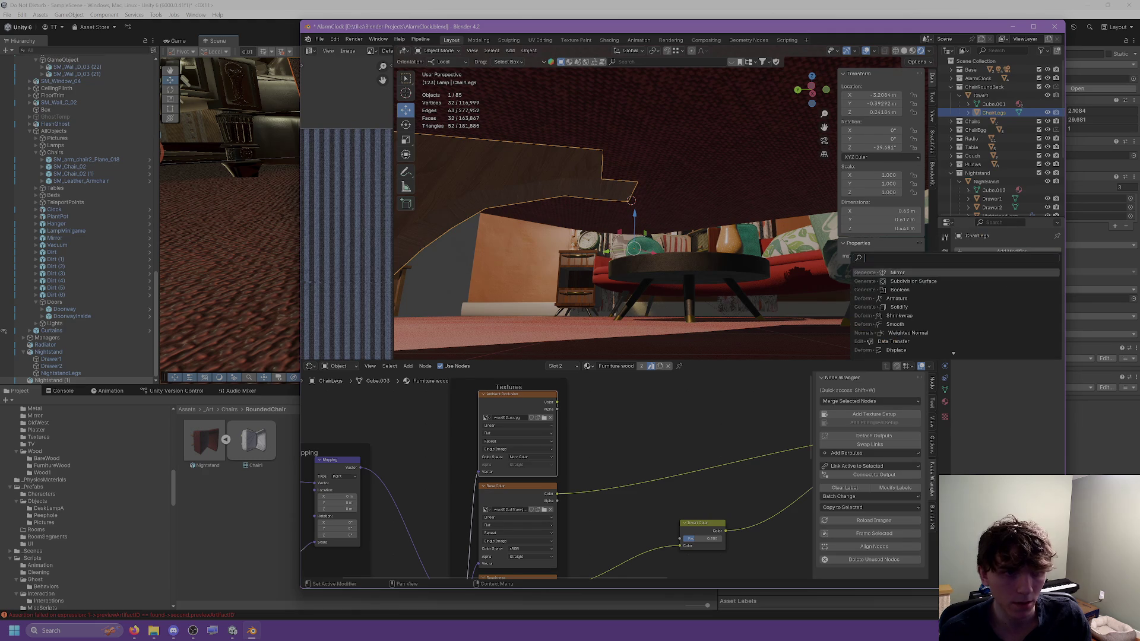
click(915, 272)
click(1005, 279)
click(1021, 278)
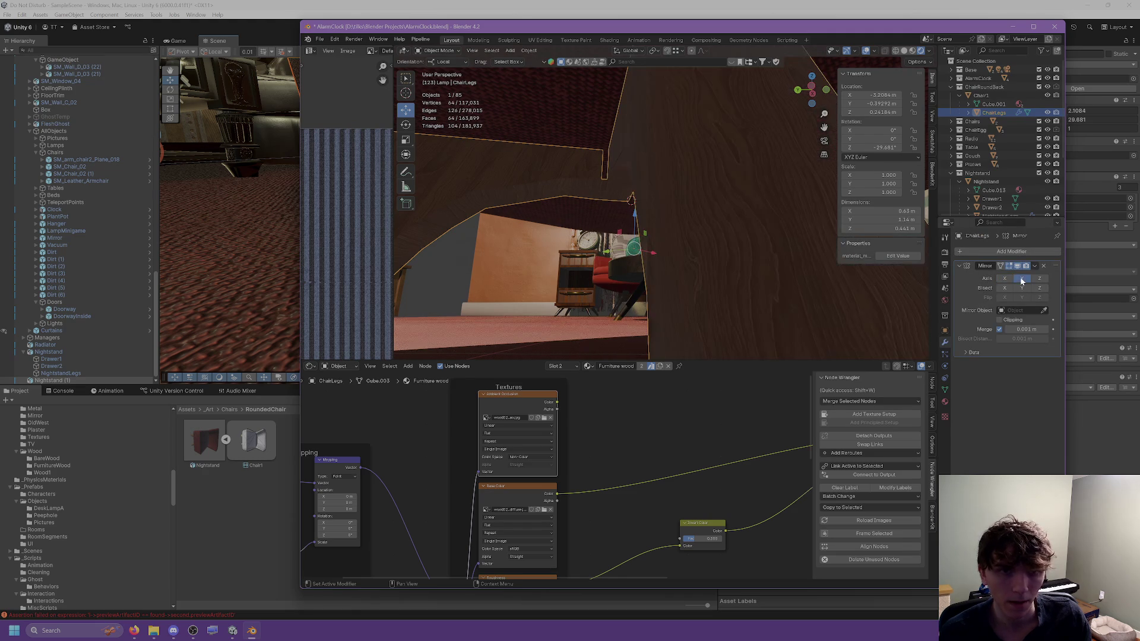
middle_drag(698, 245, 720, 237)
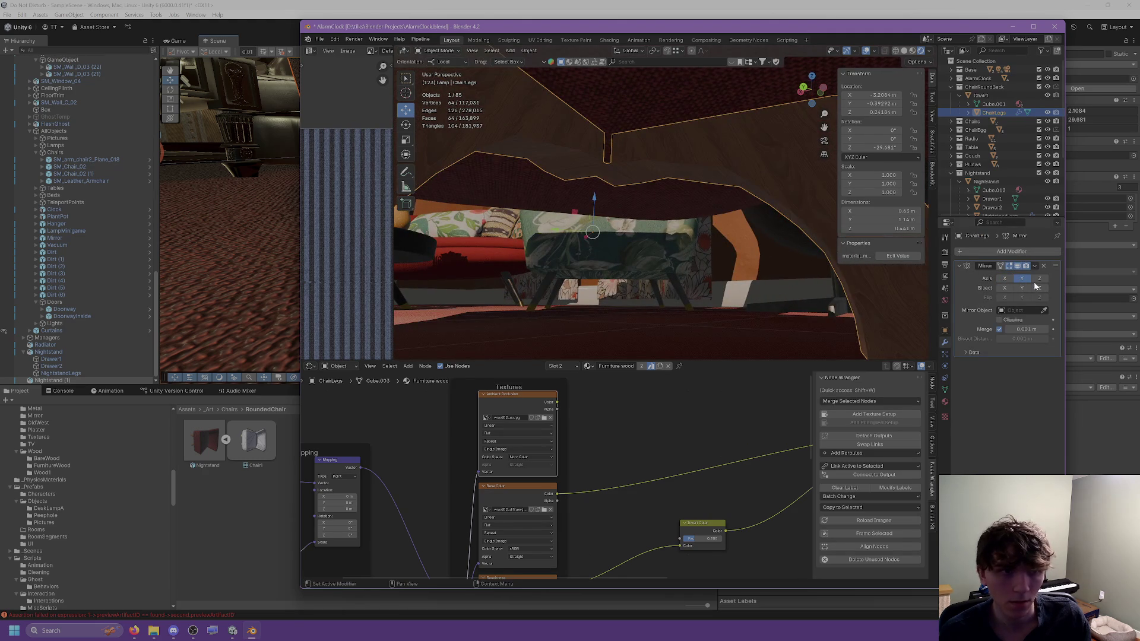
click(1021, 279)
click(1040, 279)
click(1040, 278)
click(1022, 278)
click(1005, 278)
mouse_move(802, 259)
middle_down()
mouse_move(761, 261)
mouse_move(896, 280)
mouse_move(722, 244)
mouse_move(751, 220)
mouse_move(698, 185)
middle_up()
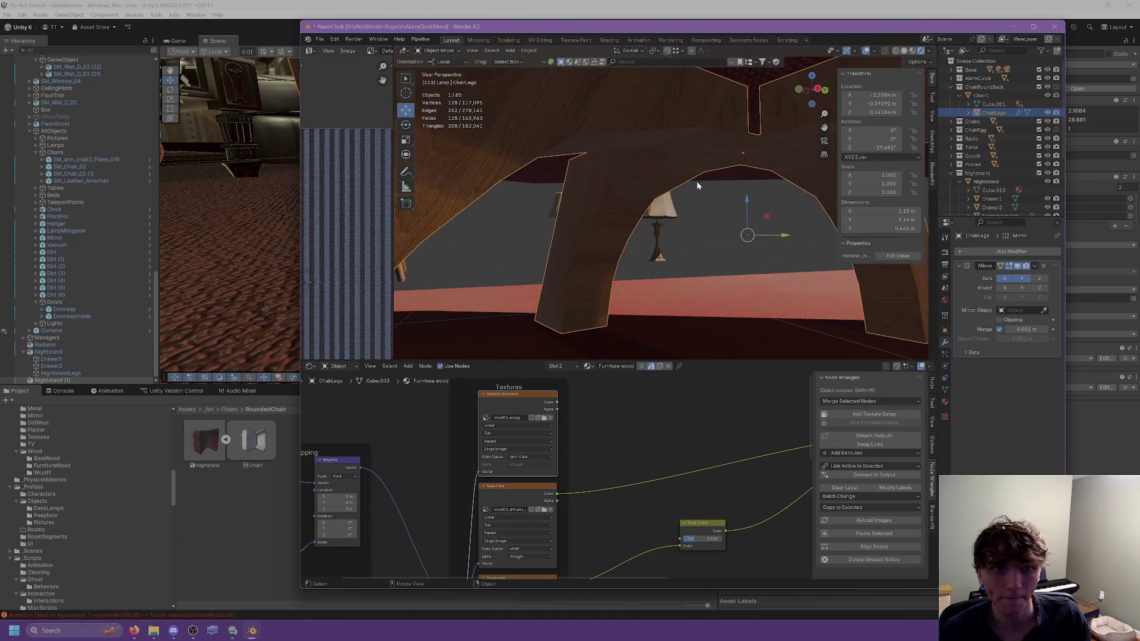
Step: Check the mirrored legs from the front, then remove the Mirror effect from the legs
right_click(635, 197)
right_click(677, 166)
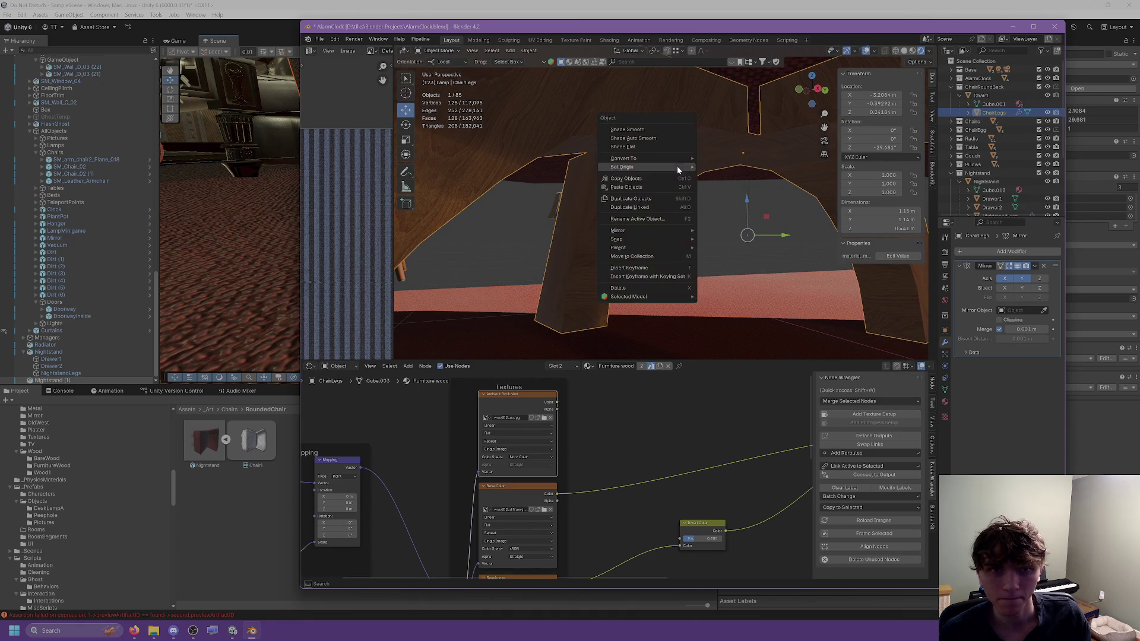
mouse_move(704, 202)
middle_down()
mouse_move(878, 215)
mouse_move(708, 201)
middle_up()
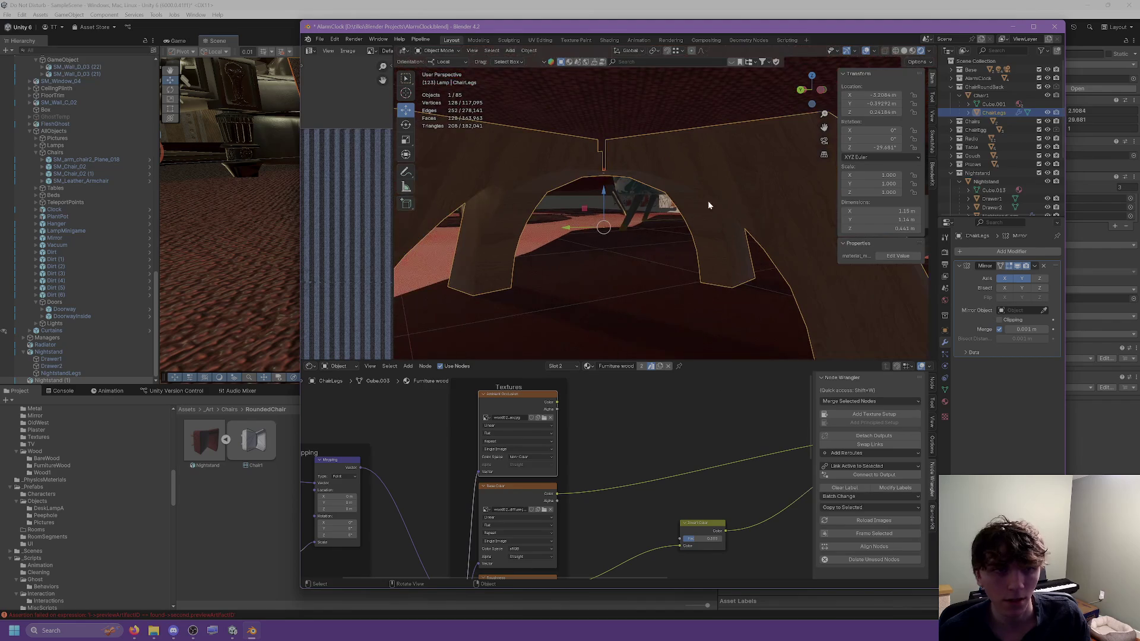
click(1043, 265)
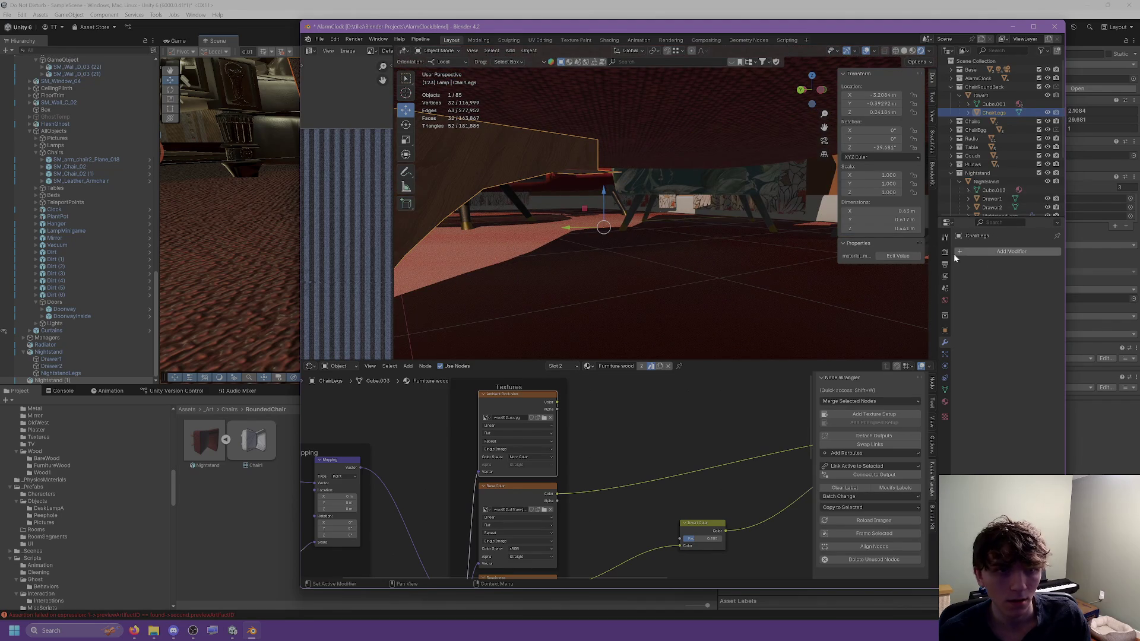
key(ctrl+z)
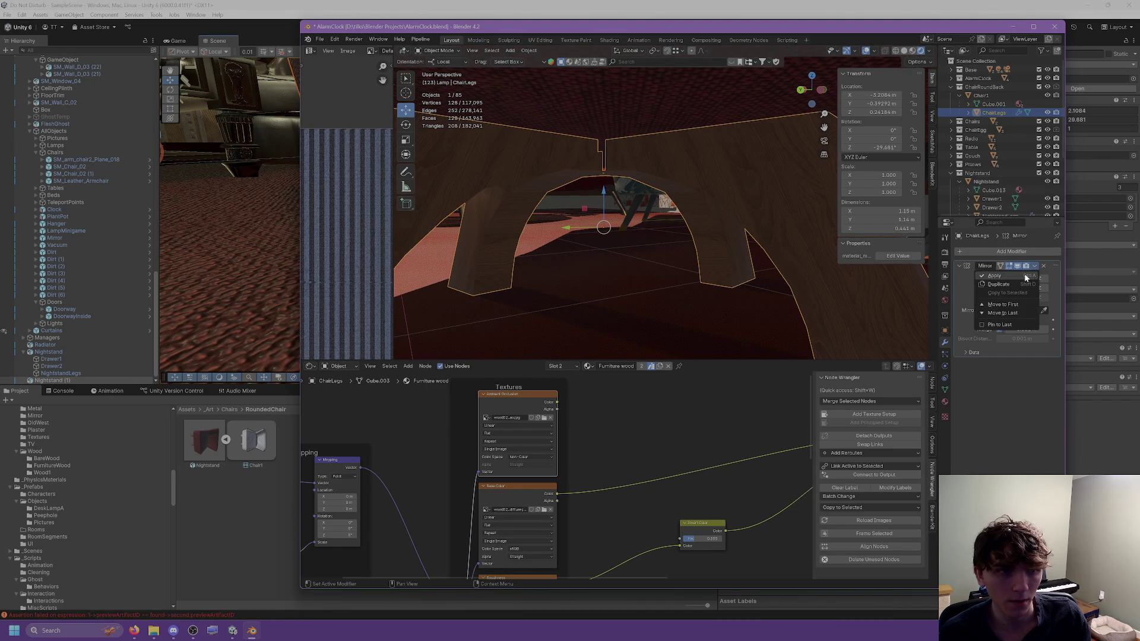
key(ctrl+a)
scroll(659, 175, up, 5)
key(Tab)
scroll(660, 175, up, 3)
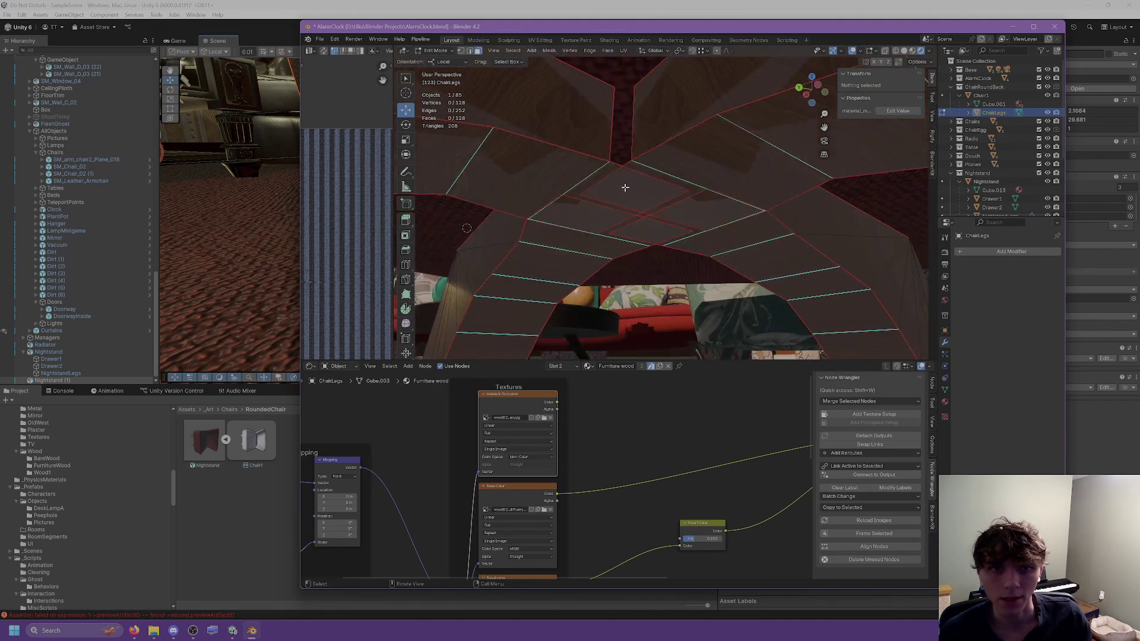
click(601, 199)
scroll(654, 208, up, 2)
click(709, 222)
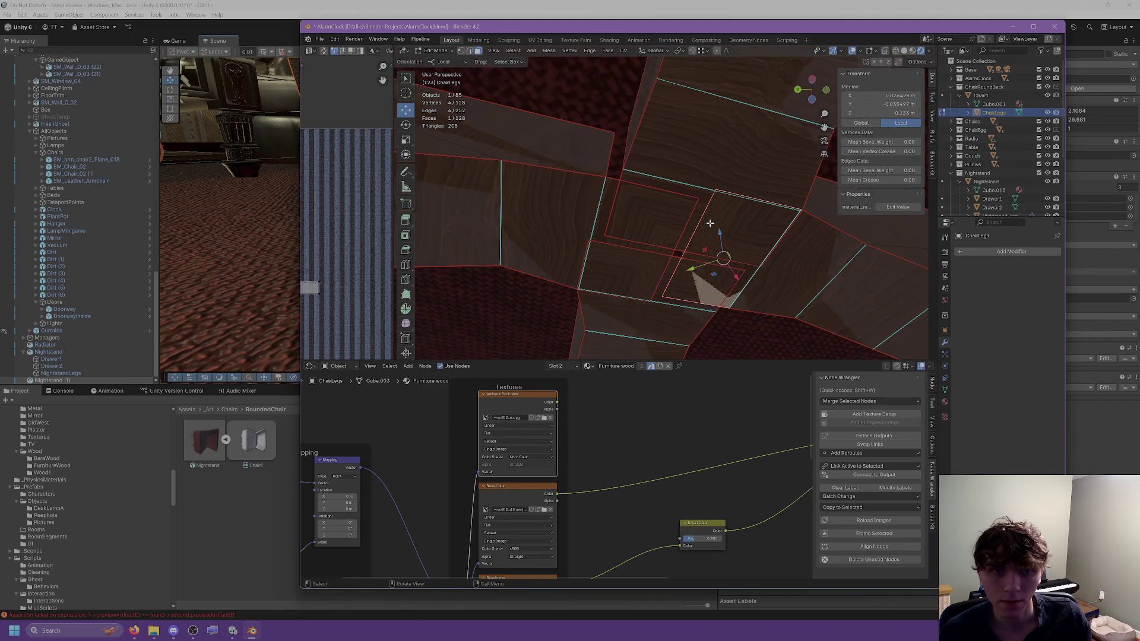
shift+click(683, 263)
shift+click(673, 265)
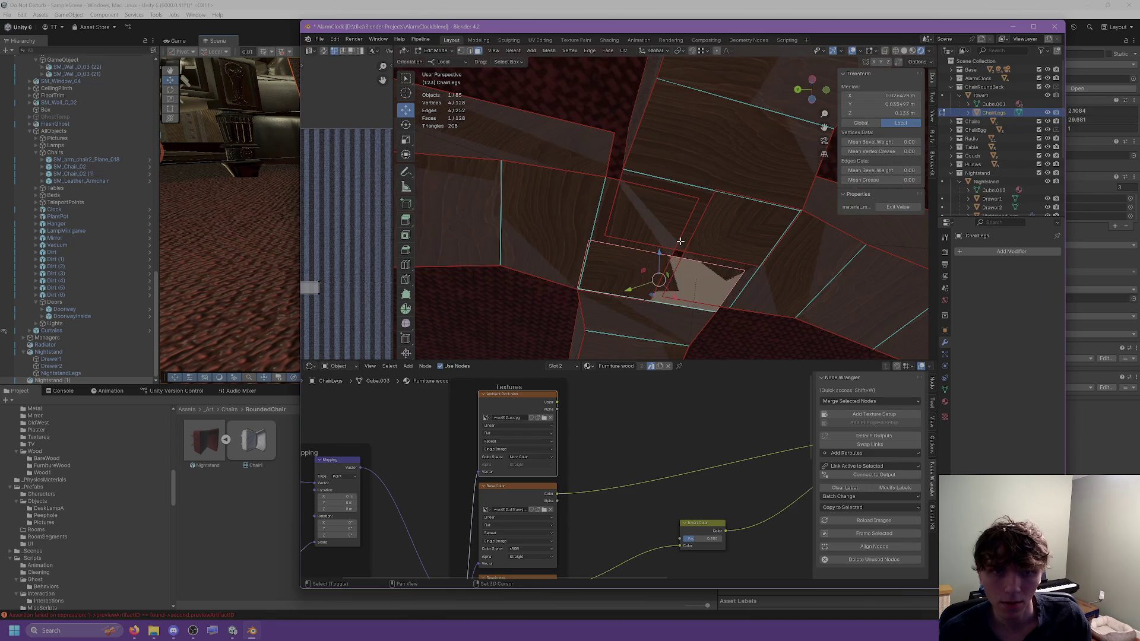
shift+click(682, 243)
shift+click(700, 263)
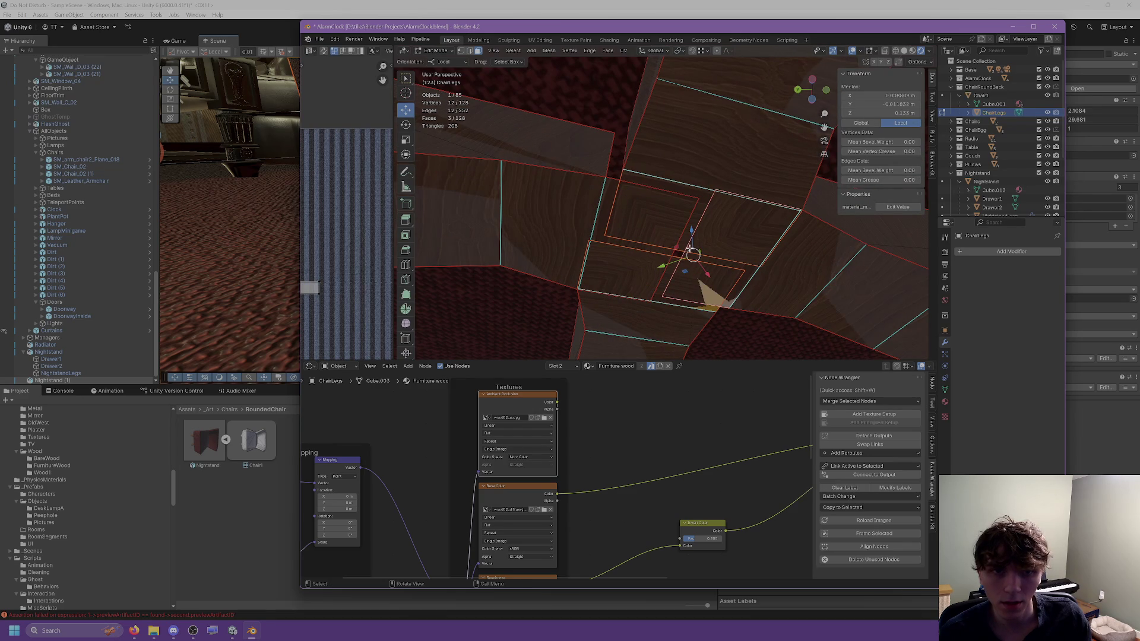
shift+click(686, 243)
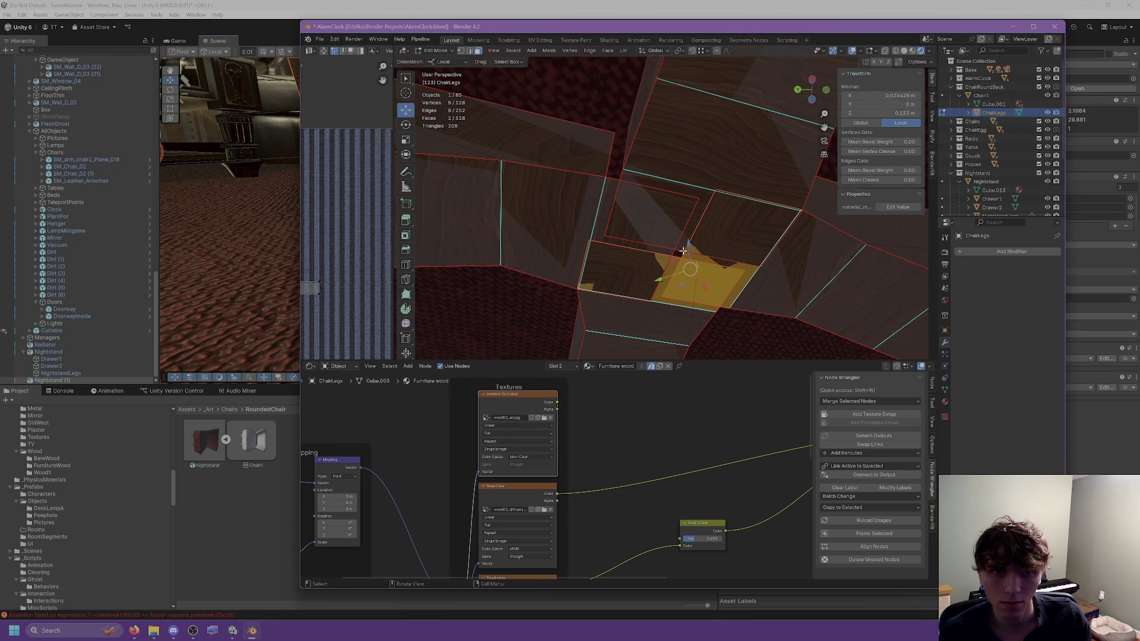
right_click(656, 262)
click(651, 396)
mouse_move(665, 332)
middle_down()
mouse_move(674, 297)
mouse_move(641, 285)
mouse_move(765, 187)
middle_up()
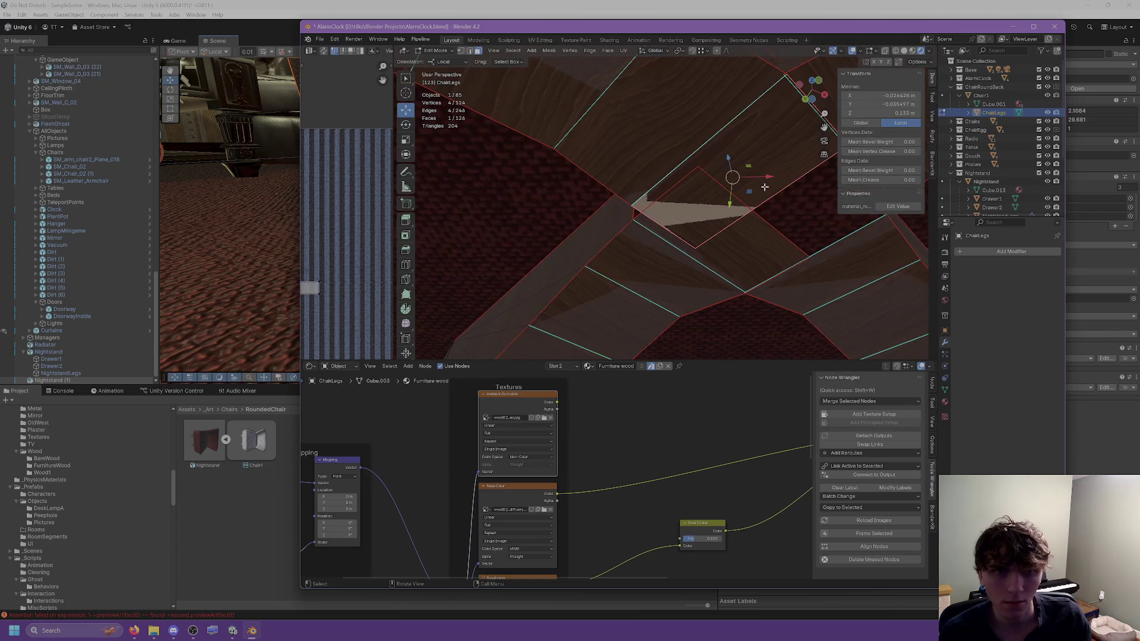
right_click(765, 187)
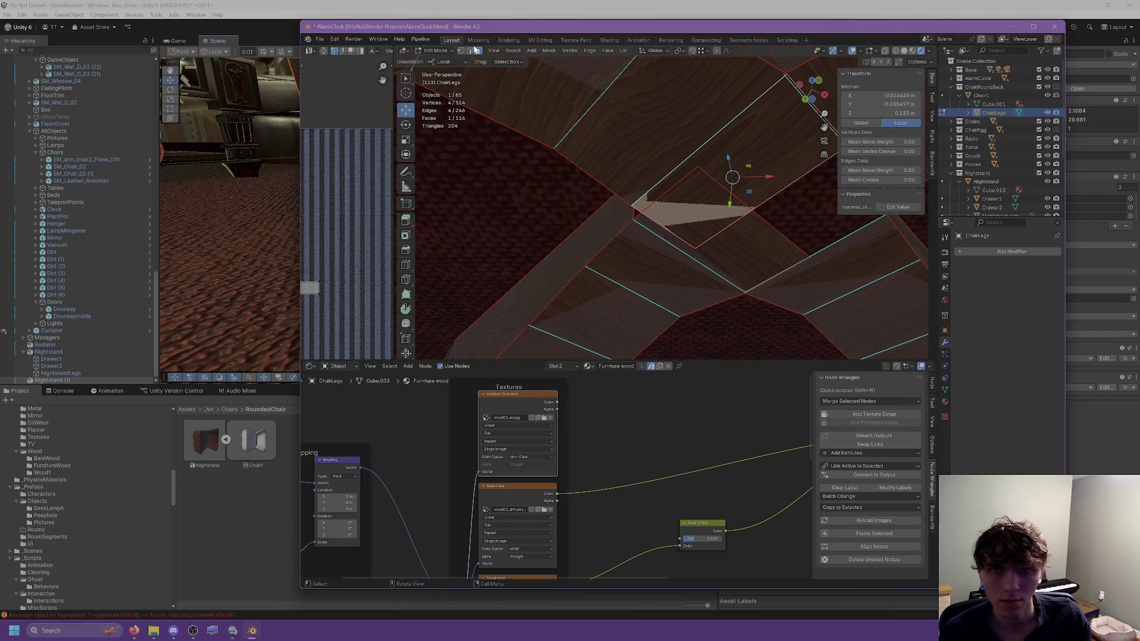
key(x)
click(760, 174)
mouse_move(764, 165)
middle_down()
mouse_move(736, 212)
mouse_move(794, 216)
mouse_move(711, 220)
mouse_move(701, 209)
mouse_move(730, 265)
middle_up()
click(746, 186)
key(x)
click(710, 221)
click(730, 265)
key(x)
click(713, 200)
mouse_move(712, 201)
middle_down()
mouse_move(716, 215)
mouse_move(720, 191)
mouse_move(704, 174)
middle_up()
key(ctrl+z)
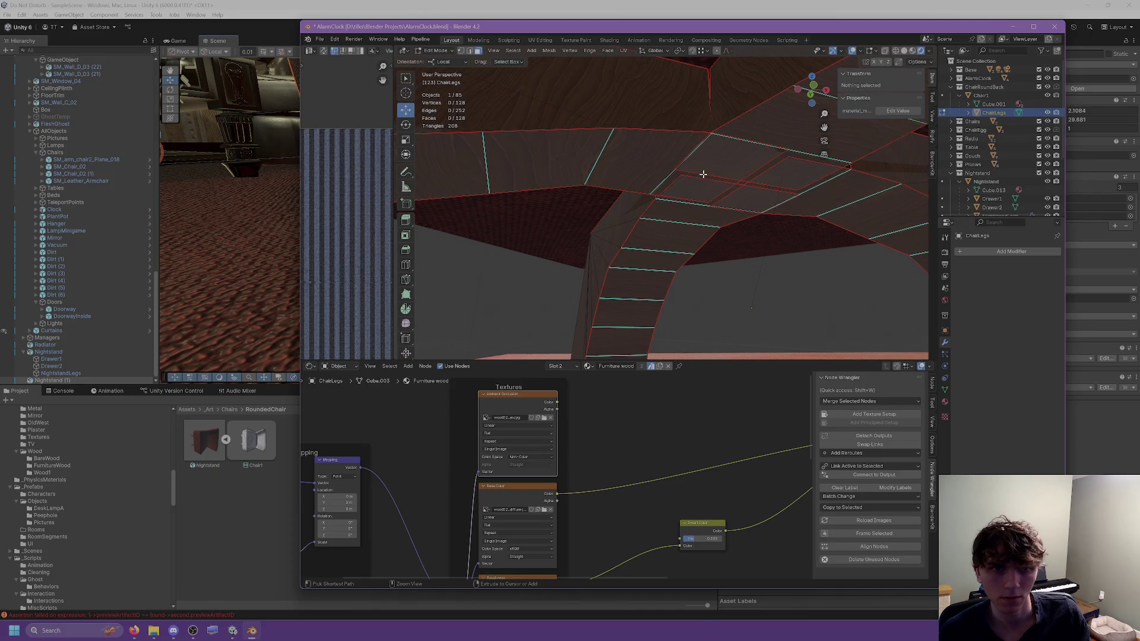
key(Tab)
mouse_move(705, 177)
middle_down()
mouse_move(807, 178)
mouse_move(759, 170)
mouse_move(803, 153)
mouse_move(913, 161)
mouse_move(763, 151)
mouse_move(784, 155)
mouse_move(766, 181)
middle_up()
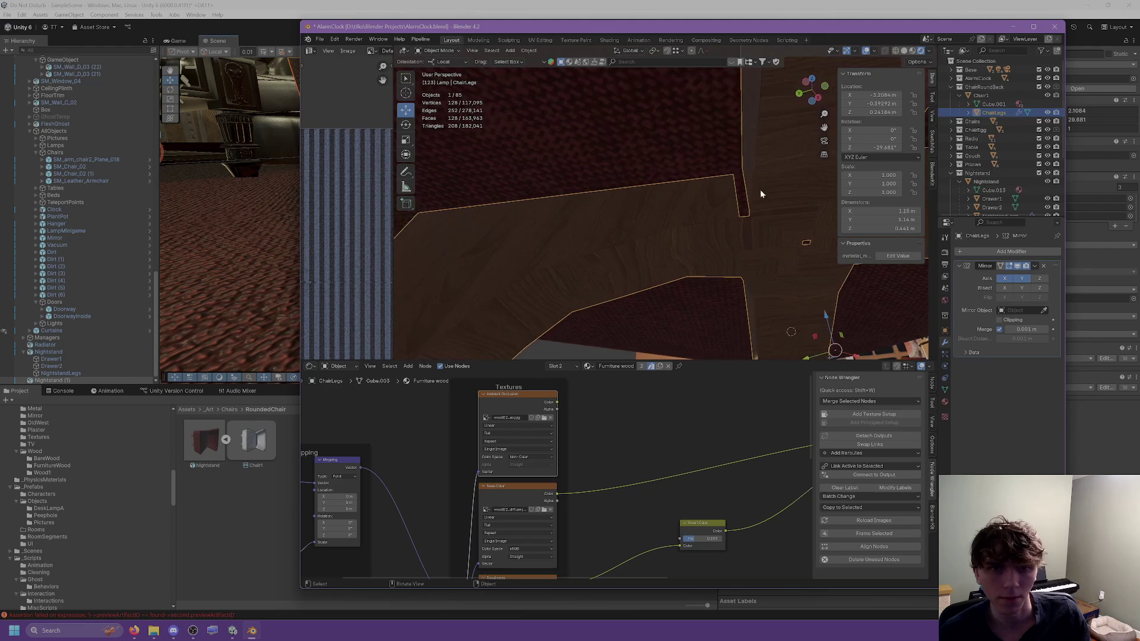
key(Tab)
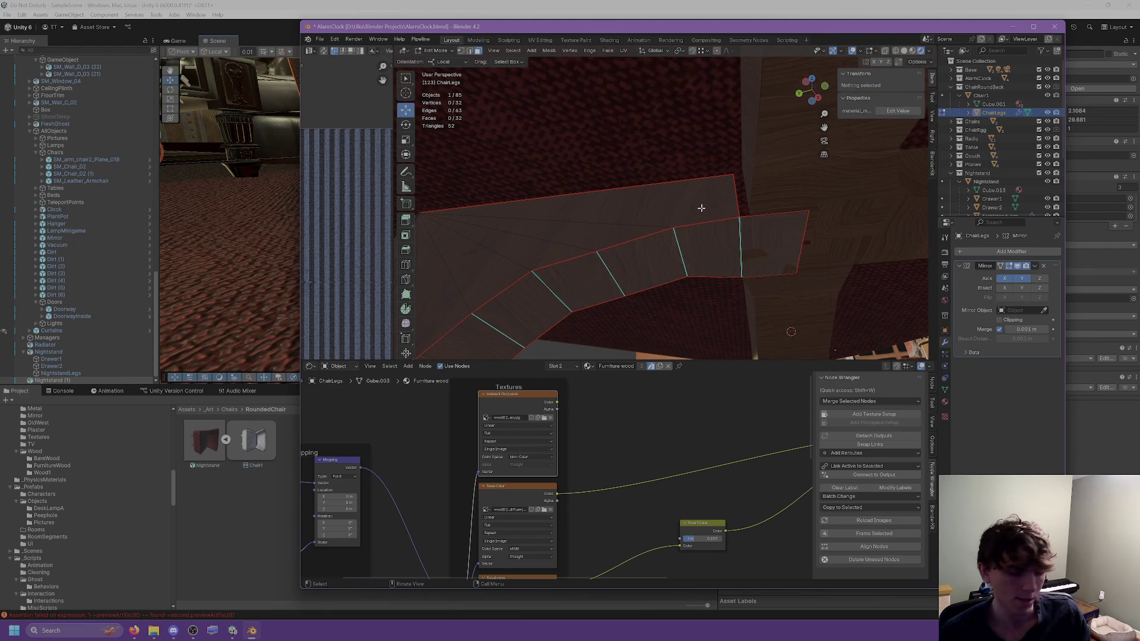
Step: Switch to vertex selection on the leg and set the transform orientation to Default
click(700, 208)
middle_drag(700, 208, 462, 74)
click(462, 51)
click(666, 217)
mouse_move(666, 217)
middle_down()
mouse_move(534, 198)
mouse_move(538, 212)
mouse_move(604, 234)
middle_up()
click(665, 250)
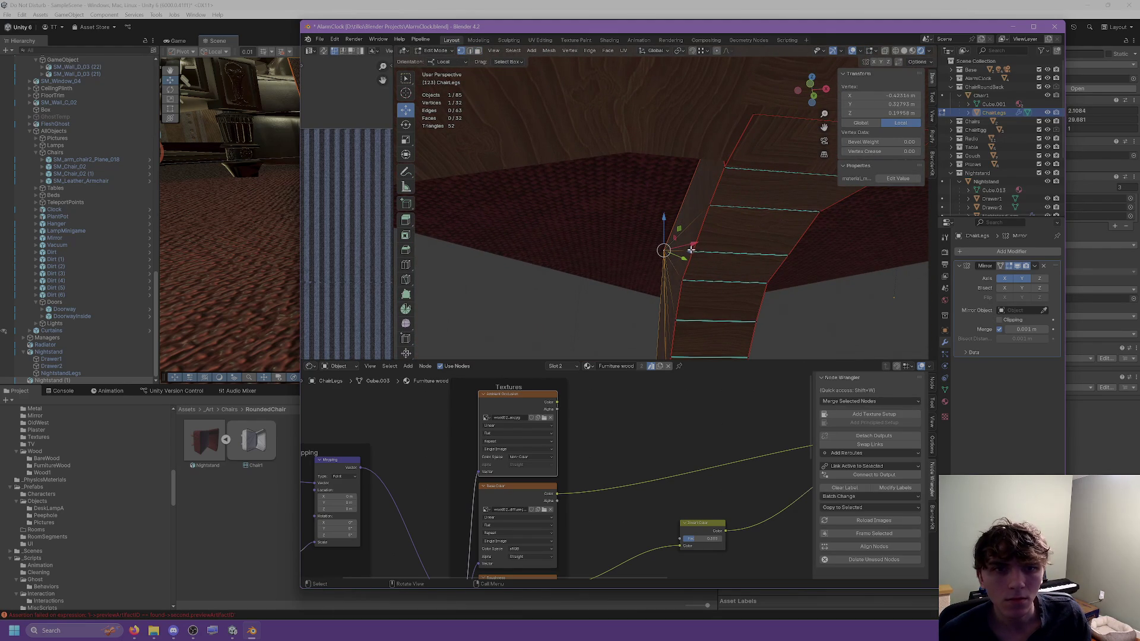
middle_drag(681, 258, 582, 195)
click(453, 62)
click(447, 72)
Step: Move a vertex at the top of the leg, undoing an initial slide along X
drag(713, 221, 668, 224)
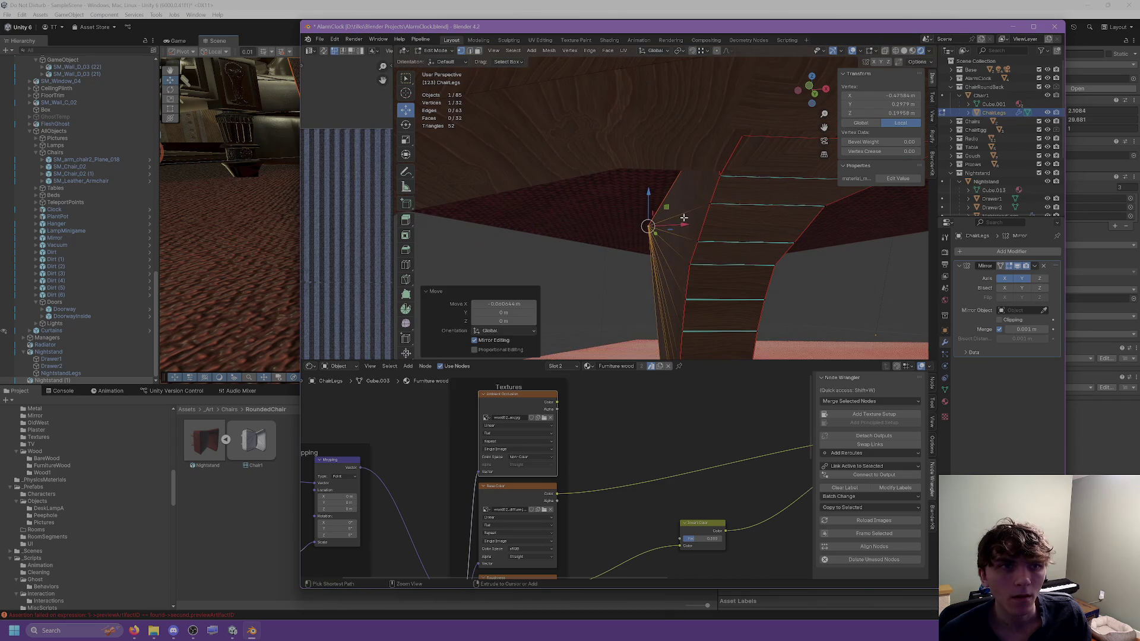
key(ctrl+z)
click(693, 266)
mouse_move(703, 238)
middle_down()
mouse_move(690, 224)
mouse_move(692, 234)
middle_up()
click(693, 231)
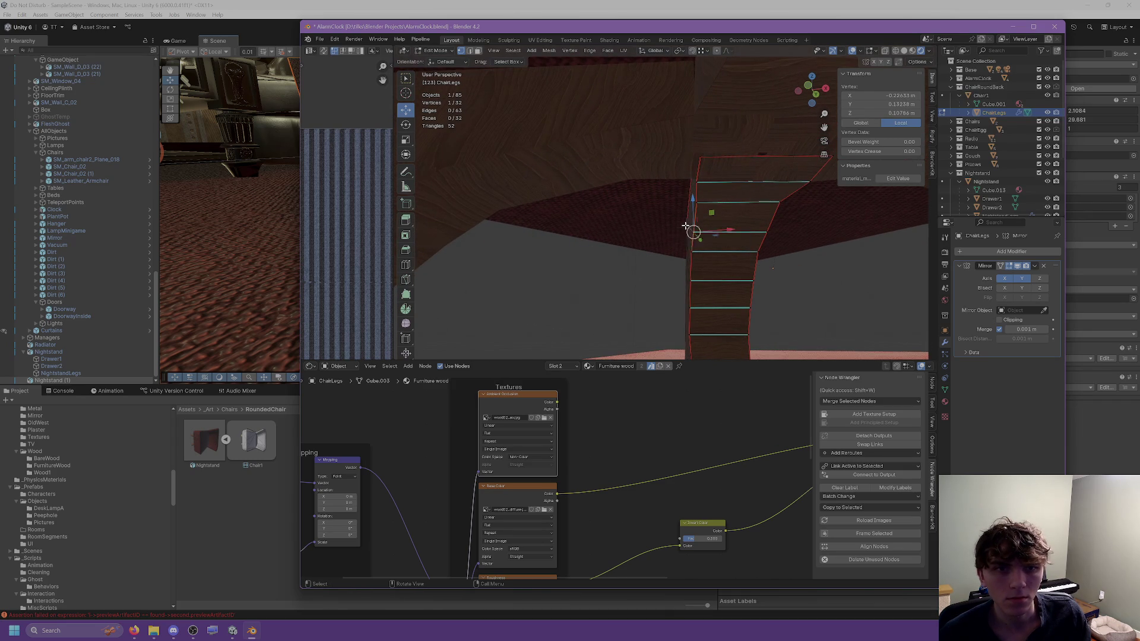
drag(686, 226, 686, 226)
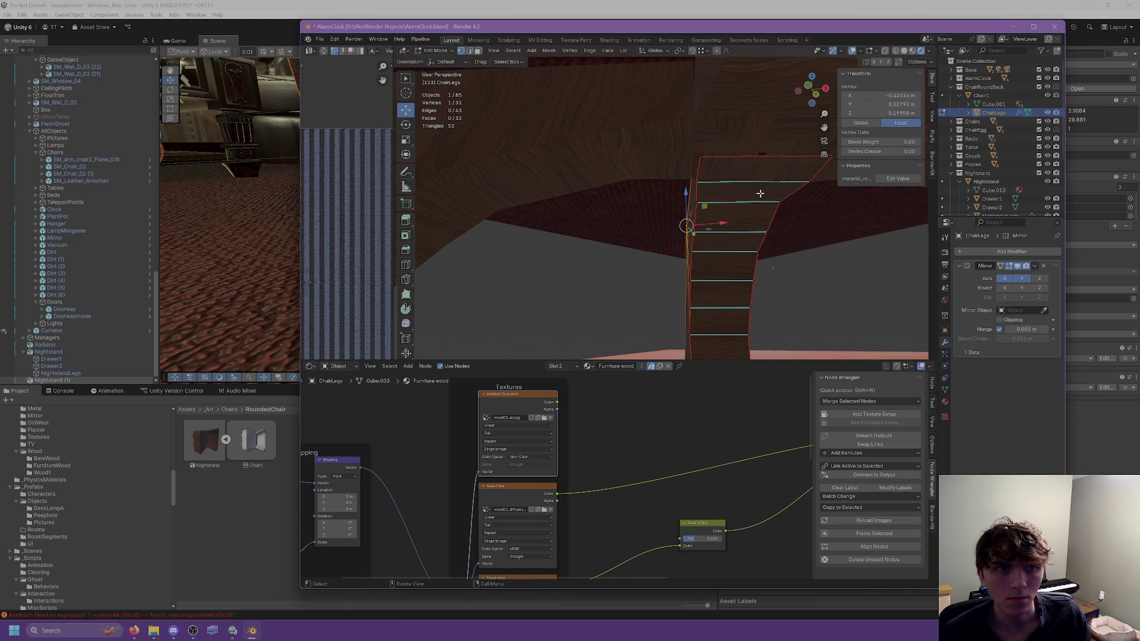
Step: Try matching the seat-side vertex's X coordinate to another vertex, showing coordinates in Global space
click(692, 252)
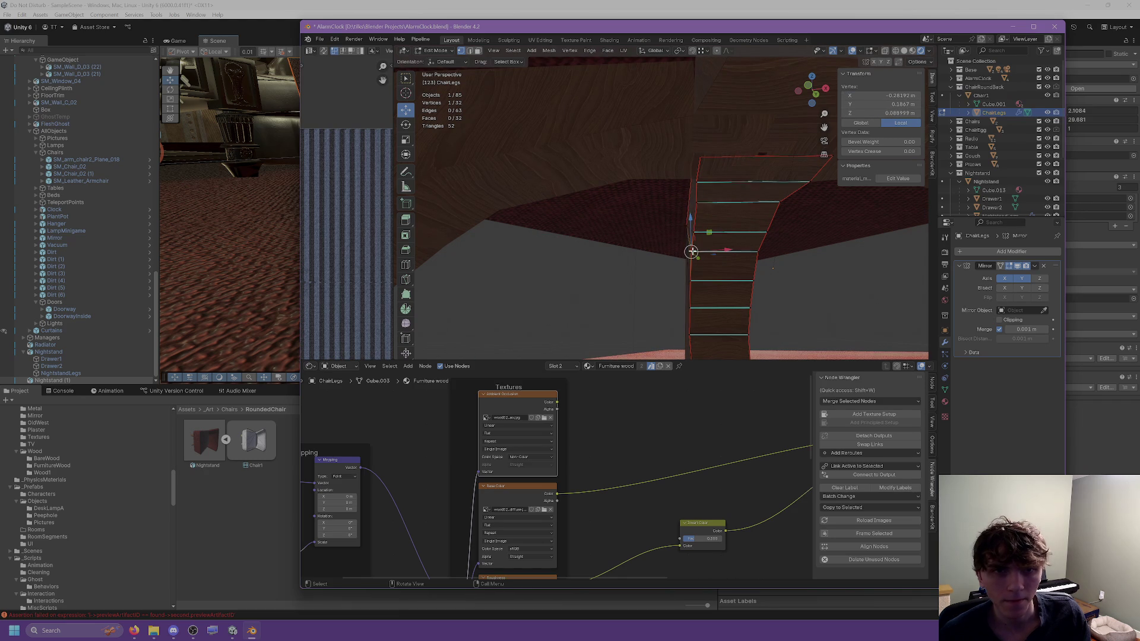
click(879, 96)
text(-0.423156 m)
key(Escape)
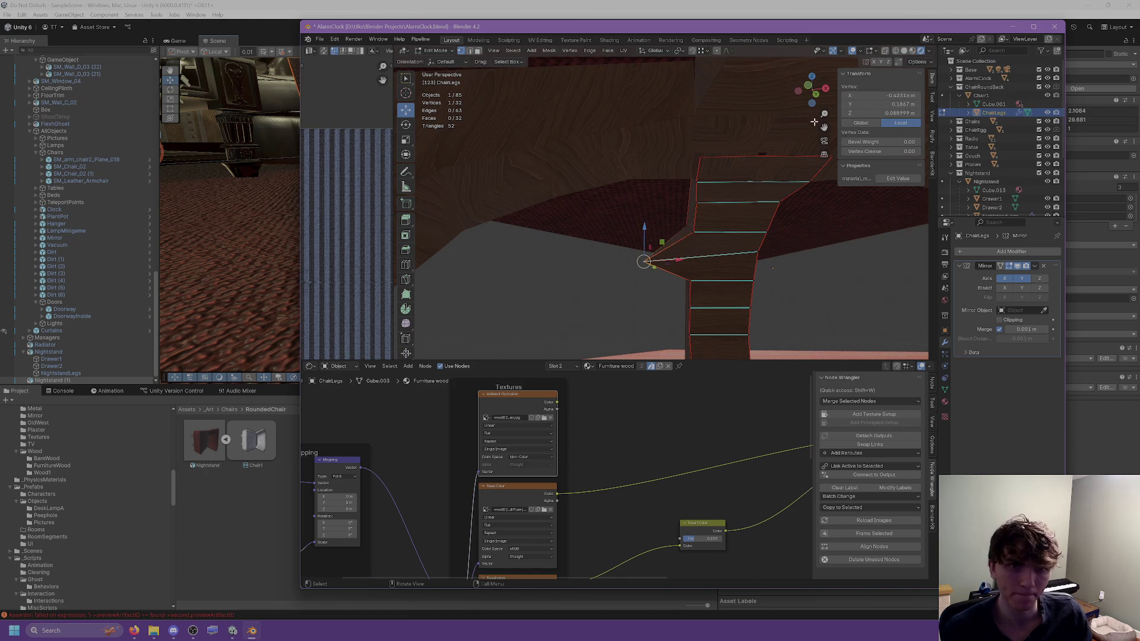
click(728, 250)
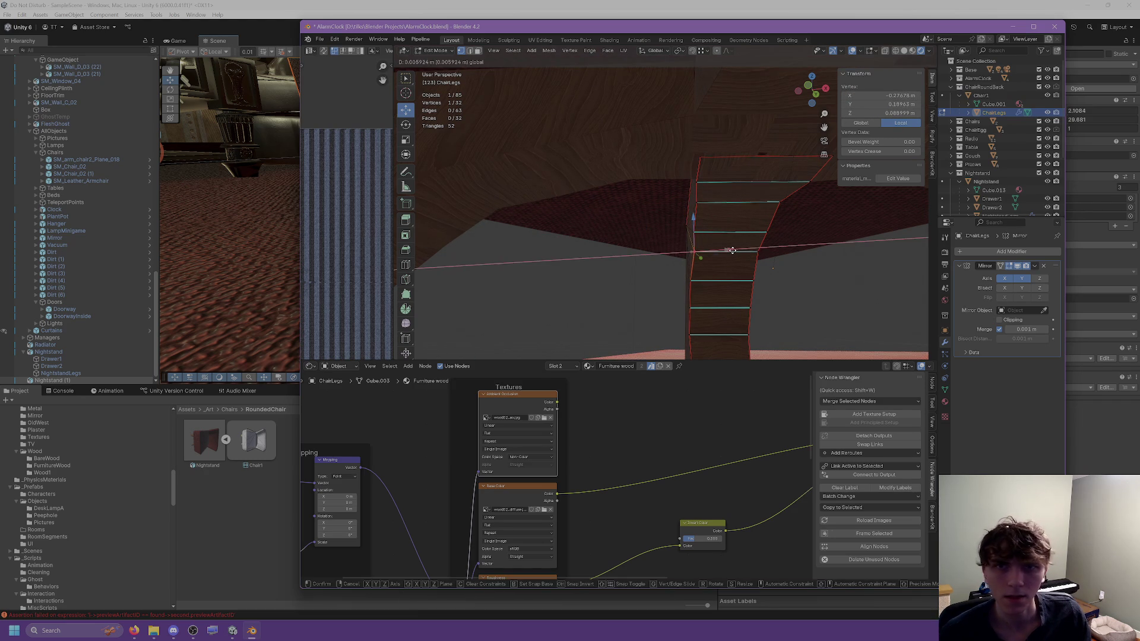
key(ctrl+z)
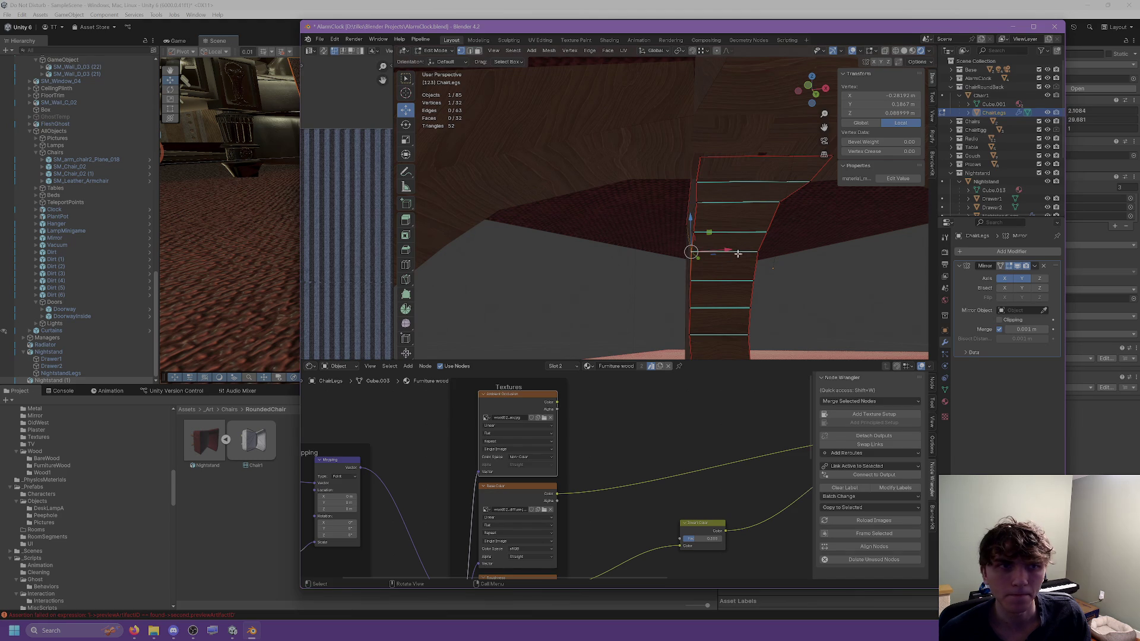
click(726, 249)
click(867, 123)
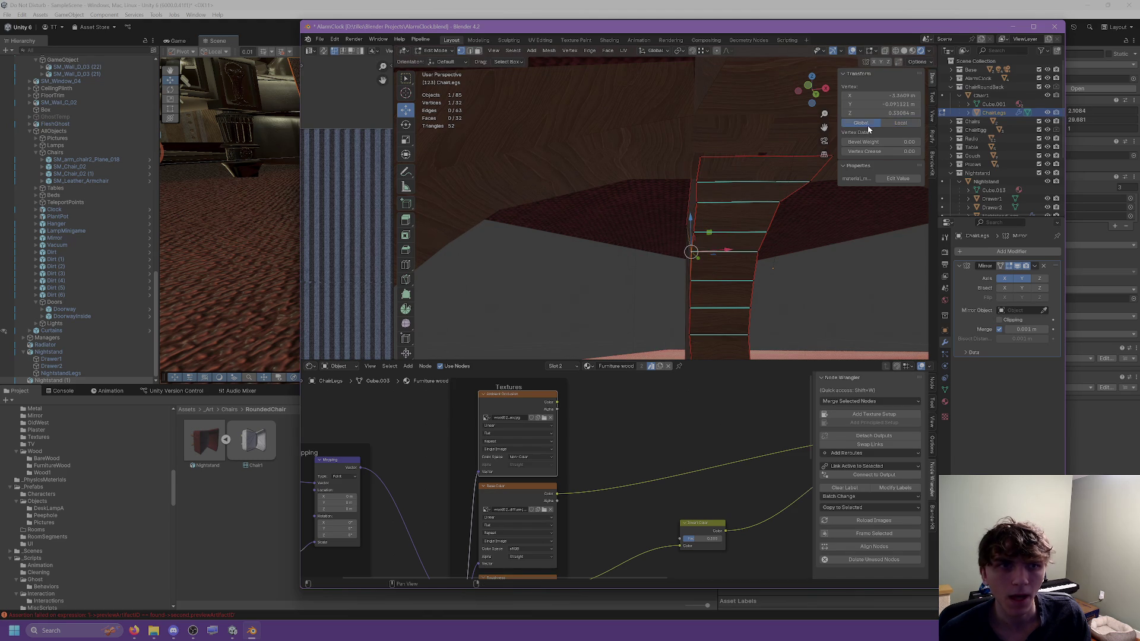
Step: Select other vertices near the leg top, checking them from the front and below
middle_drag(686, 191, 642, 214)
click(635, 216)
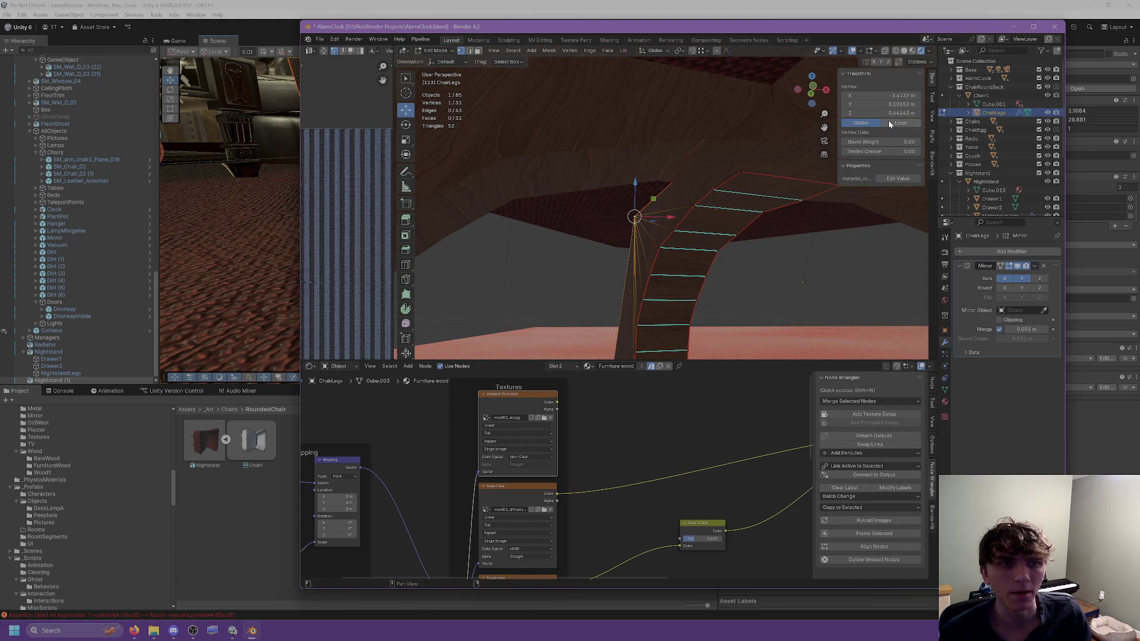
middle_drag(686, 208, 733, 217)
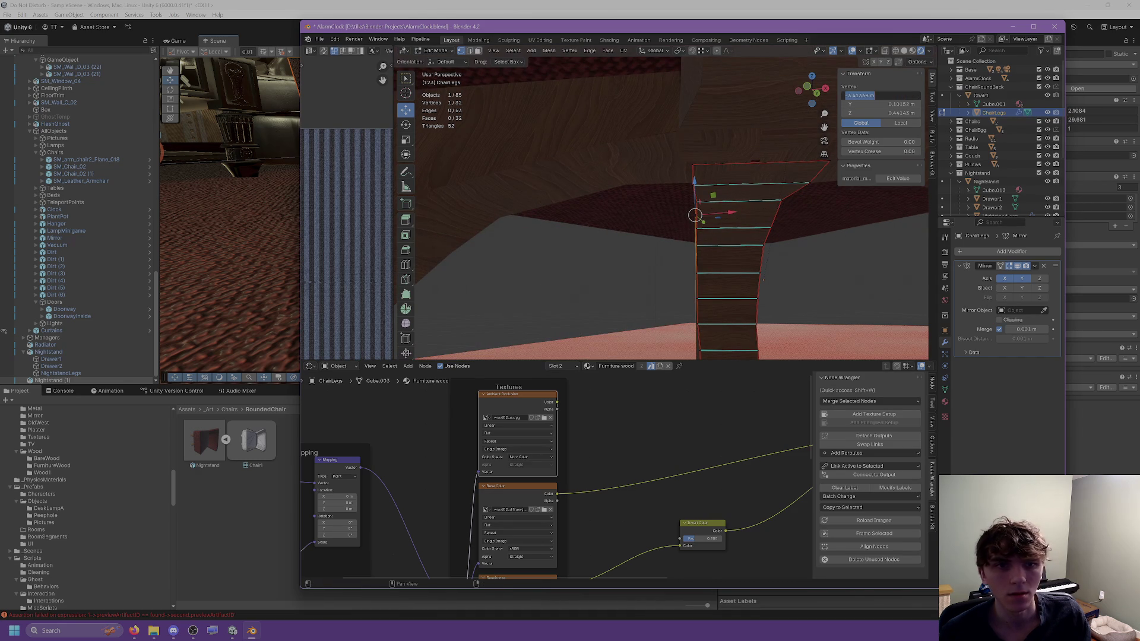
click(696, 246)
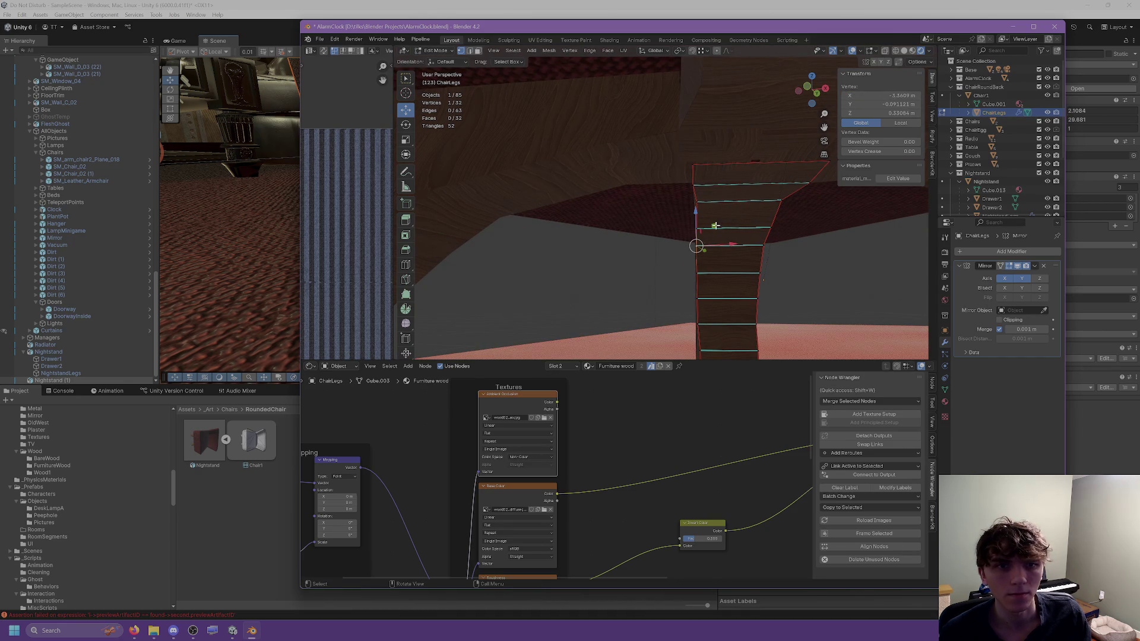
mouse_move(715, 226)
middle_down()
mouse_move(756, 244)
mouse_move(849, 225)
mouse_move(634, 218)
middle_up()
click(470, 51)
alt+click(542, 182)
key(KP_Decimal)
mouse_move(558, 238)
middle_down()
mouse_move(712, 252)
mouse_move(698, 259)
mouse_move(667, 247)
mouse_move(718, 241)
mouse_move(718, 254)
mouse_move(639, 254)
mouse_move(671, 253)
mouse_move(659, 261)
mouse_move(646, 233)
mouse_move(659, 229)
middle_up()
click(405, 140)
drag(661, 232, 742, 196)
key(Escape)
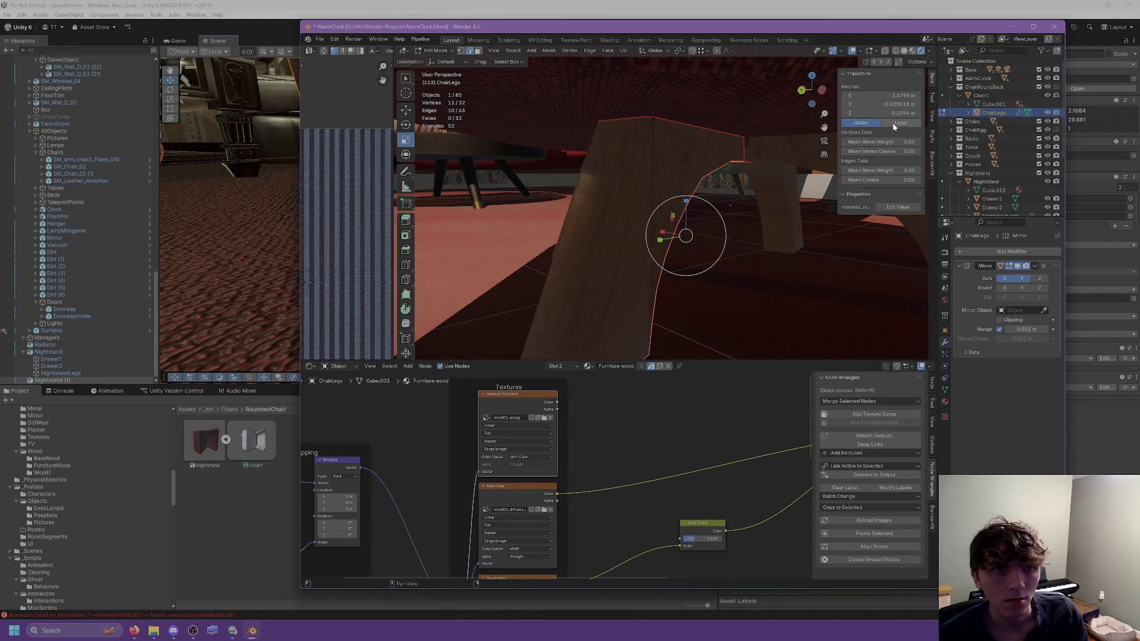
click(887, 113)
text(0)
key(Return)
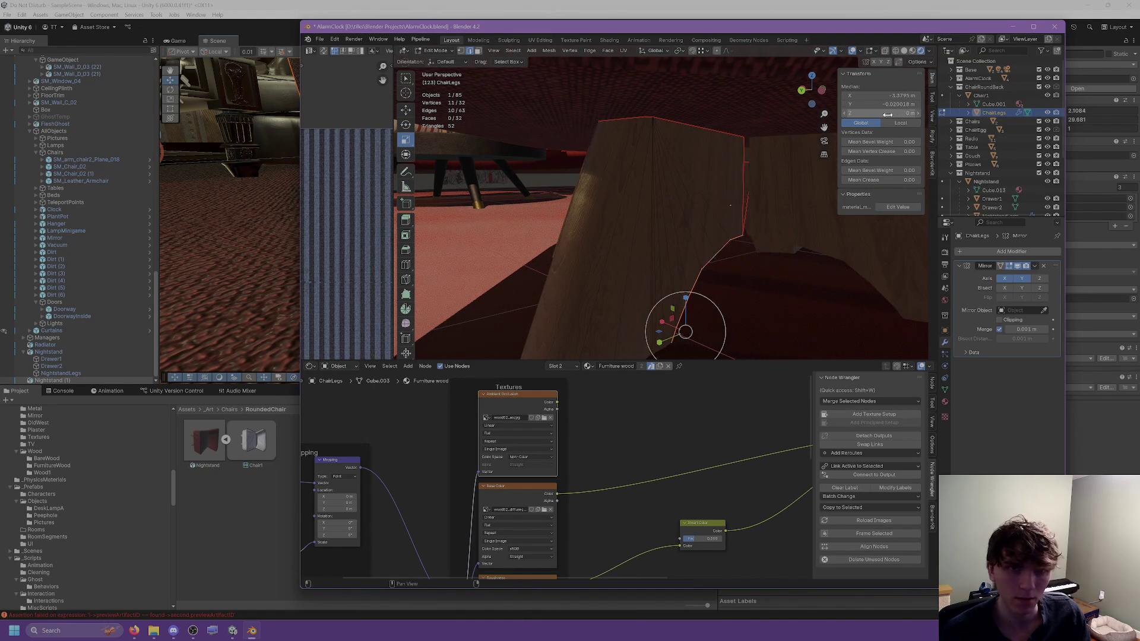
key(ctrl+z)
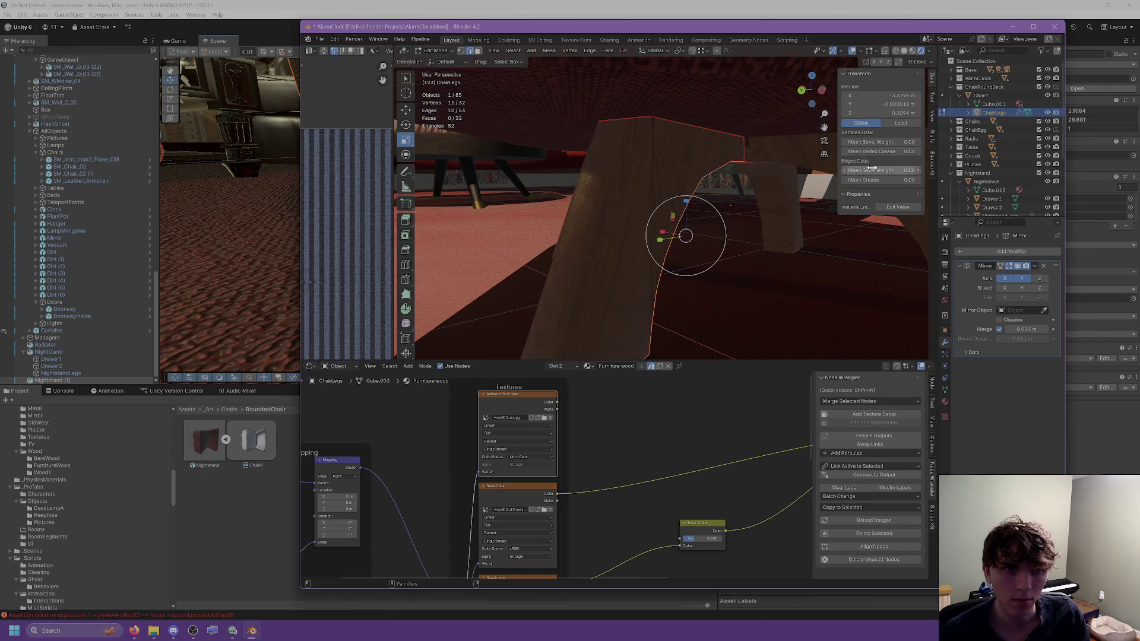
mouse_move(680, 227)
middle_down()
mouse_move(736, 224)
mouse_move(707, 228)
middle_up()
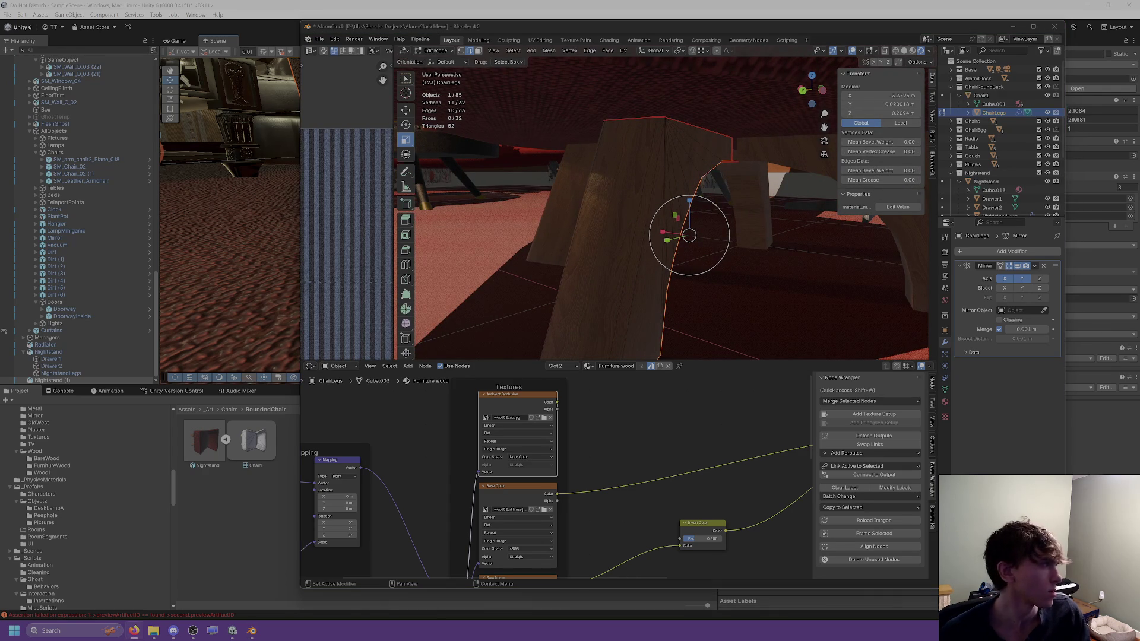
middle_drag(683, 212, 682, 226)
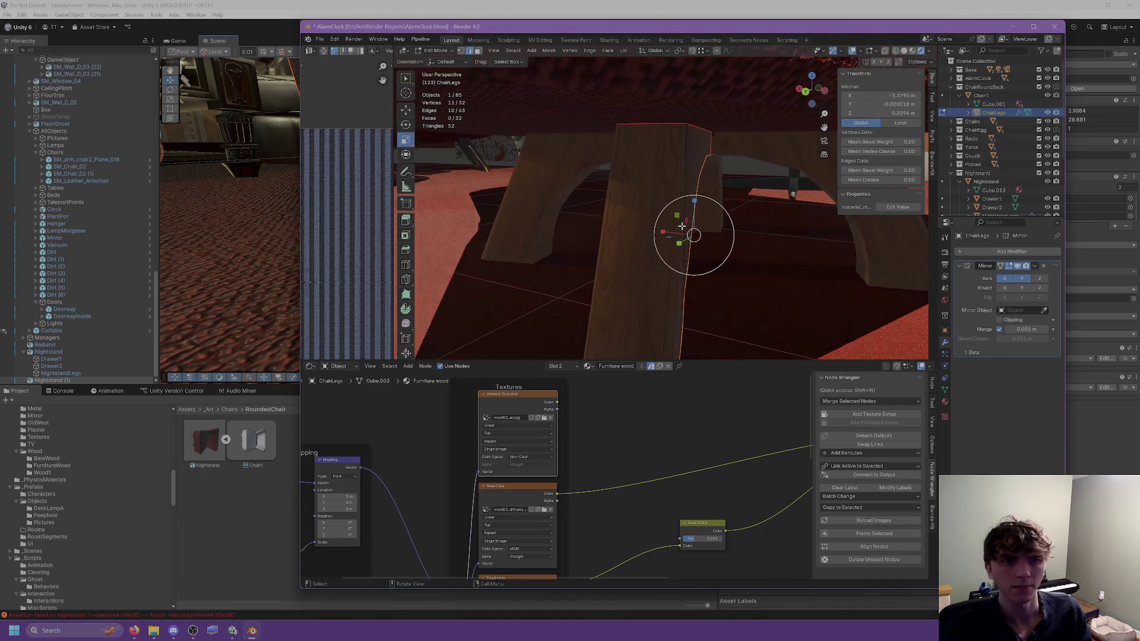
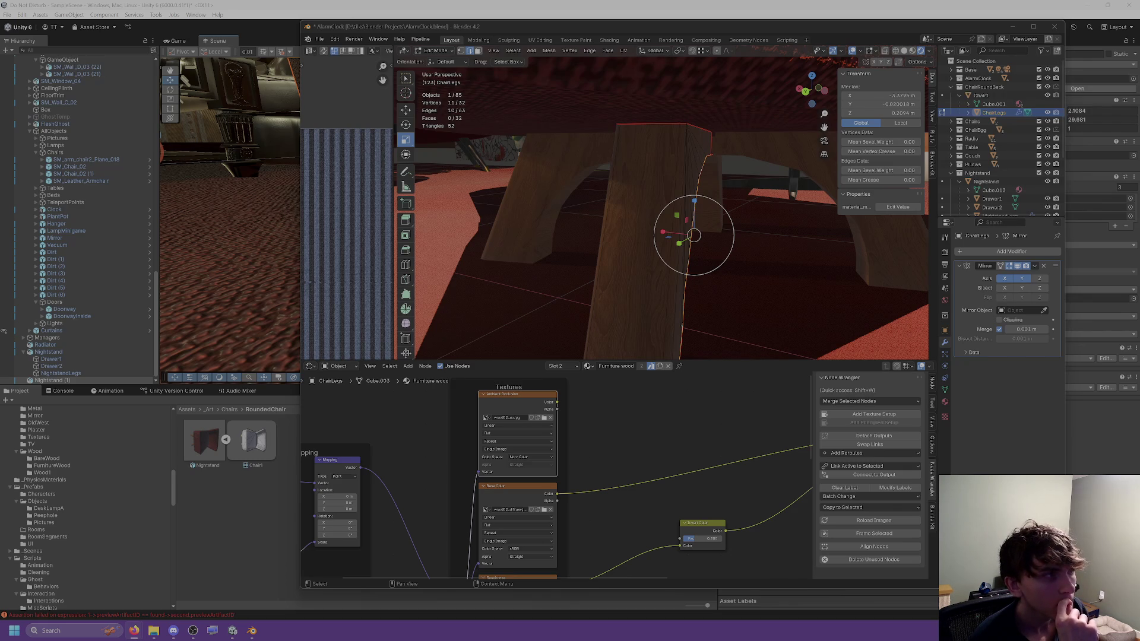
Step: Flatten the selected leg edge along X, undoing an initial Z0 scale
middle_drag(630, 219, 653, 196)
key(s)
text(z)
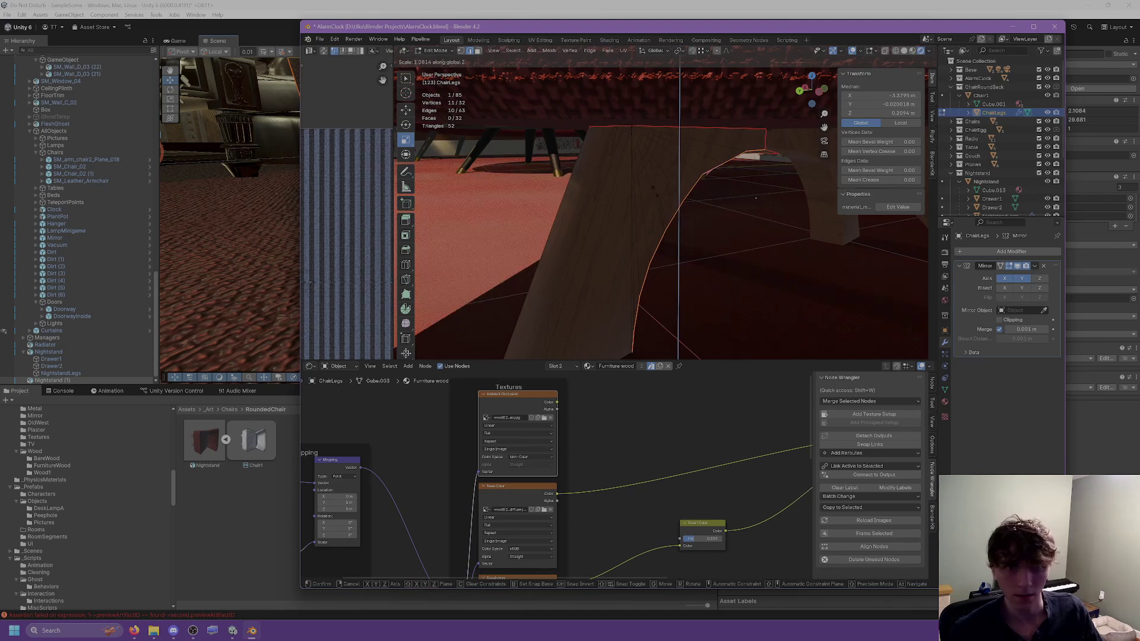
text(0)
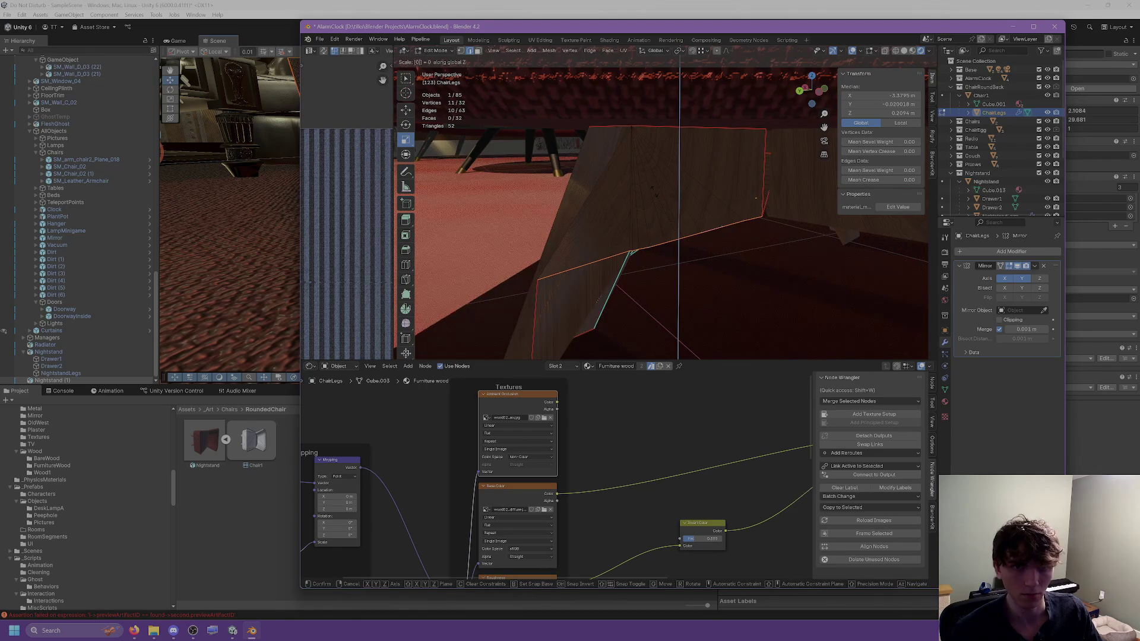
key(Return)
key(ctrl+z)
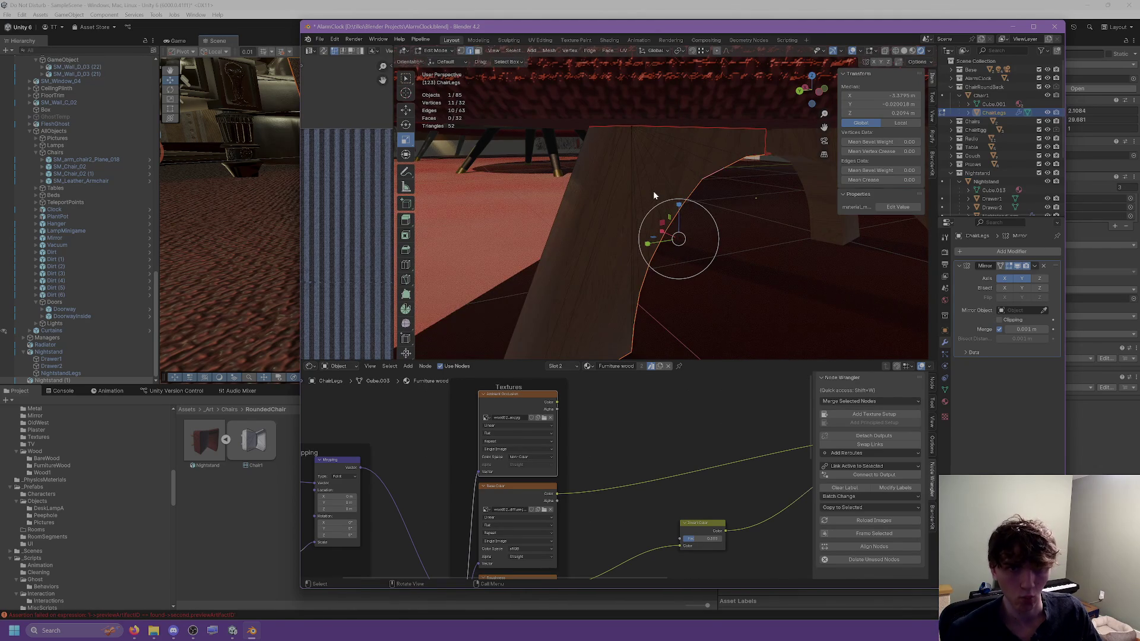
key(s)
key(z)
key(x)
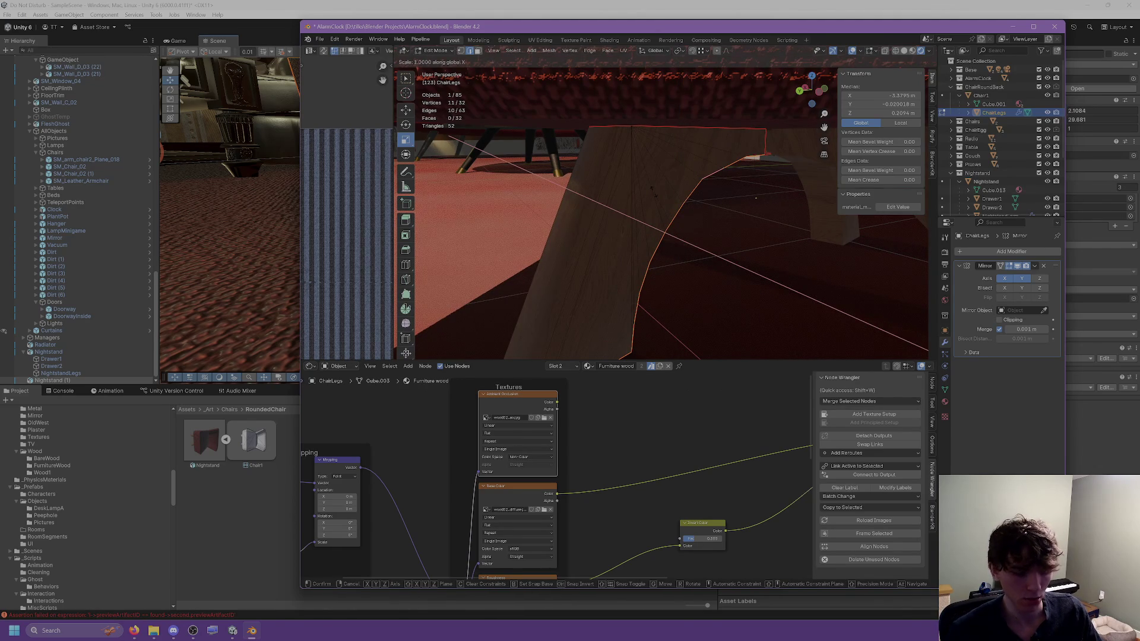
click(654, 190)
middle_drag(654, 191, 658, 187)
Step: Select the vertex path along the leg's curve and scale it to 0 along Y
click(407, 110)
click(467, 54)
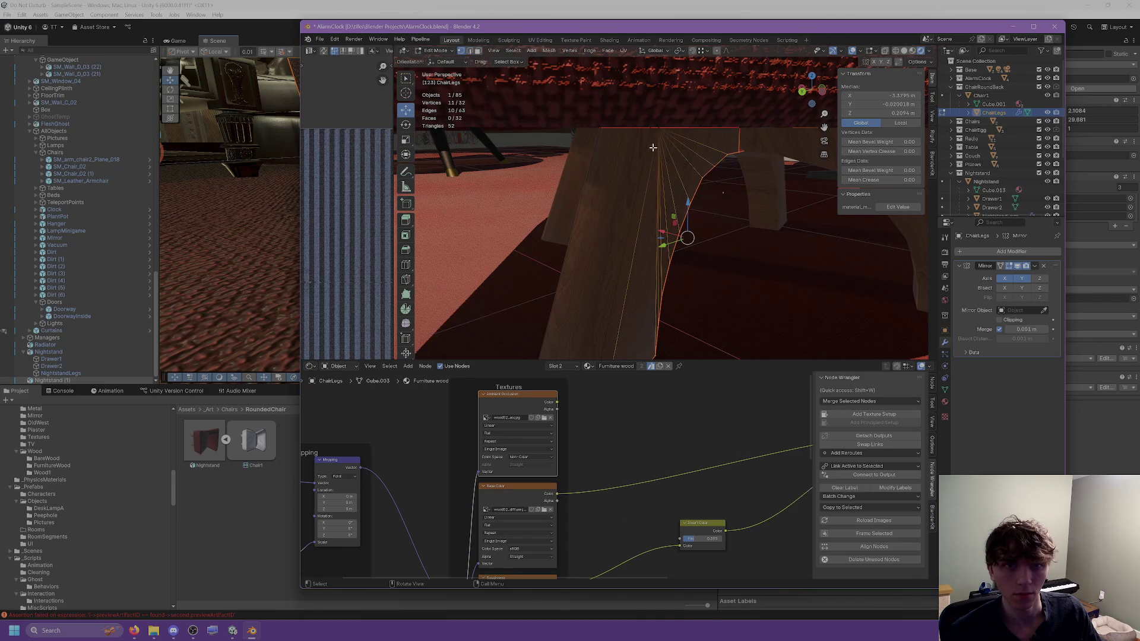
click(701, 177)
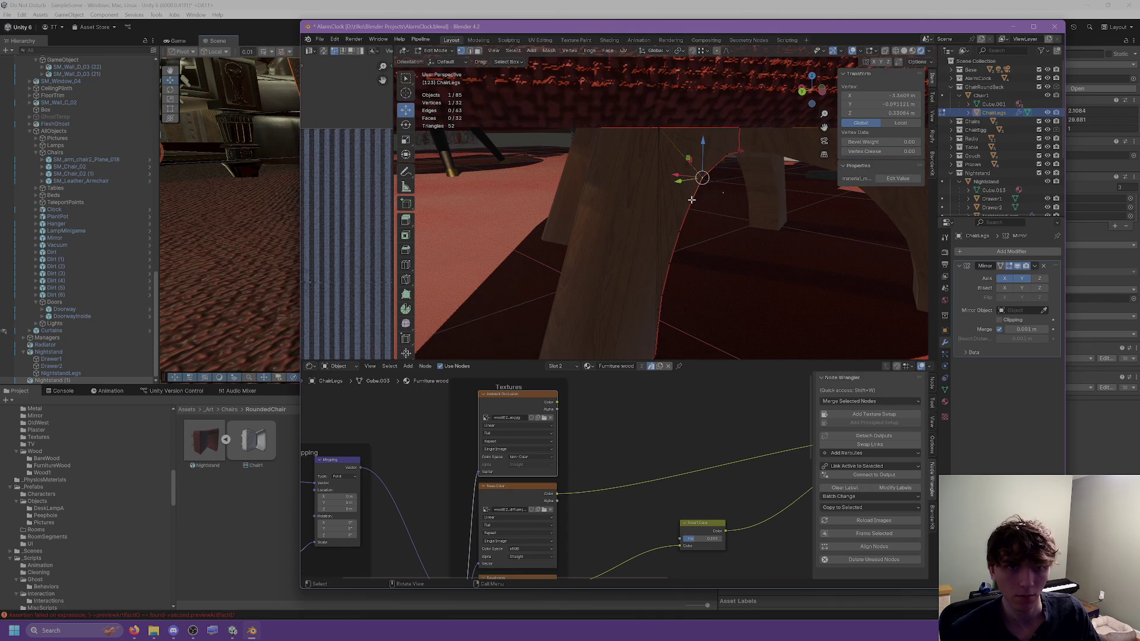
drag(703, 177, 691, 204)
drag(701, 187, 701, 180)
ctrl+click(699, 181)
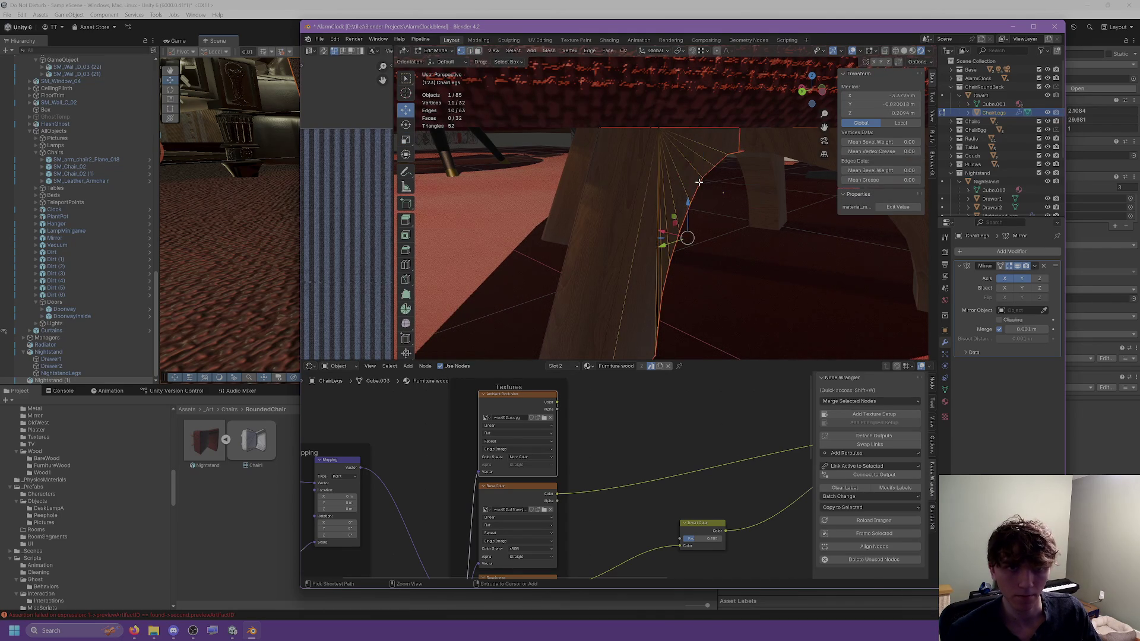
key(s)
key(z)
text(x)
text(0)
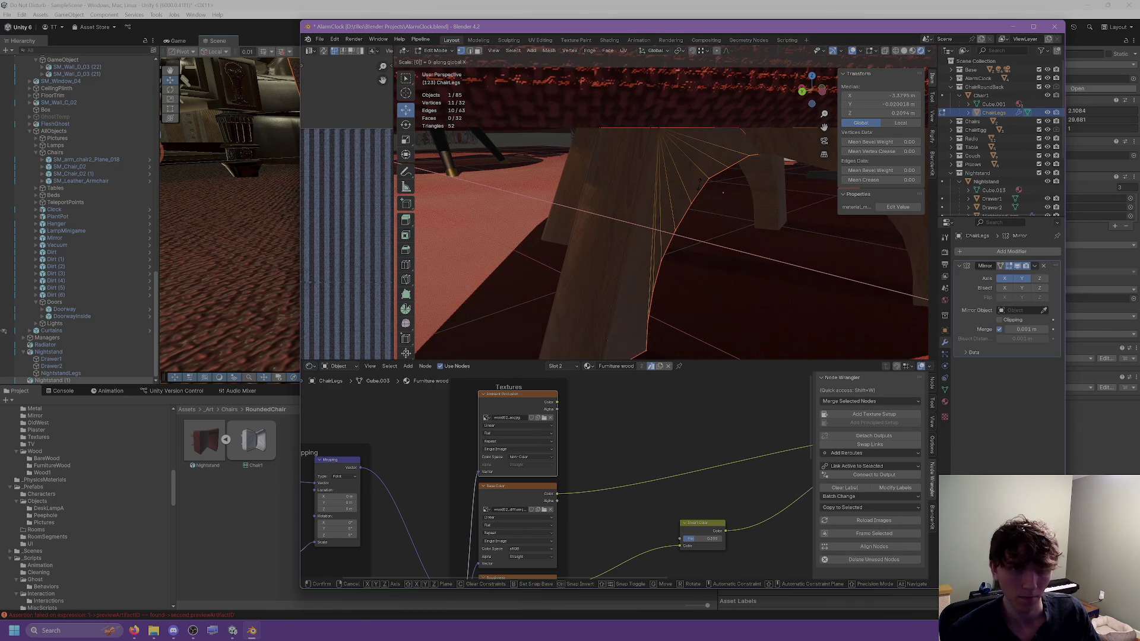
text(y)
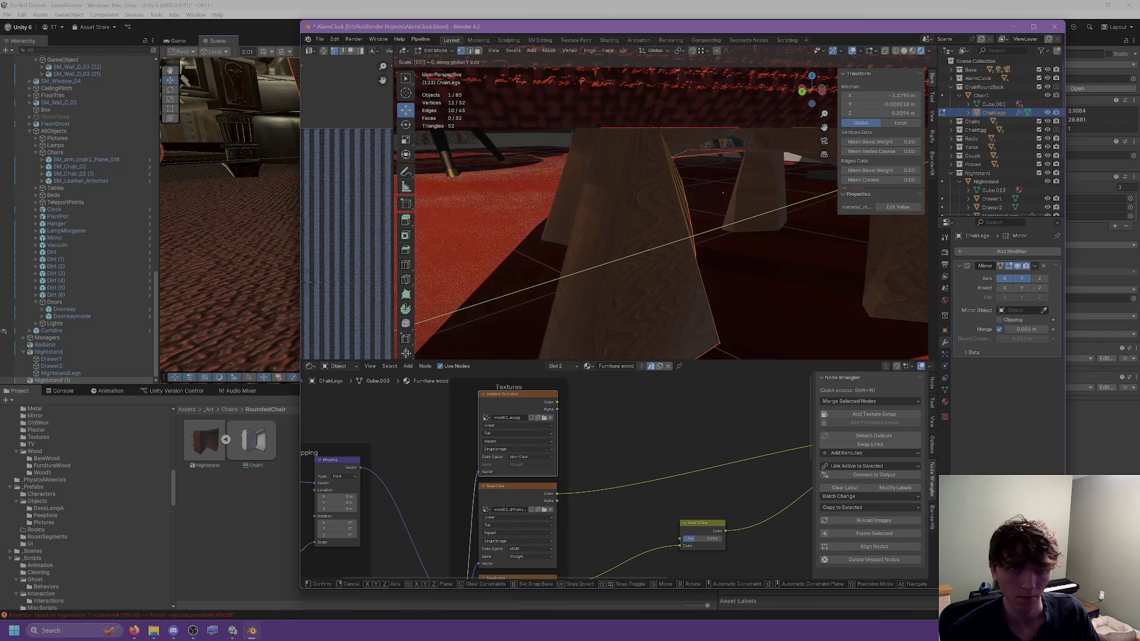
key(Return)
Step: Select the 10-edge loop on the other edge and scale it to 0 along X
mouse_move(676, 178)
middle_down()
mouse_move(659, 181)
mouse_move(671, 184)
middle_up()
click(666, 189)
click(469, 50)
alt+click(679, 185)
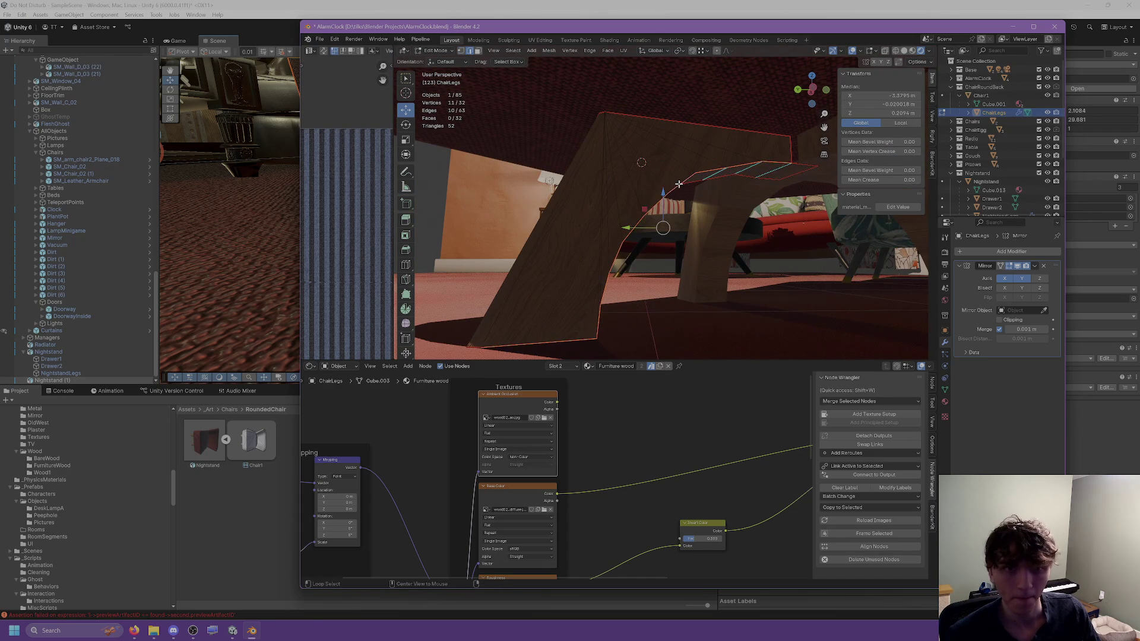
mouse_move(680, 185)
middle_down()
mouse_move(680, 175)
mouse_move(686, 188)
middle_up()
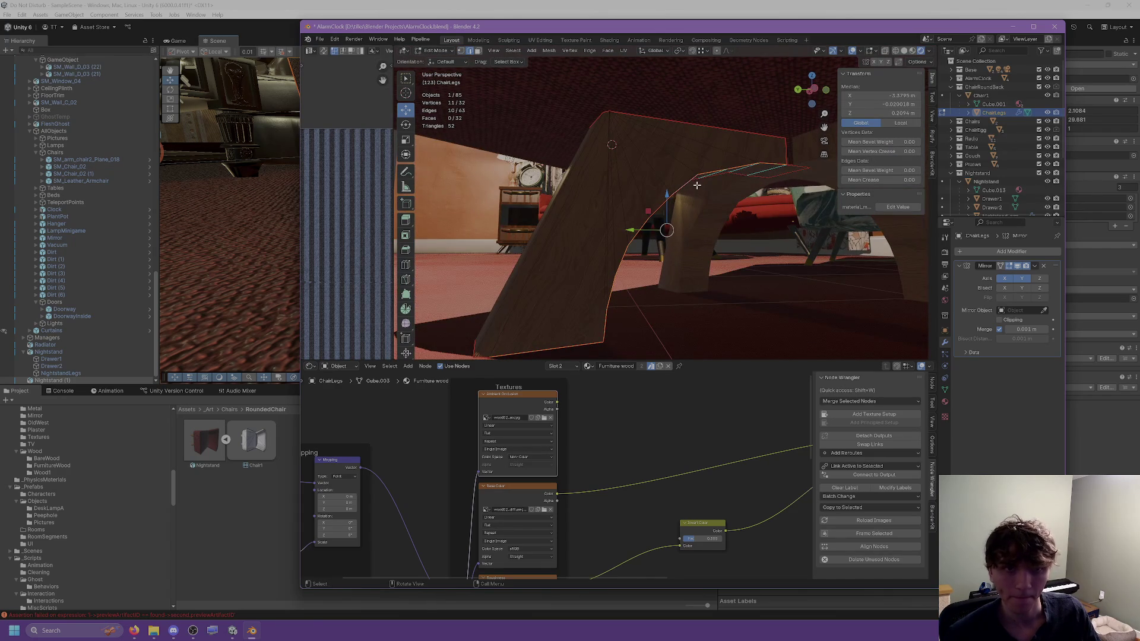
key(s)
key(x)
key(0)
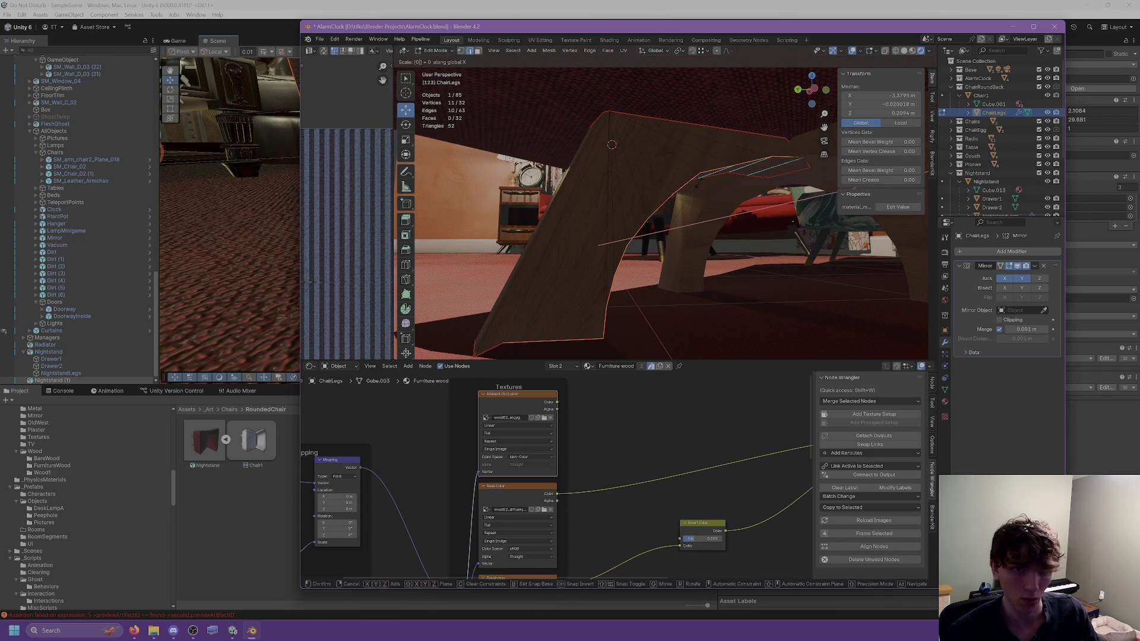
key(Return)
mouse_move(612, 145)
middle_down()
mouse_move(734, 180)
mouse_move(590, 153)
mouse_move(609, 165)
middle_up()
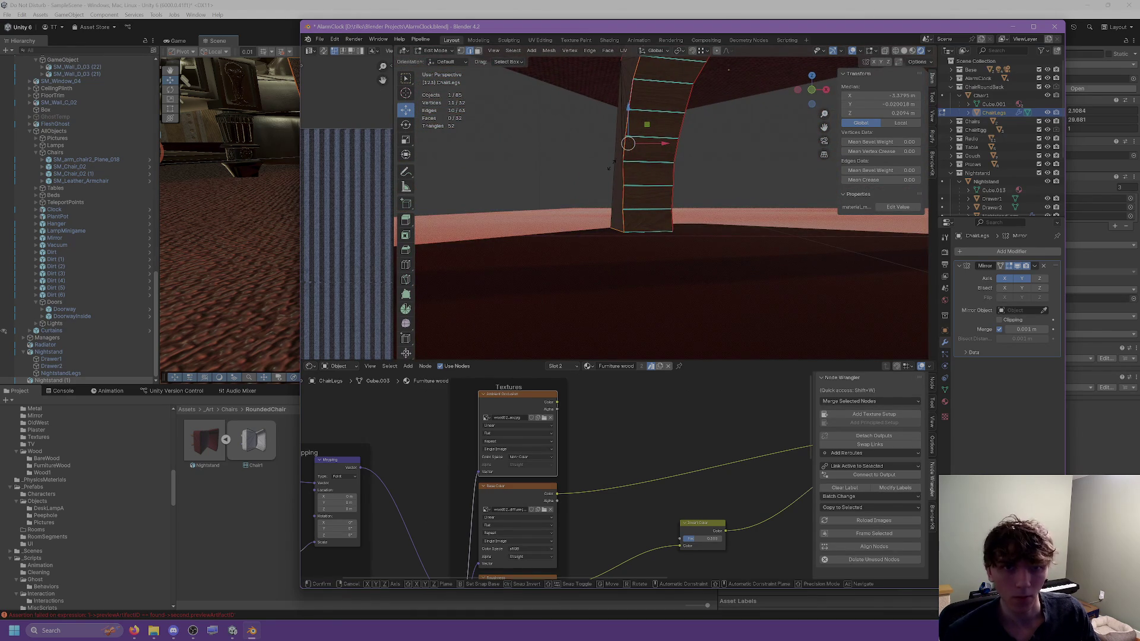
Step: Flatten the selected leg geometry to 0 along Y with sy0
text(sy)
text(0)
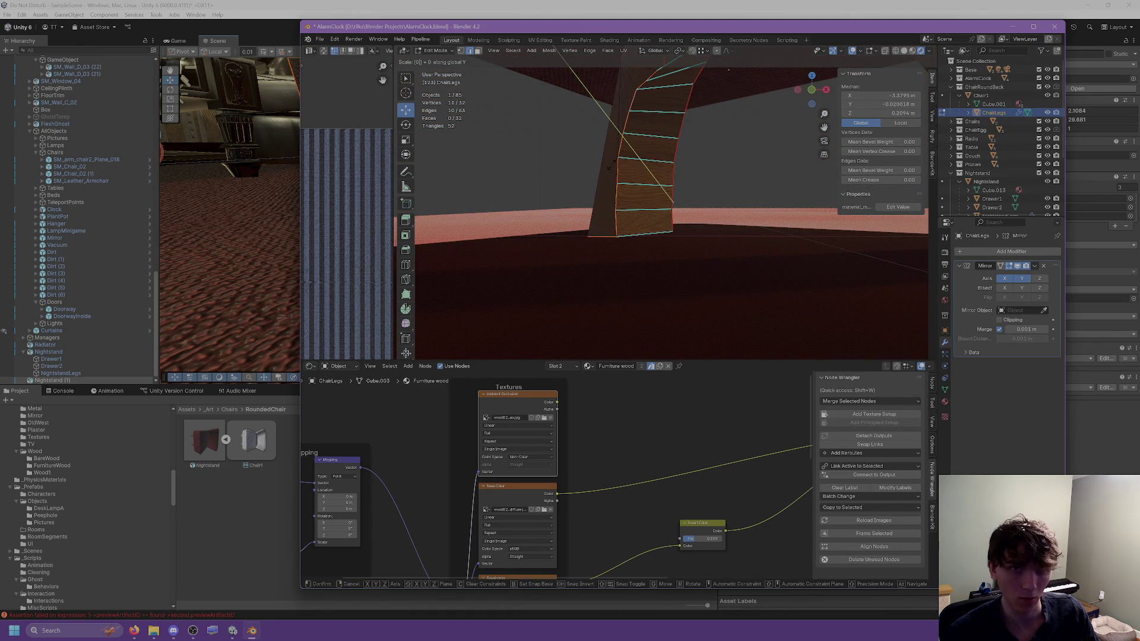
key(Return)
mouse_move(612, 167)
middle_down()
mouse_move(752, 190)
mouse_move(860, 153)
middle_up()
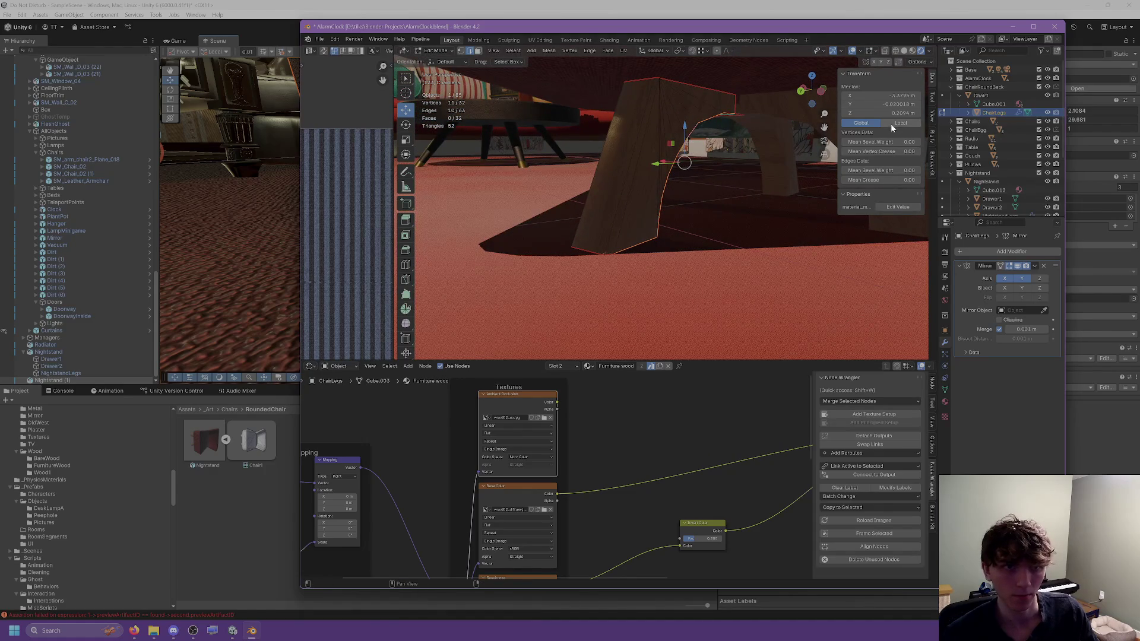
mouse_move(464, 65)
middle_down()
mouse_move(684, 193)
mouse_move(656, 191)
mouse_move(674, 165)
middle_up()
scroll(663, 172, up, 5)
Step: Toggle Edit Mode and scale the selected vertices to 0 along X
key(Tab)
key(Tab)
scroll(681, 156, up, 3)
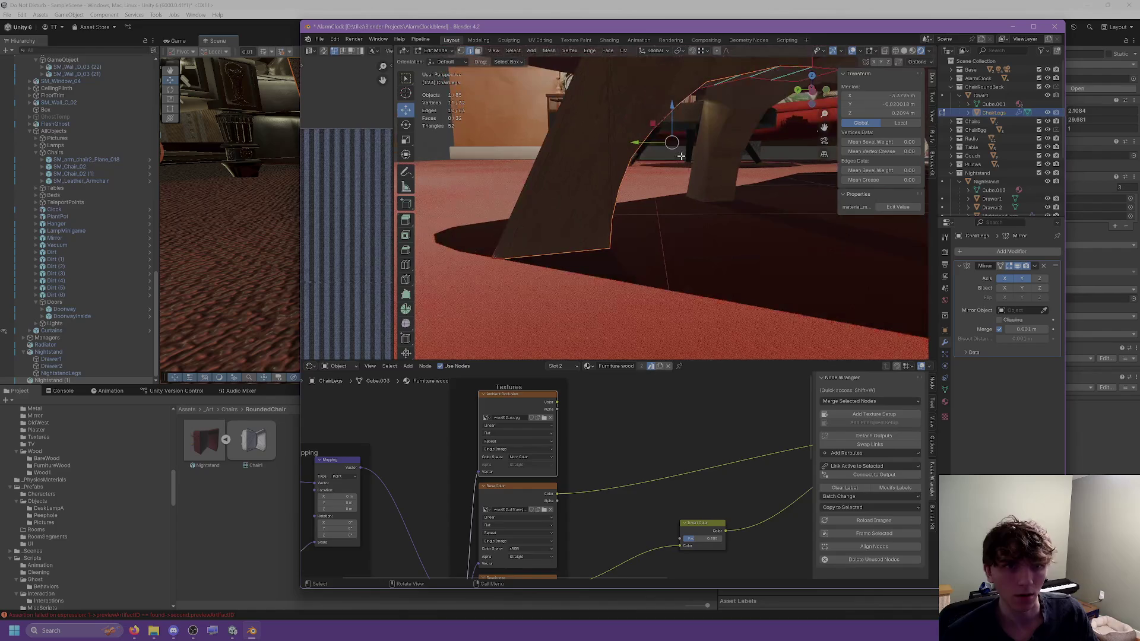
click(456, 64)
key(s)
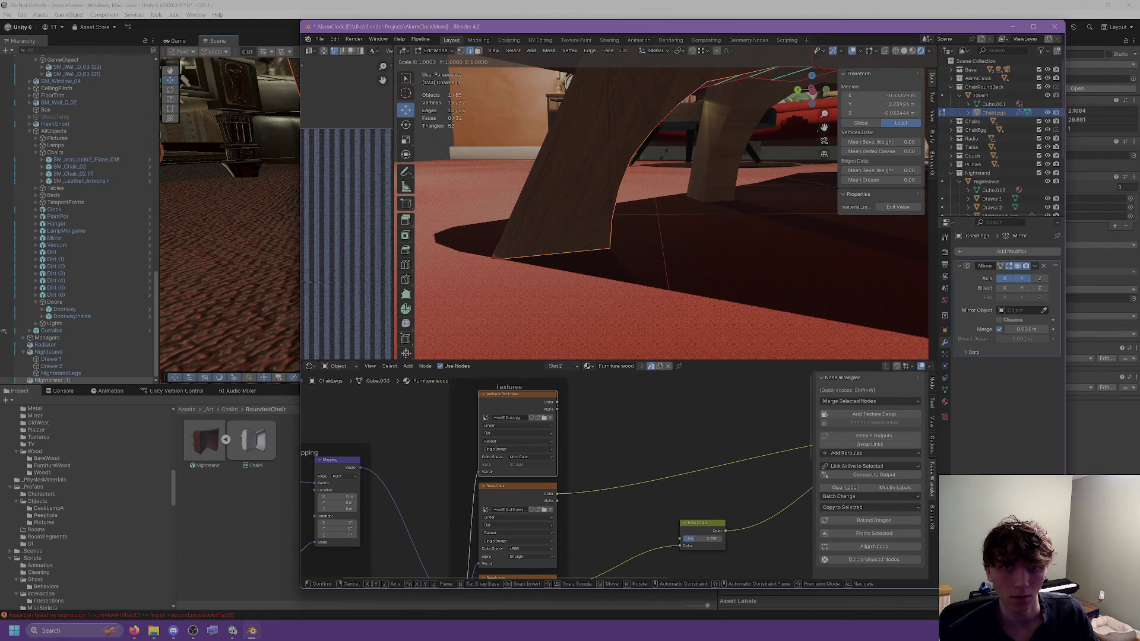
text(x)
text(0)
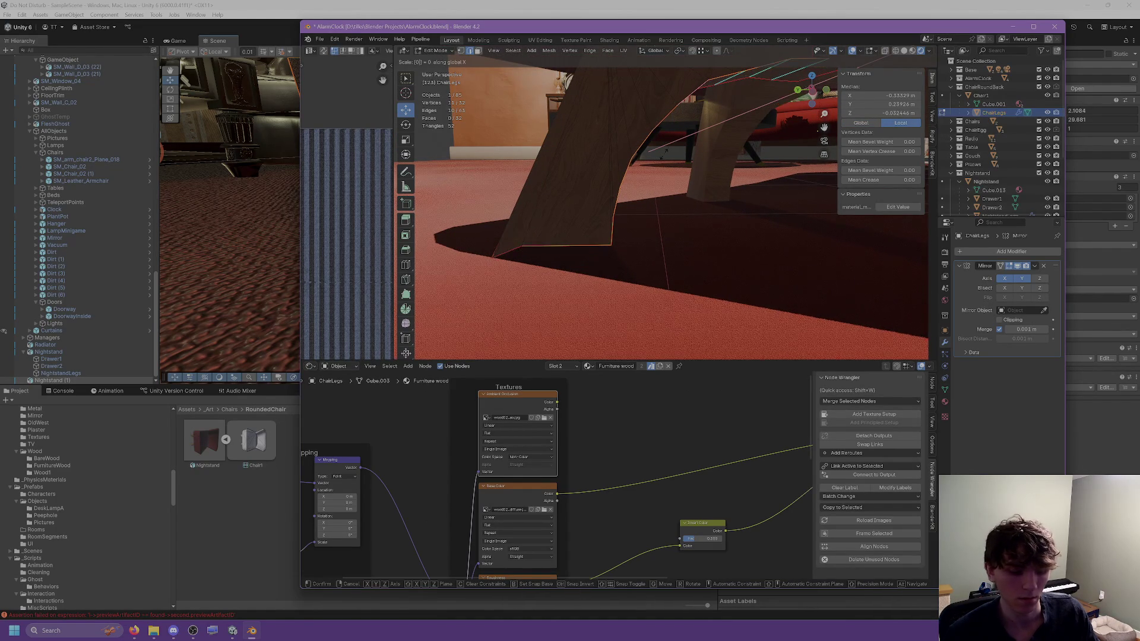
key(Return)
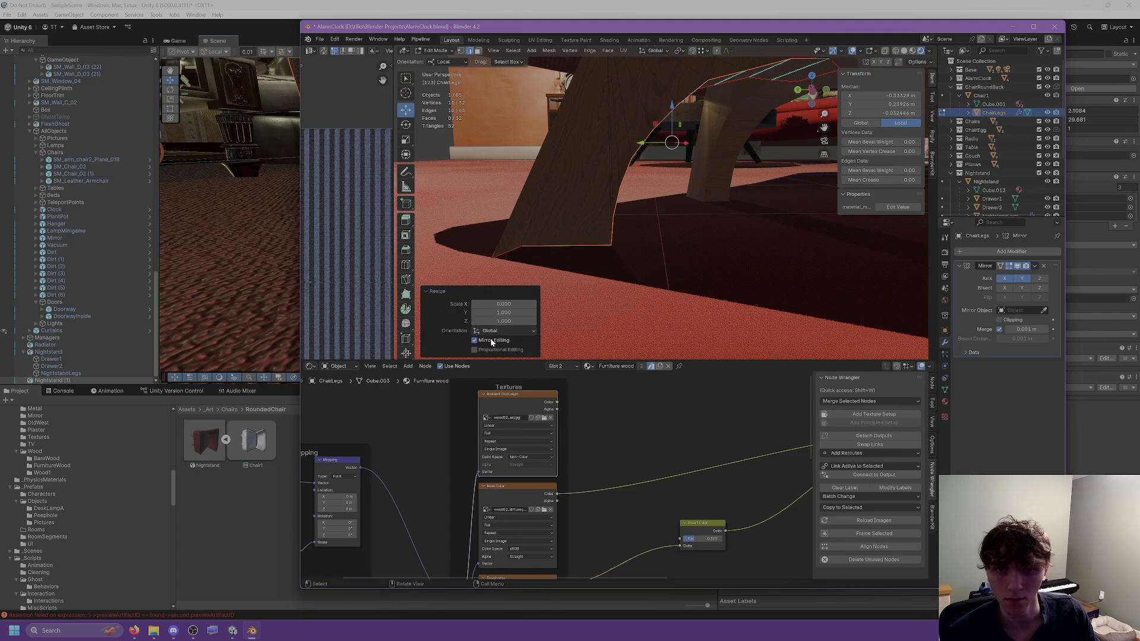
Step: Set the resize to Local orientation with X and Z scale 1, flattening along Y
click(493, 332)
click(492, 348)
mouse_move(615, 257)
middle_down()
mouse_move(672, 265)
mouse_move(630, 278)
middle_up()
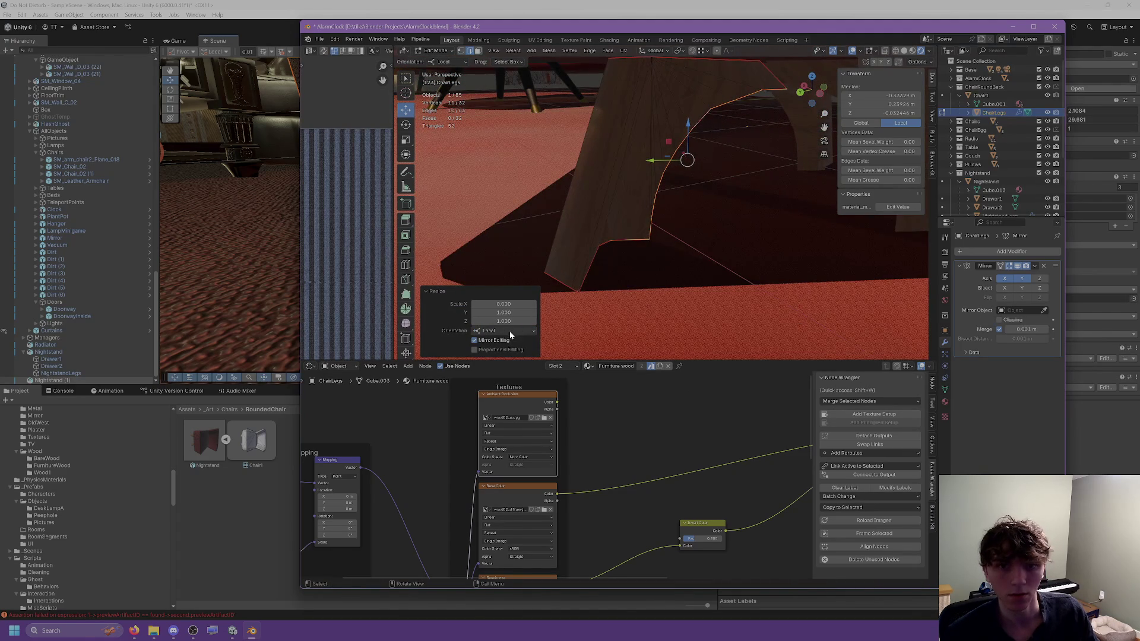
click(504, 304)
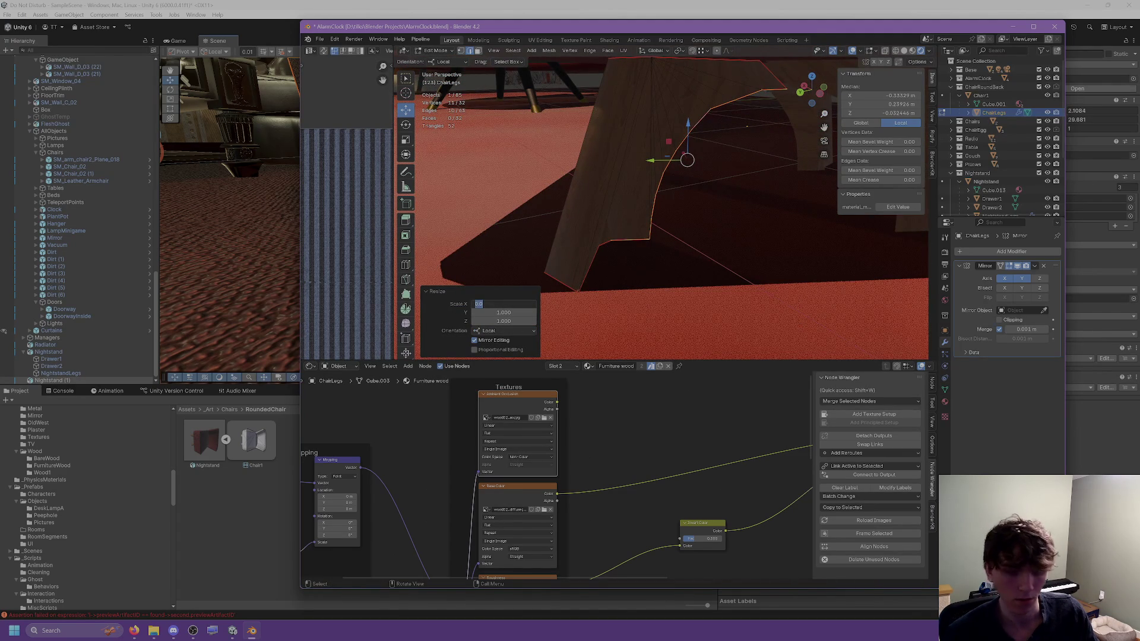
key(Tab)
key(Tab)
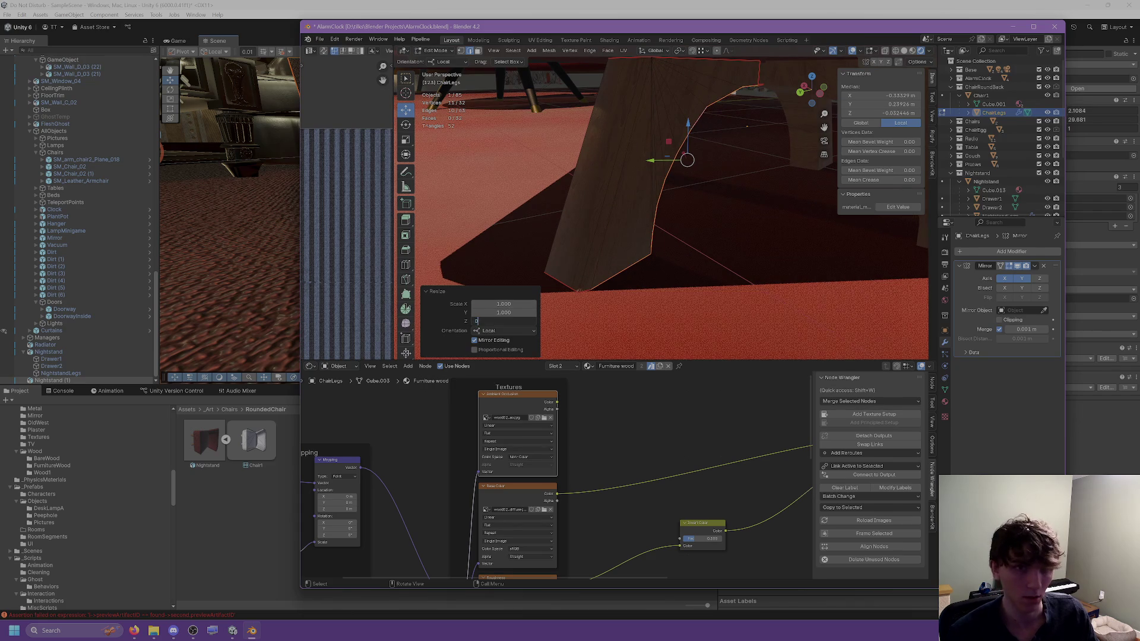
key(Tab)
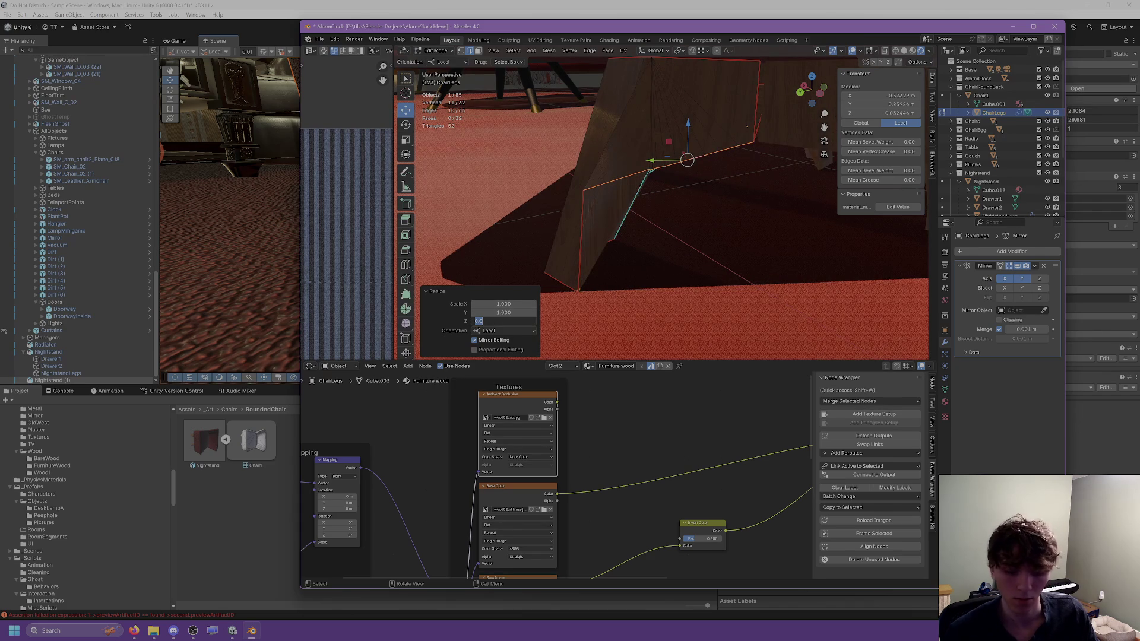
text(1)
key(shift+Tab)
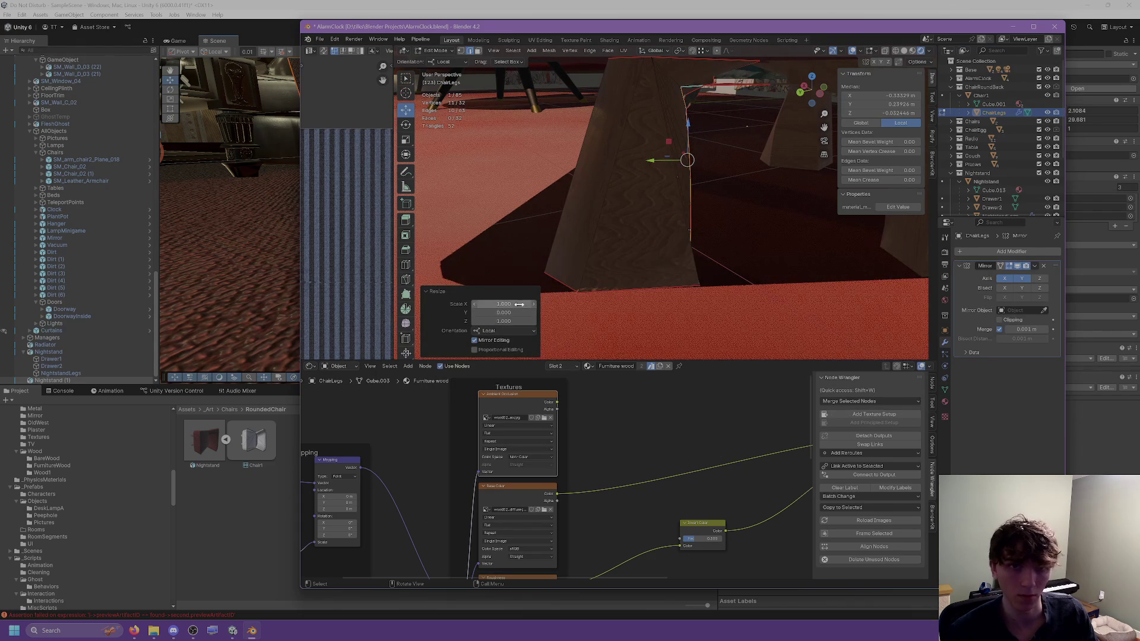
key(Return)
mouse_move(630, 238)
middle_down()
mouse_move(643, 228)
mouse_move(629, 249)
mouse_move(549, 289)
middle_up()
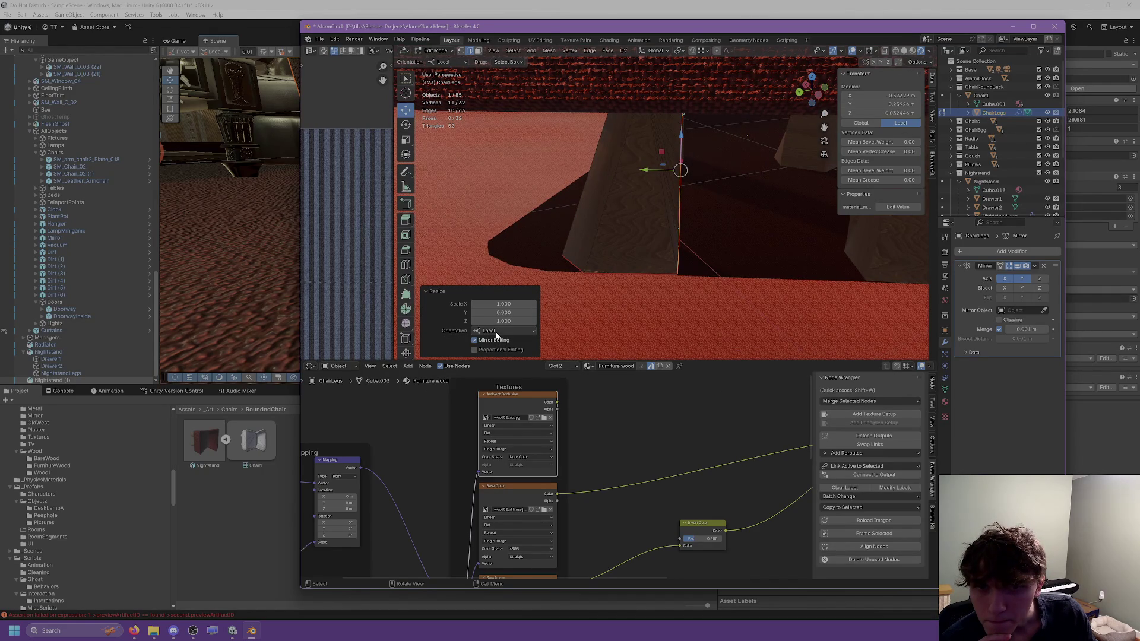
Step: Switch the resize orientation to Normal and set Scale X to 0 on the leg edges
click(496, 335)
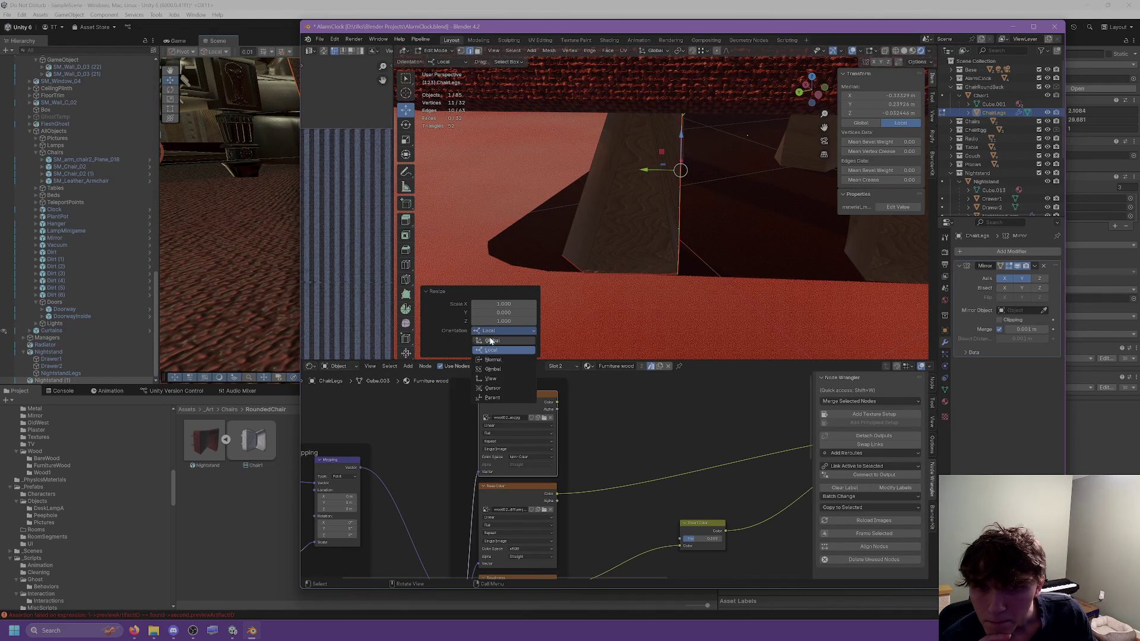
click(494, 381)
click(502, 321)
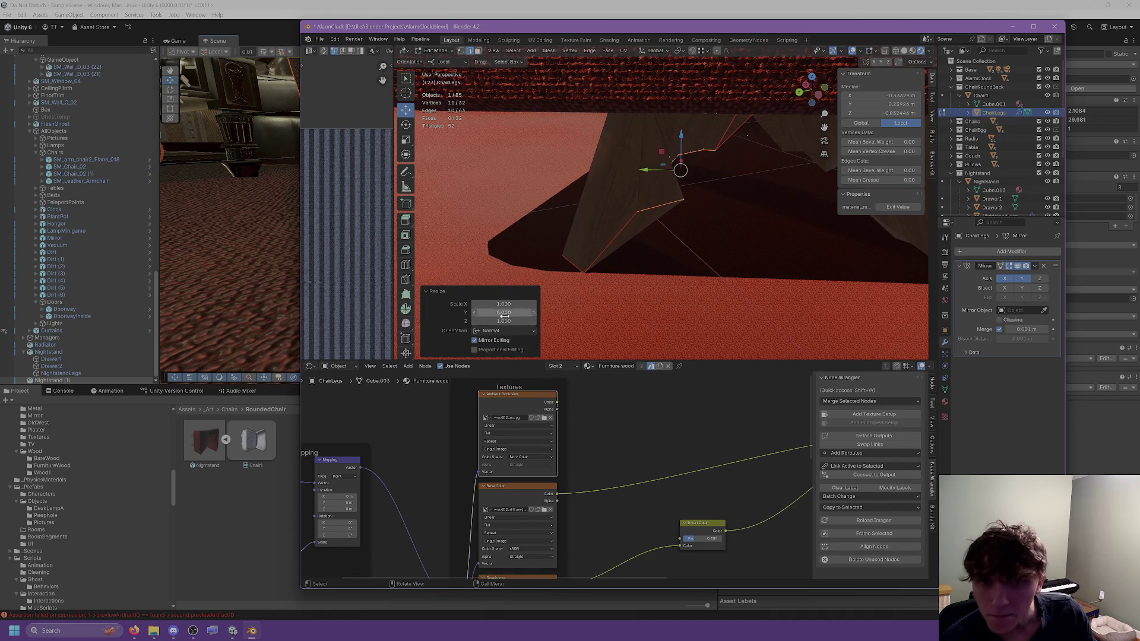
click(504, 312)
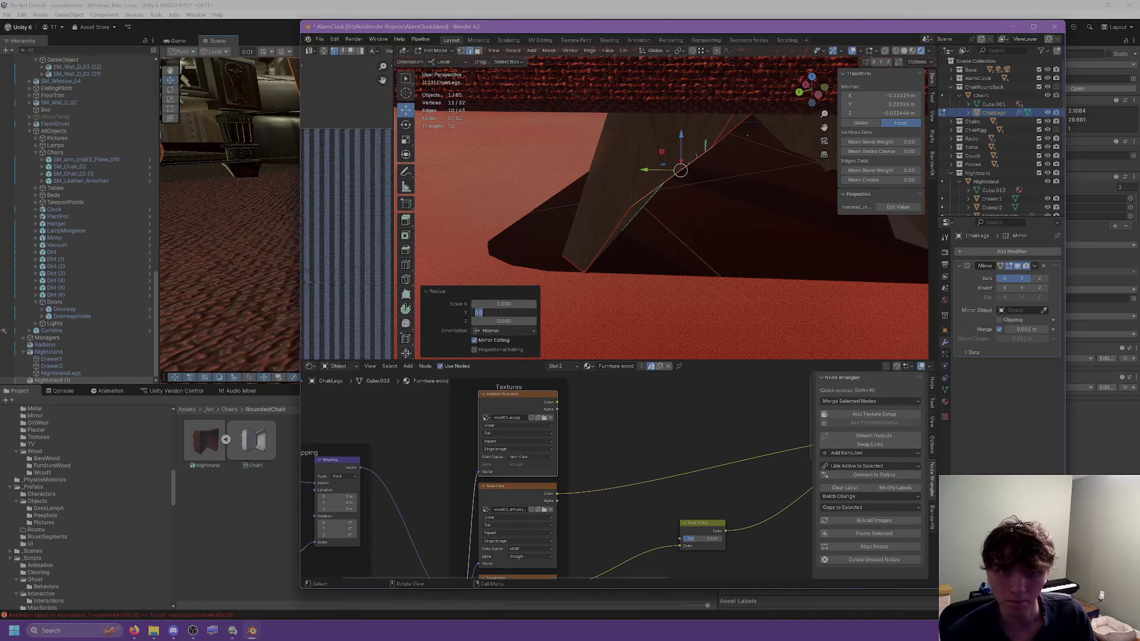
key(Return)
mouse_move(631, 222)
middle_down()
mouse_move(637, 202)
mouse_move(636, 240)
middle_up()
click(504, 303)
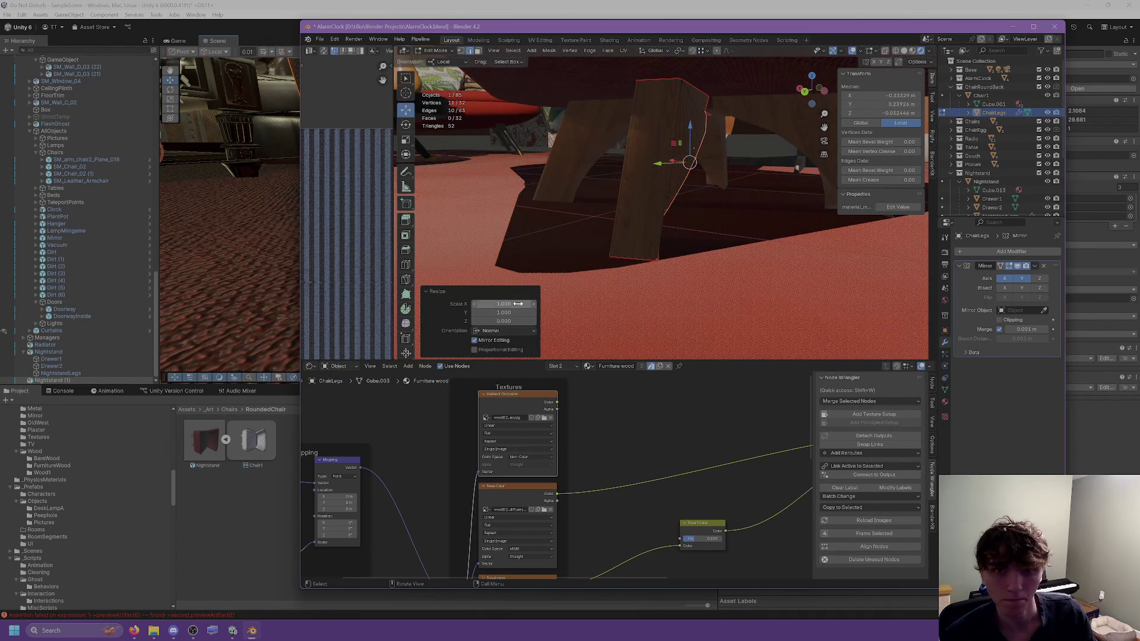
text(0)
key(Return)
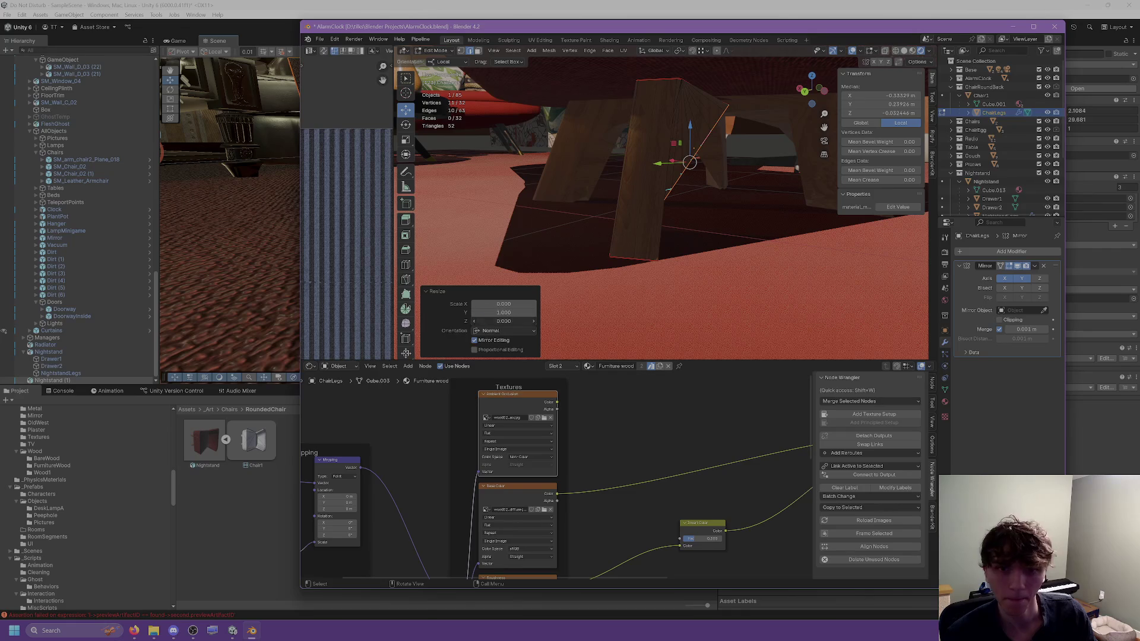
key(Return)
Step: Deselect the edges and return to Object Mode to view the mirrored legs
middle_drag(515, 229, 517, 202)
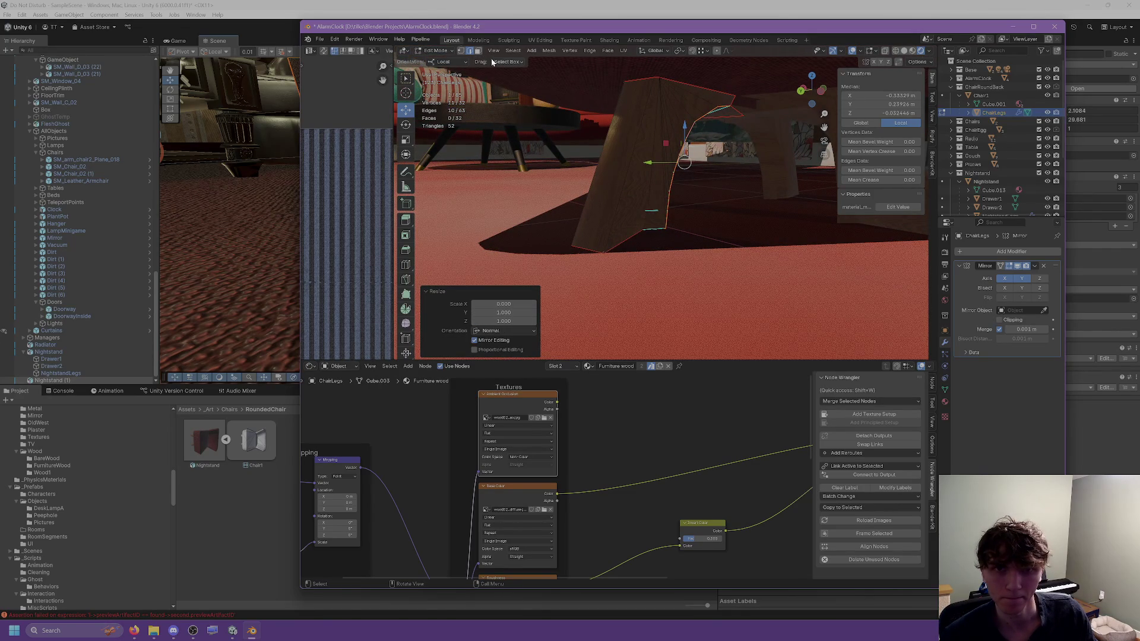
click(694, 215)
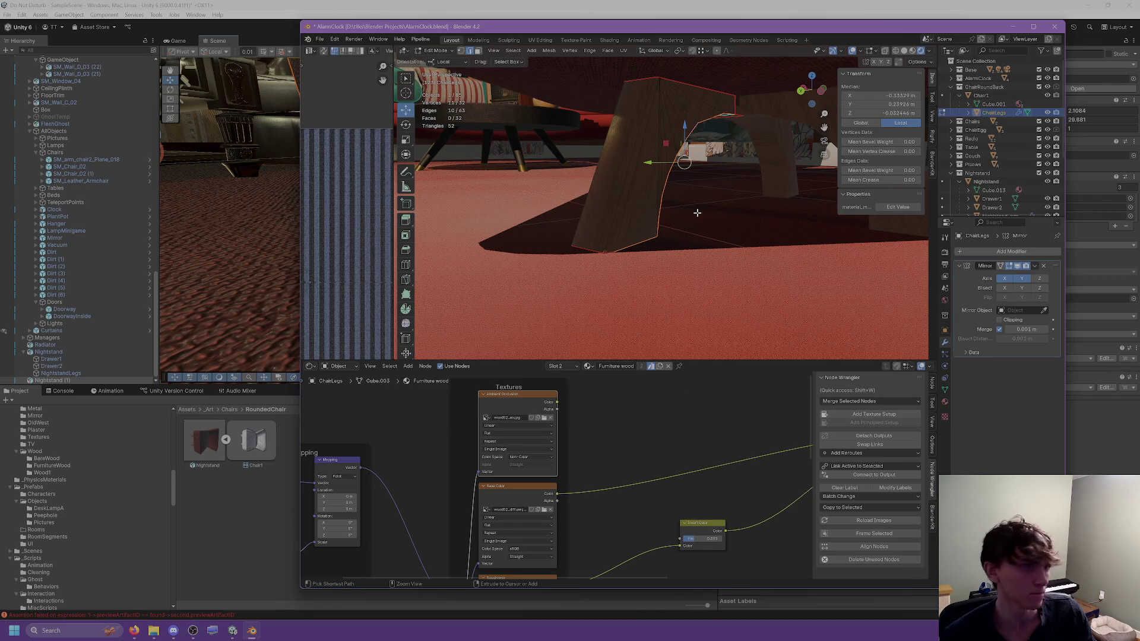
middle_drag(701, 217, 658, 181)
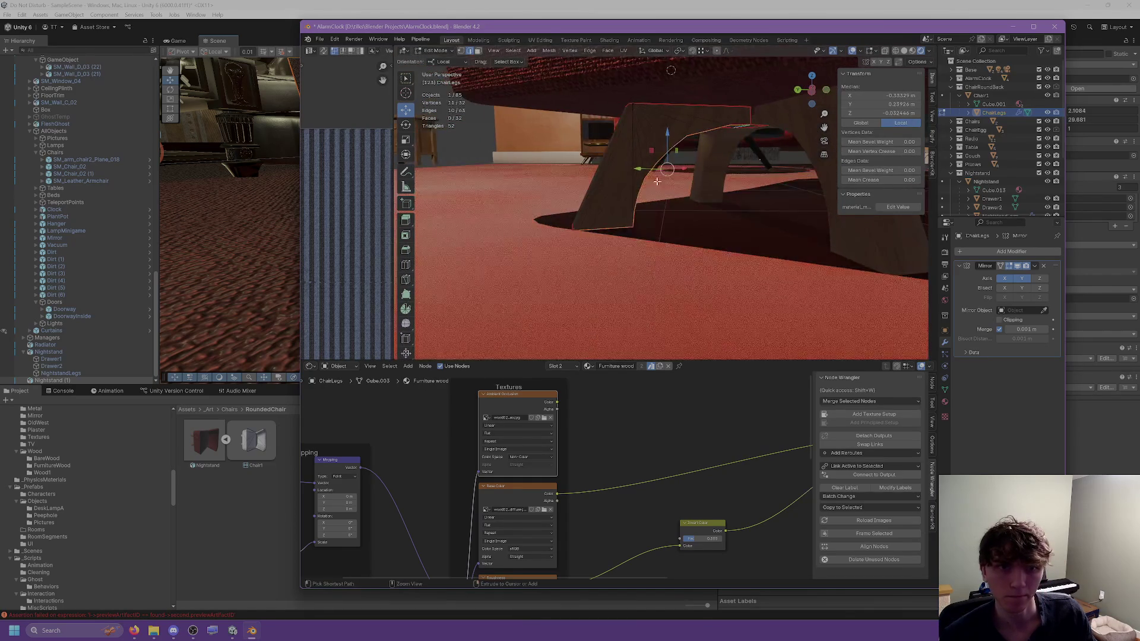
key(Tab)
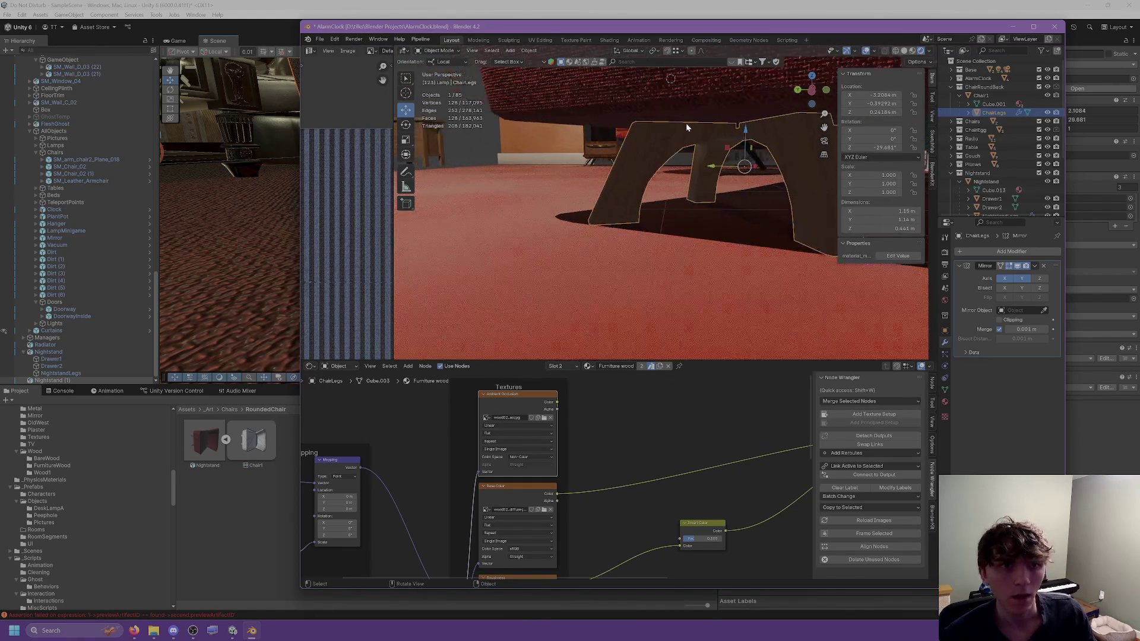
Step: Reset the legs' Z rotation to 0, then set it to 45 degrees
middle_drag(686, 127, 713, 134)
click(873, 148)
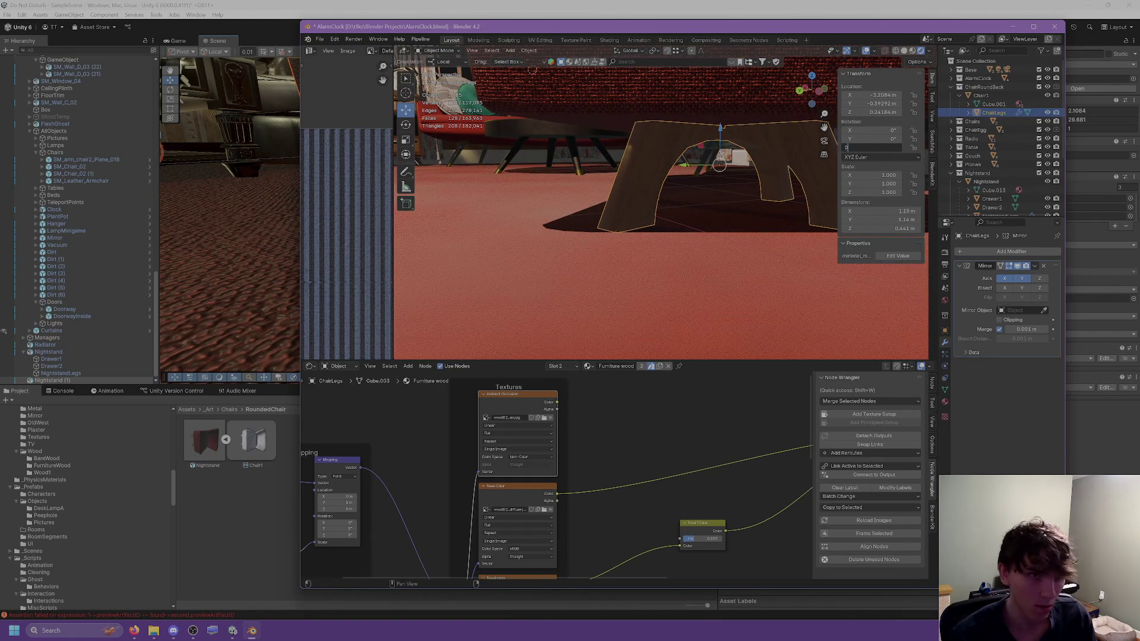
key(Return)
mouse_move(713, 154)
middle_down()
mouse_move(695, 172)
mouse_move(703, 190)
mouse_move(792, 180)
mouse_move(737, 219)
mouse_move(700, 178)
middle_up()
mouse_move(547, 95)
middle_down()
mouse_move(593, 129)
mouse_move(665, 140)
middle_up()
click(874, 147)
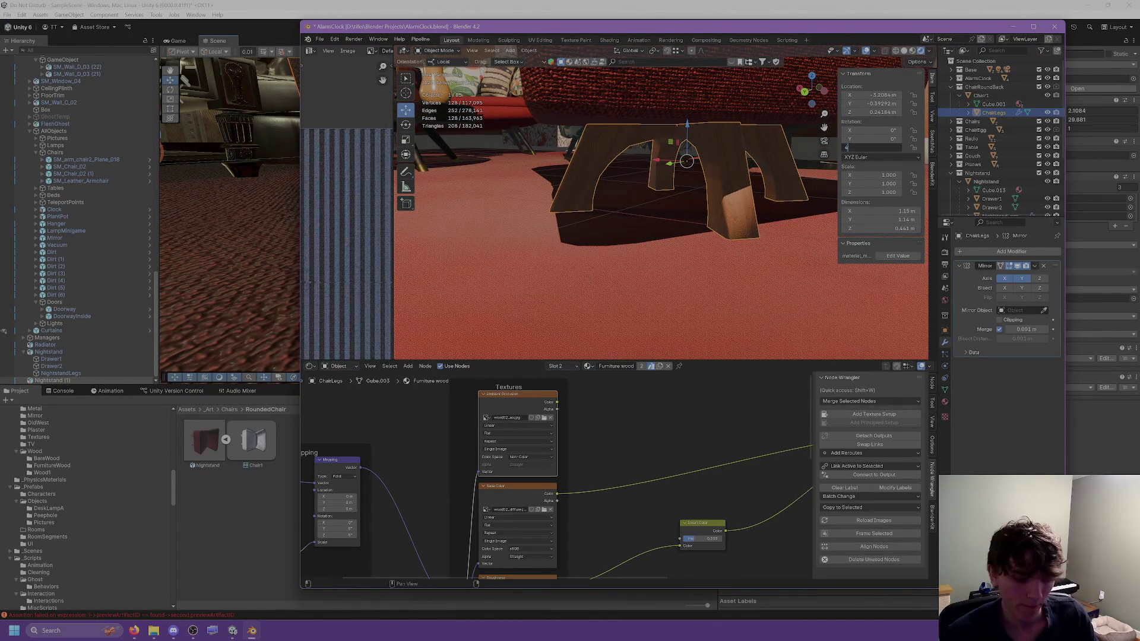
text(5)
key(Return)
mouse_move(707, 190)
middle_down()
mouse_move(758, 199)
mouse_move(689, 177)
middle_up()
Step: Apply Rotation & Scale to the ChairLegs object from Object > Apply
click(528, 50)
mouse_move(555, 69)
mouse_move(552, 95)
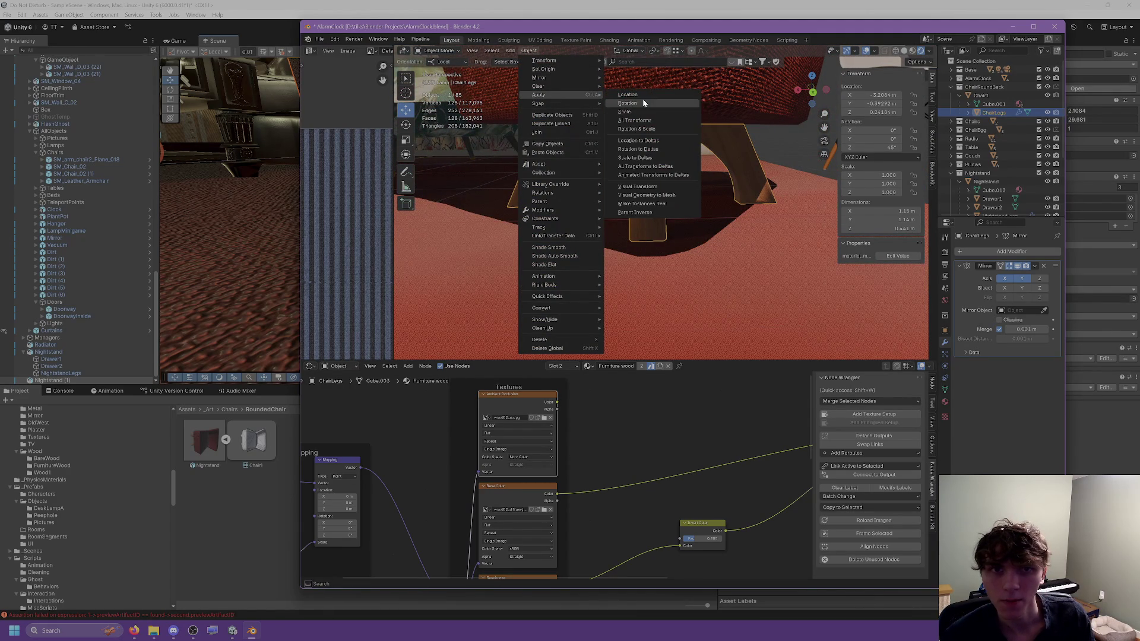
click(632, 129)
mouse_move(632, 129)
middle_down()
mouse_move(633, 154)
mouse_move(523, 146)
mouse_move(588, 148)
middle_up()
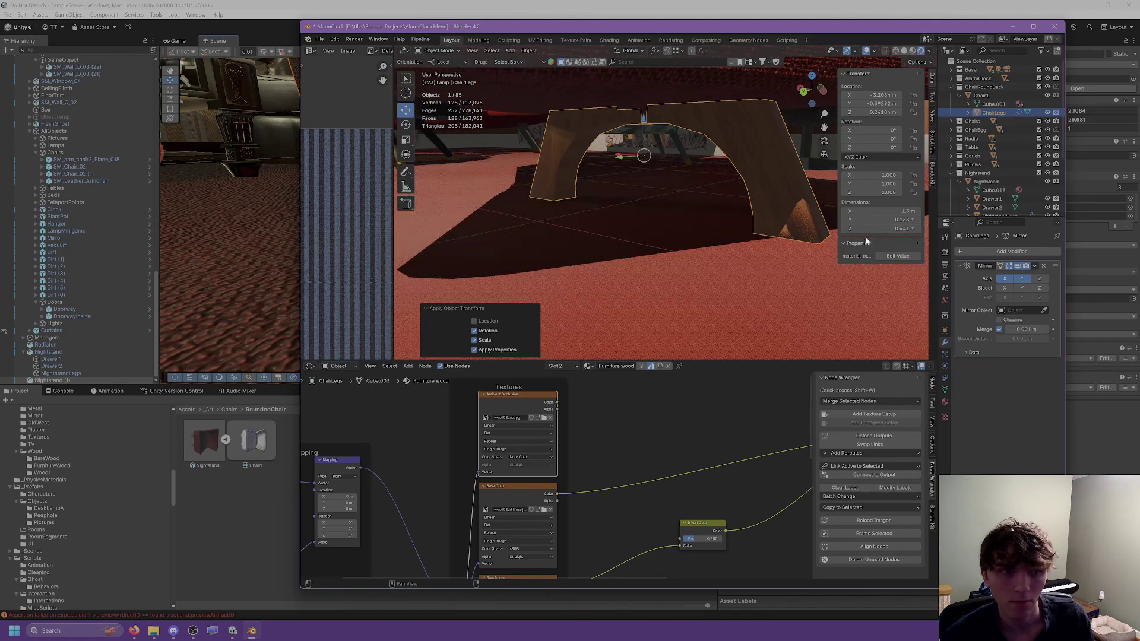
Step: Toggle the Mirror modifier's Y and Z axes, leaving Y on and Z off
click(1021, 279)
click(1026, 281)
click(1038, 279)
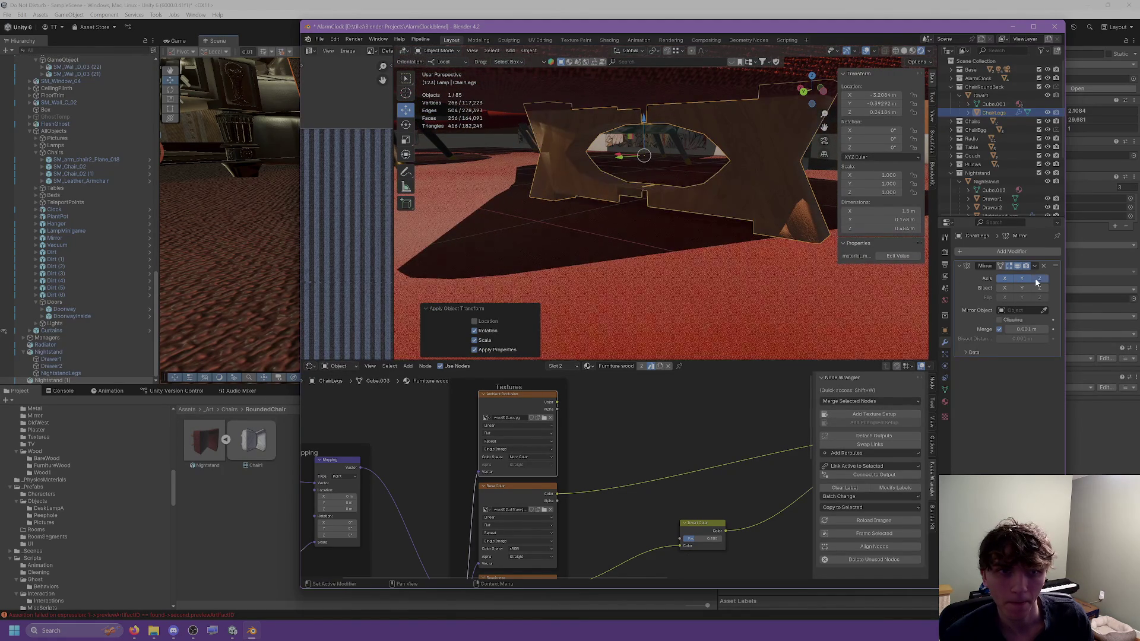
click(1039, 279)
click(1038, 279)
click(1039, 279)
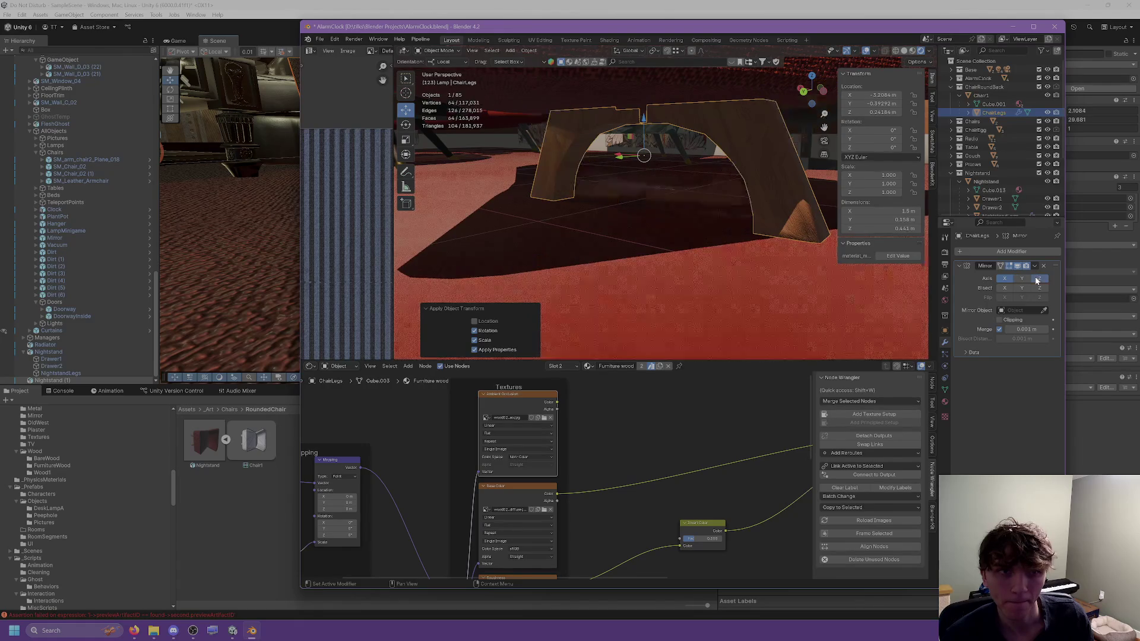
click(1005, 279)
click(1005, 279)
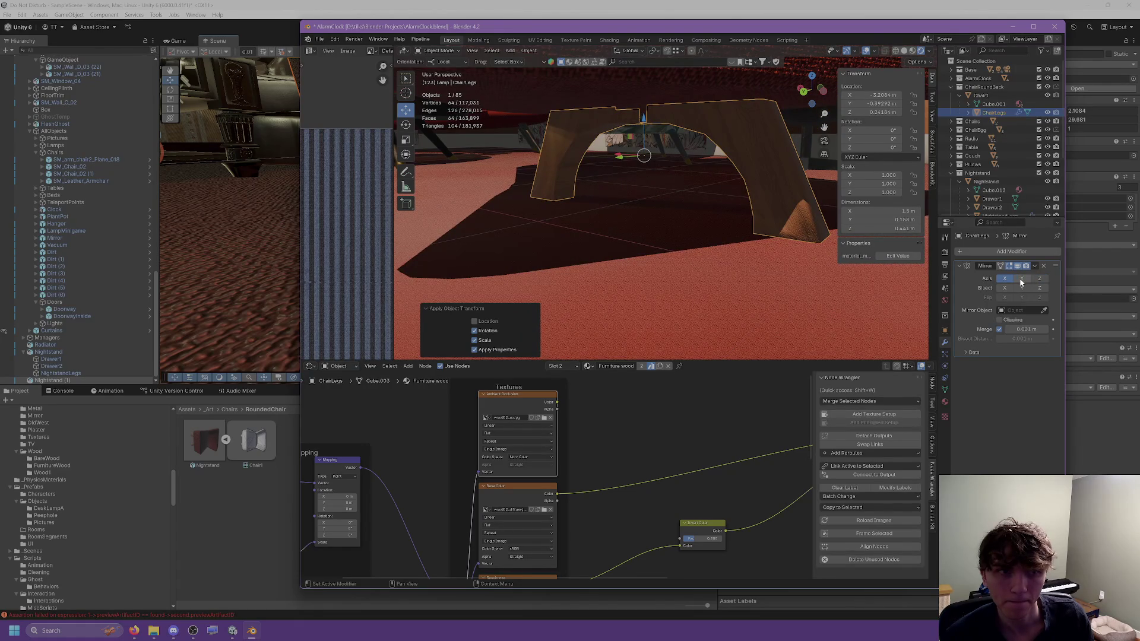
mouse_move(688, 238)
middle_down()
mouse_move(683, 178)
mouse_move(682, 209)
mouse_move(669, 210)
mouse_move(740, 206)
mouse_move(555, 168)
middle_up()
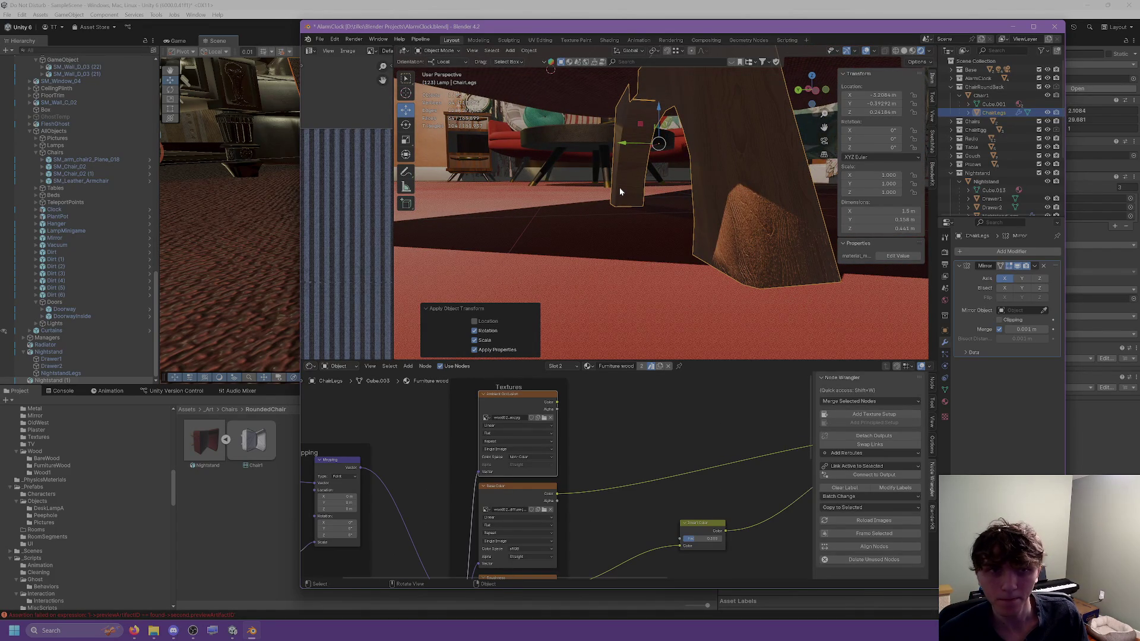
Step: Enter Edit Mode on the legs and select an edge on the arch
key(Tab)
mouse_move(620, 191)
middle_down()
mouse_move(768, 153)
mouse_move(593, 61)
middle_up()
shift+click(671, 86)
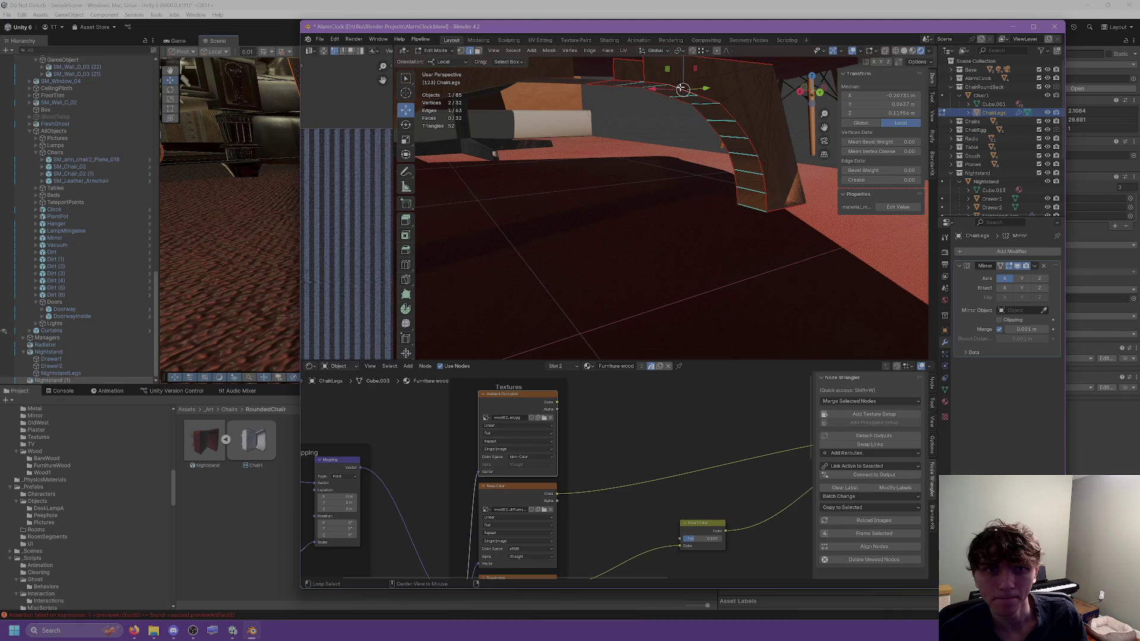
alt+click(706, 97)
scroll(646, 166, up, 5)
scroll(646, 166, down, 5)
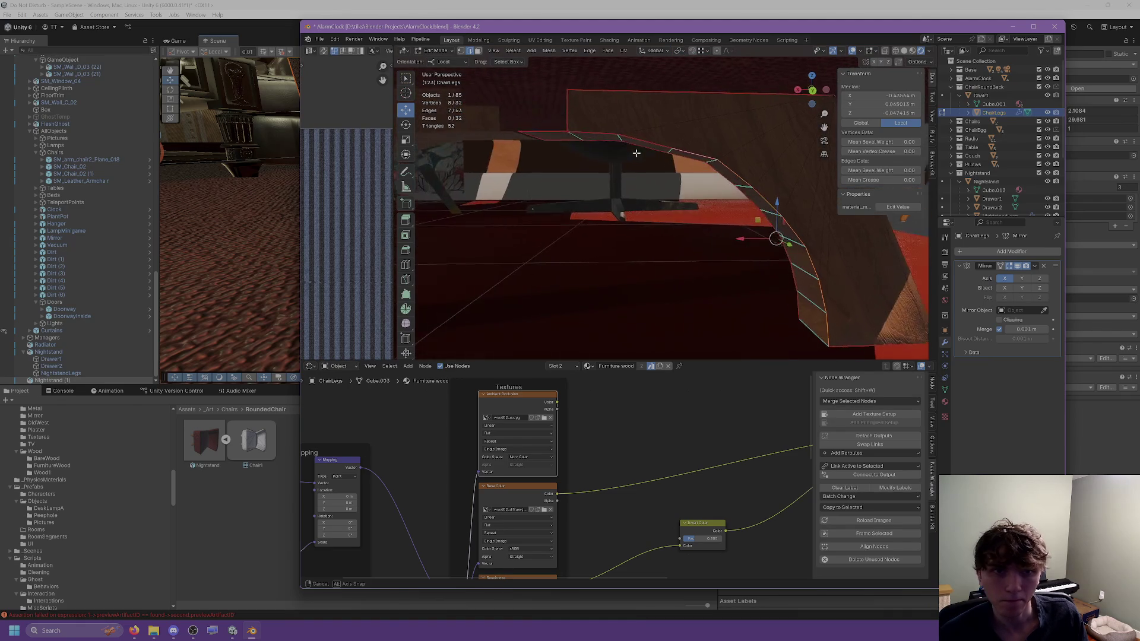
click(668, 150)
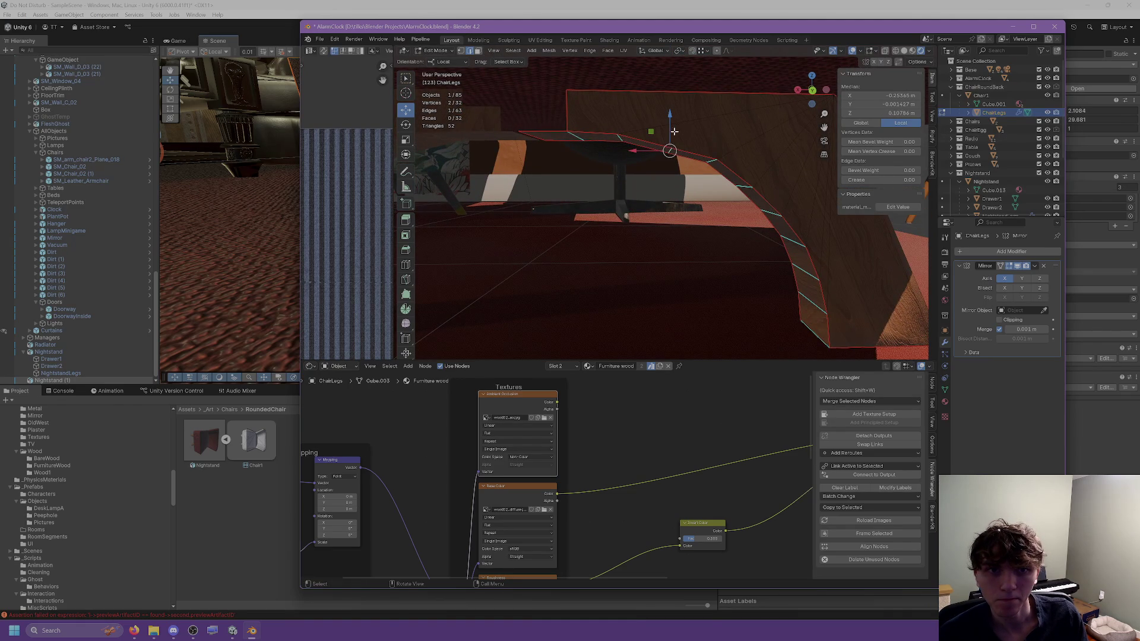
Step: Nudge the selected arch edge up slightly and pick the arch's edge loop
drag(669, 126, 670, 123)
click(671, 124)
alt+click(687, 148)
middle_drag(735, 174, 748, 170)
Step: Select the arch's top row of edges and scale it to 0 along X
ctrl+click(651, 135)
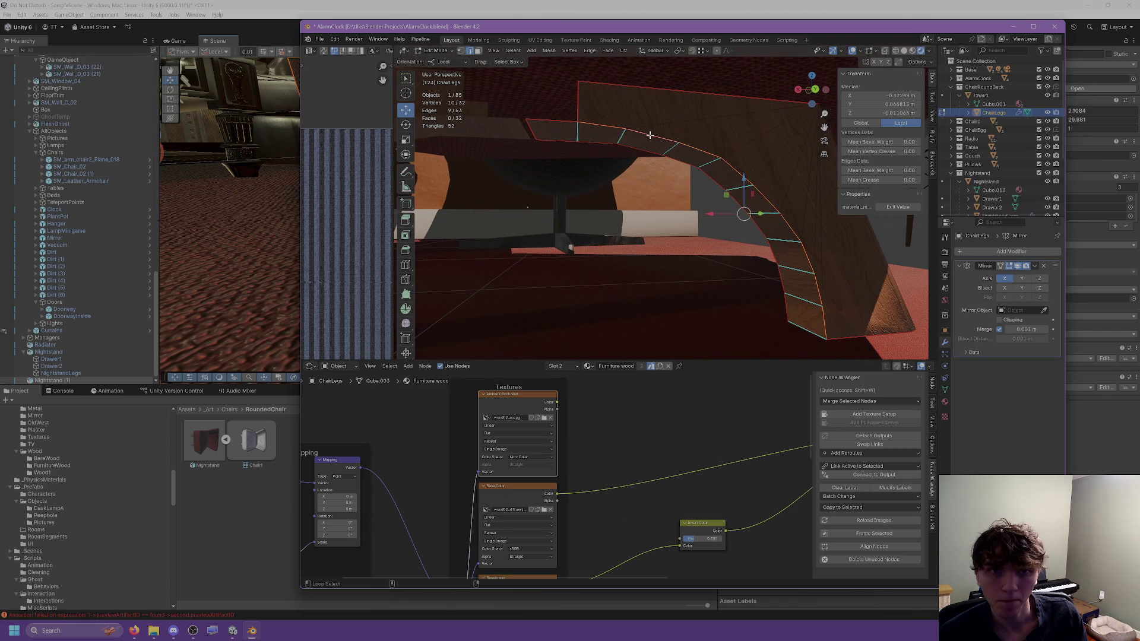
alt+click(566, 122)
mouse_move(632, 176)
middle_down()
mouse_move(577, 247)
mouse_move(710, 201)
mouse_move(629, 168)
mouse_move(599, 124)
middle_up()
alt+click(500, 78)
alt+shift+click(493, 75)
mouse_move(654, 178)
middle_down()
mouse_move(719, 260)
mouse_move(845, 178)
middle_up()
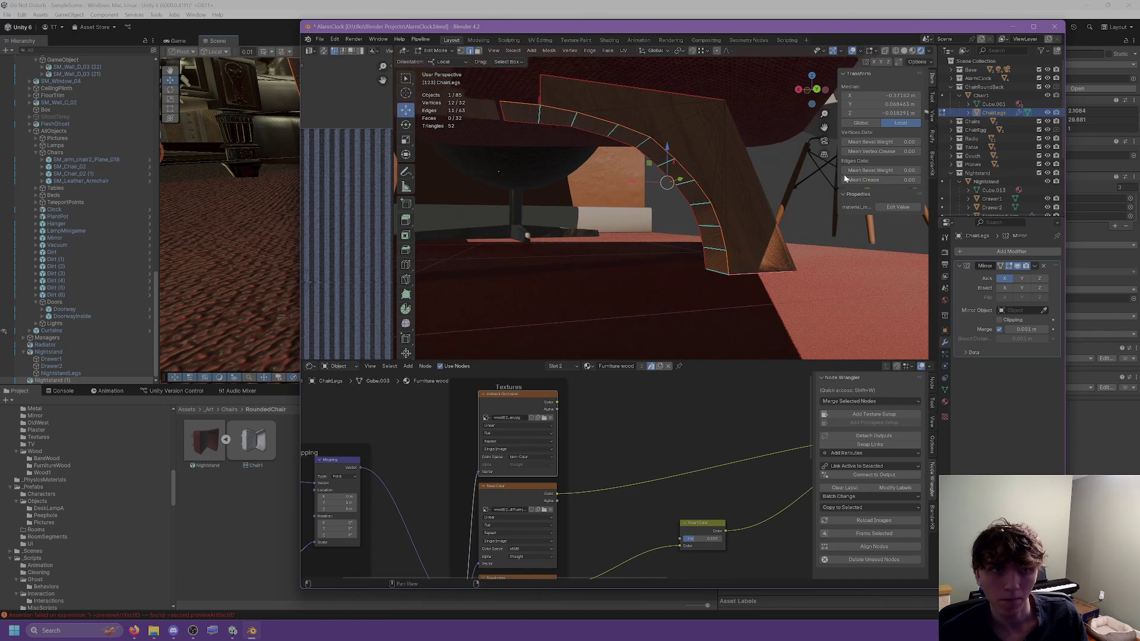
key(s)
text(x)
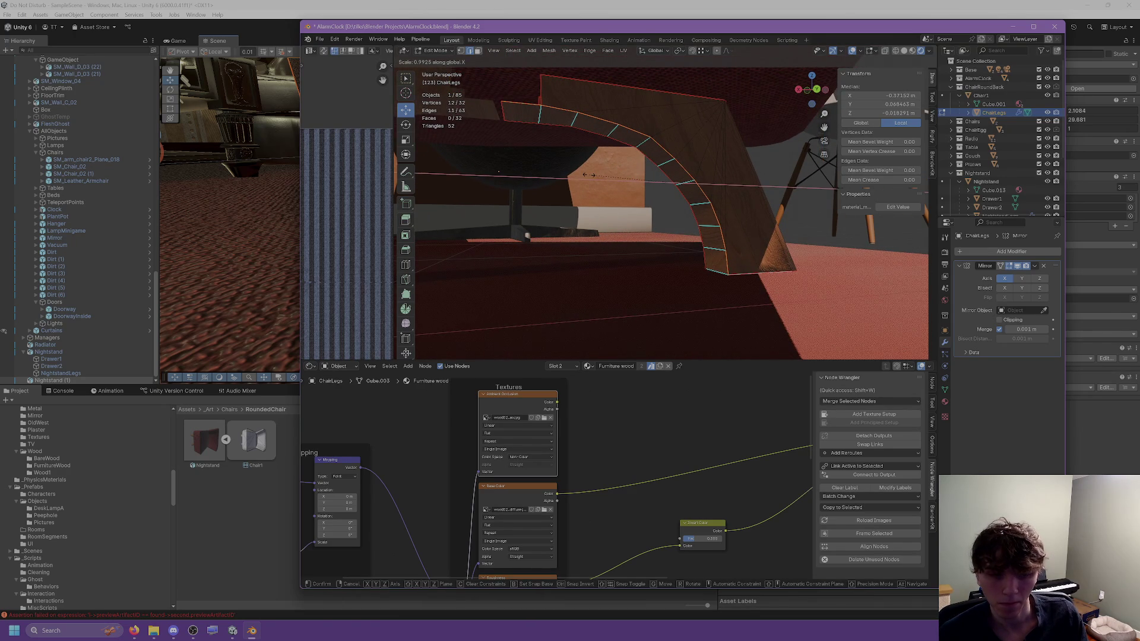
text(0)
key(Return)
middle_drag(588, 174, 516, 193)
Step: Set the top-row resize to Global orientation with Scale X 1, Y 0, Z 1
click(497, 332)
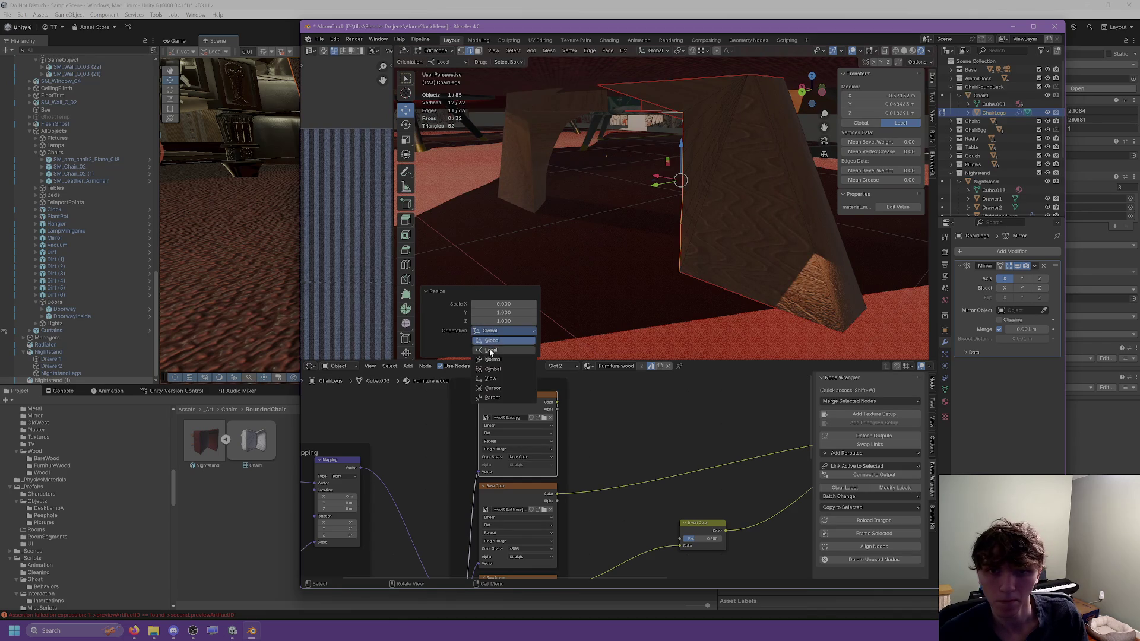
click(491, 360)
click(504, 332)
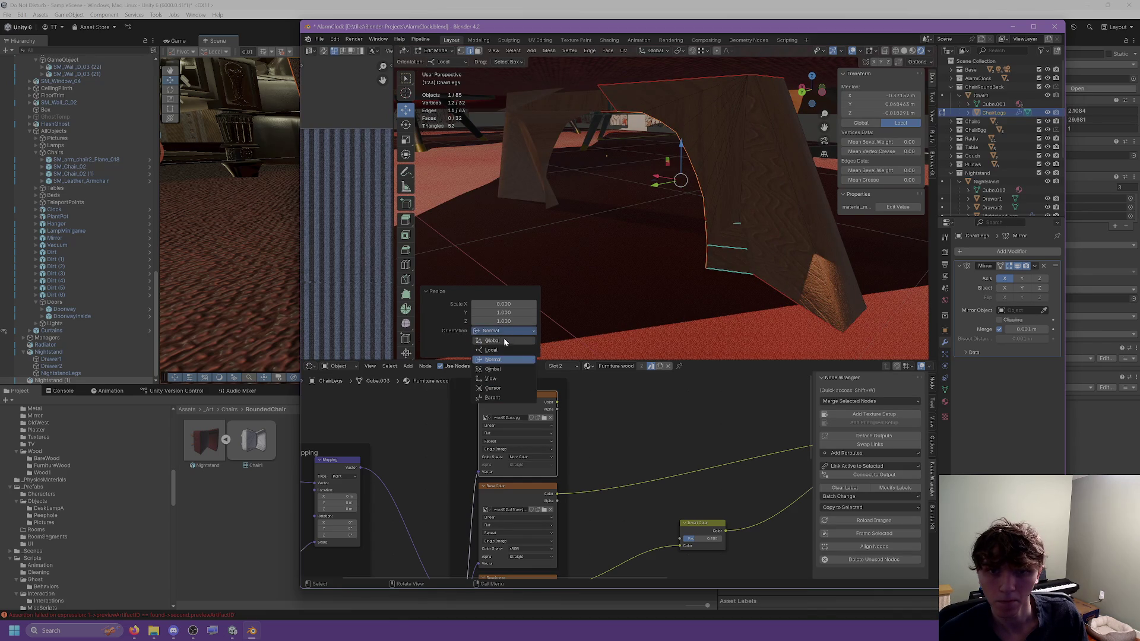
click(492, 340)
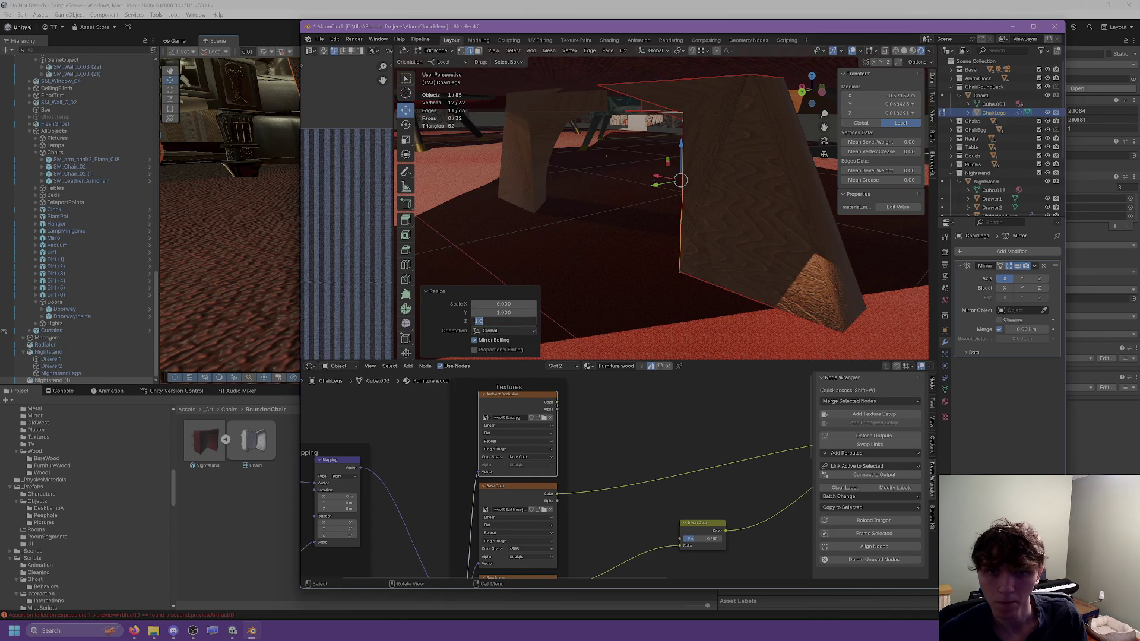
text(0)
key(Return)
double_click(503, 304)
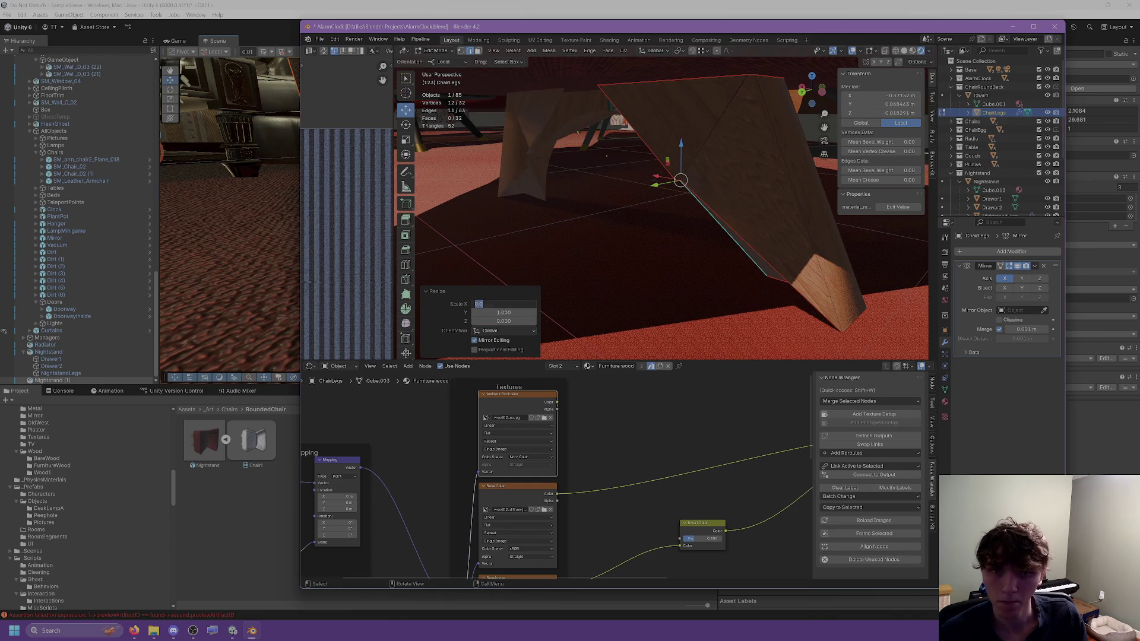
key(Tab)
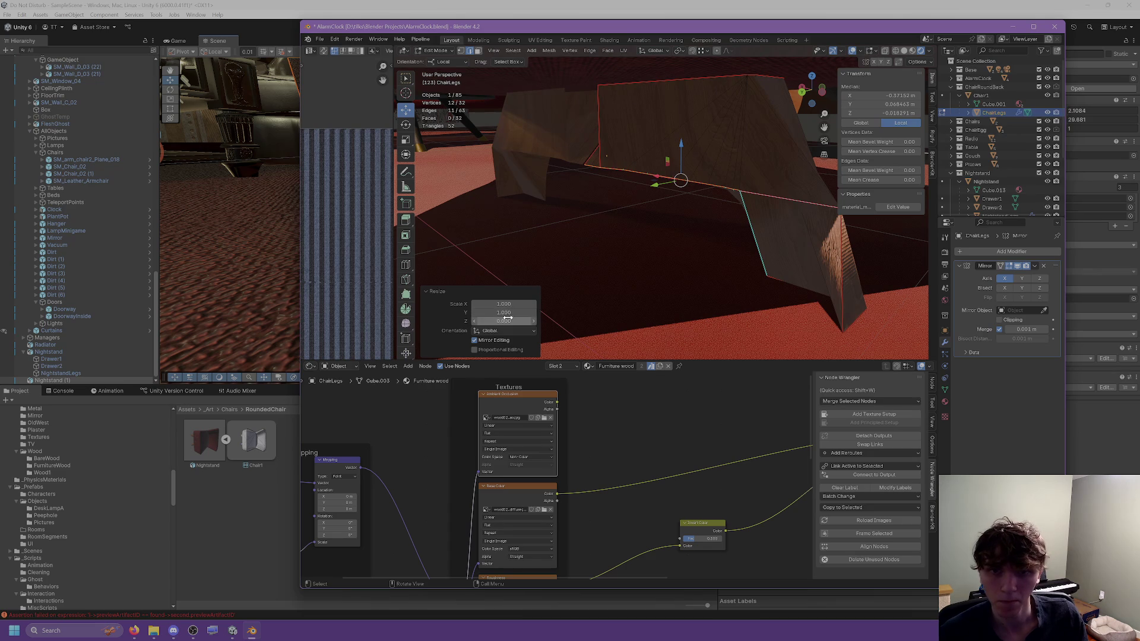
text(0)
key(Tab)
text(1)
key(Return)
mouse_move(611, 244)
middle_down()
mouse_move(572, 232)
mouse_move(675, 231)
mouse_move(659, 169)
middle_up()
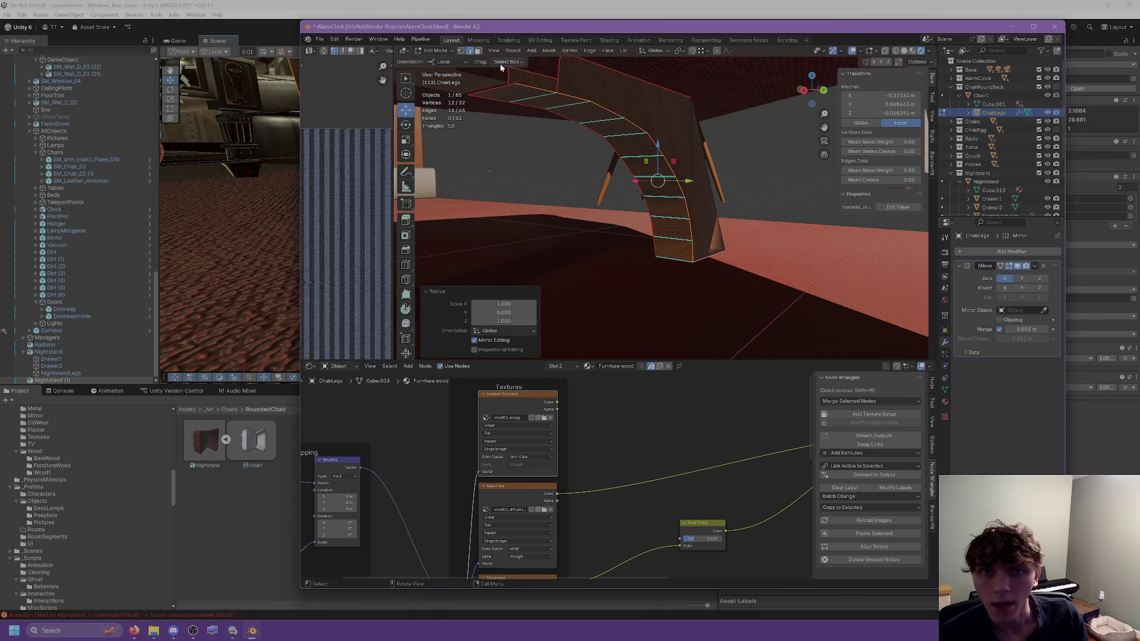
Step: Select edges along the top of the arch and leg, orbiting to a front view
click(578, 97)
click(617, 112)
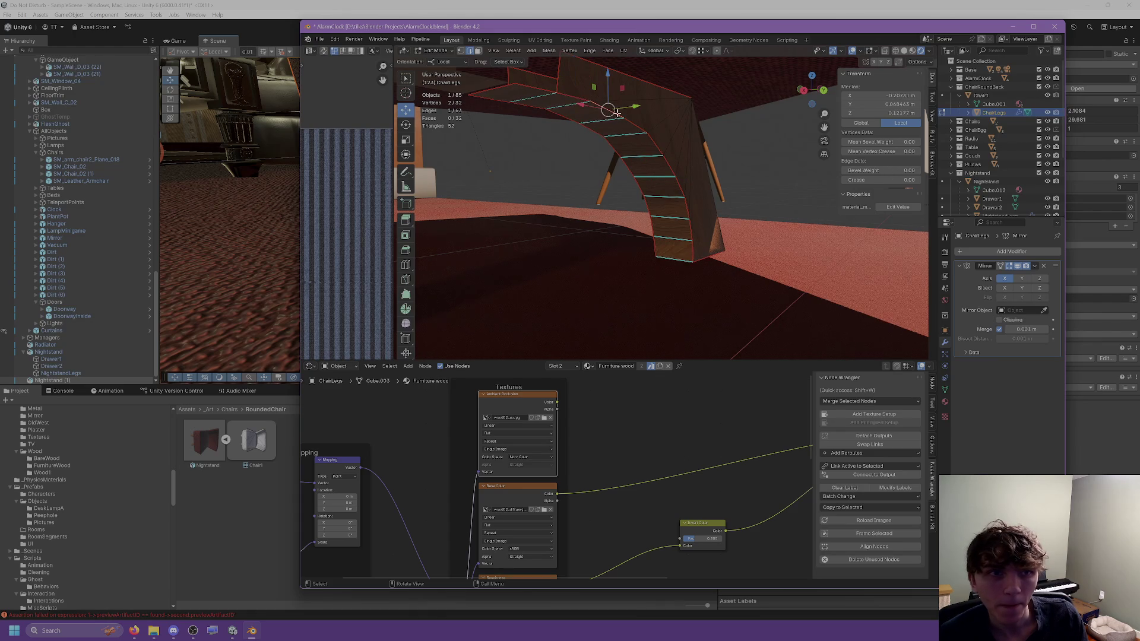
click(632, 123)
mouse_move(633, 123)
middle_down()
mouse_move(720, 160)
mouse_move(721, 147)
mouse_move(710, 152)
mouse_move(707, 119)
mouse_move(693, 117)
mouse_move(633, 157)
middle_up()
click(694, 122)
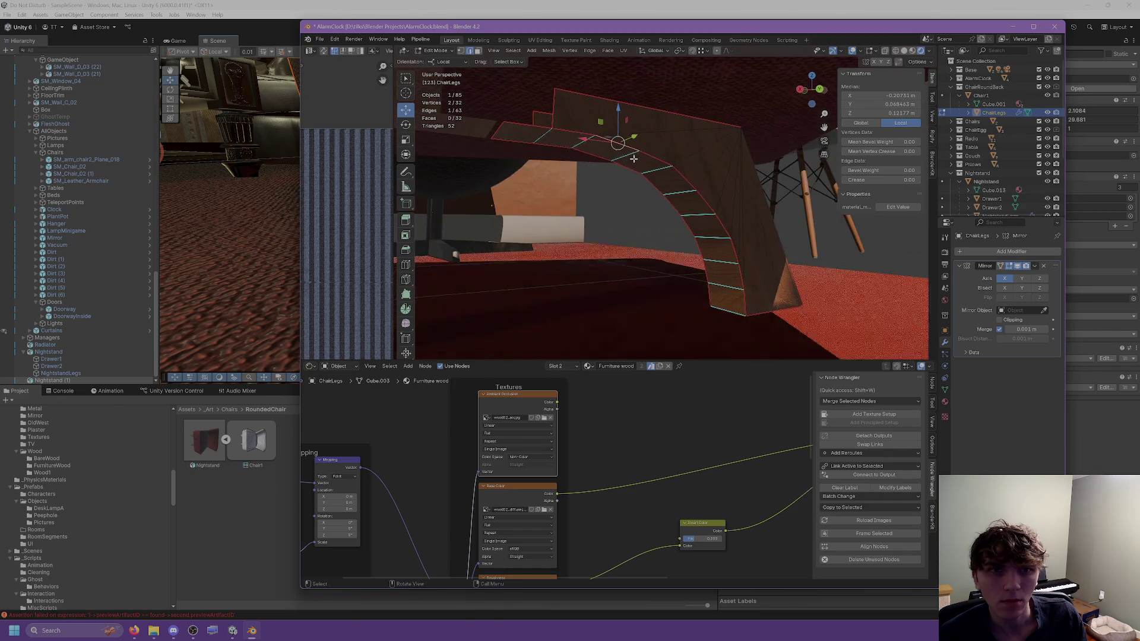
click(634, 156)
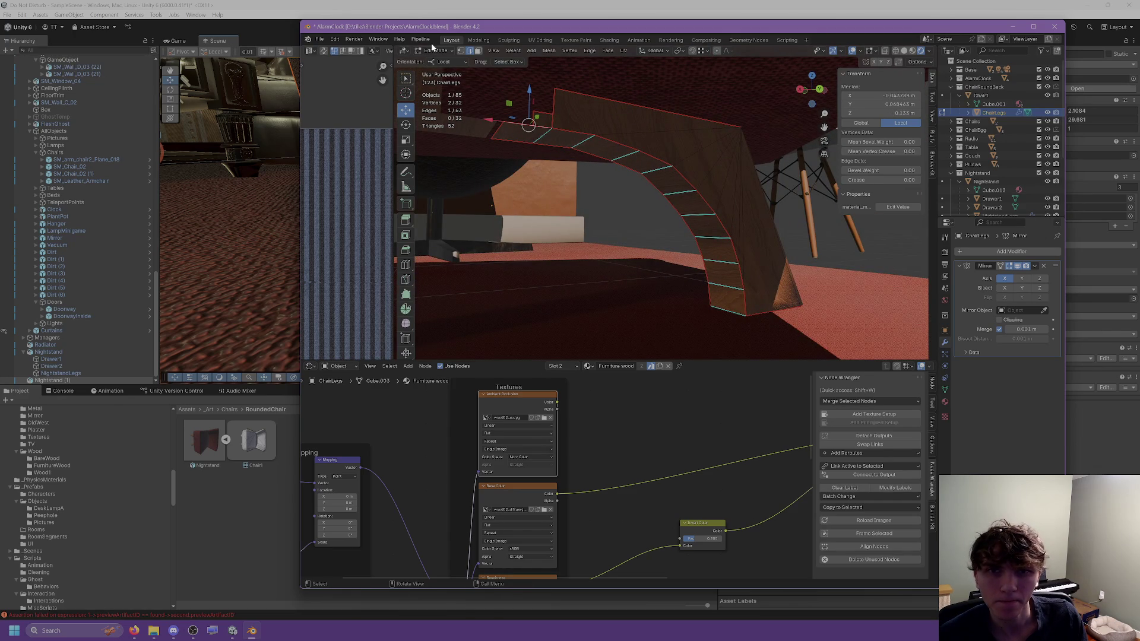
click(582, 134)
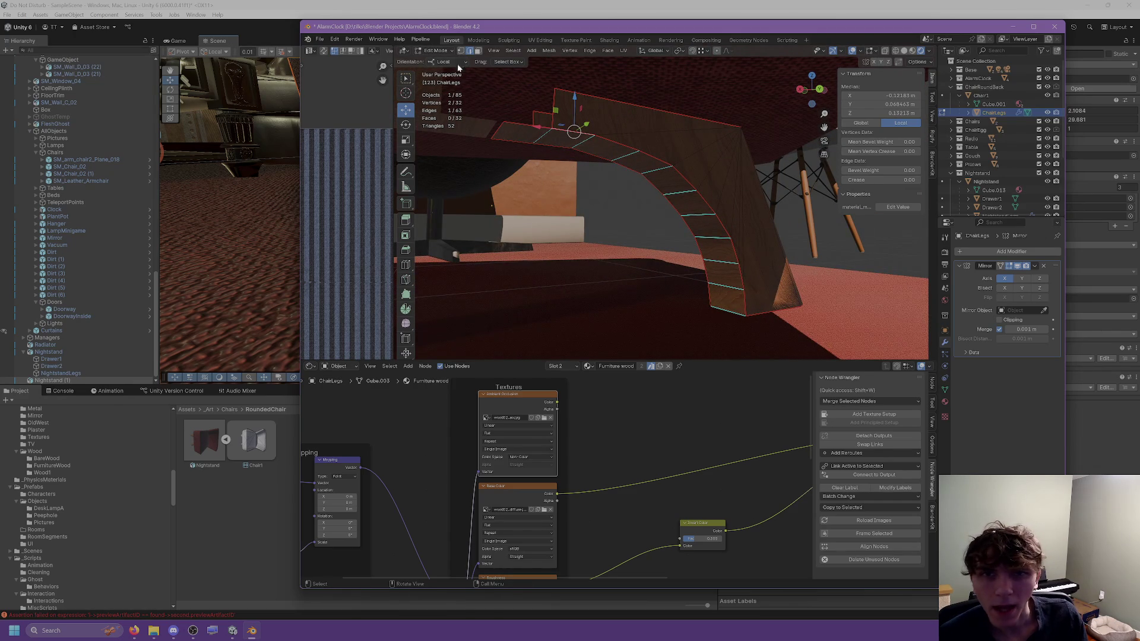
Step: Slide two top vertices along X, with vertex coordinates shown in global space
click(554, 128)
key(g)
click(626, 142)
click(862, 123)
click(550, 131)
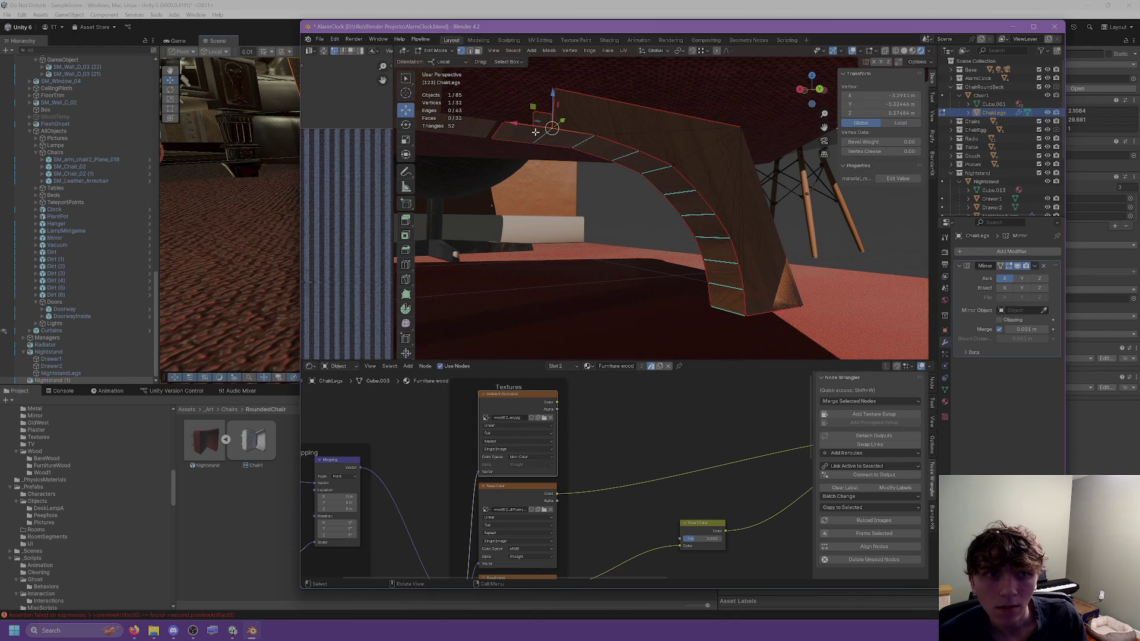
drag(508, 125, 460, 119)
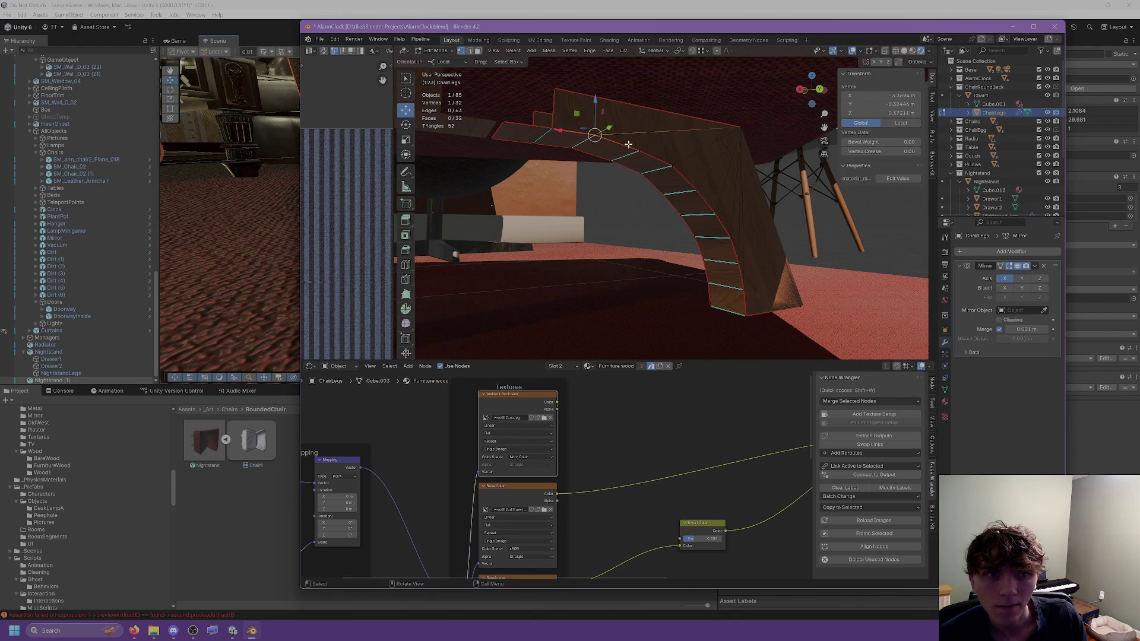
Step: Select the shortest vertex path along the curved shell's edge
click(676, 164)
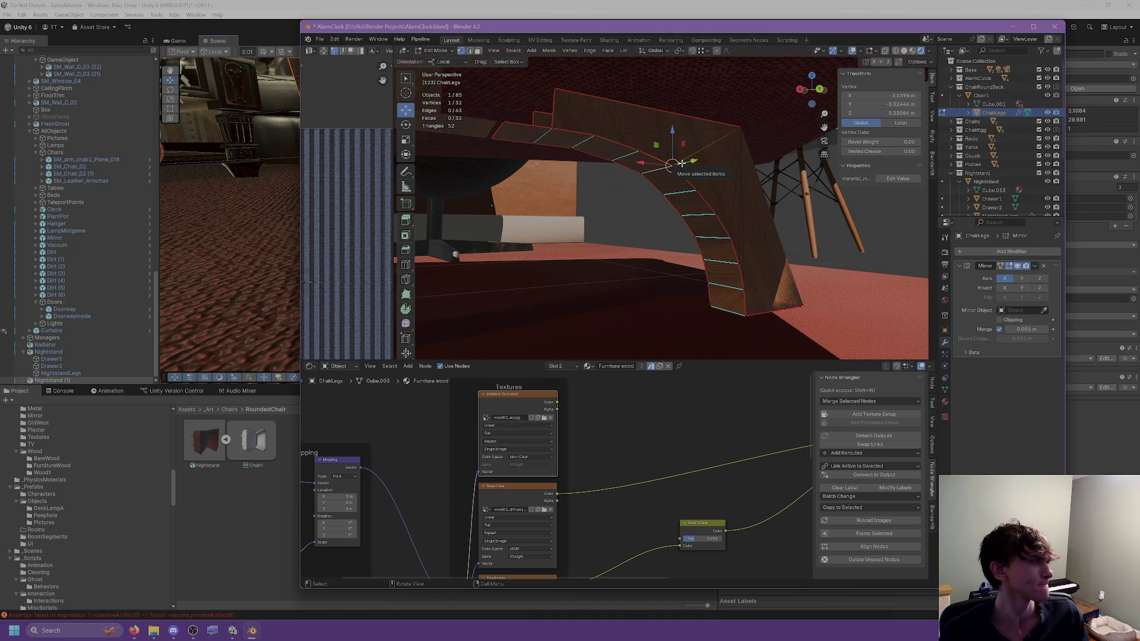
mouse_move(672, 177)
middle_down()
mouse_move(728, 190)
mouse_move(715, 189)
middle_up()
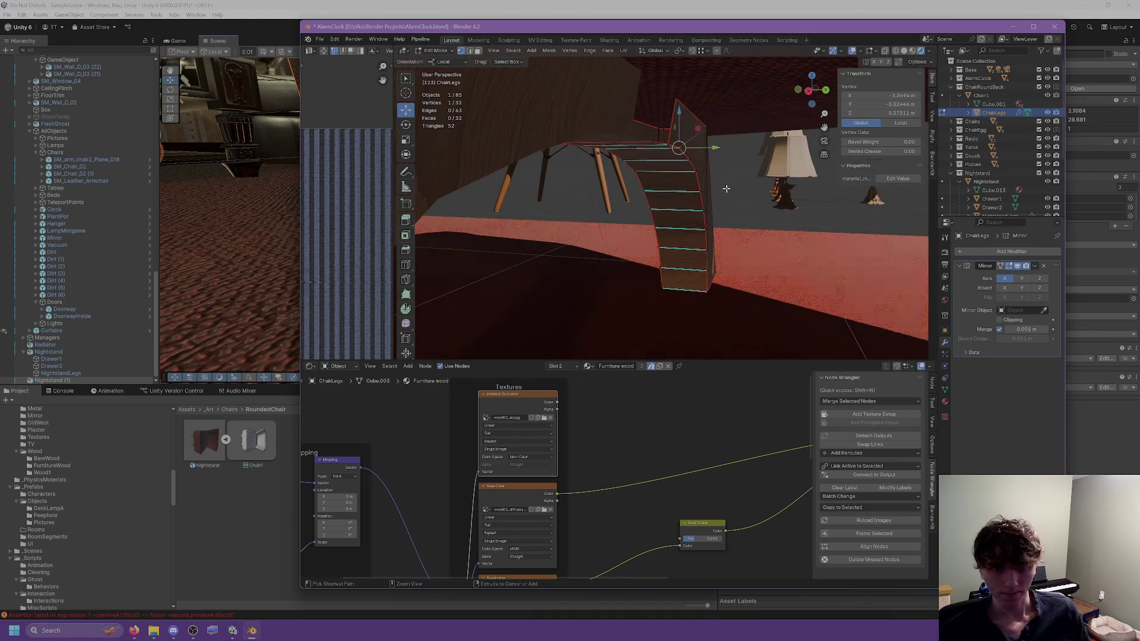
ctrl+click(708, 188)
ctrl+click(707, 188)
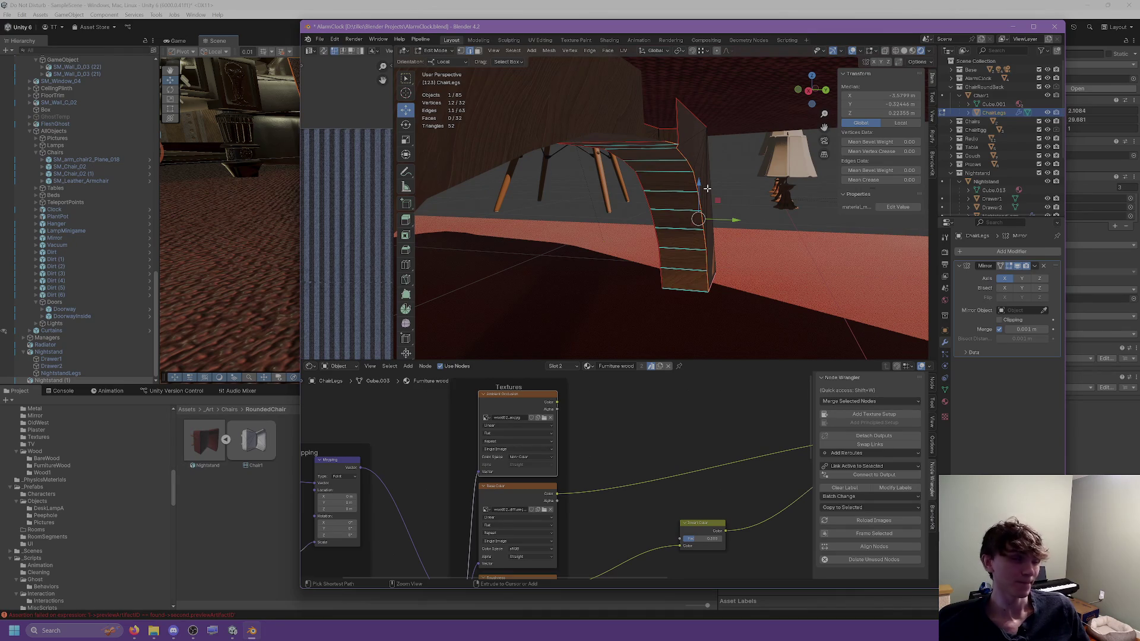
ctrl+click(712, 186)
middle_drag(712, 186, 573, 169)
Step: Nudge a shell rim edge slightly upward along Z
click(607, 157)
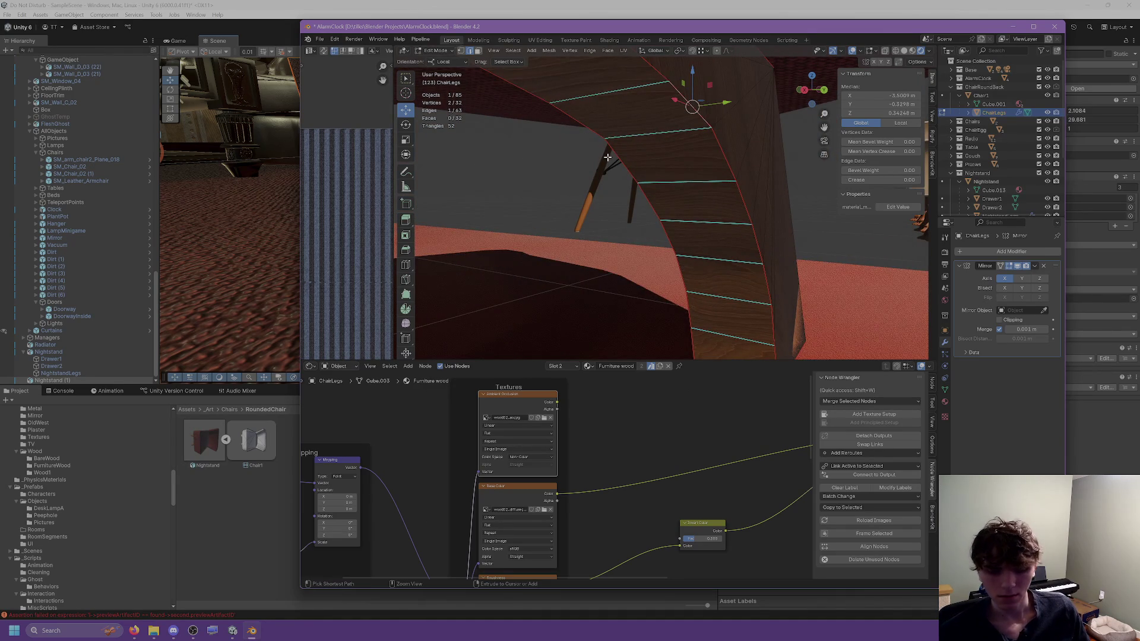
ctrl+click(746, 247)
middle_drag(745, 247, 489, 86)
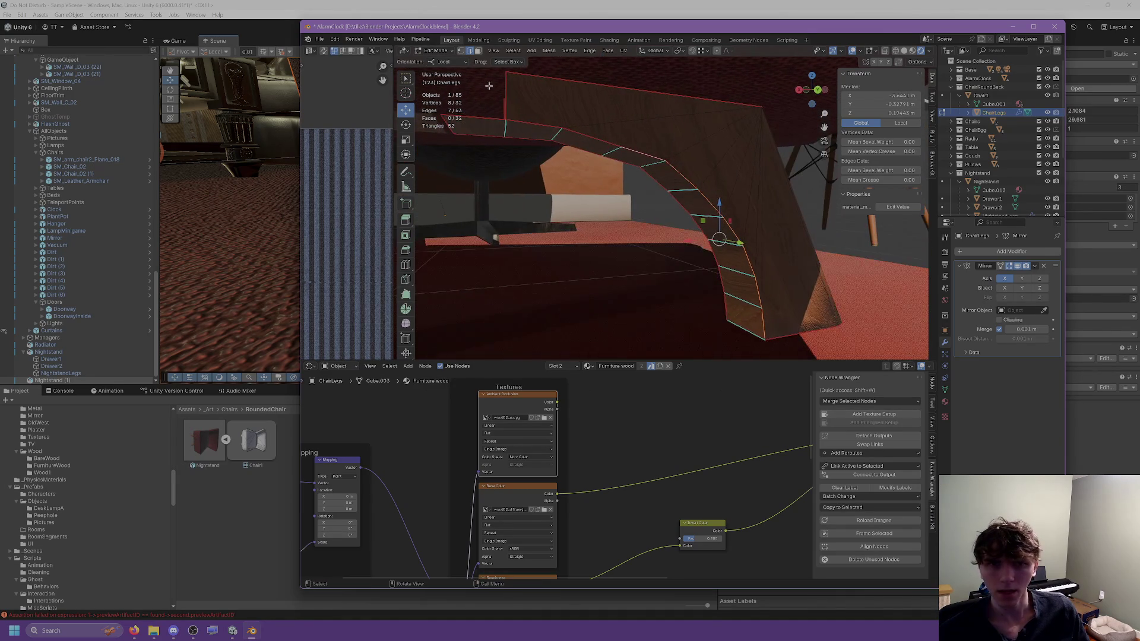
click(610, 152)
drag(615, 126, 614, 121)
middle_drag(614, 121, 601, 128)
drag(606, 116, 606, 113)
middle_drag(606, 113, 647, 134)
scroll(606, 95, up, 2)
scroll(581, 115, up, 3)
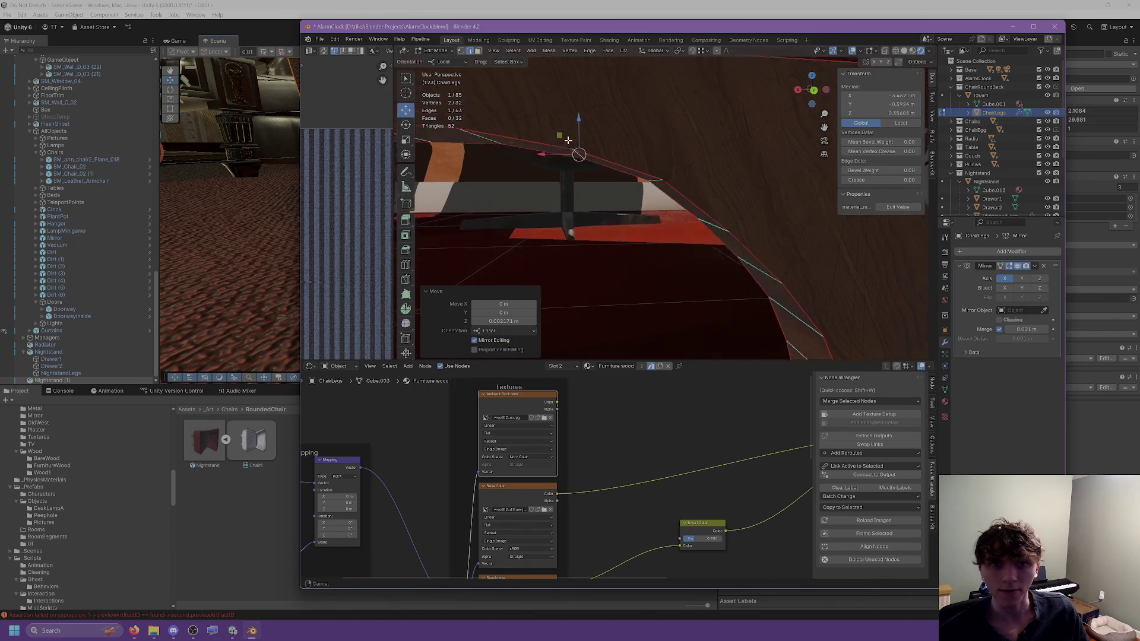
Step: Fill the gap between the shell corner and top corner vertex with a new face
click(542, 158)
shift+middle_drag(641, 172, 735, 127)
shift+click(756, 115)
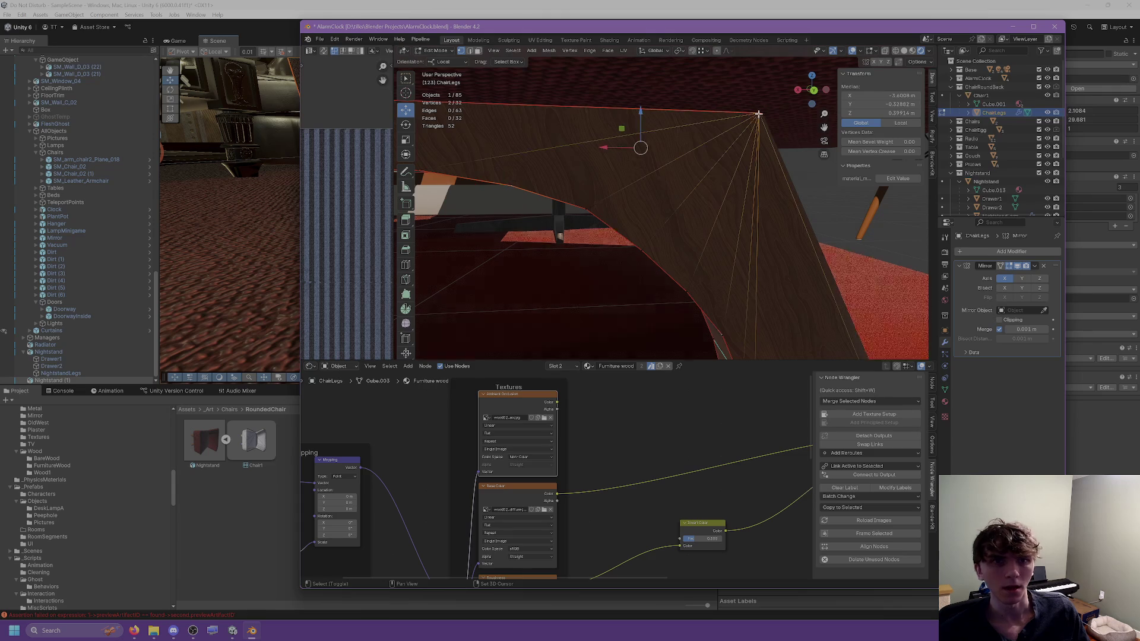
right_click(663, 150)
click(642, 181)
middle_drag(642, 181, 592, 247)
Step: Connect the left corner vertex to the top-right vertex with a vertex path
click(496, 173)
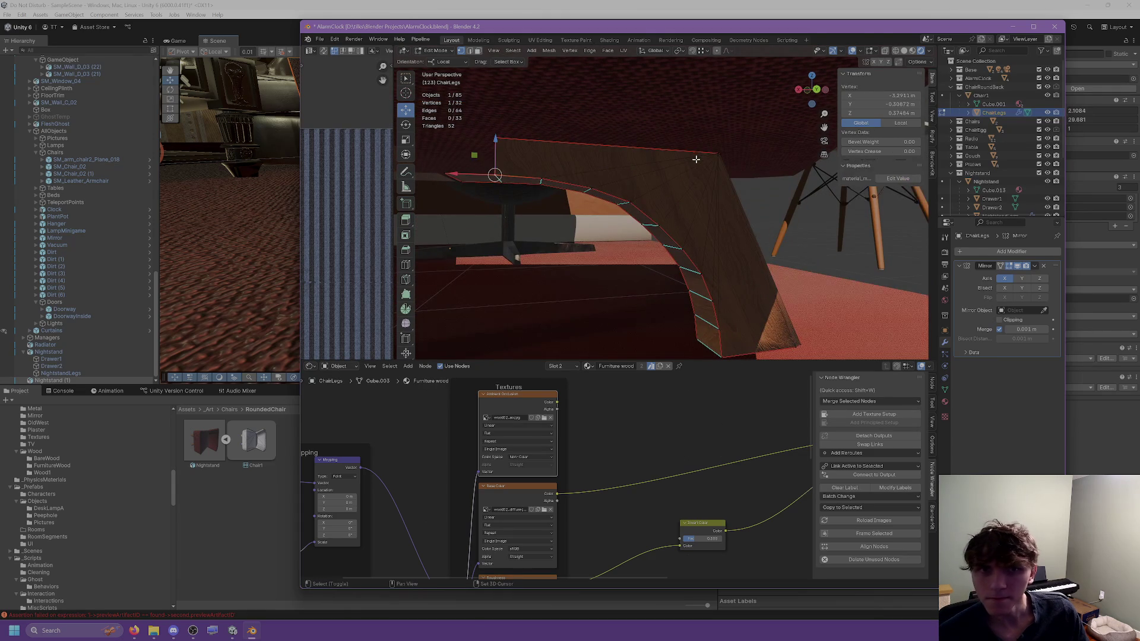
shift+click(714, 153)
right_click(653, 155)
click(634, 167)
middle_drag(635, 167, 619, 168)
click(592, 251)
mouse_move(593, 251)
middle_down()
mouse_move(622, 176)
mouse_move(797, 197)
mouse_move(882, 187)
mouse_move(812, 182)
mouse_move(676, 222)
mouse_move(687, 203)
mouse_move(871, 209)
mouse_move(789, 207)
mouse_move(762, 288)
middle_up()
click(750, 326)
Step: Join two more shell corner vertices with a new edge, then check the inner edge loops
middle_drag(769, 198, 736, 187)
shift+click(758, 92)
right_click(747, 161)
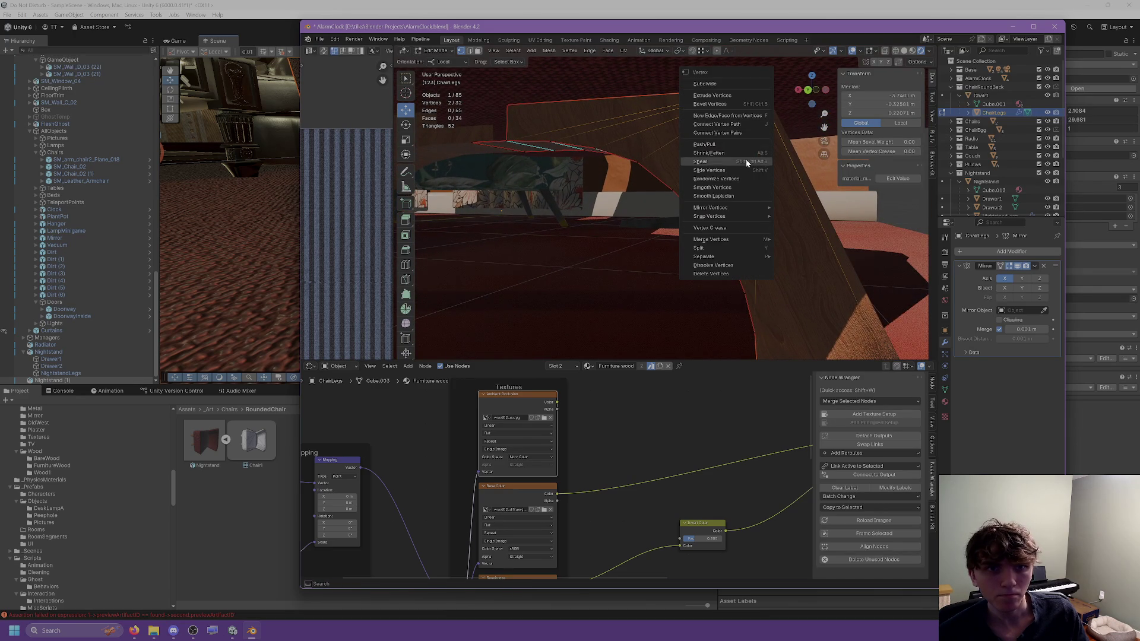
click(719, 133)
click(719, 144)
mouse_move(742, 184)
middle_down()
mouse_move(792, 221)
mouse_move(728, 210)
mouse_move(573, 119)
middle_up()
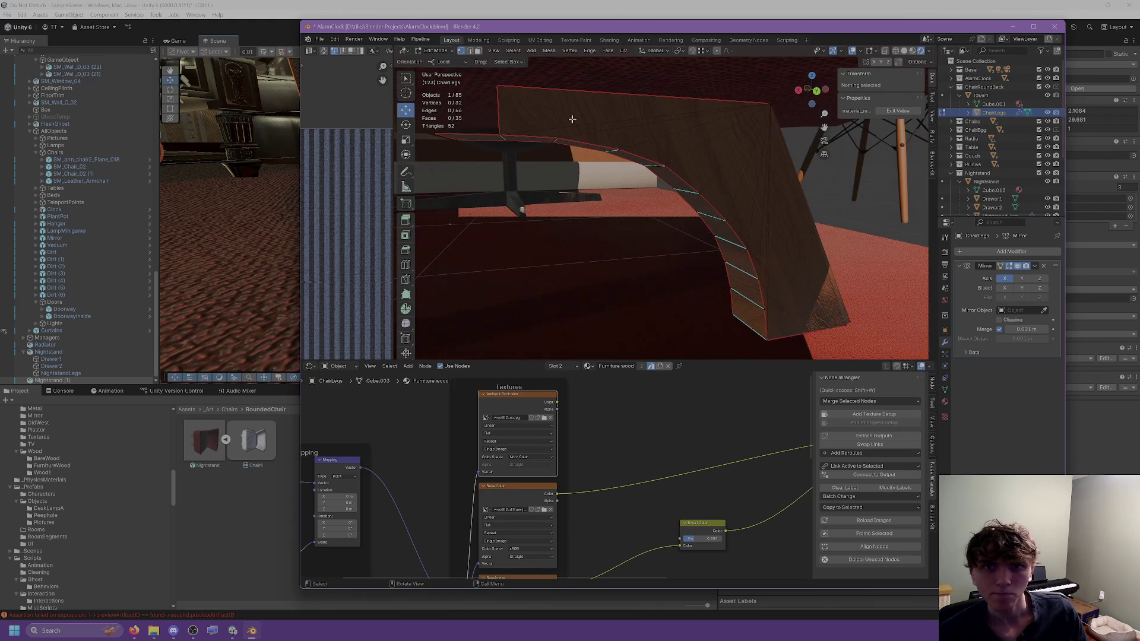
click(497, 86)
middle_drag(499, 86, 670, 184)
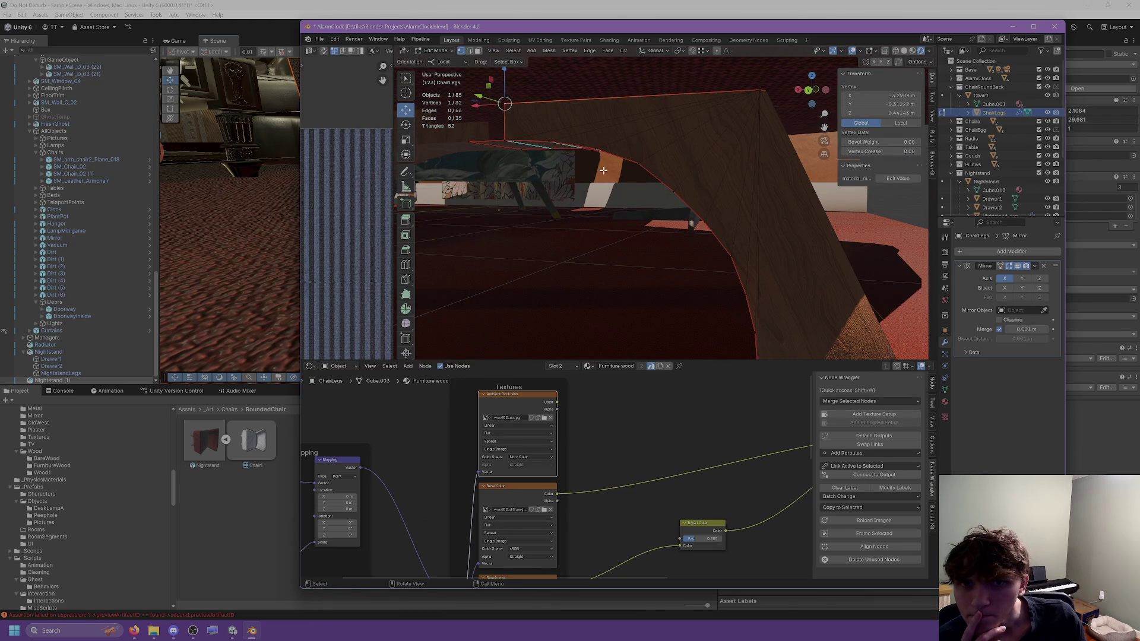
click(547, 138)
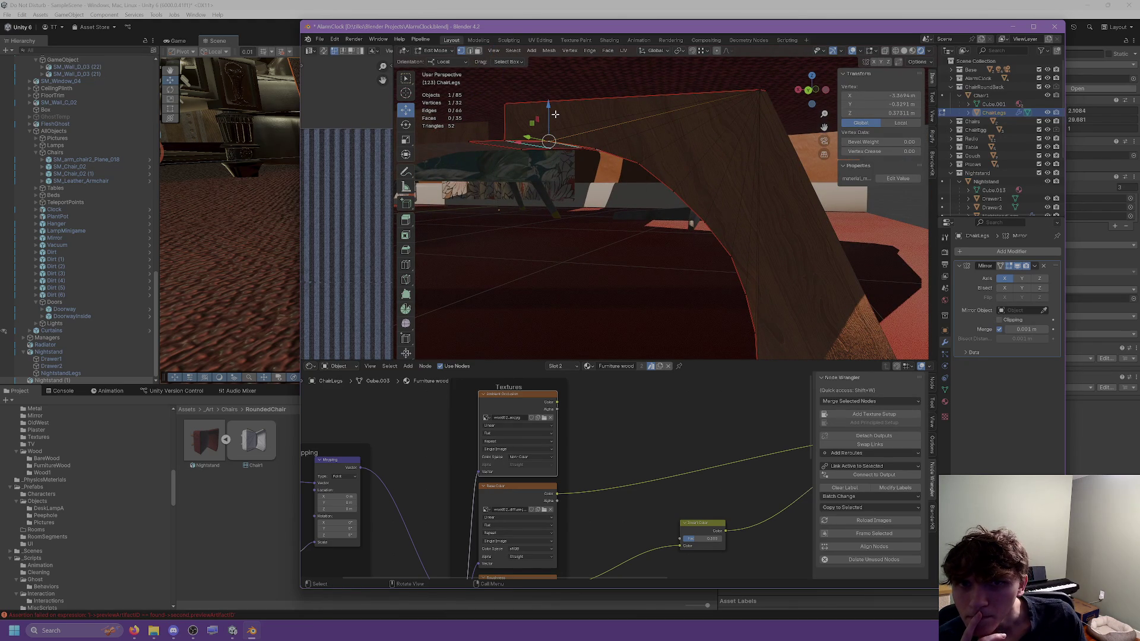
middle_drag(556, 114, 583, 102)
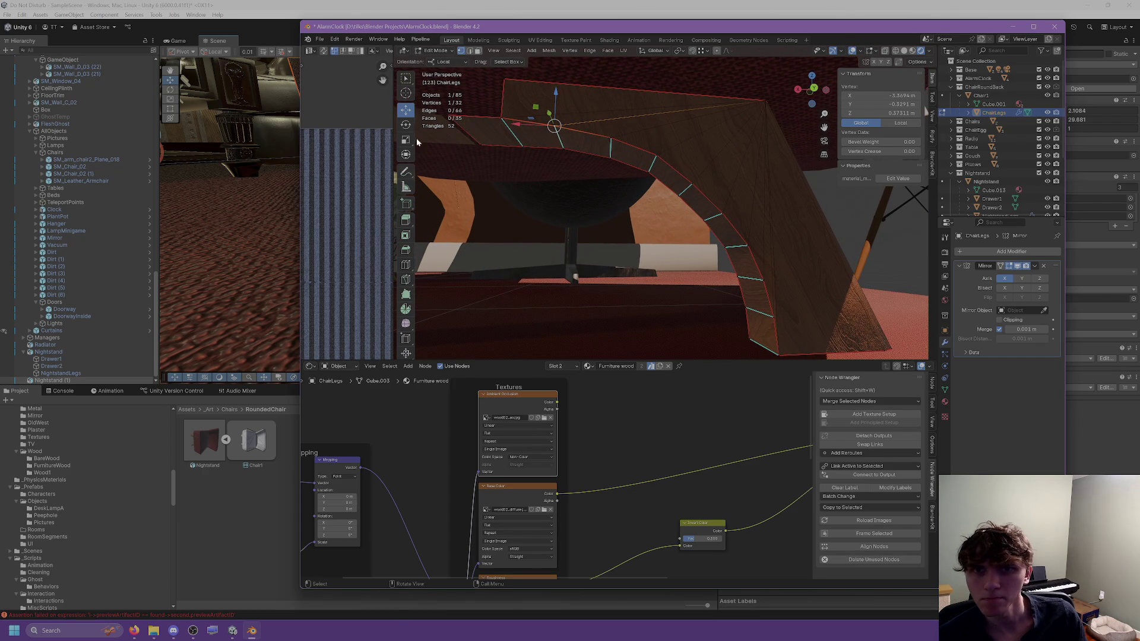
Step: Add a loop cut through the shell and return to Object Mode
click(406, 265)
middle_drag(487, 214, 643, 146)
click(654, 97)
mouse_move(654, 97)
middle_down()
mouse_move(560, 186)
mouse_move(577, 169)
mouse_move(537, 112)
mouse_move(521, 112)
middle_up()
scroll(703, 195, down, 5)
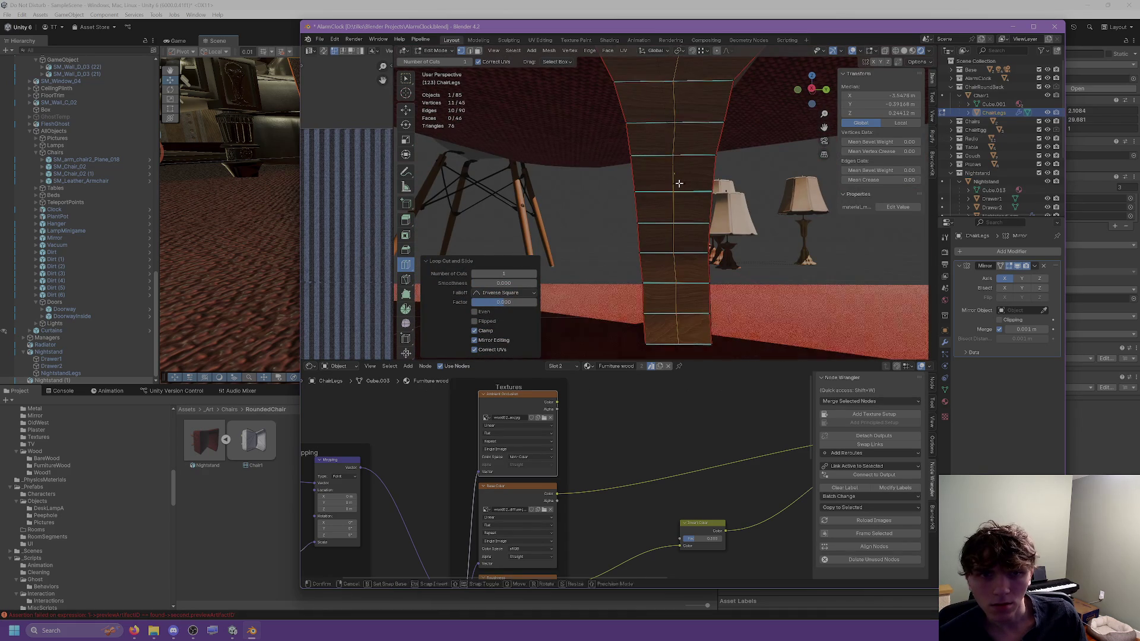
click(671, 211)
middle_drag(671, 212, 626, 177)
key(Tab)
Step: Add a UV sphere and set it to 24 segments
click(549, 183)
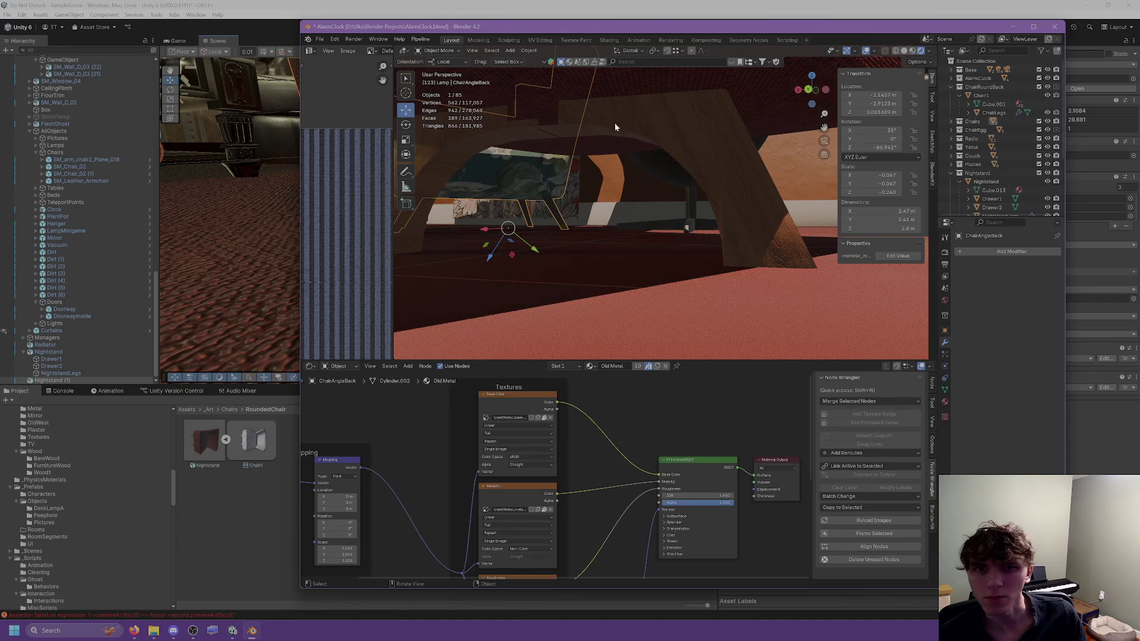
mouse_move(653, 148)
middle_down()
mouse_move(666, 205)
mouse_move(646, 221)
mouse_move(685, 188)
mouse_move(654, 198)
mouse_move(649, 227)
mouse_move(671, 232)
mouse_move(649, 234)
mouse_move(663, 209)
middle_up()
click(512, 51)
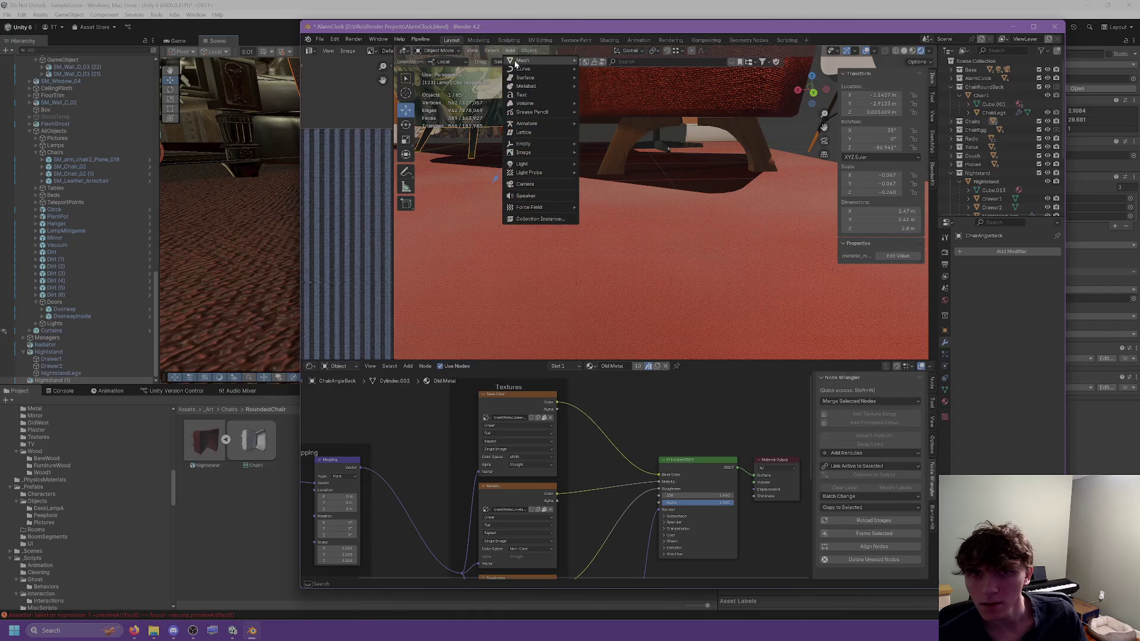
mouse_move(540, 60)
click(600, 85)
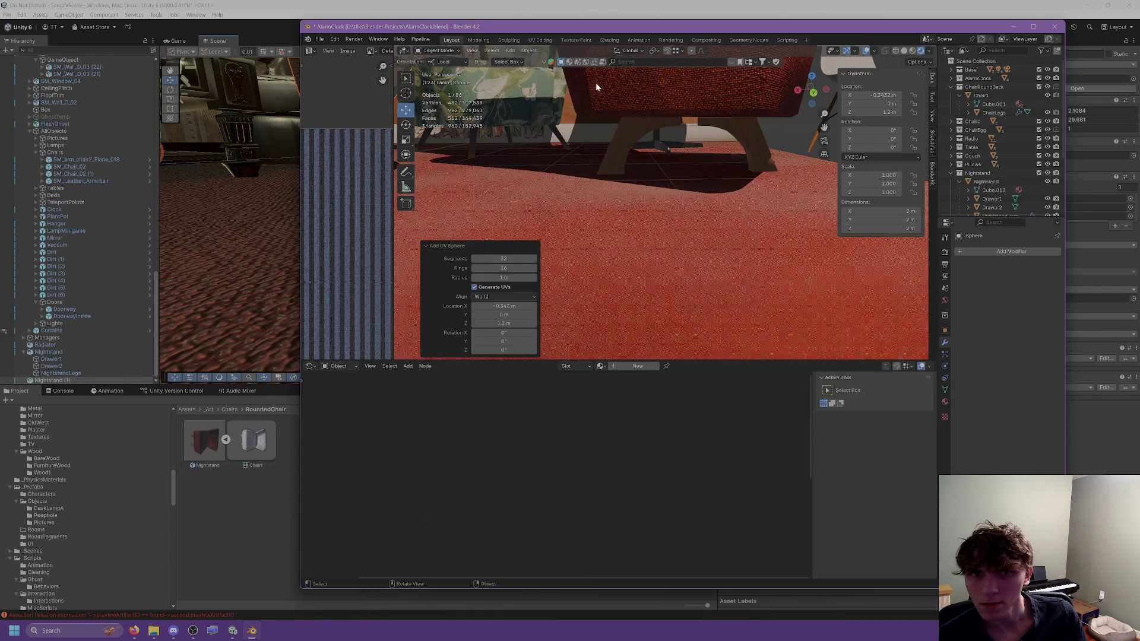
scroll(618, 218, down, 5)
mouse_move(620, 220)
middle_down()
mouse_move(694, 237)
mouse_move(671, 229)
middle_up()
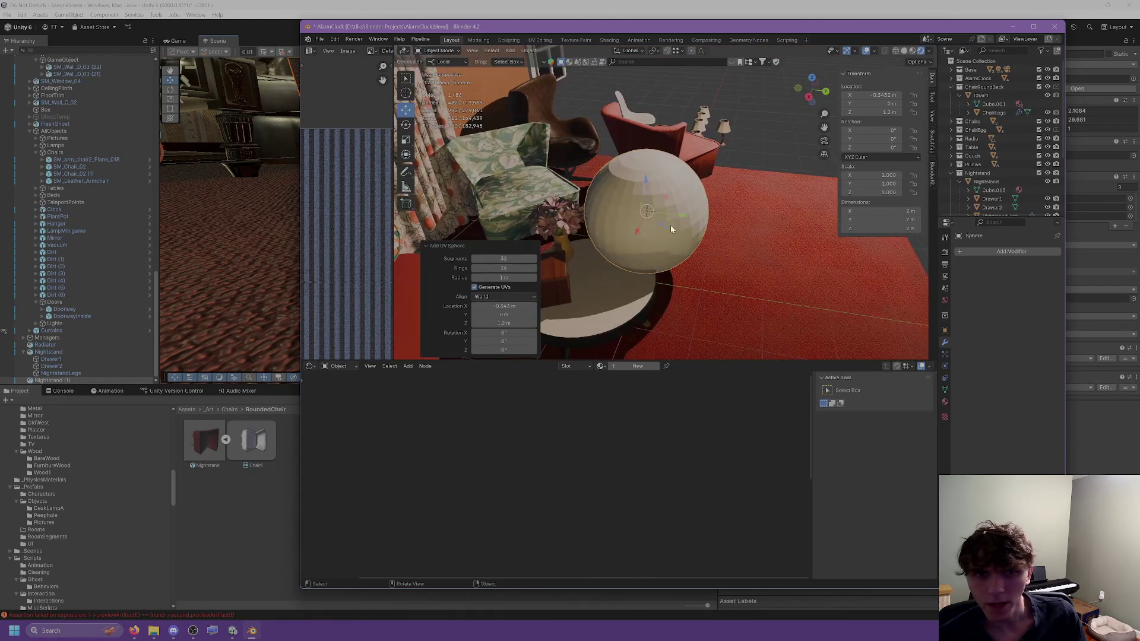
click(482, 259)
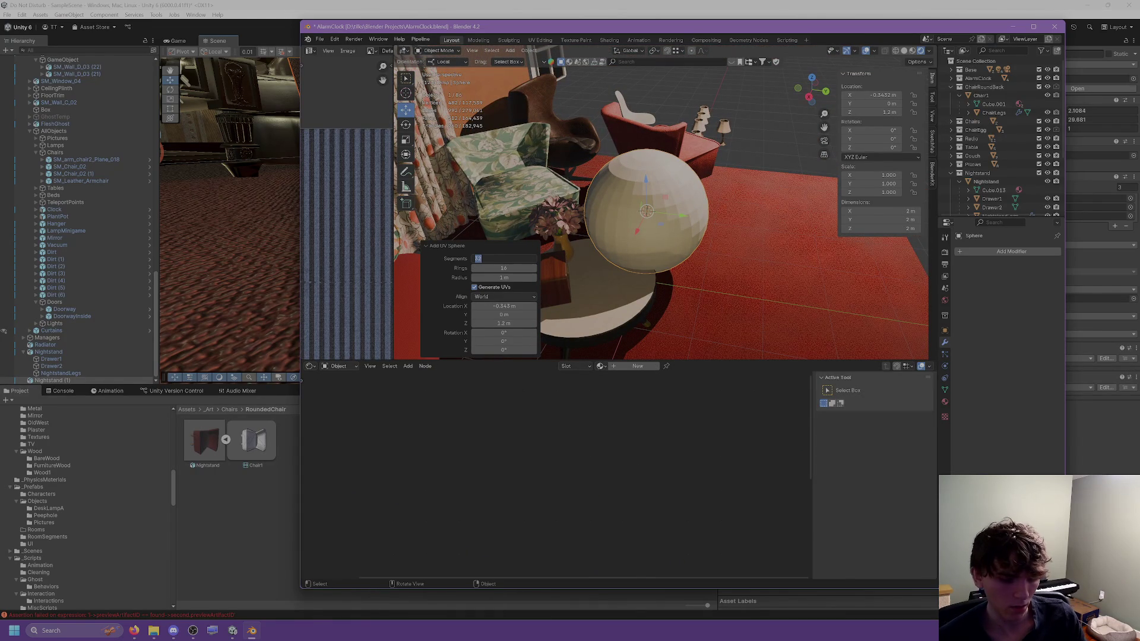
text(24)
key(Return)
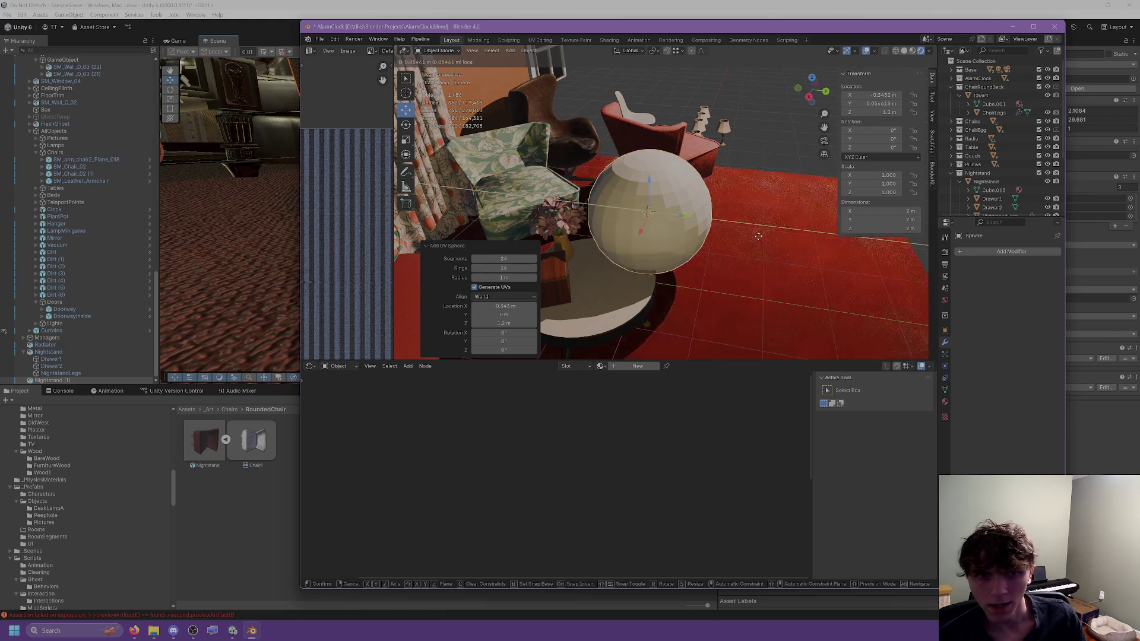
Step: Move the sphere along the Y axis
drag(683, 215, 876, 232)
middle_drag(876, 233, 651, 248)
right_click(605, 226)
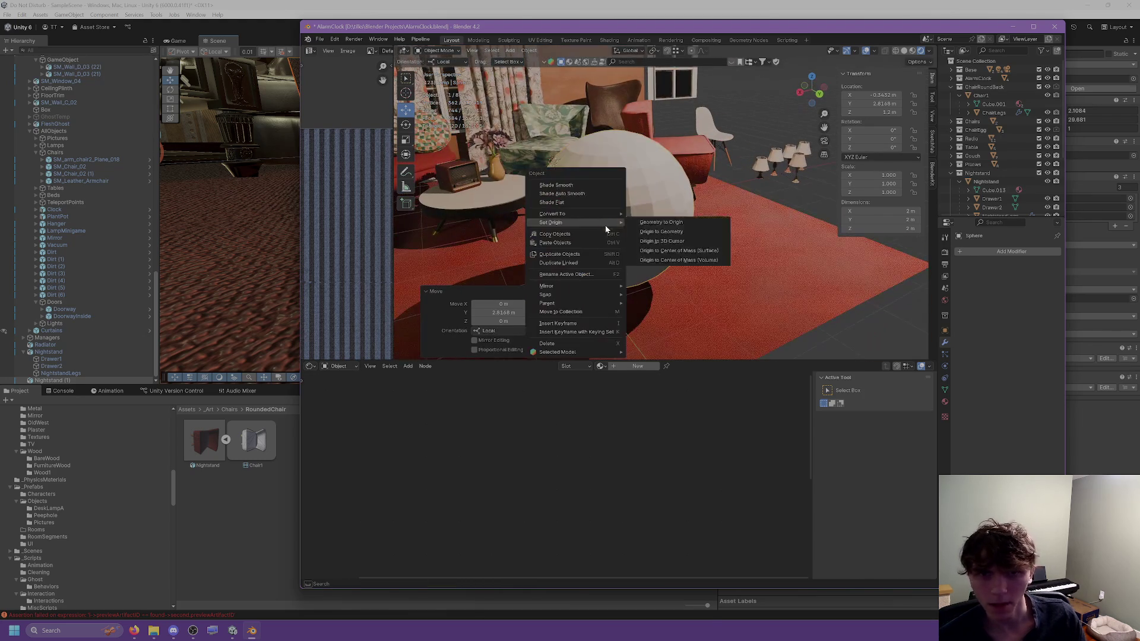
Step: Shade the sphere auto smooth, scale it to 0.422 and lower it along Z
click(562, 194)
middle_drag(561, 194, 610, 202)
key(s)
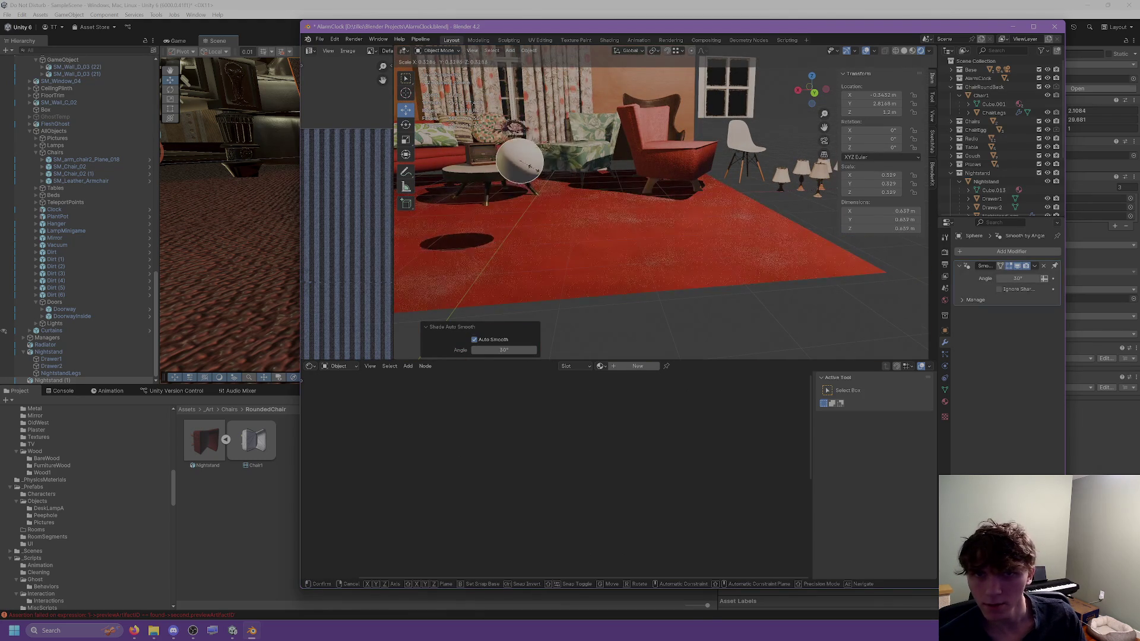
click(522, 140)
key(g)
key(z)
click(521, 172)
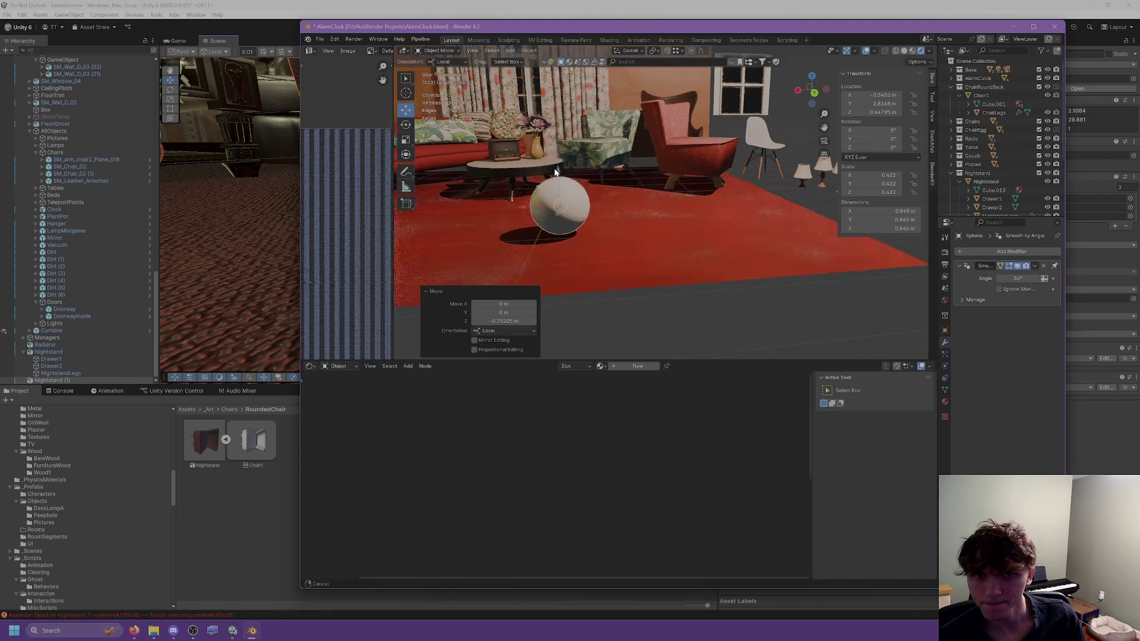
scroll(633, 158, up, 6)
Step: In Edit Mode, stretch the sphere to scale 1.3 on X and Y into an egg
key(Tab)
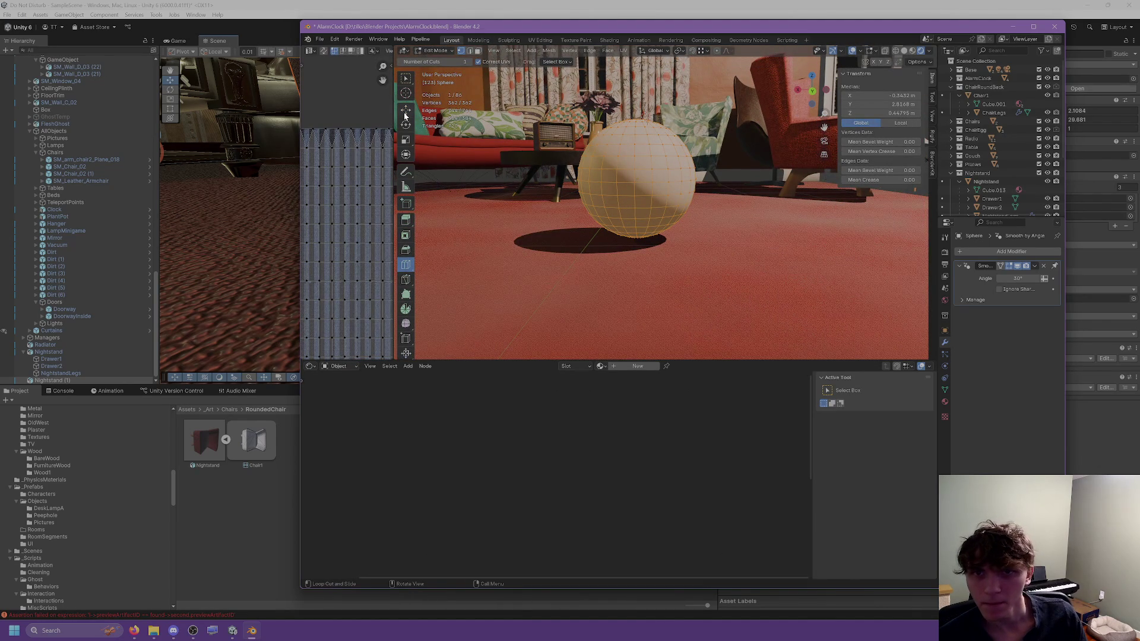
click(409, 140)
mouse_move(603, 179)
mouse_down()
mouse_move(574, 180)
mouse_move(588, 180)
mouse_up()
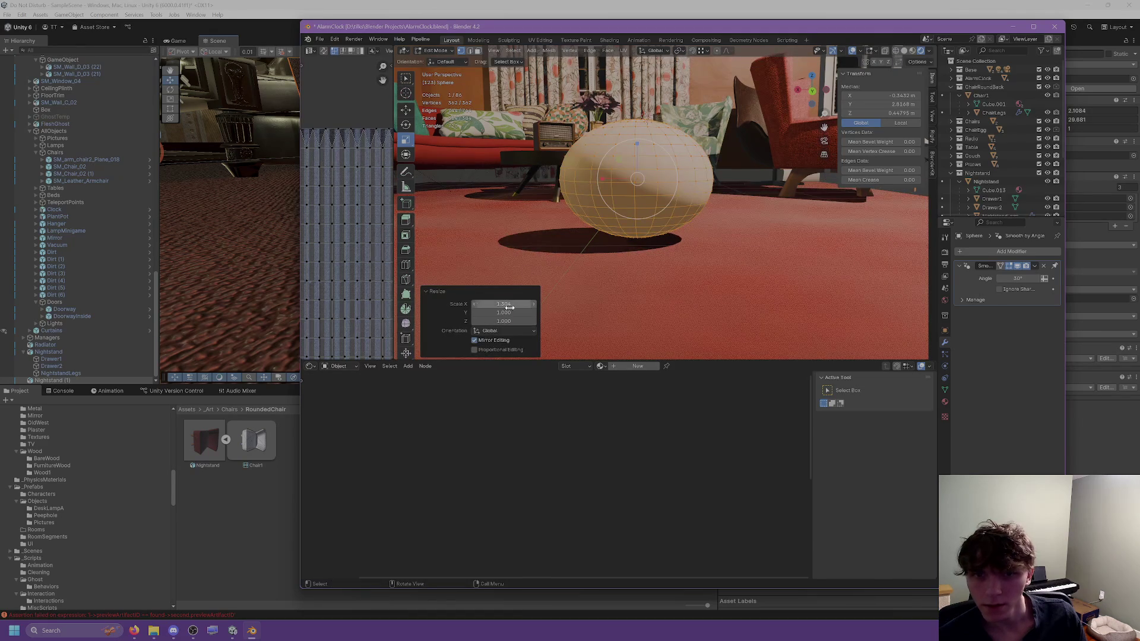
key(Return)
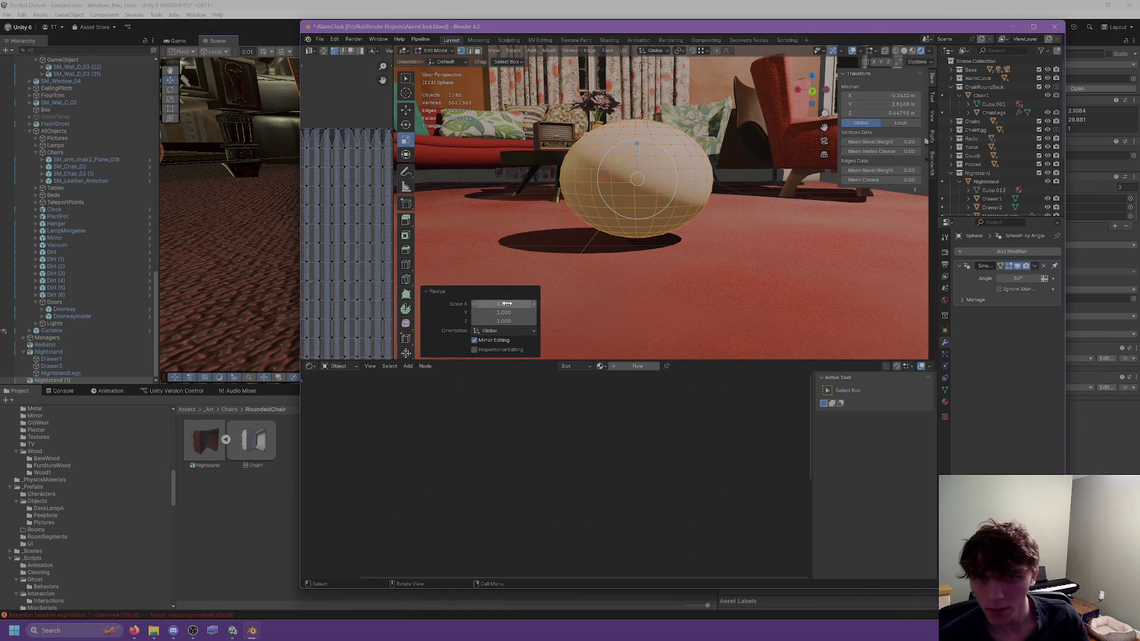
text(3)
key(Return)
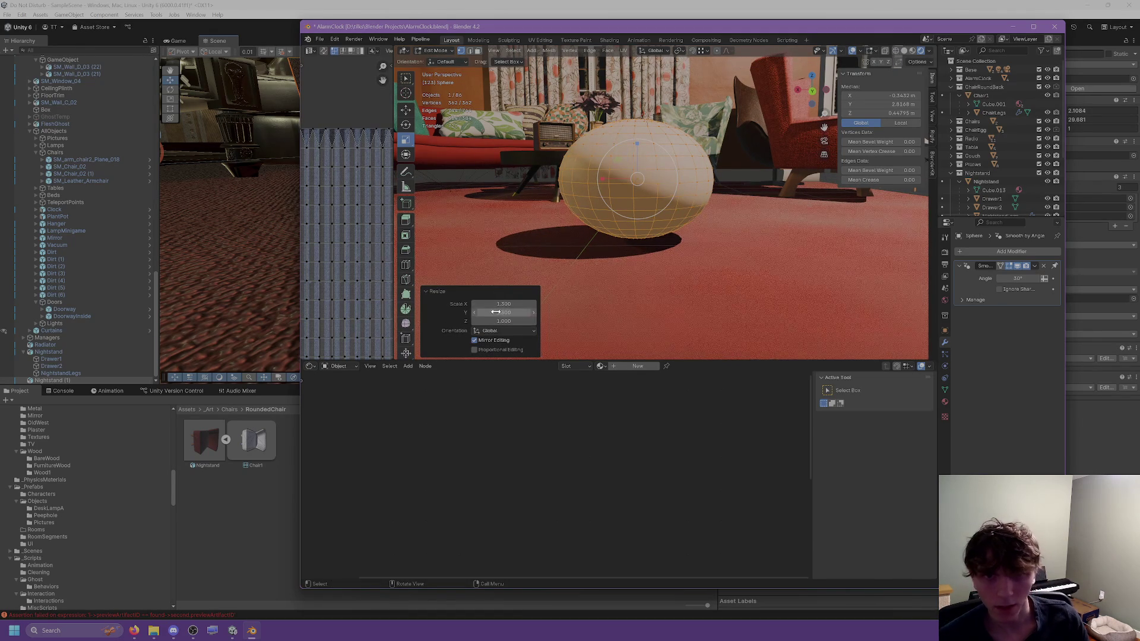
middle_drag(635, 270, 428, 113)
click(407, 110)
key(KP_Decimal)
middle_drag(505, 154, 589, 200)
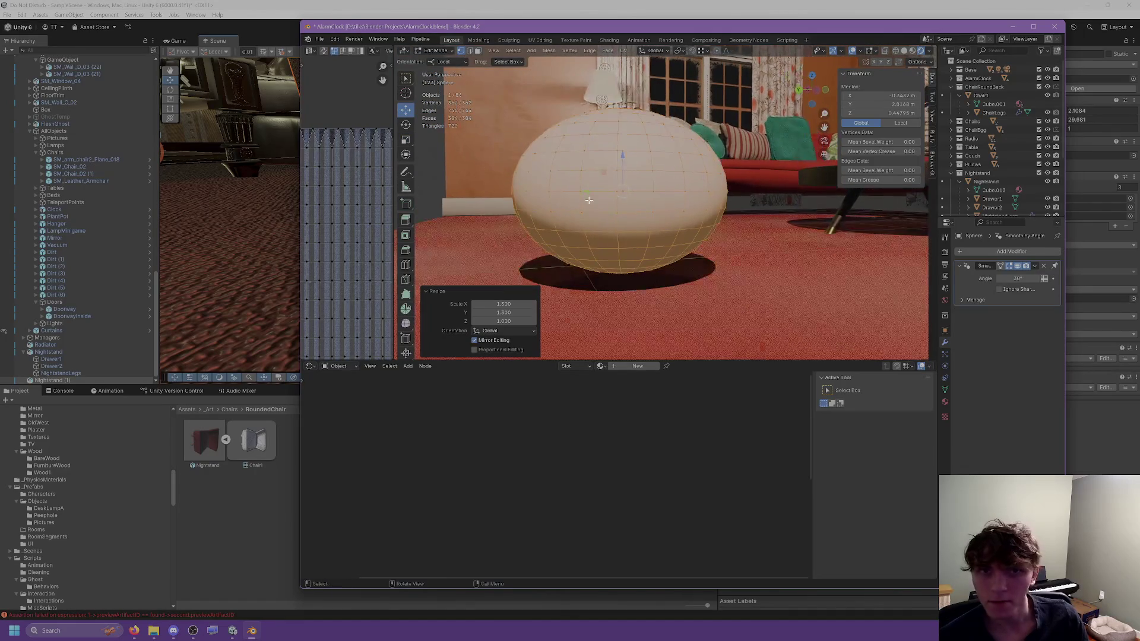
Step: Select the sphere's middle edge loop
click(471, 51)
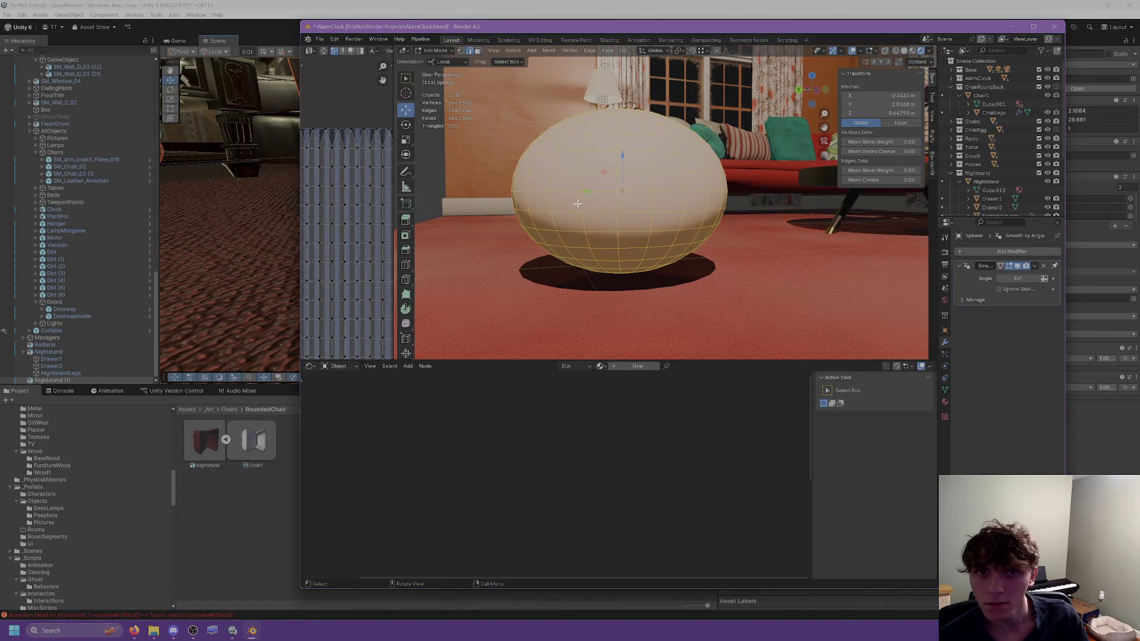
click(566, 198)
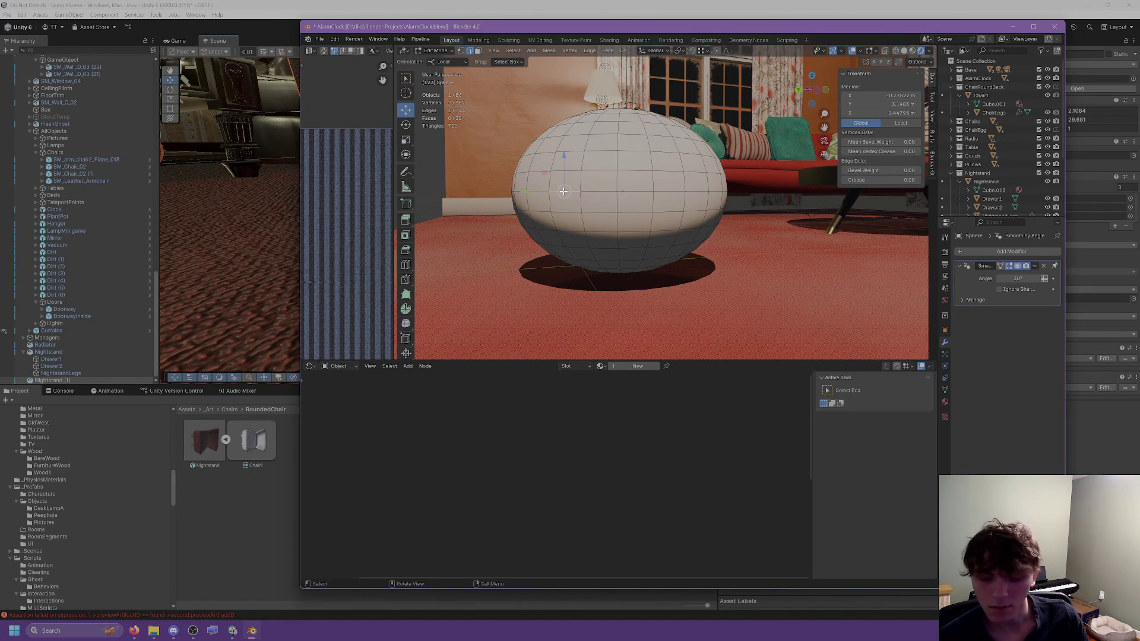
alt+click(563, 191)
key(ctrl+e)
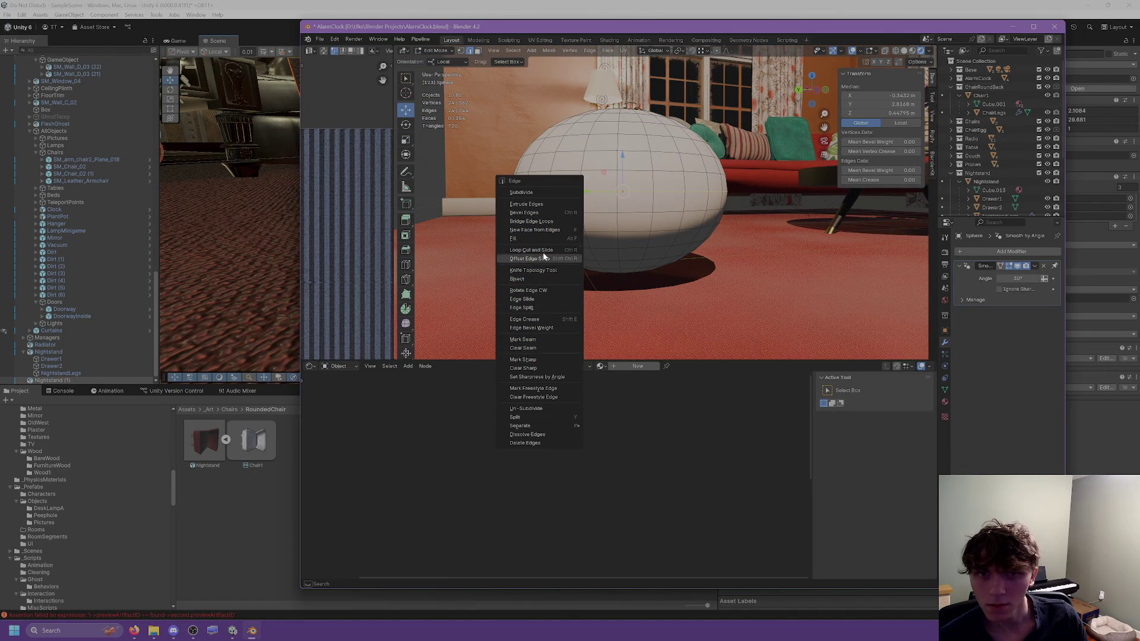
key(ctrl+e)
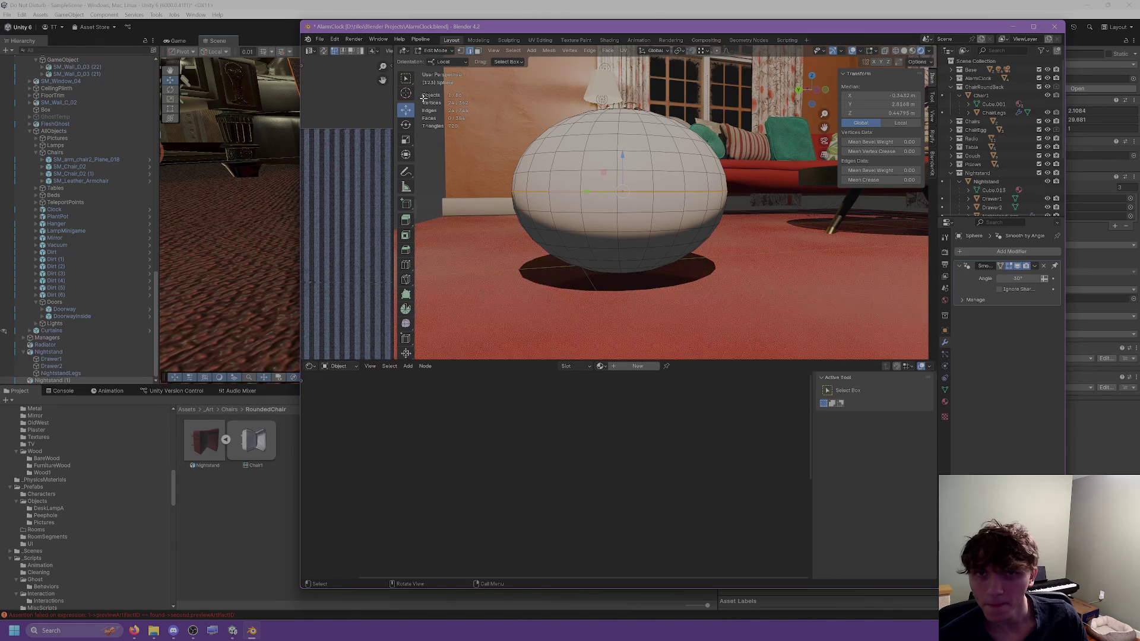
Step: Delete the lower half's faces to leave a dome, then delete the sphere object
click(477, 52)
click(572, 225)
key(ctrl+l)
key(ctrl+f)
click(548, 378)
mouse_move(549, 377)
middle_down()
mouse_move(600, 262)
mouse_move(570, 250)
mouse_move(606, 313)
mouse_move(521, 208)
mouse_move(576, 252)
mouse_move(645, 215)
mouse_move(716, 248)
mouse_move(683, 202)
mouse_move(685, 180)
middle_up()
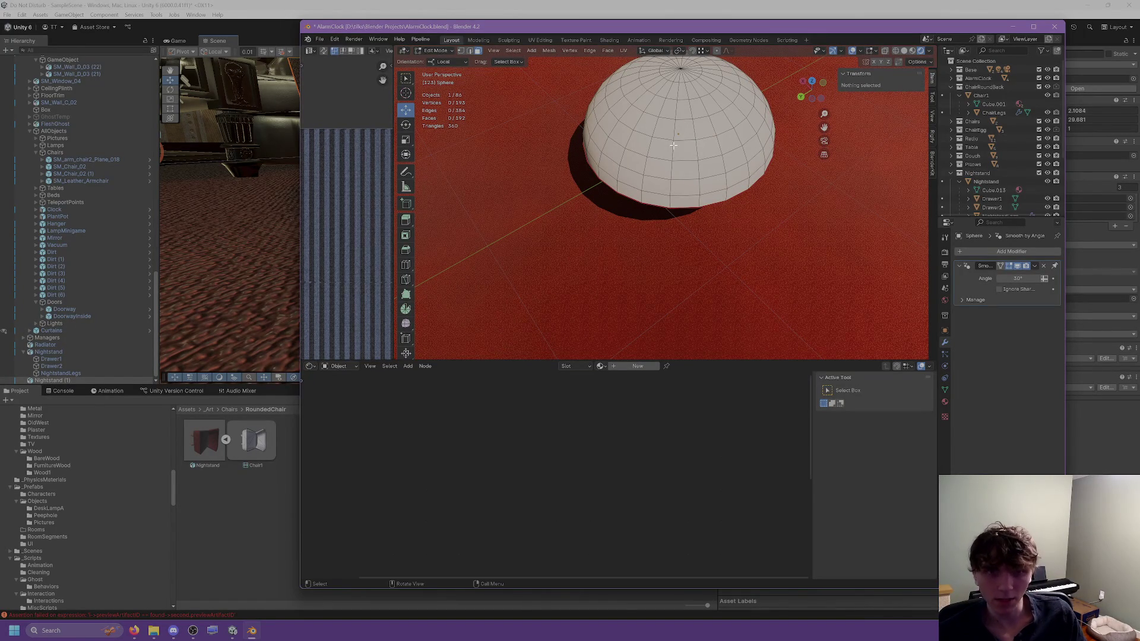
key(Tab)
key(Delete)
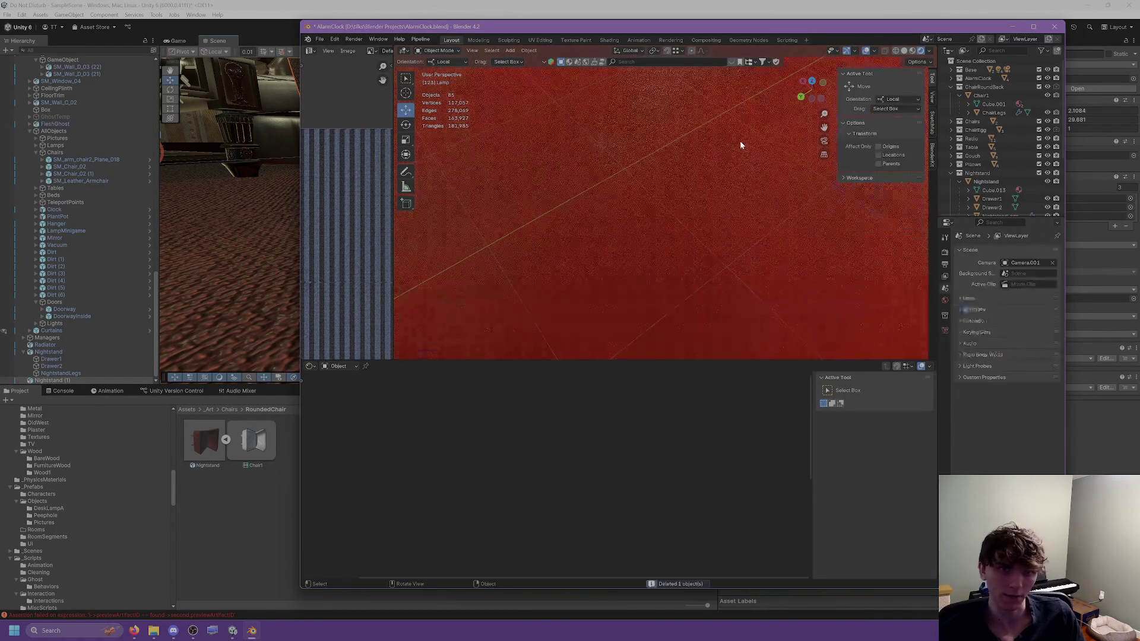
Step: Add a 24-vertex cylinder and move it along Y beside the chair
click(511, 50)
mouse_move(519, 62)
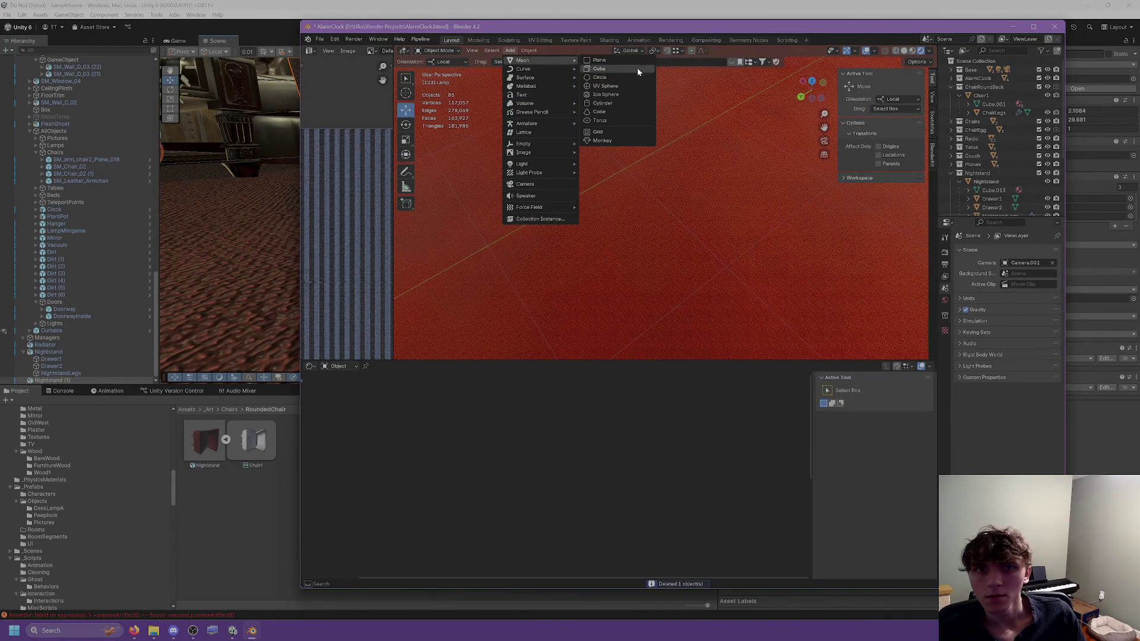
click(618, 102)
mouse_move(642, 119)
middle_down()
mouse_move(674, 149)
mouse_move(689, 146)
mouse_move(579, 193)
middle_up()
click(503, 249)
text(24)
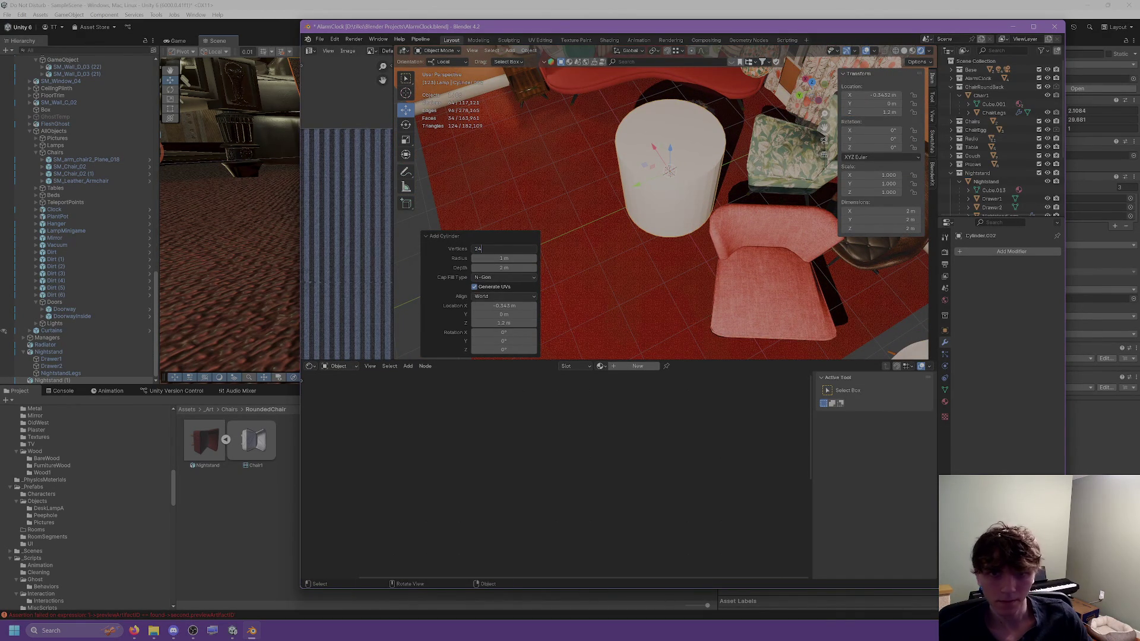
key(Return)
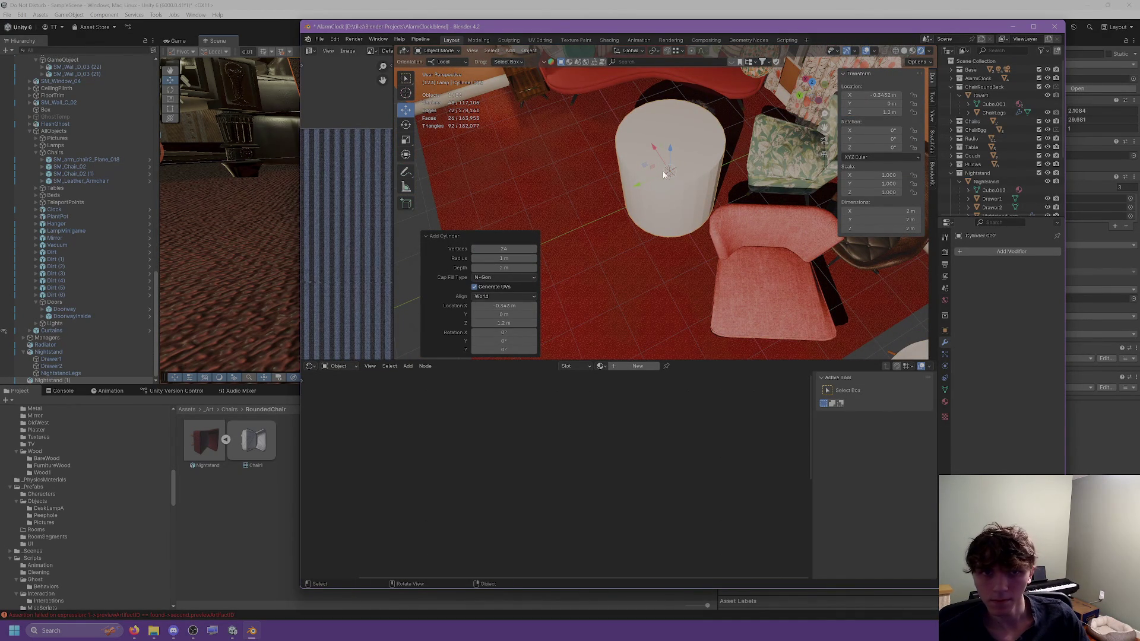
drag(666, 174, 543, 219)
Step: Shade the cylinder auto smooth and squash it along Z into a low disc
right_click(521, 220)
click(541, 213)
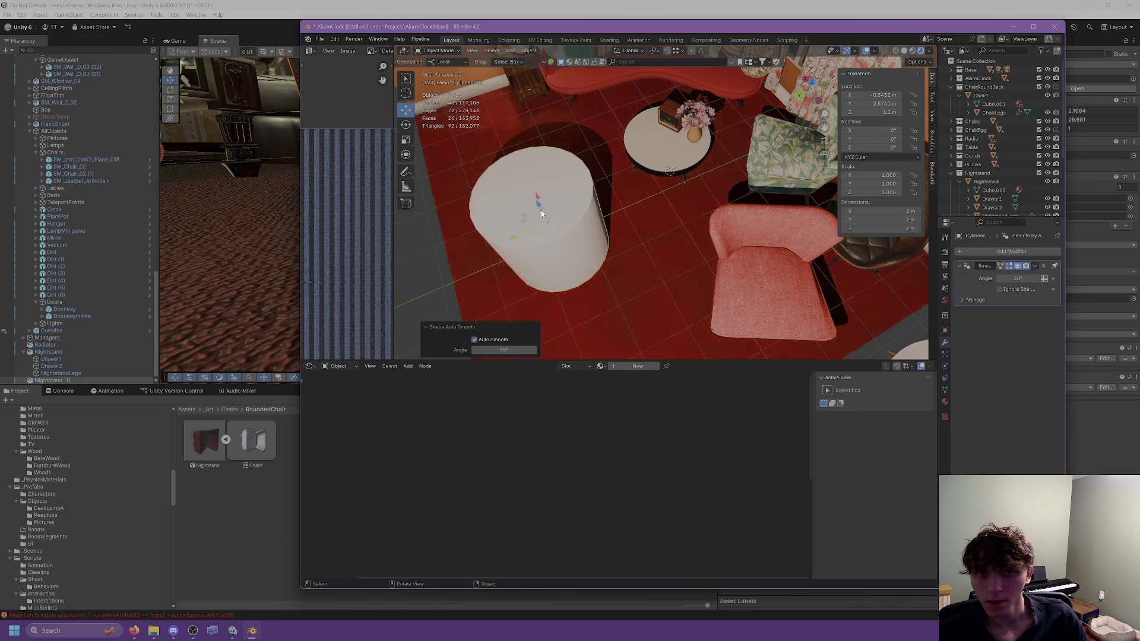
click(407, 142)
middle_drag(535, 196, 535, 155)
mouse_move(553, 113)
mouse_down()
mouse_move(554, 149)
mouse_move(577, 157)
mouse_move(551, 135)
mouse_up()
middle_drag(551, 135, 448, 112)
Step: Connect rim vertices across the diameter on the cylinder's top and bottom faces
key(Tab)
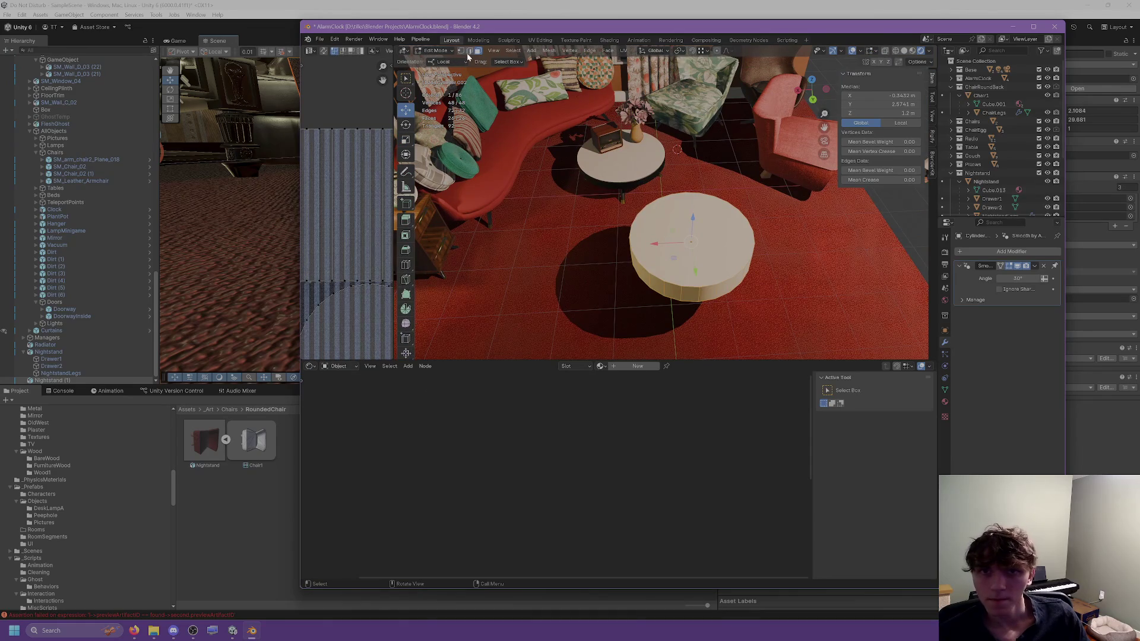
click(689, 207)
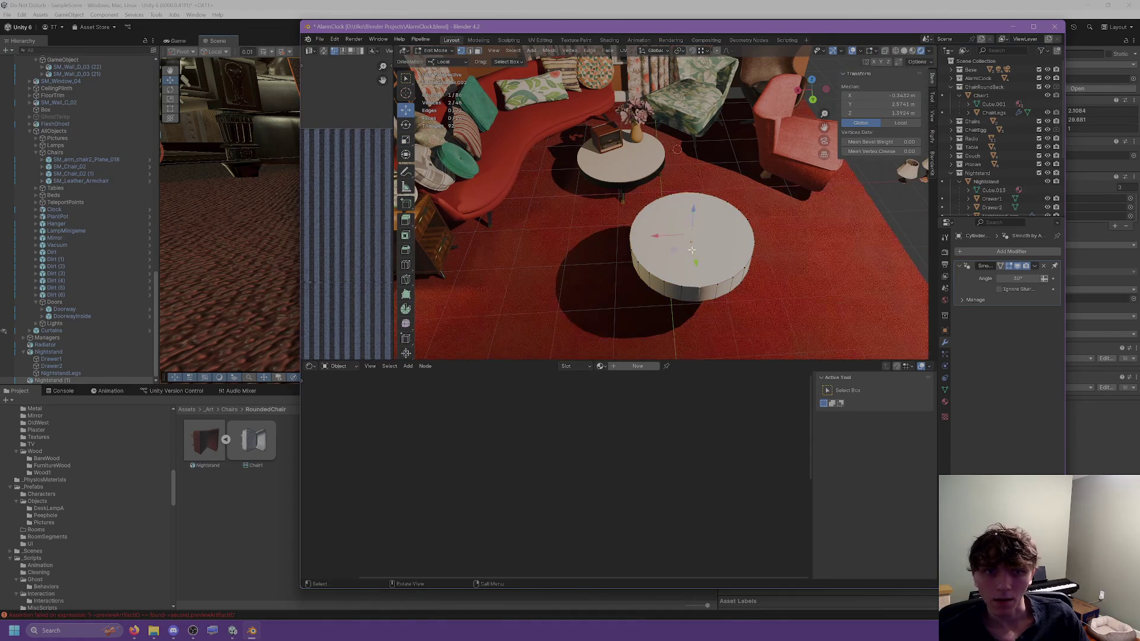
middle_drag(692, 250, 677, 184)
right_click(644, 181)
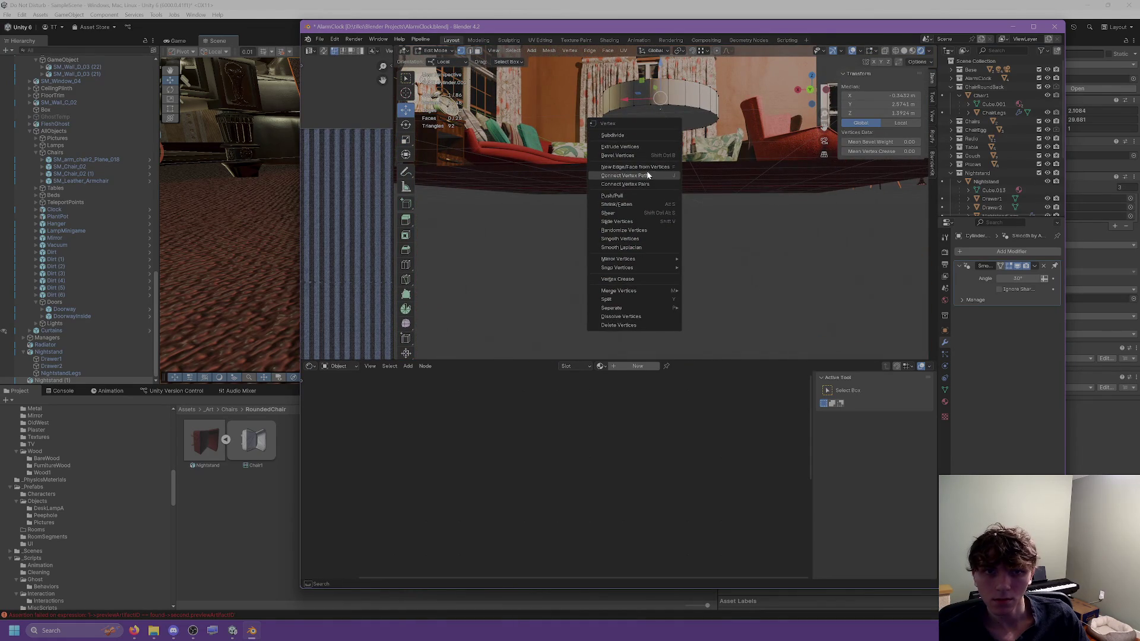
click(647, 176)
mouse_move(650, 108)
middle_down()
mouse_move(653, 148)
mouse_move(695, 132)
mouse_move(674, 184)
mouse_move(474, 44)
middle_up()
scroll(653, 149, up, 3)
click(700, 135)
right_click(664, 174)
click(664, 174)
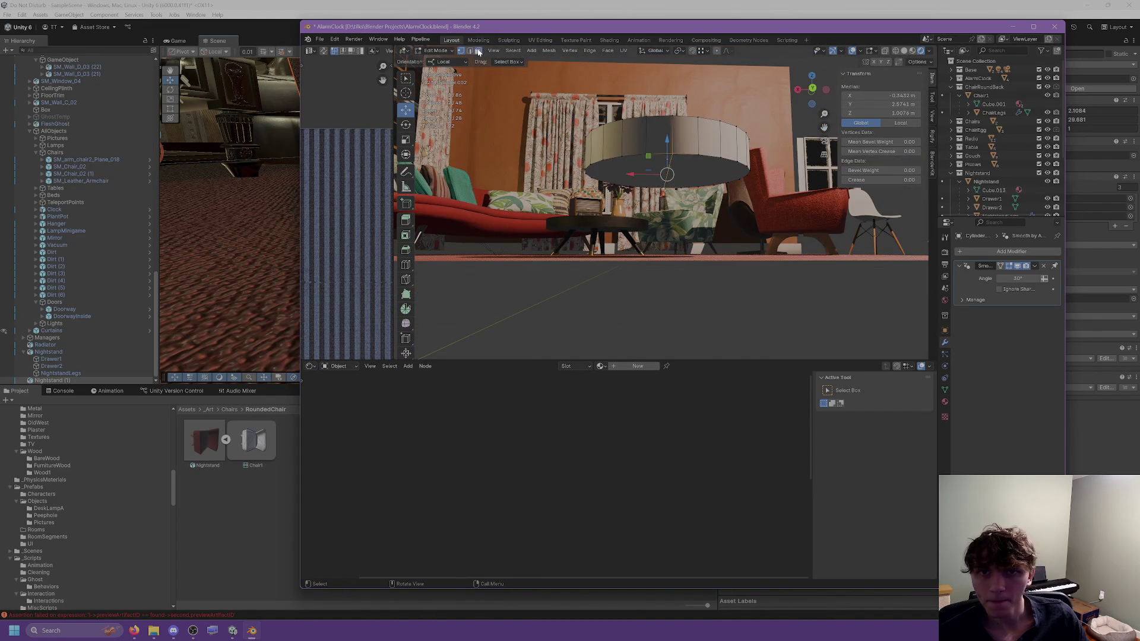
Step: Select one half of the cylinder's faces and delete them, leaving a half-disc
click(478, 53)
click(669, 137)
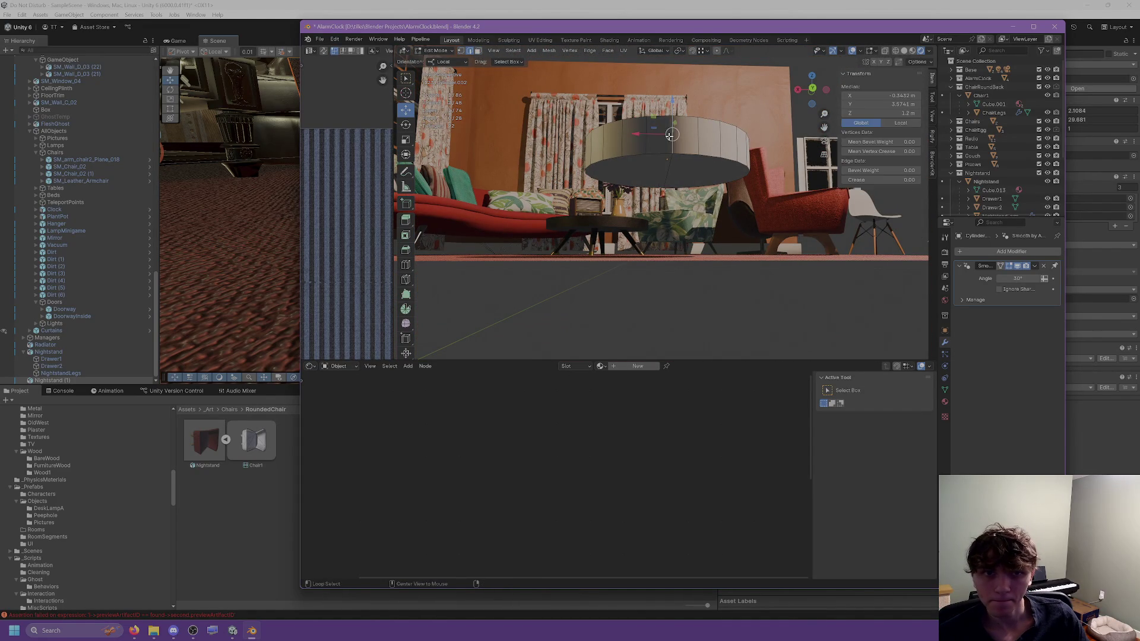
right_click(581, 218)
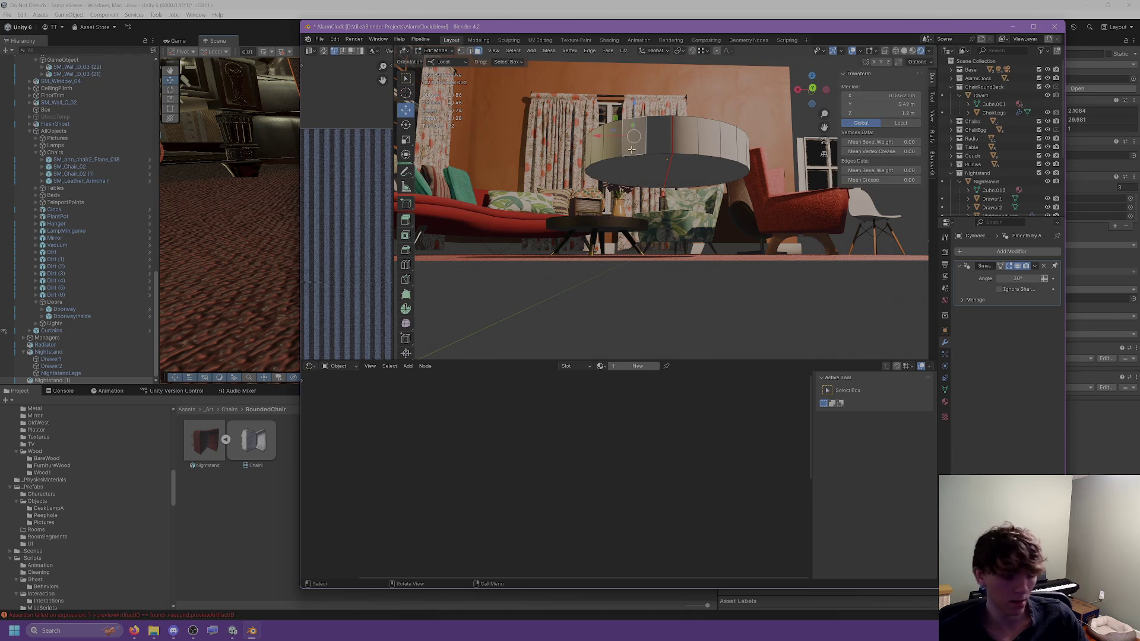
key(ctrl+l)
right_click(632, 170)
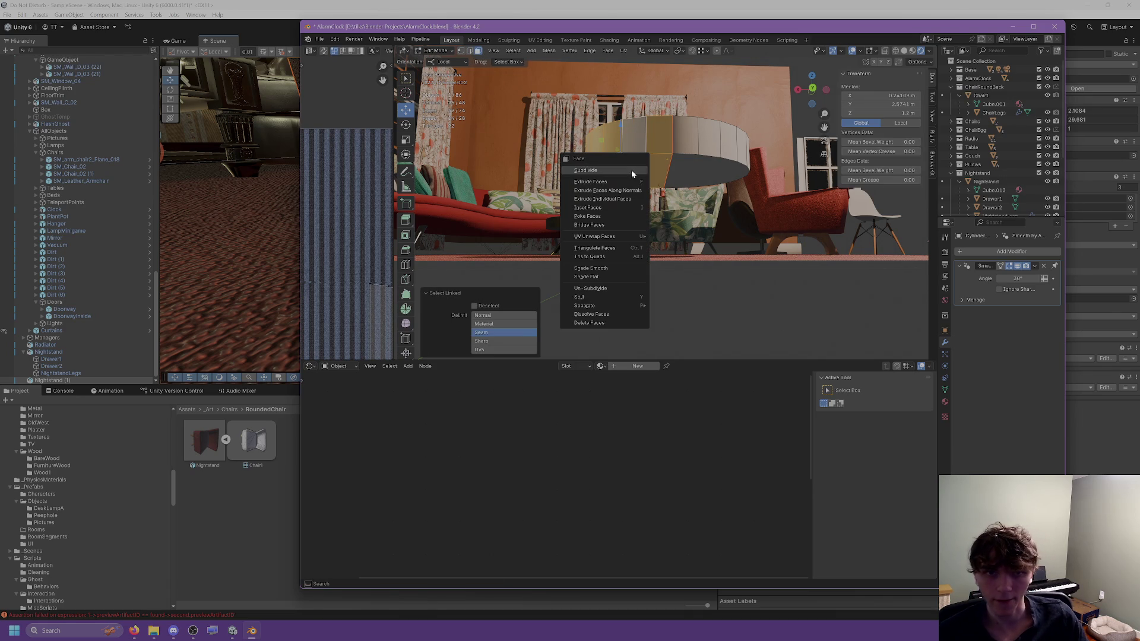
click(604, 320)
mouse_move(604, 320)
middle_down()
mouse_move(581, 250)
mouse_move(700, 222)
mouse_move(822, 300)
mouse_move(836, 277)
middle_up()
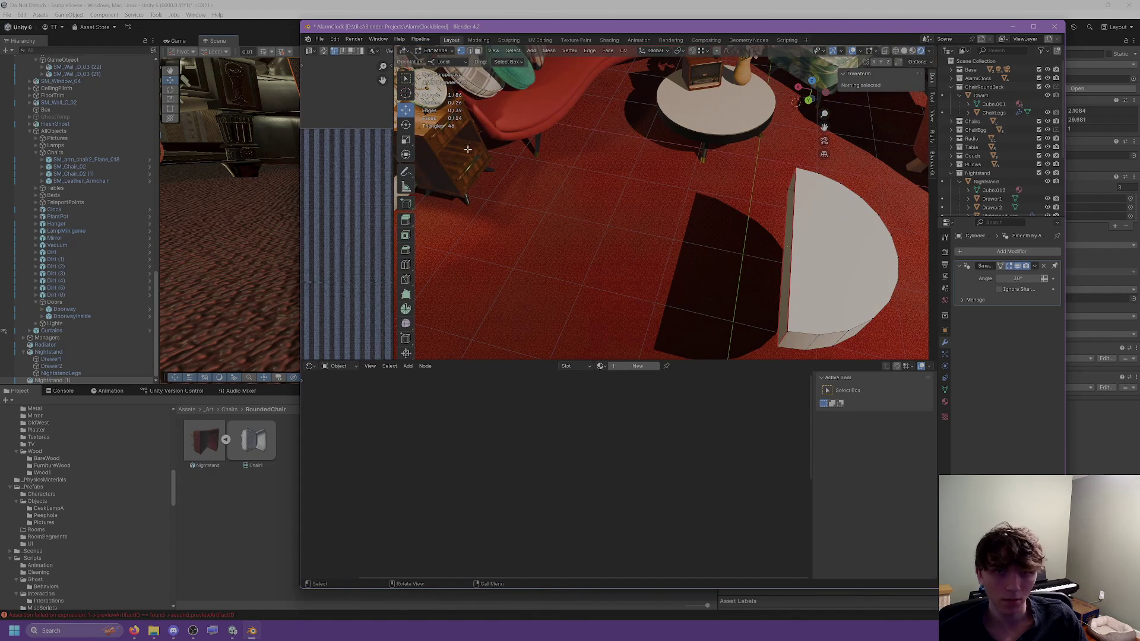
Step: Undo the deletion to bring back the cylinder's missing half
click(405, 265)
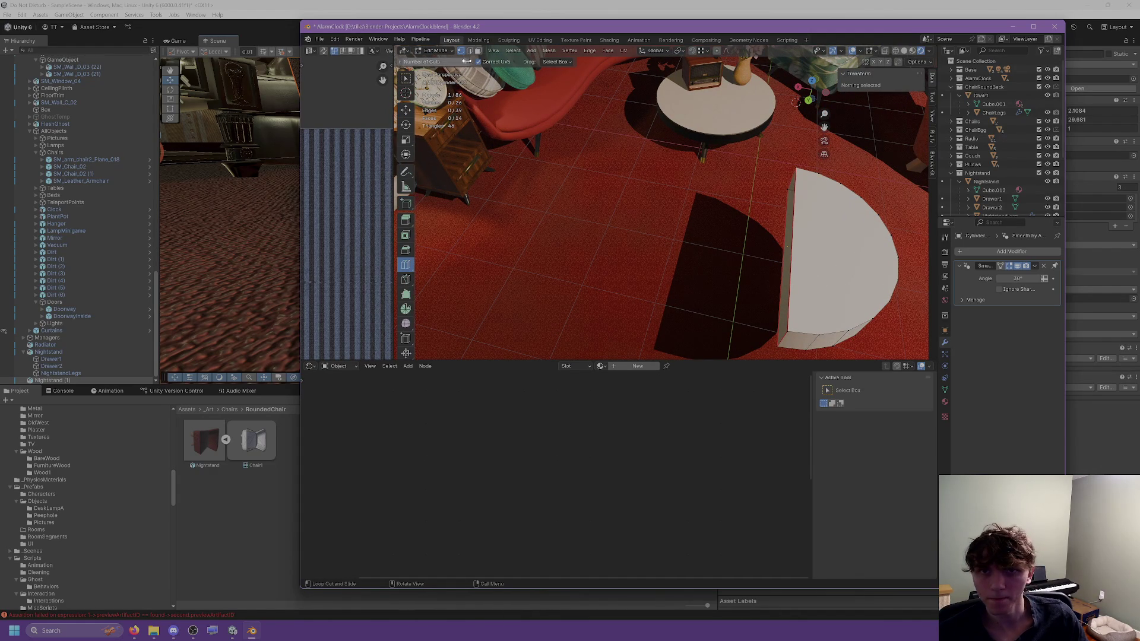
click(405, 110)
shift+middle_drag(755, 244, 653, 220)
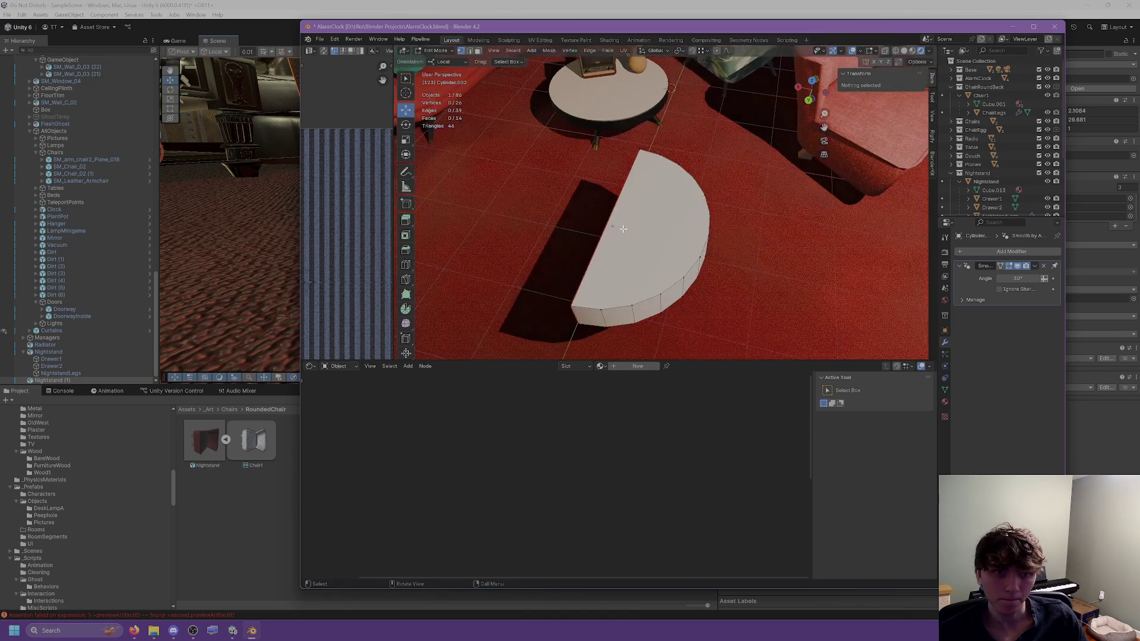
scroll(654, 220, up, 2)
scroll(650, 218, down, 1)
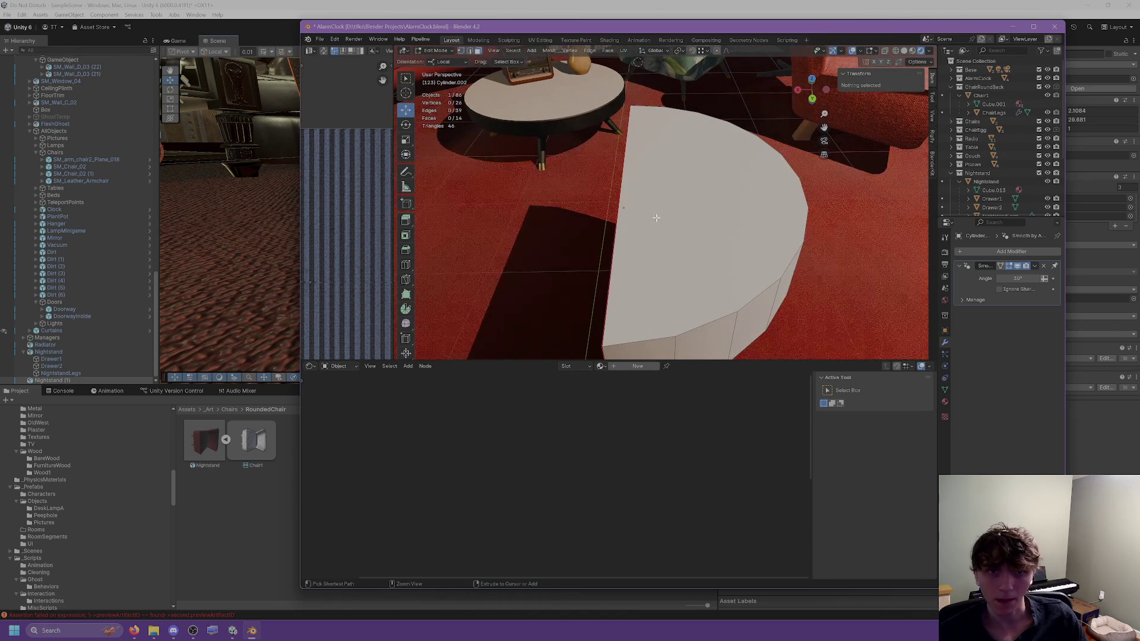
key(ctrl+z)
scroll(594, 214, down, 3)
mouse_move(506, 218)
middle_down()
mouse_move(701, 278)
mouse_move(465, 117)
middle_up()
Step: Subdivide across the top and connect the underside vertices to make a second cut
click(731, 249)
click(462, 51)
click(586, 273)
mouse_move(586, 273)
middle_down()
mouse_move(588, 297)
mouse_move(736, 239)
mouse_move(671, 242)
mouse_move(513, 209)
middle_up()
right_click(590, 240)
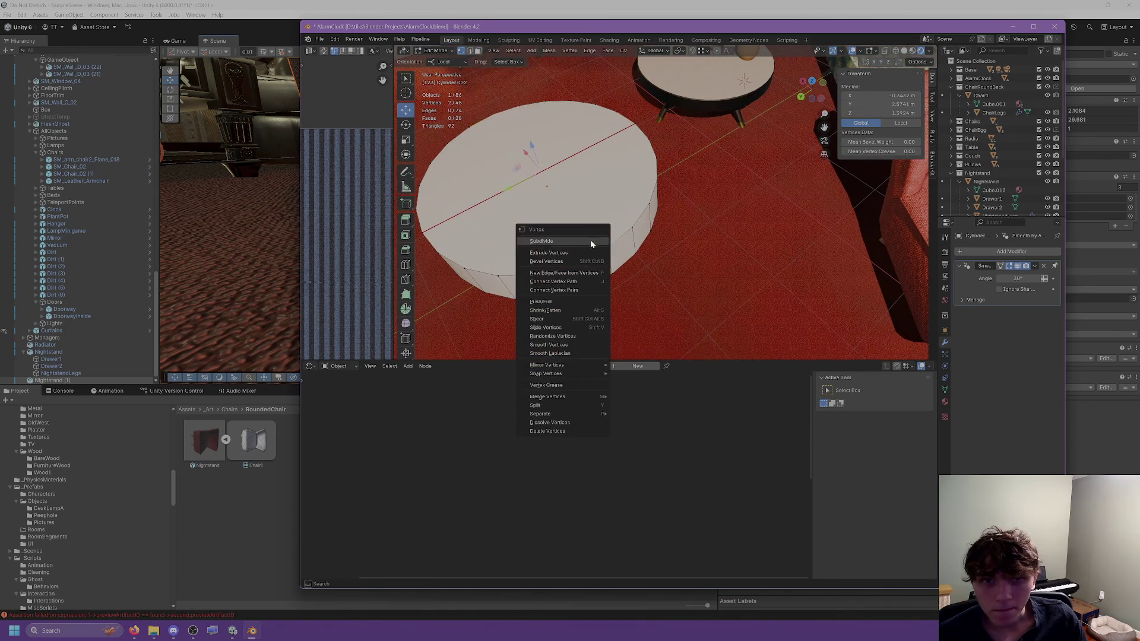
click(570, 283)
mouse_move(570, 243)
middle_down()
mouse_move(591, 161)
mouse_move(522, 171)
mouse_move(584, 172)
mouse_move(681, 202)
middle_up()
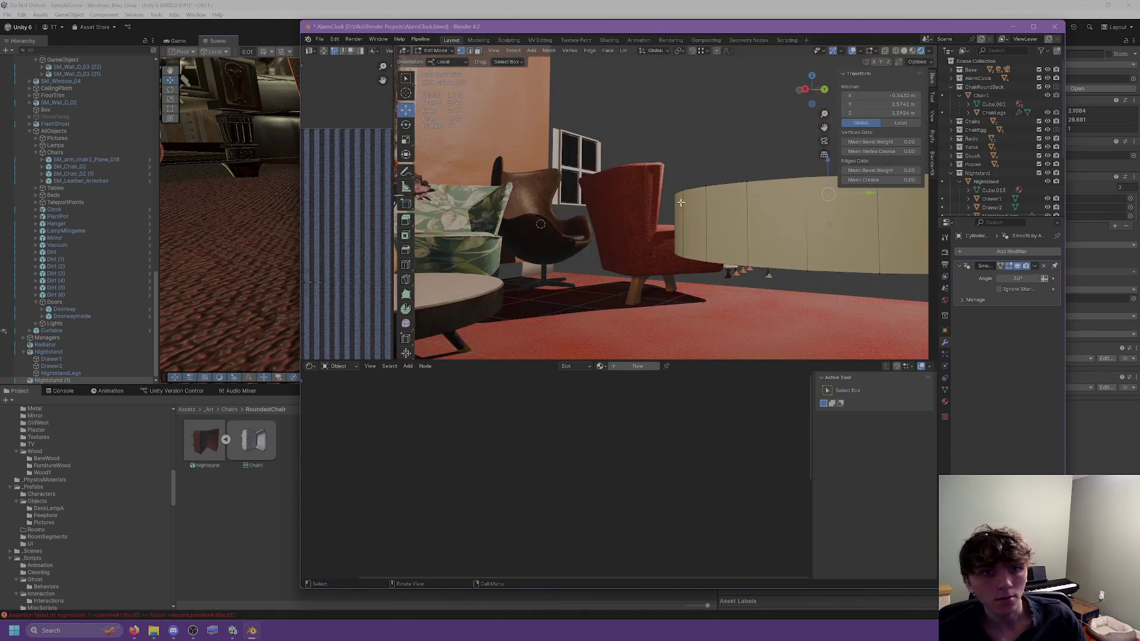
mouse_move(804, 267)
middle_down()
mouse_move(837, 247)
mouse_move(753, 258)
mouse_move(708, 241)
middle_up()
shift+click(824, 257)
right_click(708, 241)
click(708, 242)
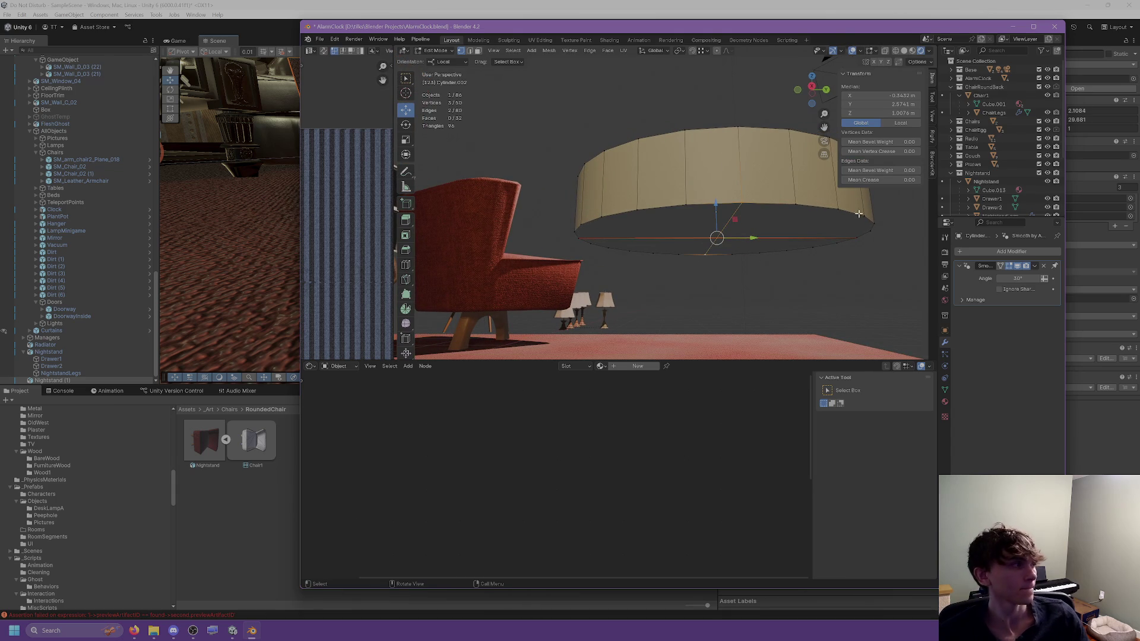
Step: Mark the quarter-cut edges as a seam
middle_drag(743, 202, 689, 233)
key(2)
alt+click(659, 253)
key(ctrl+e)
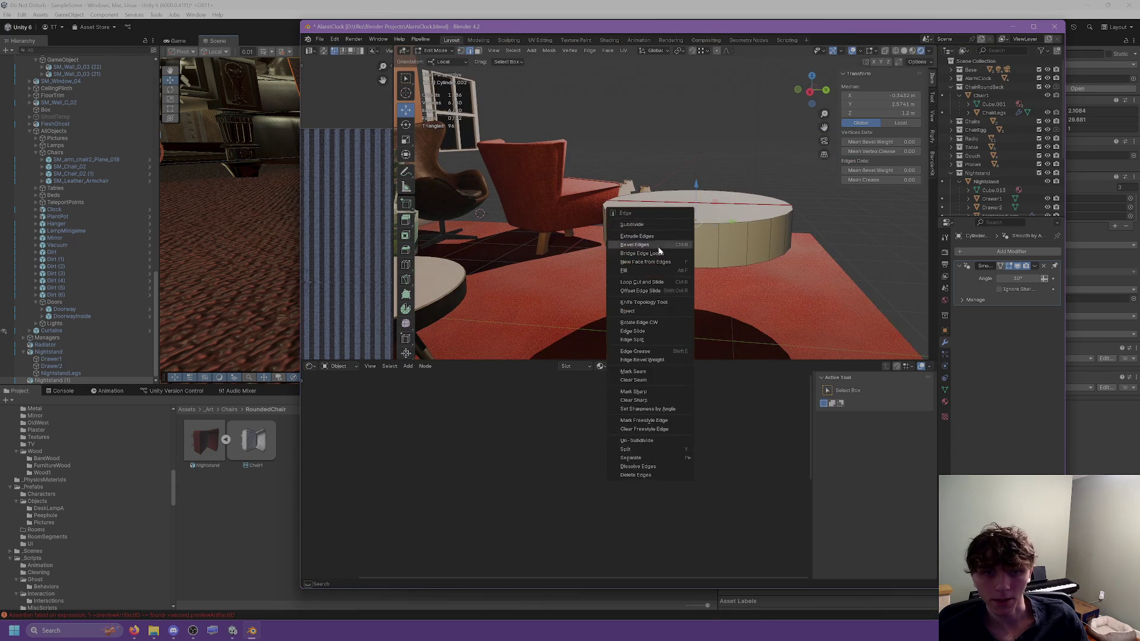
click(633, 371)
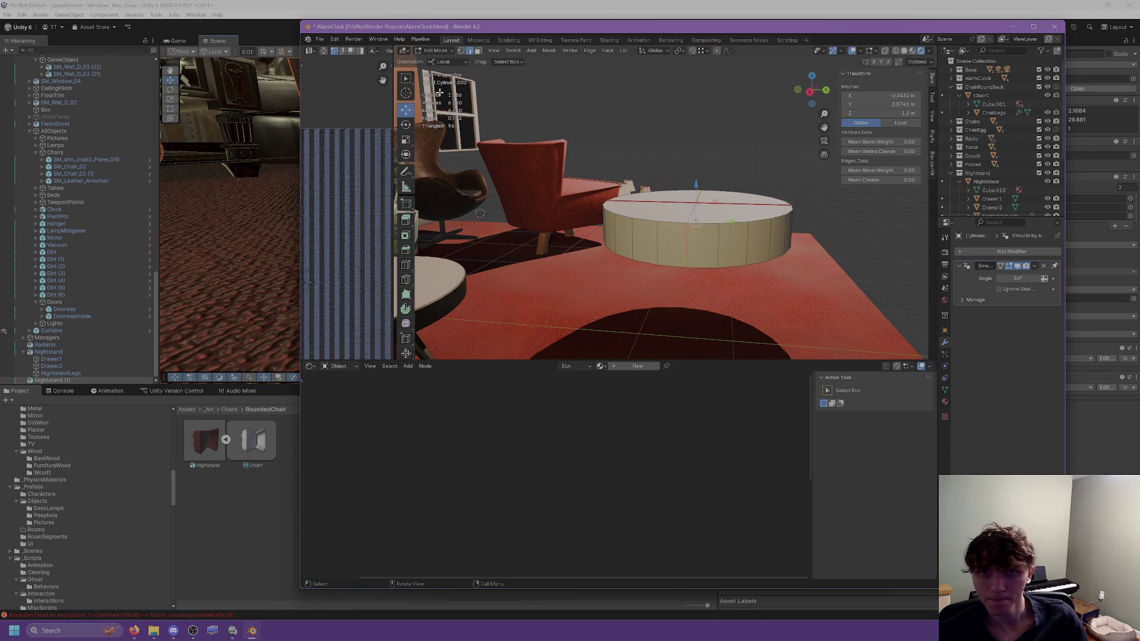
Step: Select the three other quarters, delete their faces, and return to Object Mode
click(478, 51)
click(624, 218)
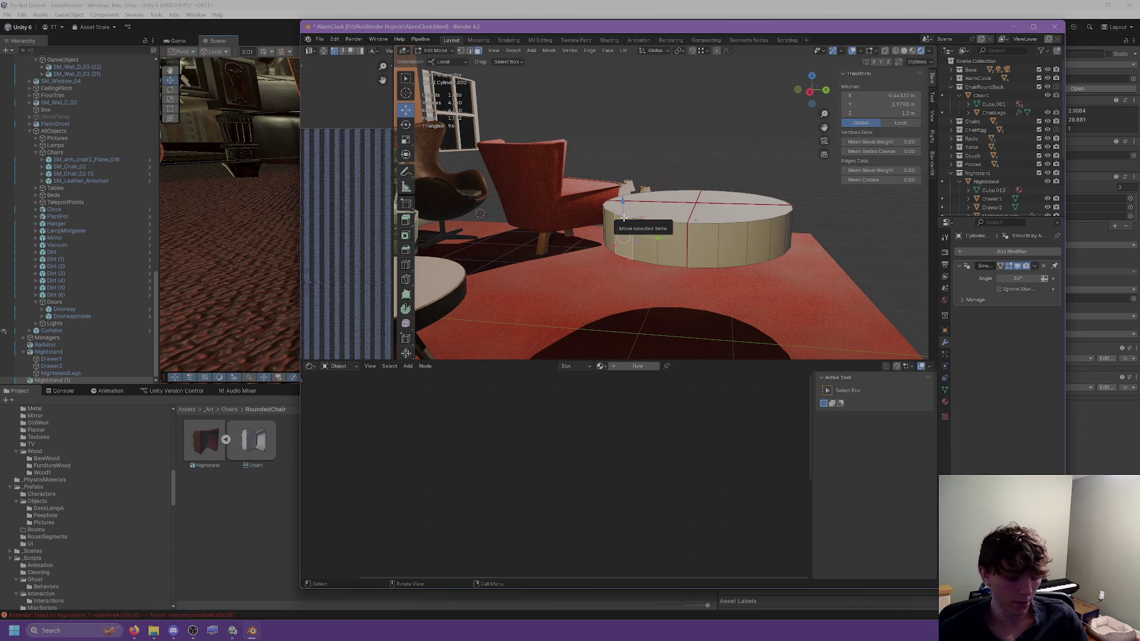
key(l)
key(l)
key(ctrl+f)
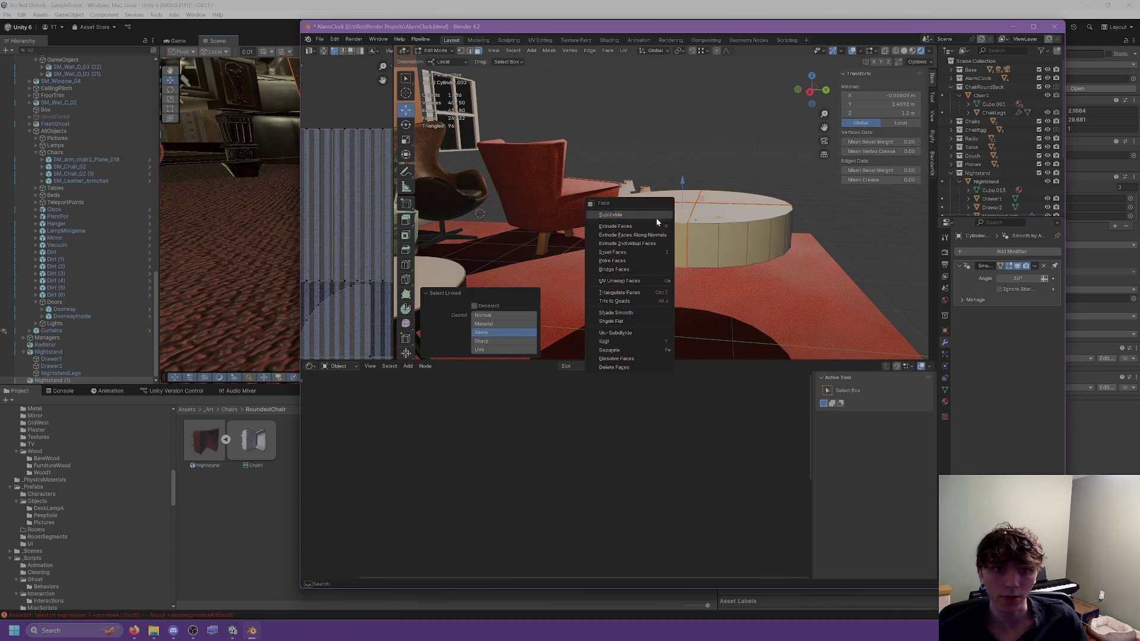
click(639, 368)
mouse_move(594, 267)
middle_down()
mouse_move(505, 196)
mouse_move(423, 102)
middle_up()
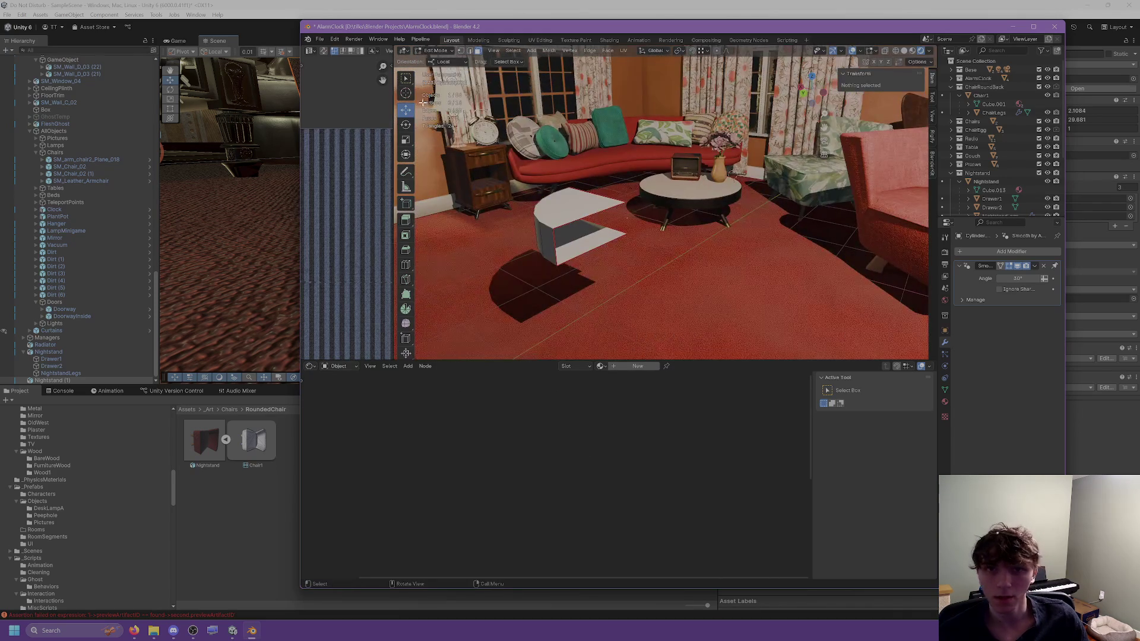
key(Tab)
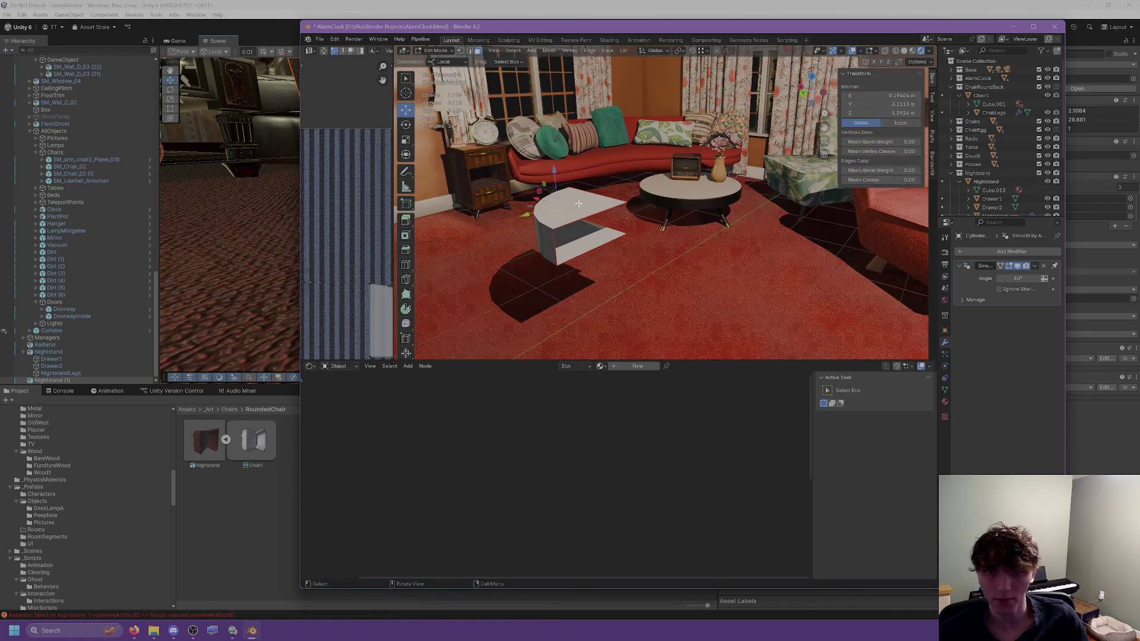
mouse_move(551, 229)
middle_down()
mouse_move(527, 237)
mouse_move(799, 207)
middle_up()
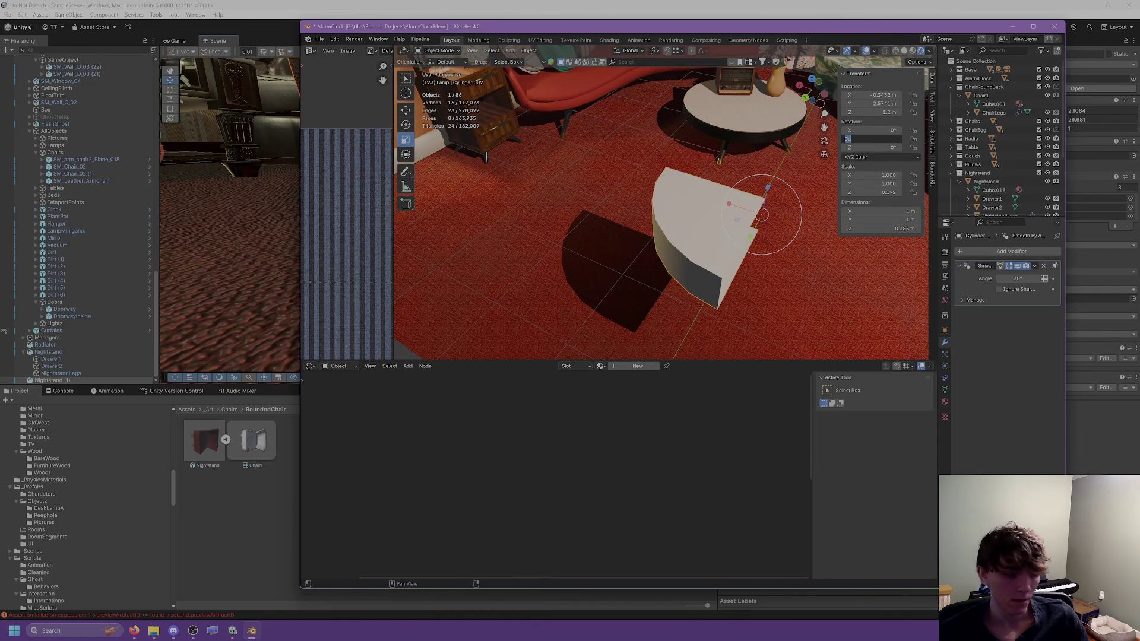
text(90)
Step: Set the wedge's rotation to X 90°, Y 0°, Z 0° so it stands upright
key(Return)
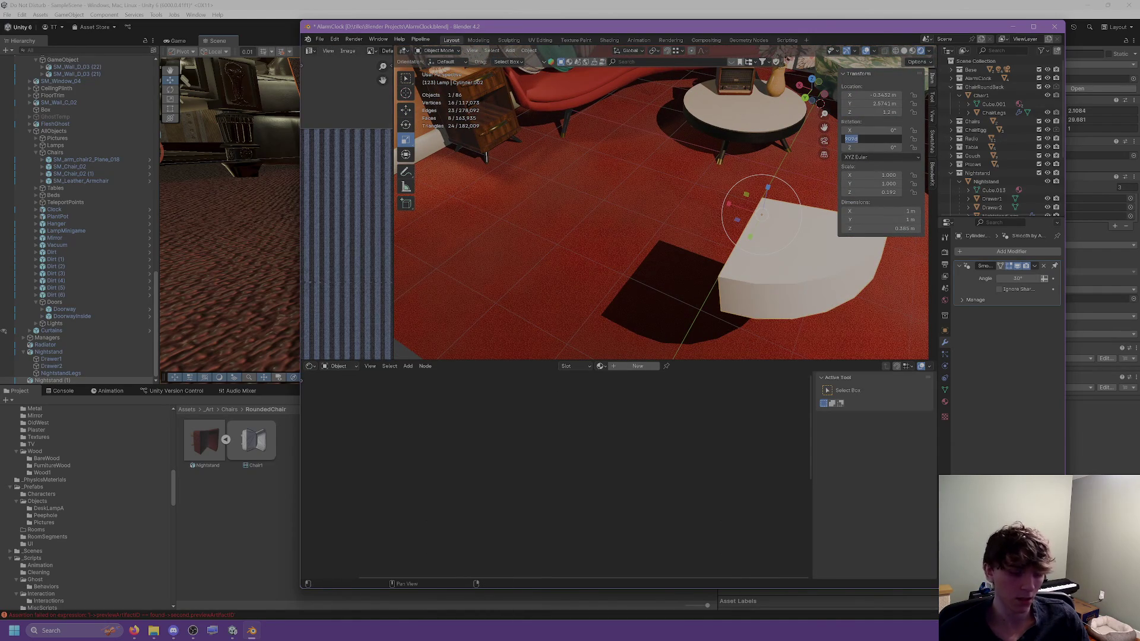
key(Return)
key(Return)
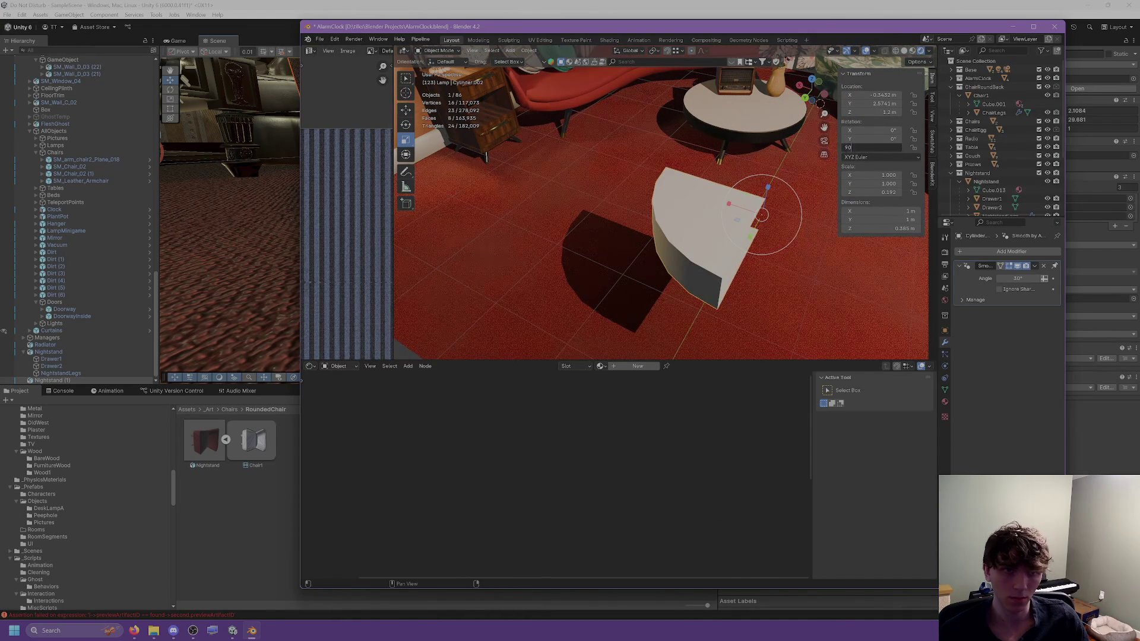
drag(866, 147, 870, 147)
key(Return)
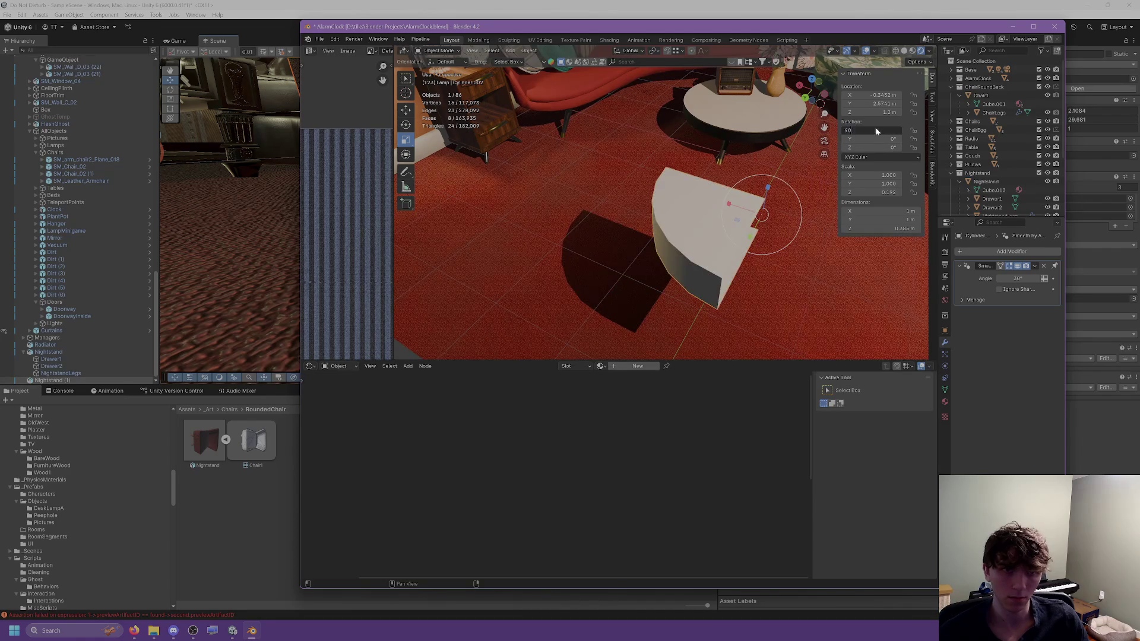
key(Return)
mouse_move(736, 168)
middle_down()
mouse_move(725, 158)
mouse_move(731, 121)
mouse_move(712, 129)
mouse_move(600, 365)
mouse_move(580, 256)
mouse_move(556, 238)
mouse_move(610, 229)
mouse_move(690, 252)
mouse_move(565, 231)
mouse_move(529, 214)
mouse_move(563, 169)
mouse_move(675, 183)
mouse_move(661, 170)
mouse_move(436, 131)
middle_up()
Step: Enter Edit Mode on the shell and select its bottom face
key(w)
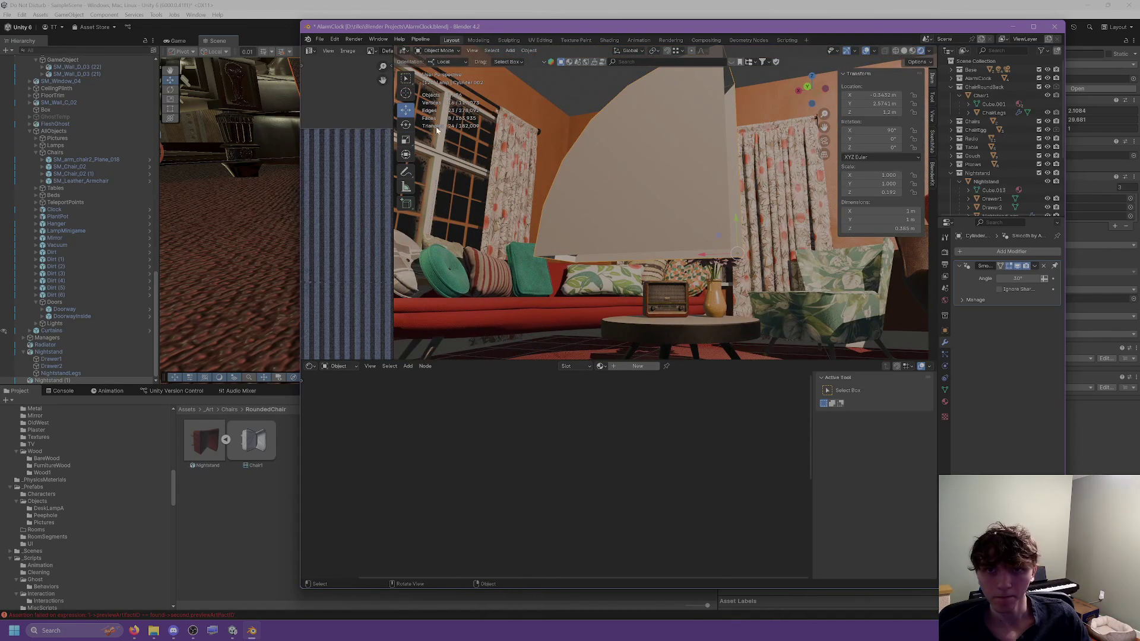
mouse_move(547, 193)
middle_down()
mouse_move(636, 220)
mouse_move(636, 240)
middle_up()
key(Tab)
click(636, 246)
click(631, 262)
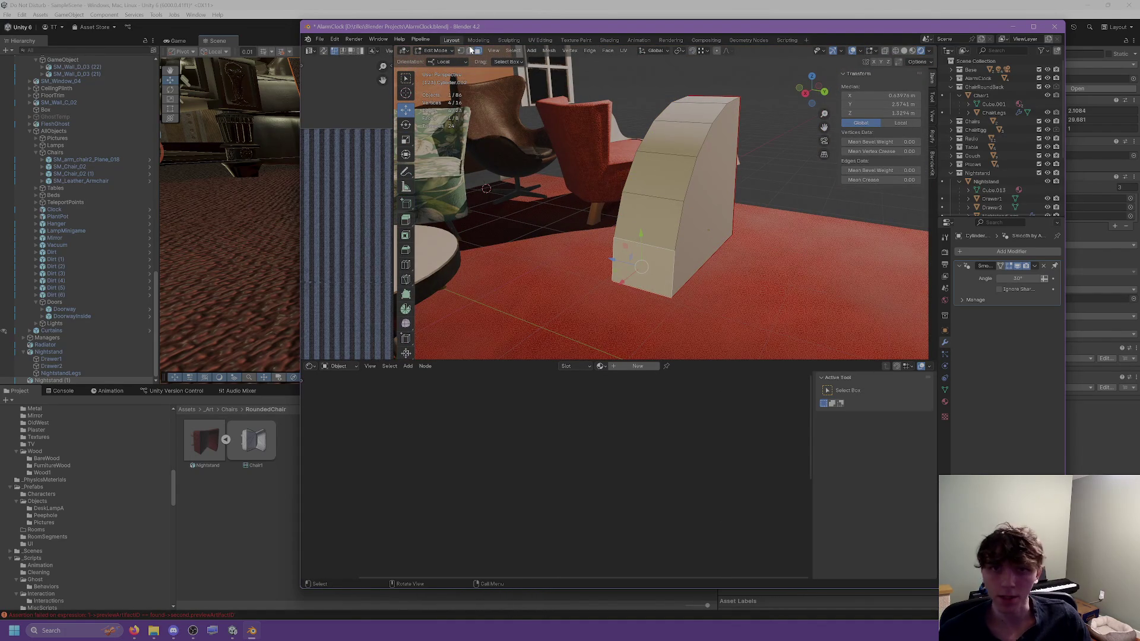
Step: Select the shell's edge loops and mark them sharp
alt+click(689, 175)
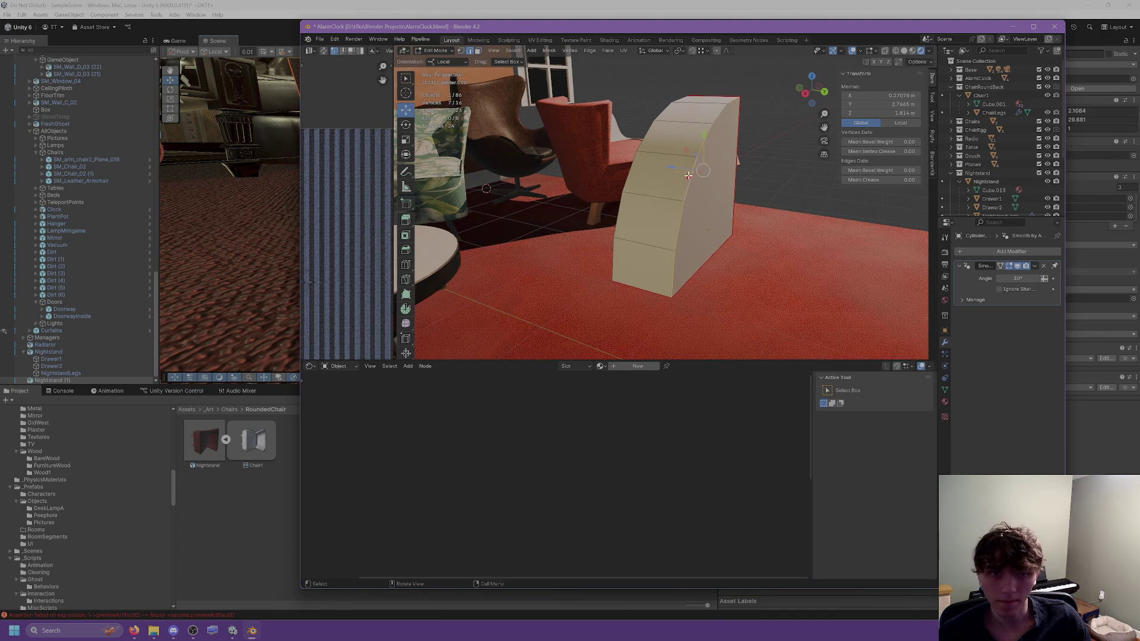
alt+shift+click(635, 173)
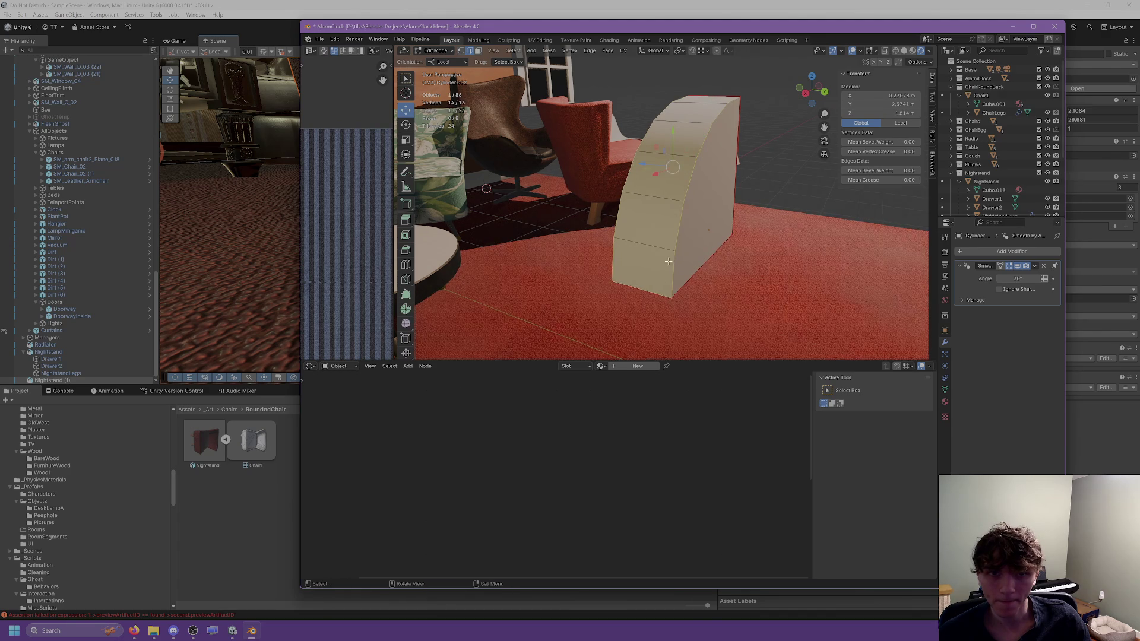
middle_drag(668, 261, 603, 306)
shift+click(750, 165)
right_click(732, 176)
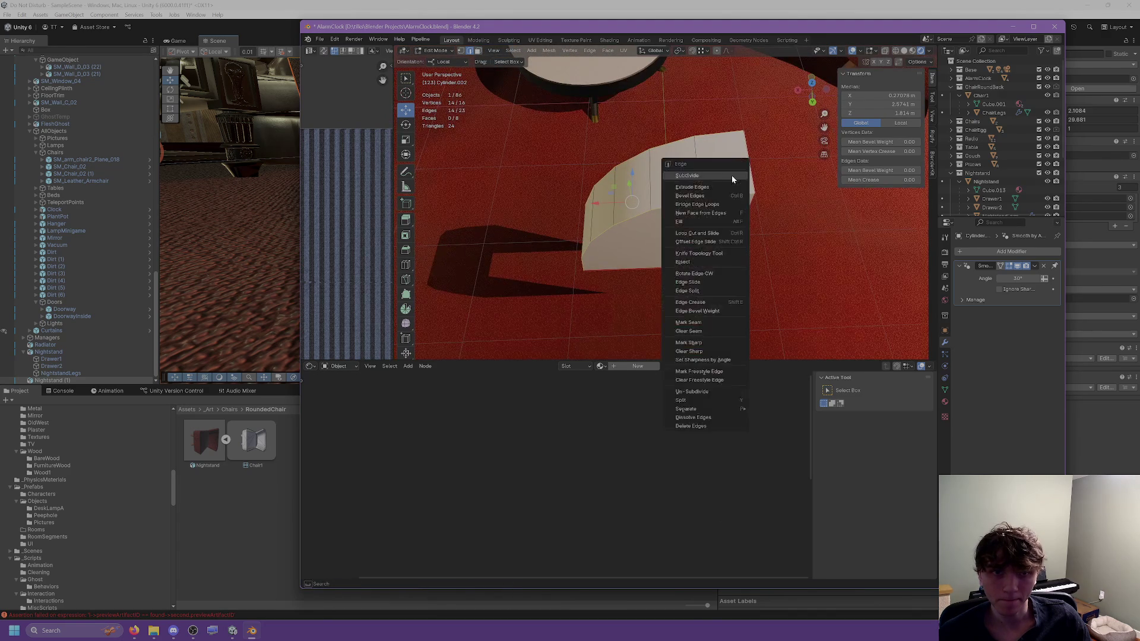
click(697, 347)
middle_drag(697, 347, 544, 116)
Step: Select the linked curved faces, delimited at sharp edges
click(478, 51)
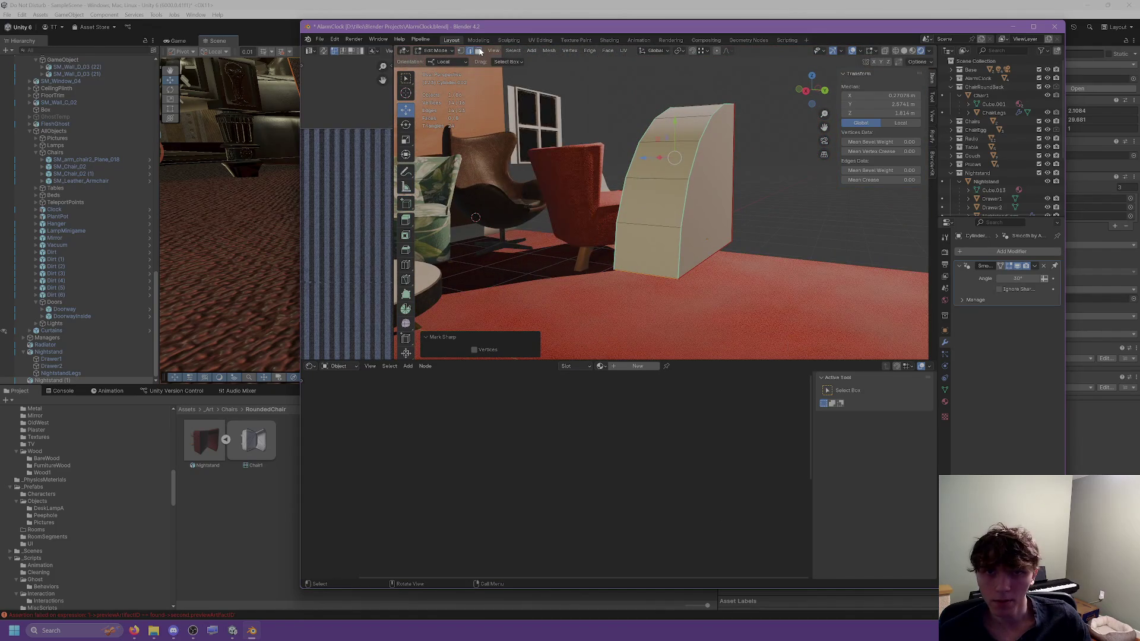
click(675, 157)
key(l)
mouse_move(675, 156)
middle_down()
mouse_move(486, 327)
mouse_move(627, 223)
middle_up()
click(486, 342)
Step: Extrude the curved faces along their normals by 0.432 m
key(e)
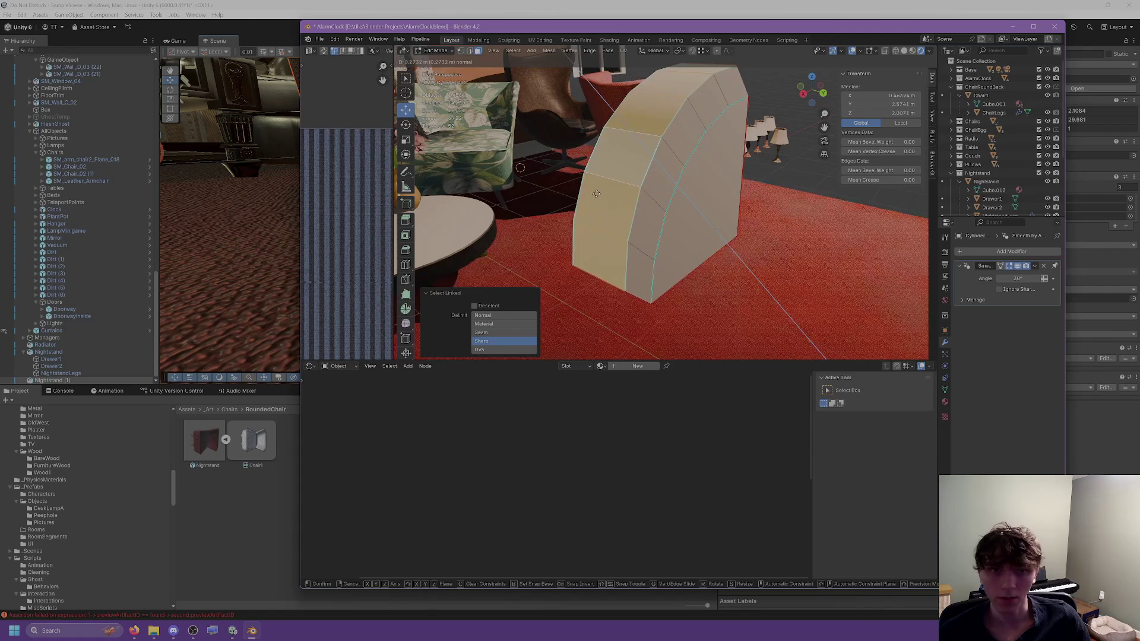
mouse_move(601, 205)
middle_down()
mouse_move(637, 210)
mouse_move(588, 200)
middle_up()
click(627, 208)
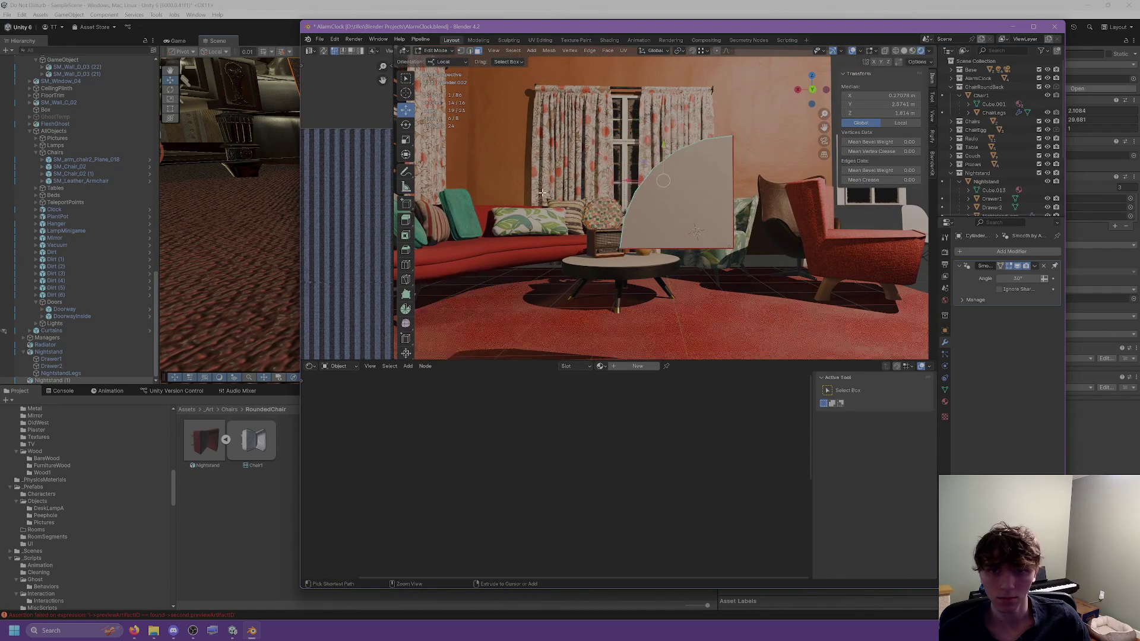
click(406, 224)
drag(639, 157, 650, 146)
key(Escape)
mouse_move(411, 220)
mouse_down()
mouse_move(439, 224)
mouse_move(453, 258)
mouse_up()
mouse_move(630, 145)
mouse_down()
mouse_move(615, 151)
mouse_move(592, 124)
mouse_up()
mouse_move(591, 124)
middle_down()
mouse_move(522, 130)
mouse_move(440, 111)
middle_up()
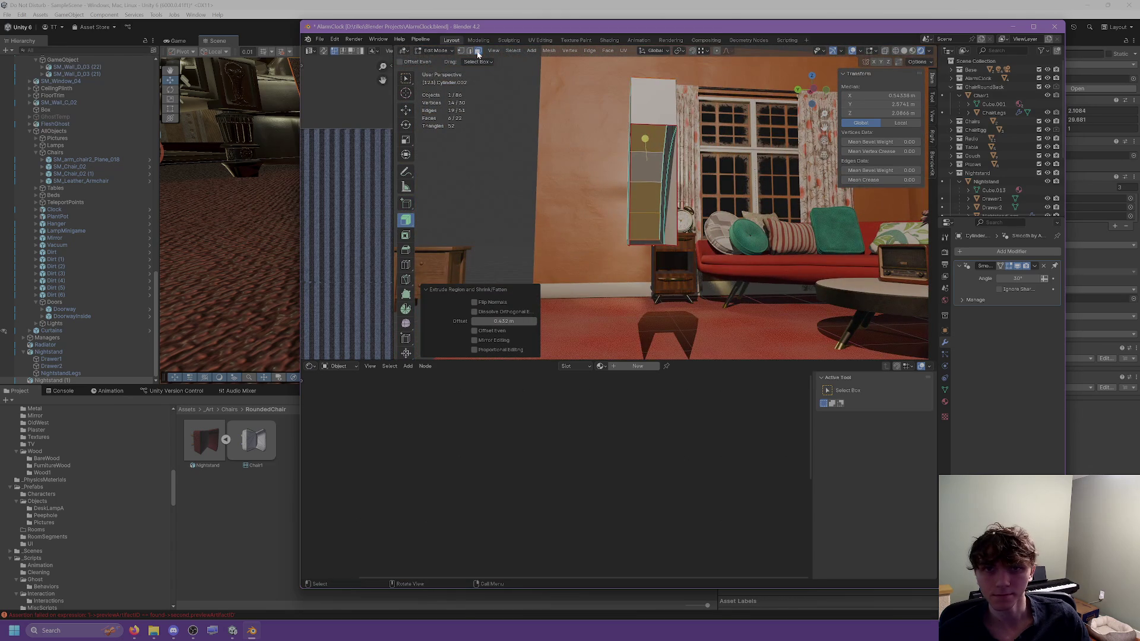
Step: Delete the unwanted faces from the shell
middle_drag(532, 111, 612, 196)
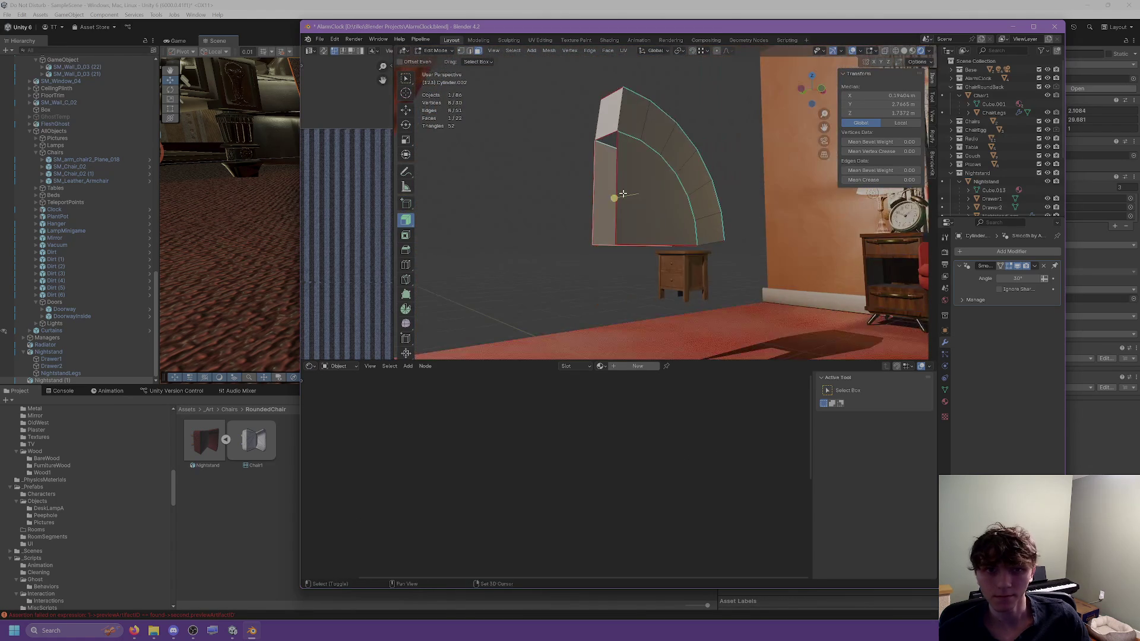
click(607, 155)
right_click(618, 214)
click(590, 346)
Step: Select the two open border edge loops and bridge them with faces
mouse_move(591, 346)
middle_down()
mouse_move(580, 203)
mouse_move(695, 160)
middle_up()
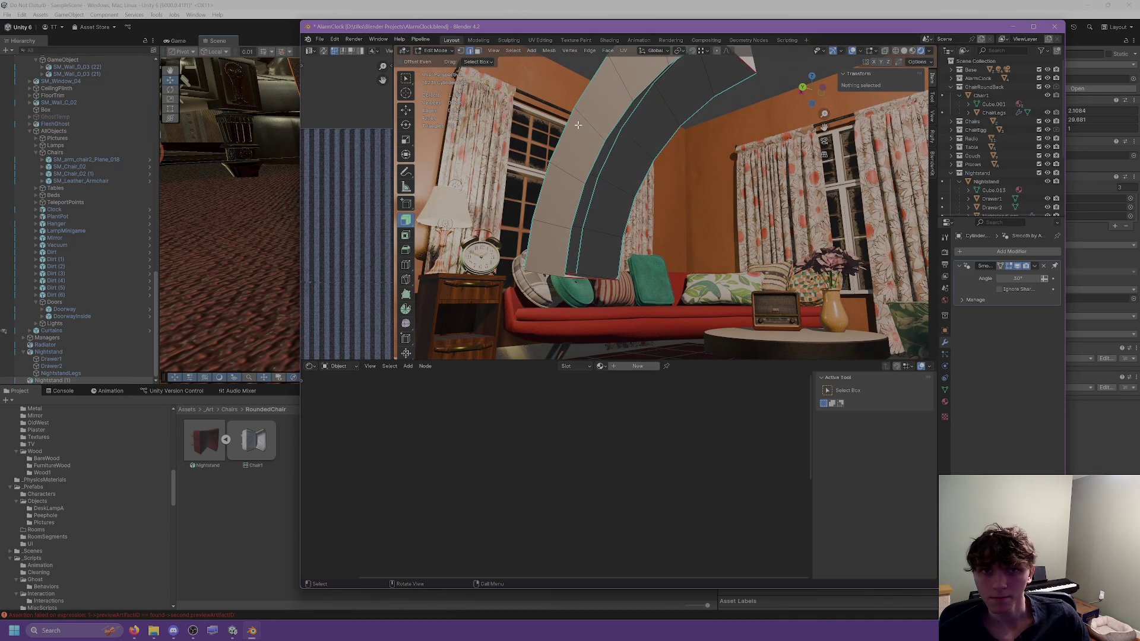
click(565, 245)
mouse_move(566, 245)
middle_down()
mouse_move(662, 255)
mouse_move(640, 244)
middle_up()
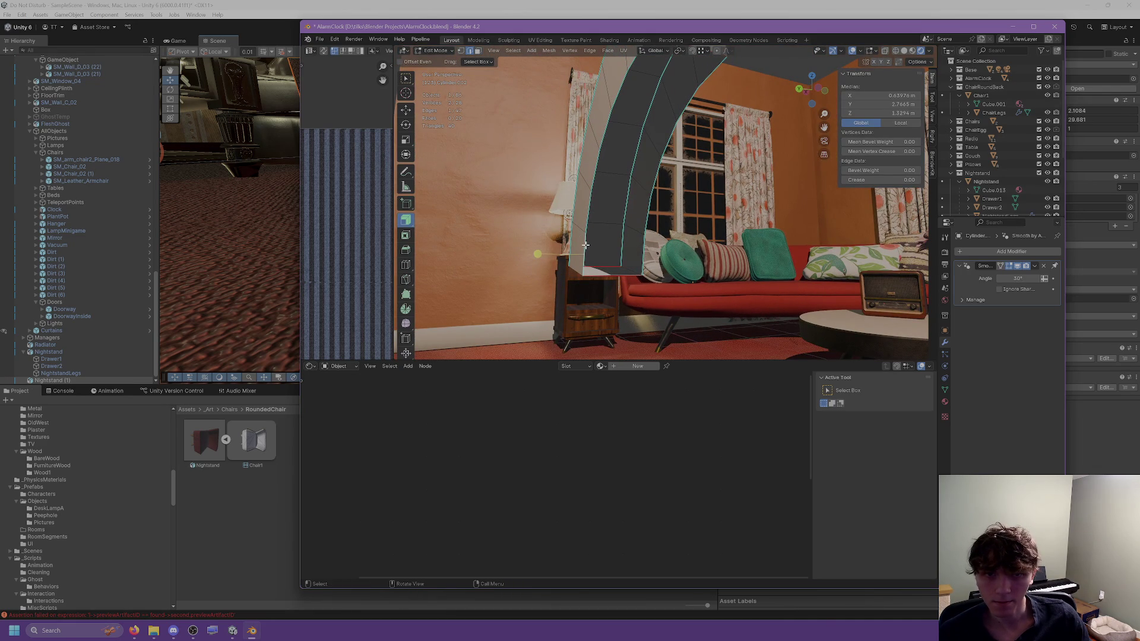
middle_drag(633, 256, 648, 239)
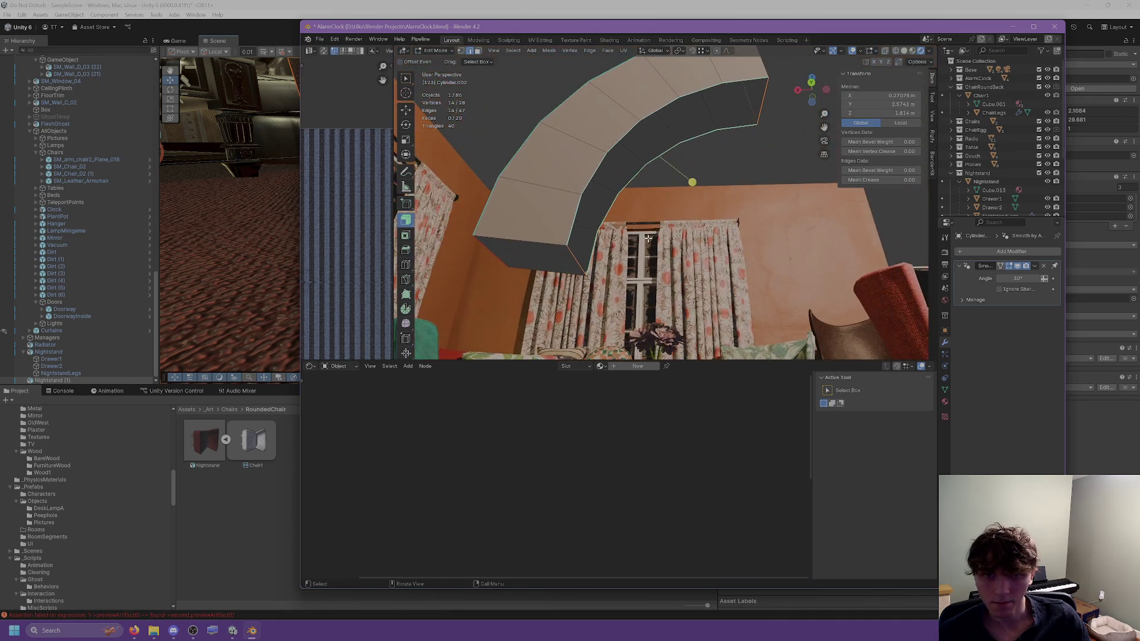
click(611, 209)
alt+click(611, 209)
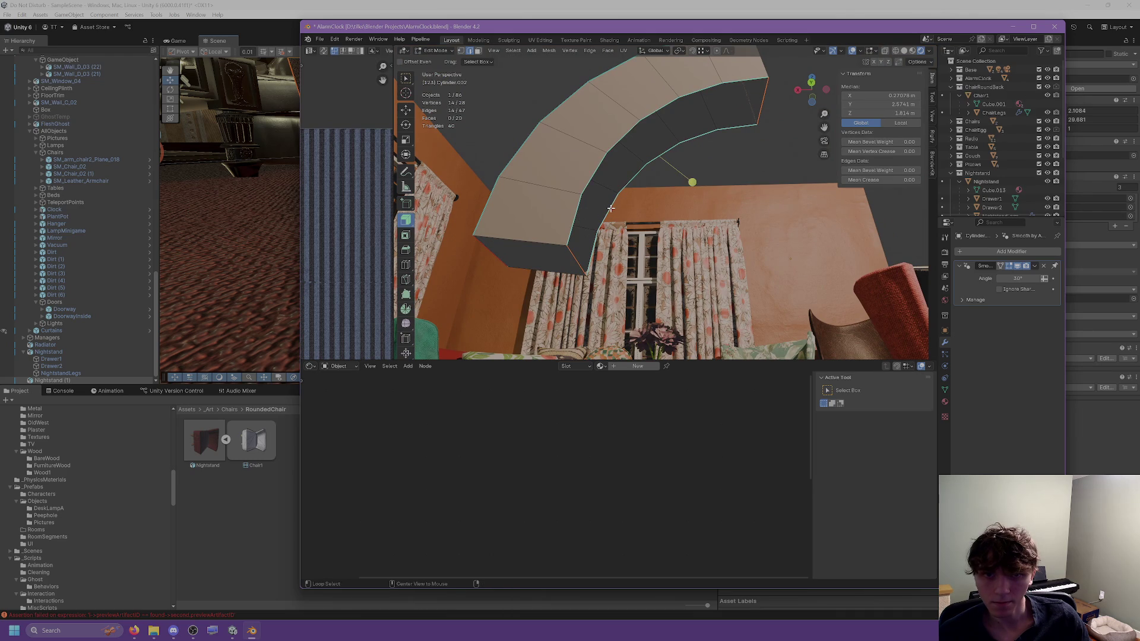
ctrl+click(572, 255)
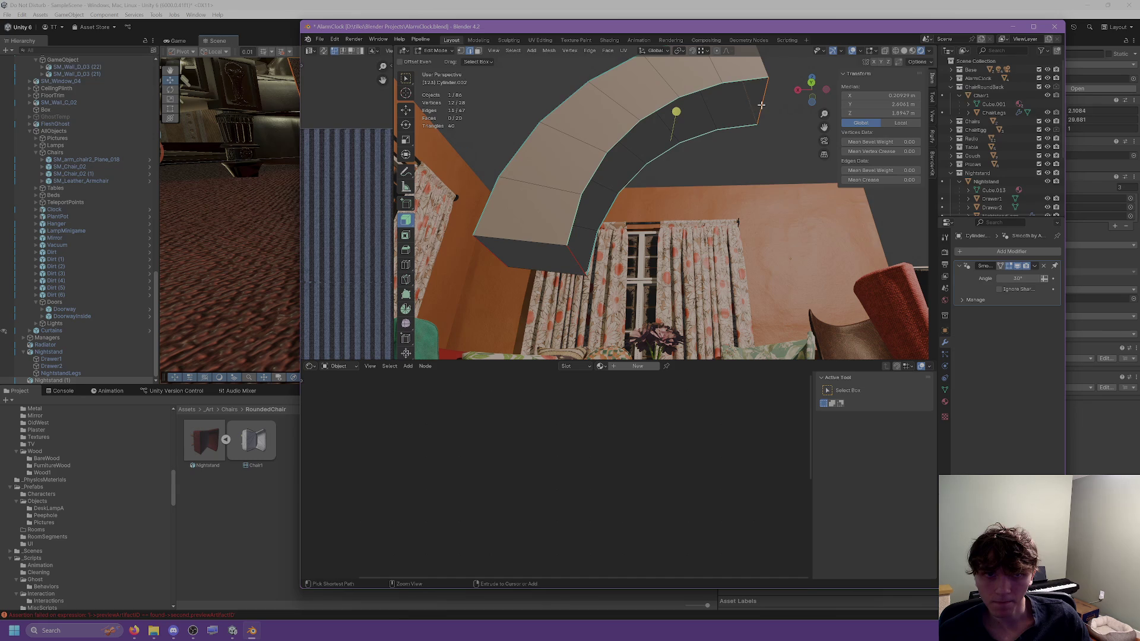
shift+click(763, 112)
key(alt+a)
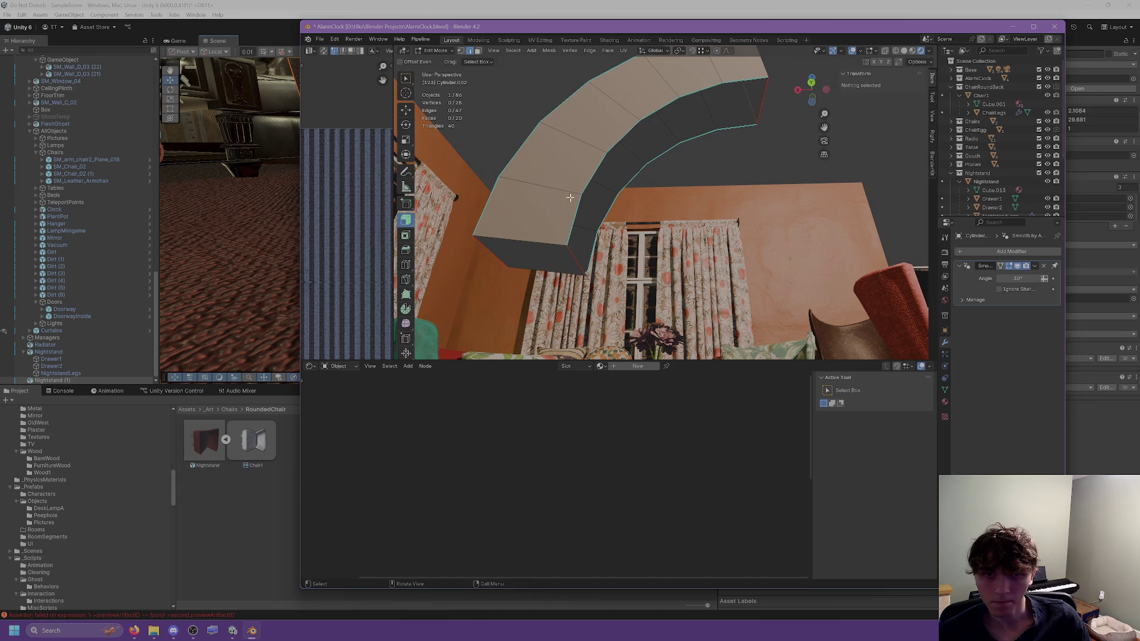
click(579, 205)
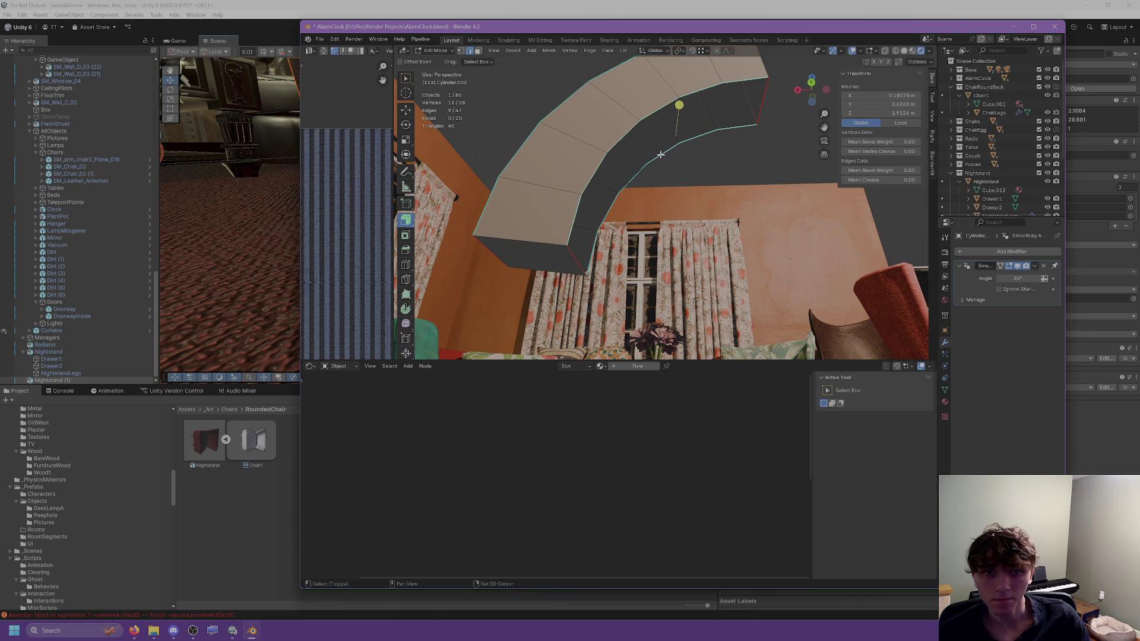
right_click(597, 240)
click(564, 269)
Step: Select part of the arc and grab-move its vertices to reshape it
middle_drag(590, 265, 517, 101)
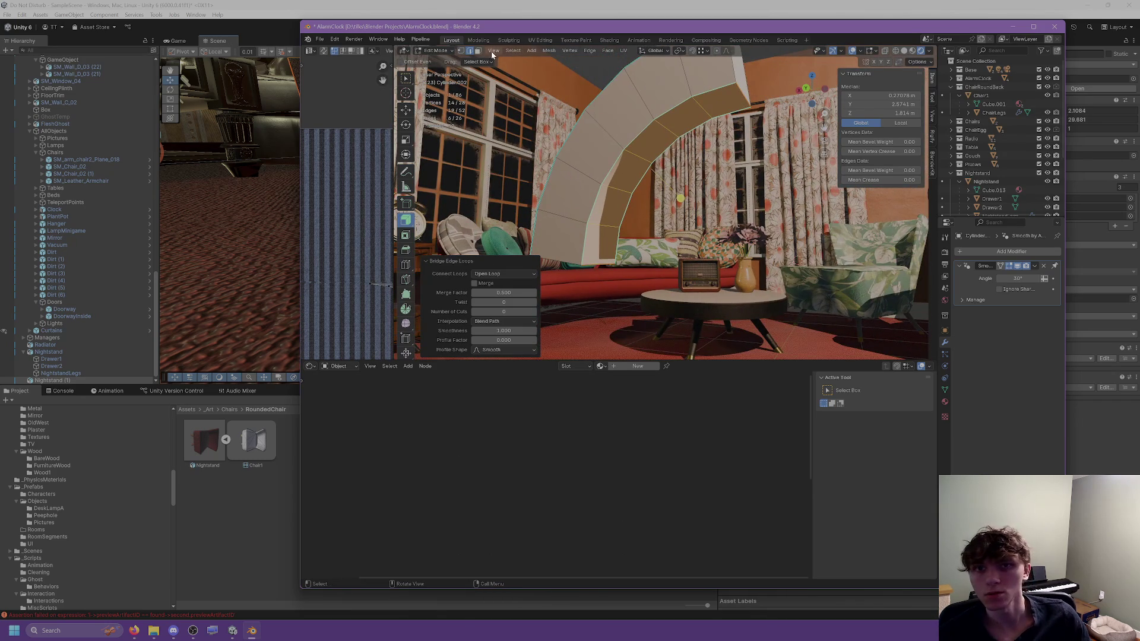
click(608, 212)
mouse_move(607, 213)
middle_down()
mouse_move(722, 245)
mouse_move(690, 229)
mouse_move(733, 172)
mouse_move(746, 178)
mouse_move(741, 255)
mouse_move(668, 248)
mouse_move(662, 232)
mouse_move(721, 218)
mouse_move(648, 206)
middle_up()
scroll(649, 207, up, 5)
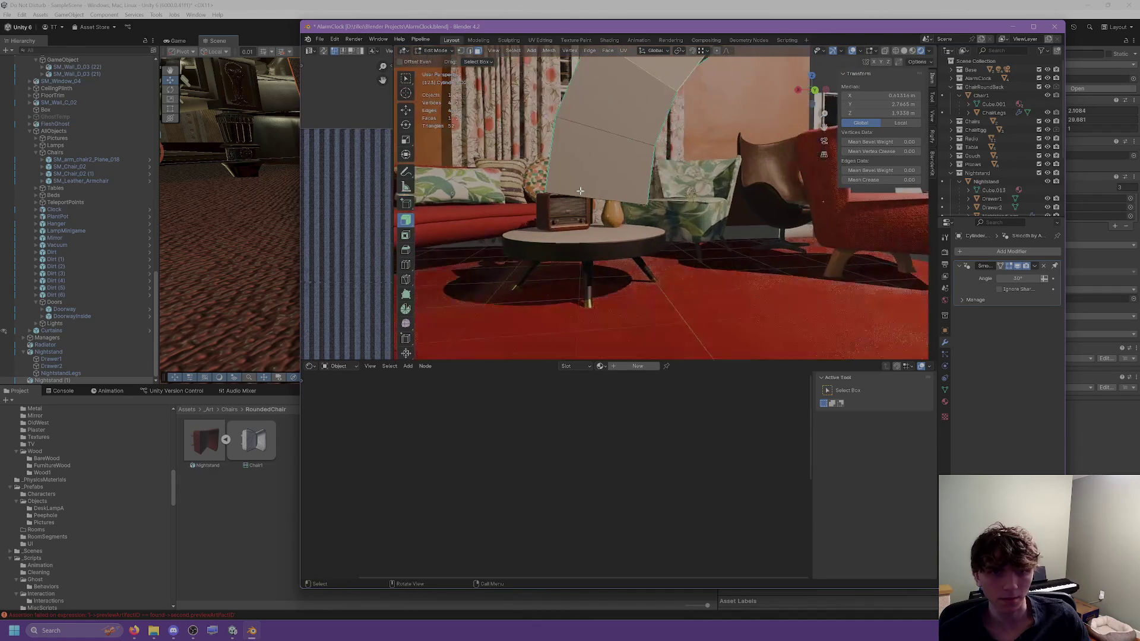
key(g)
middle_drag(625, 145, 638, 170)
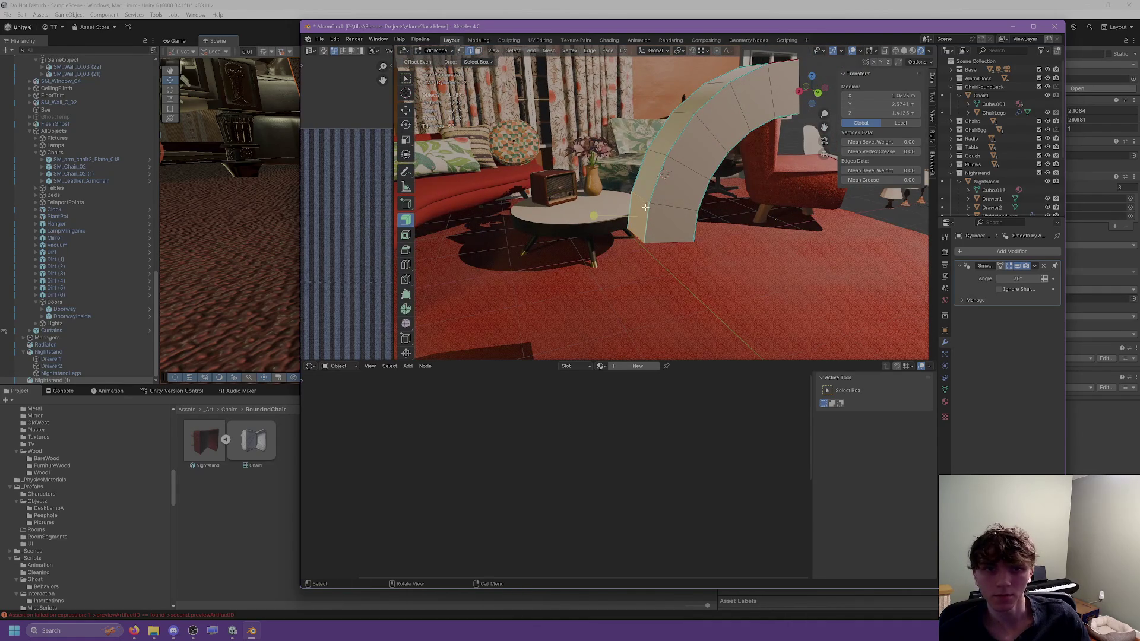
mouse_move(637, 230)
middle_down()
mouse_move(612, 194)
mouse_move(655, 176)
middle_up()
Step: Select the linked arc strip and nudge it about 0.048 m along negative Y
click(611, 194)
click(406, 110)
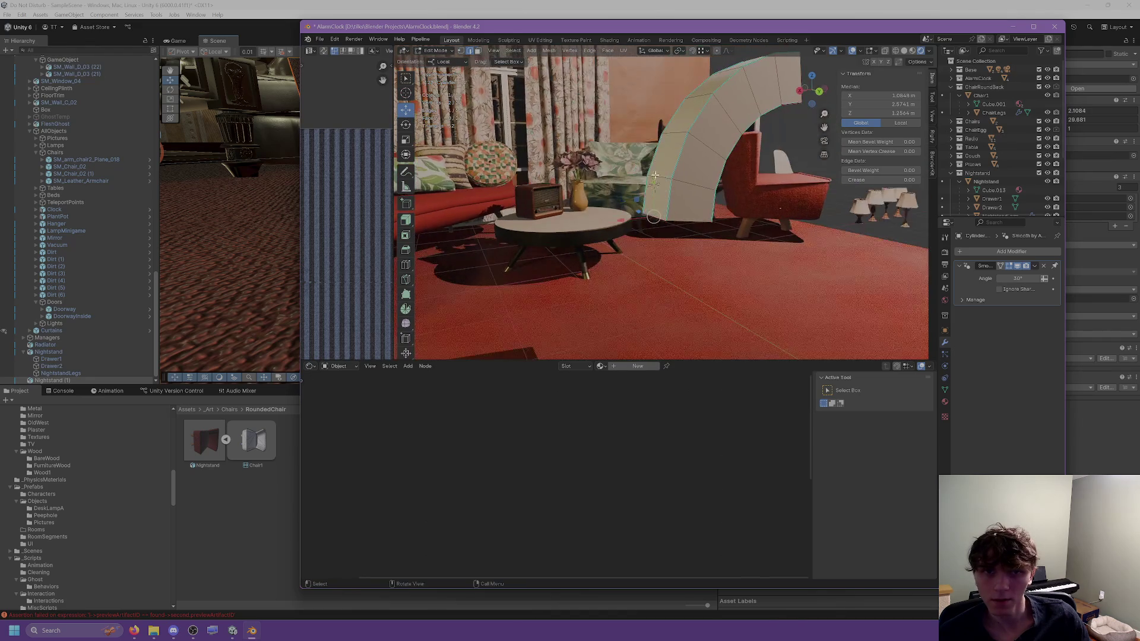
click(477, 51)
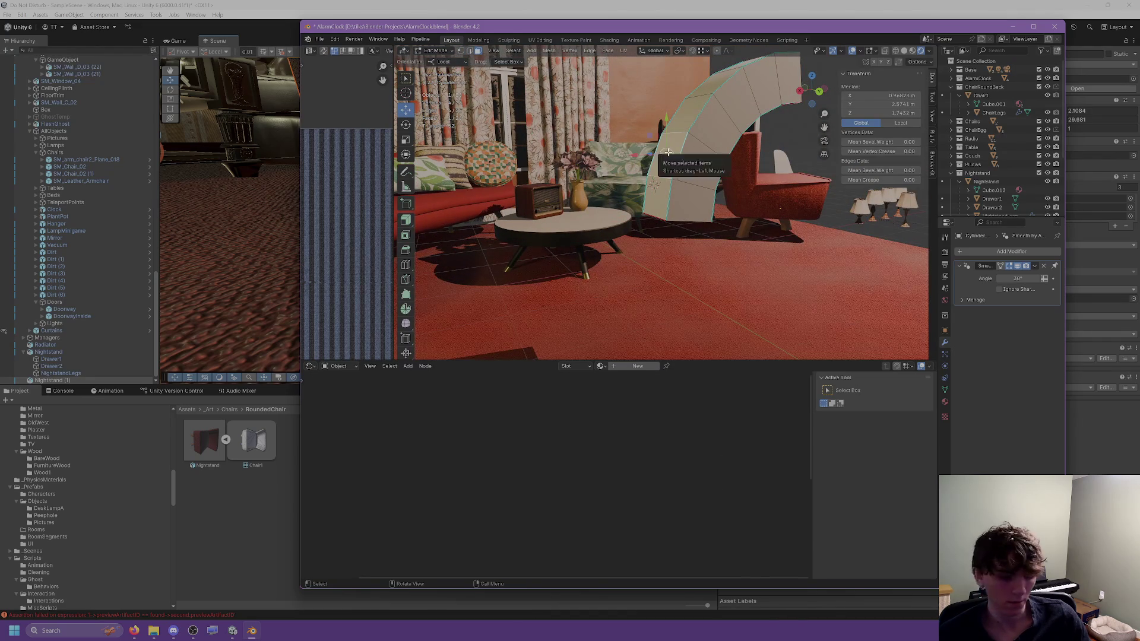
key(l)
drag(711, 73, 710, 77)
Step: Shift the strip 0.126 m along X and tilt it by -4.43°
mouse_move(710, 77)
middle_down()
mouse_move(672, 76)
mouse_move(652, 90)
middle_up()
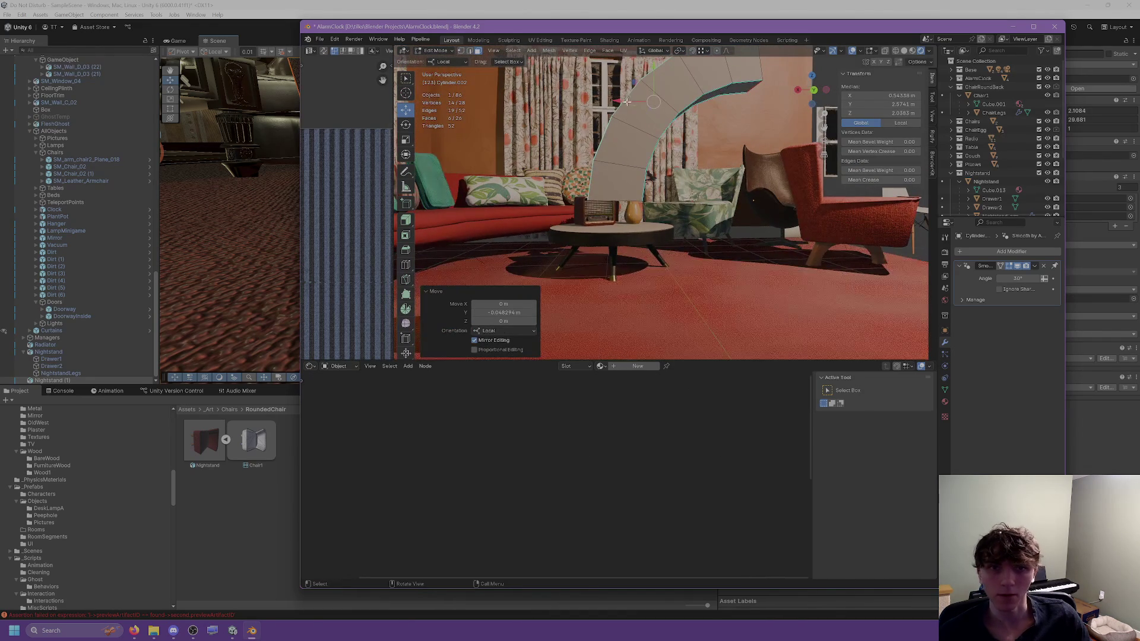
drag(620, 102, 603, 102)
middle_drag(603, 102, 599, 117)
click(406, 125)
drag(588, 108, 617, 108)
key(shift+space)
key(g)
Step: Nudge the strip along Y and its local X axis
mouse_move(617, 108)
middle_down()
mouse_move(640, 150)
mouse_move(626, 152)
middle_up()
drag(625, 152, 622, 150)
mouse_move(622, 150)
middle_down()
mouse_move(618, 160)
mouse_move(534, 131)
mouse_move(469, 65)
middle_up()
right_click(576, 251)
click(602, 194)
Step: Move a top arc edge about 0.108 m along local negative X, then return to Object Mode
click(644, 174)
mouse_move(644, 174)
middle_down()
mouse_move(742, 151)
mouse_move(732, 146)
middle_up()
key(g)
key(x)
key(x)
click(748, 150)
key(ctrl+z)
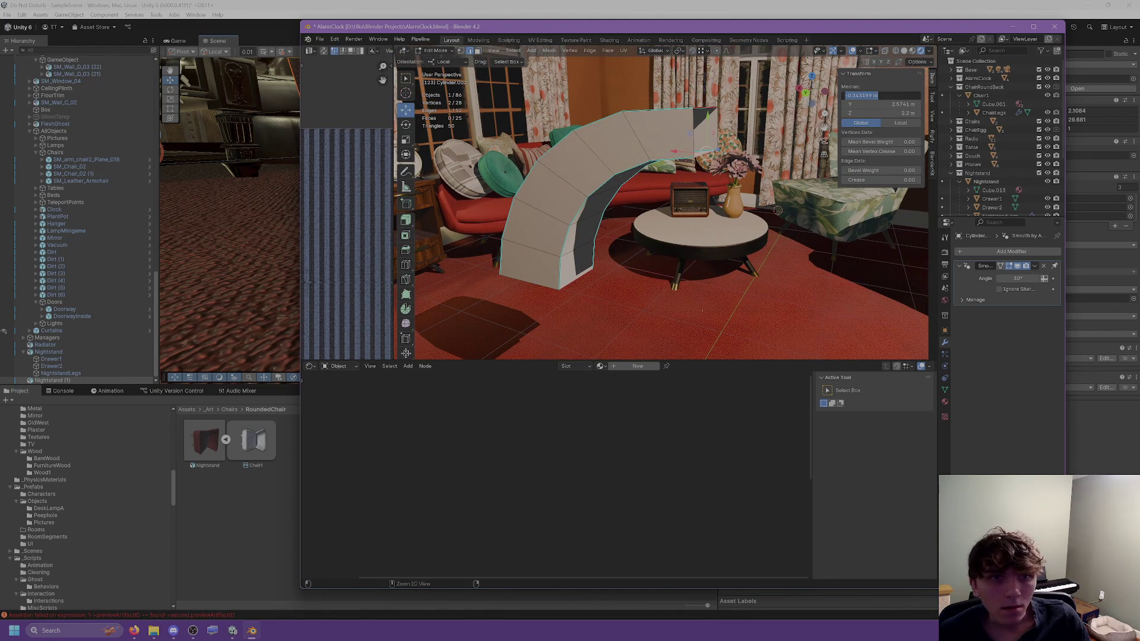
key(ctrl+shift+z)
key(Return)
mouse_move(706, 107)
middle_down()
mouse_move(703, 172)
mouse_move(720, 177)
middle_up()
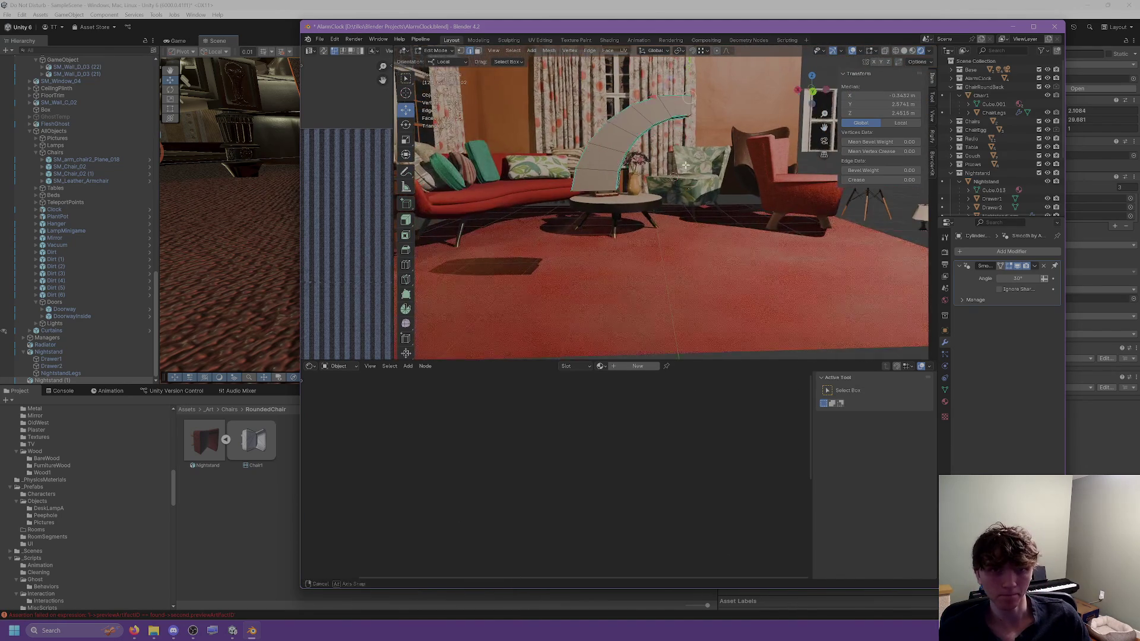
key(Tab)
mouse_move(694, 162)
middle_down()
mouse_move(527, 150)
mouse_move(617, 163)
middle_up()
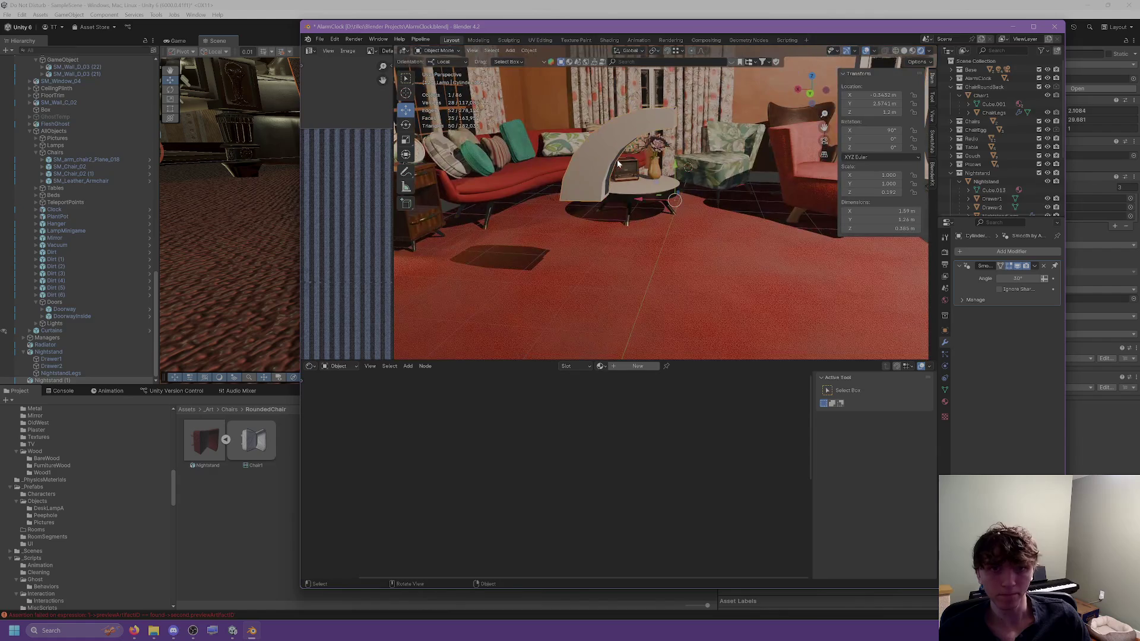
Step: Add a Mirror modifier to the arch, trying then disabling the extra Y and Z axes
click(981, 253)
click(917, 274)
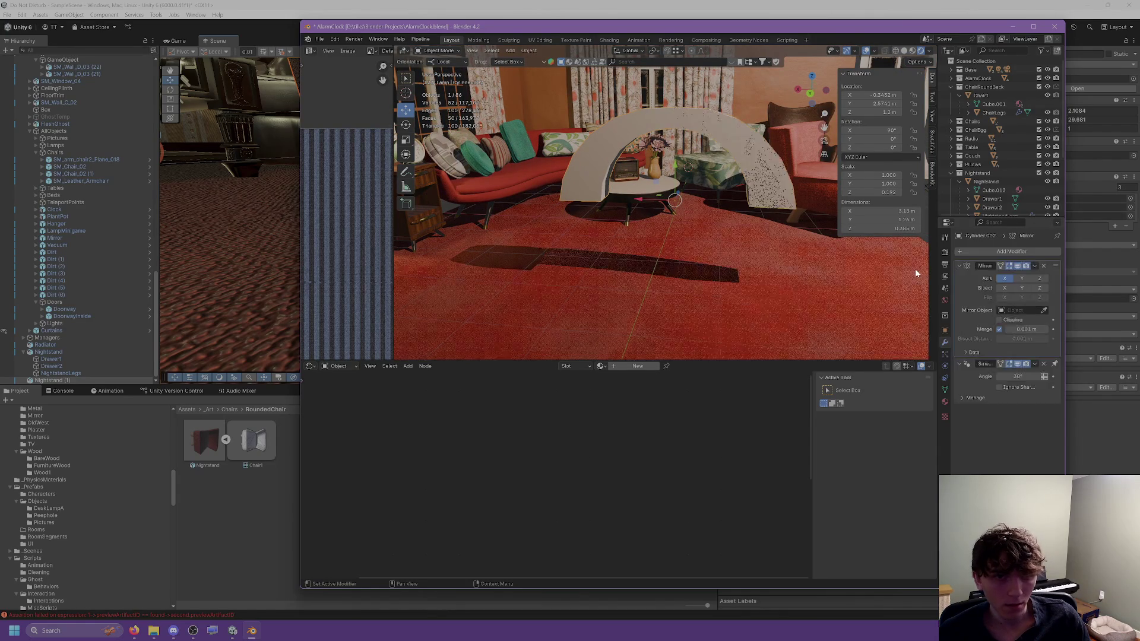
click(1022, 279)
click(1022, 279)
click(1042, 279)
click(1042, 280)
mouse_move(760, 242)
middle_down()
mouse_move(665, 253)
mouse_move(877, 246)
middle_up()
key(Tab)
mouse_move(691, 189)
middle_down()
mouse_move(672, 177)
mouse_move(675, 128)
middle_up()
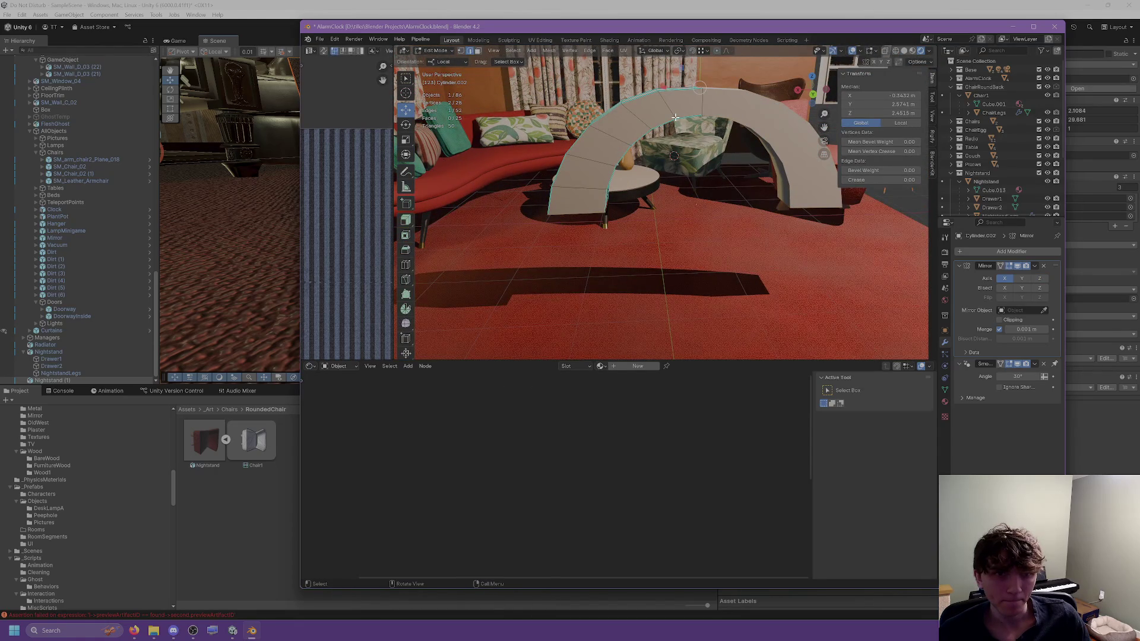
key(Tab)
click(1026, 282)
click(1025, 282)
mouse_move(807, 236)
middle_down()
mouse_move(804, 258)
mouse_move(834, 275)
mouse_move(739, 237)
mouse_move(651, 227)
mouse_move(719, 177)
middle_up()
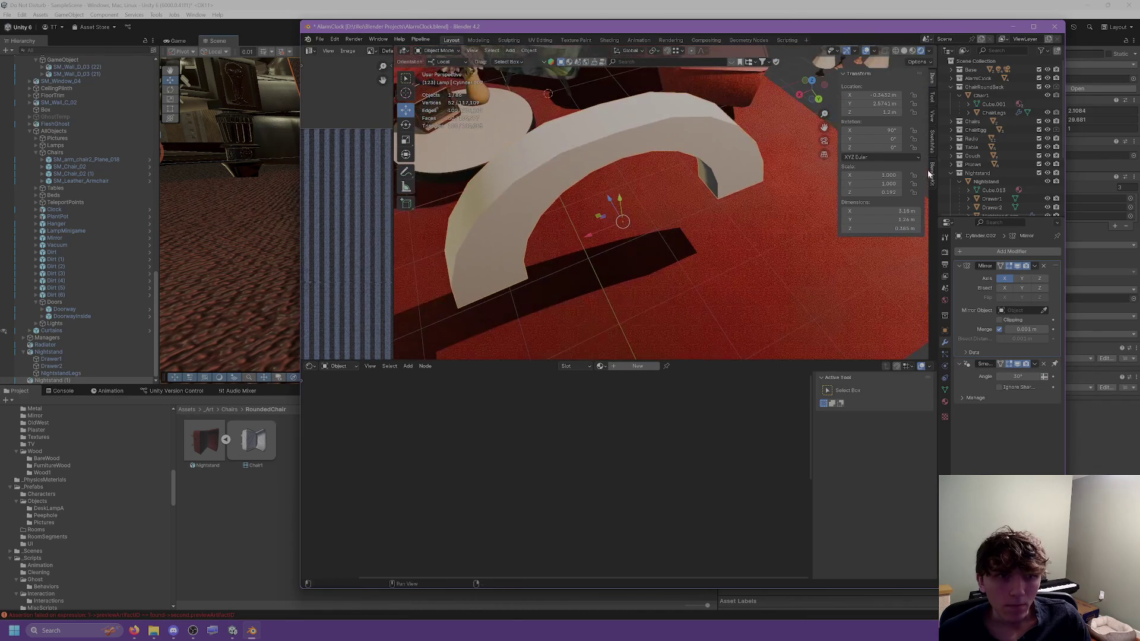
Step: Duplicate the arch half, adjust the copy's X rotation, then delete the duplicate
key(shift+d)
key(Escape)
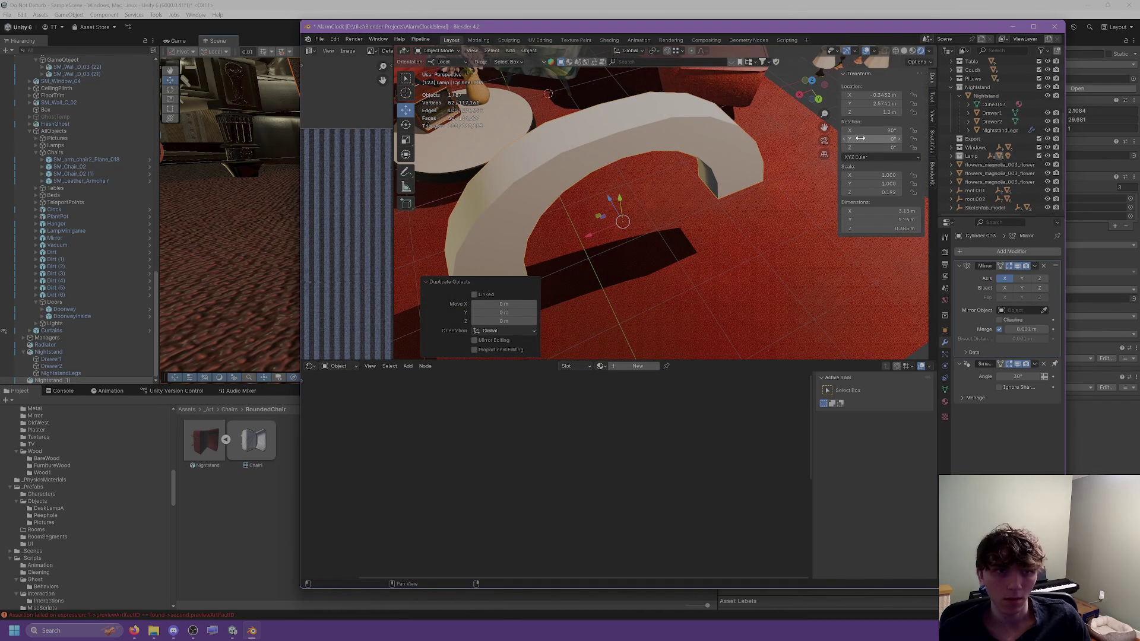
click(873, 130)
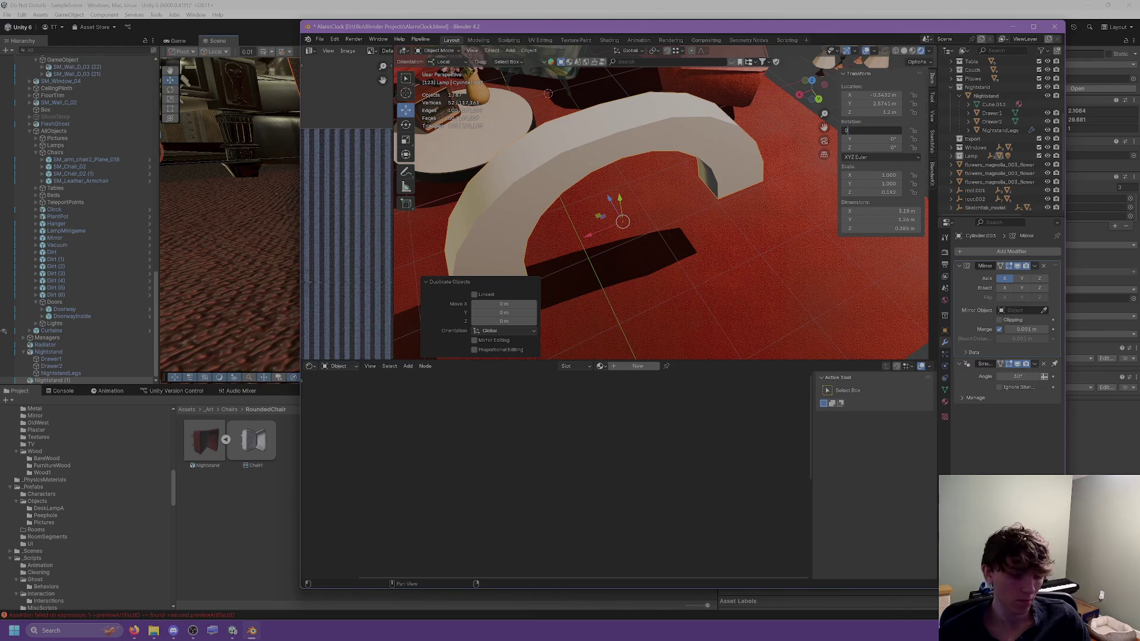
key(Return)
key(Return)
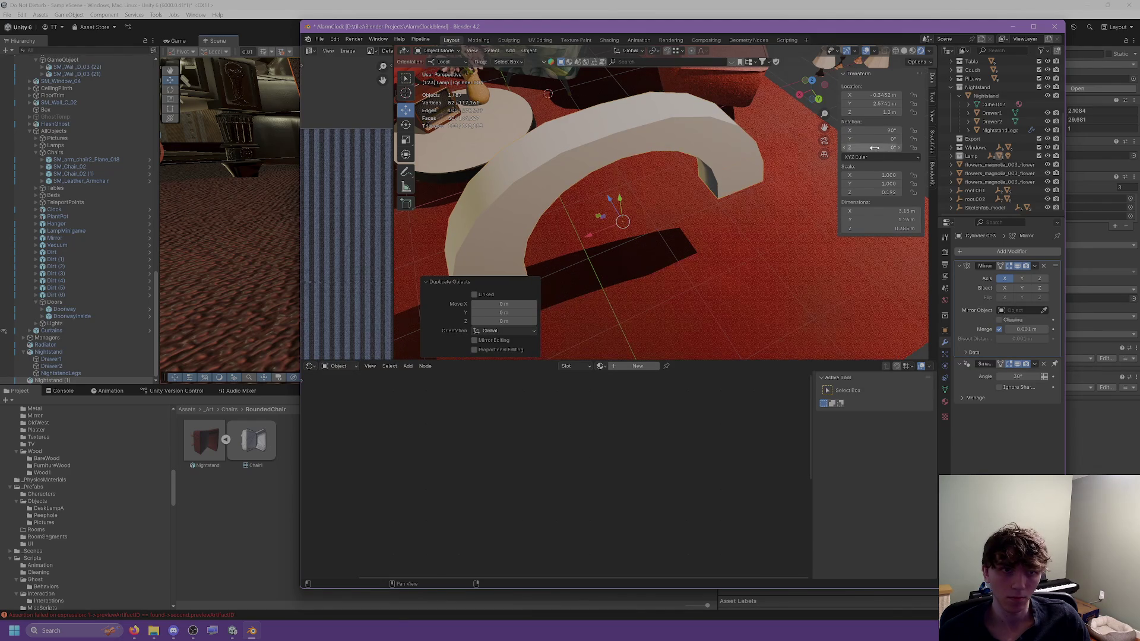
text(90)
key(Return)
key(Return)
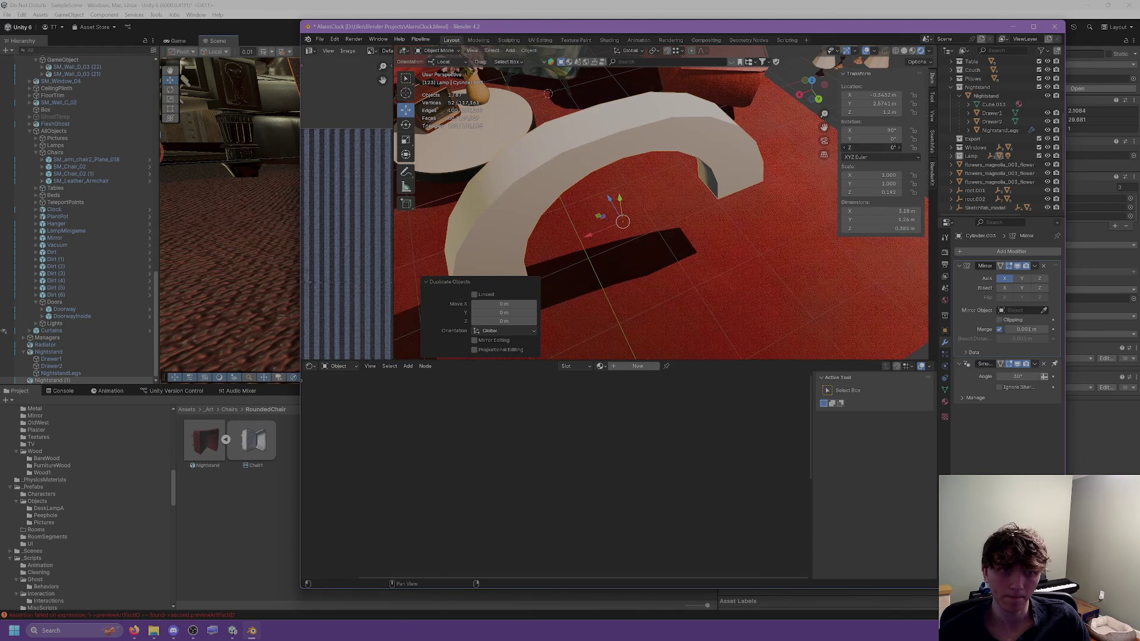
mouse_move(707, 168)
middle_down()
mouse_move(775, 137)
mouse_move(586, 123)
mouse_move(594, 128)
middle_up()
scroll(624, 141, up, 4)
mouse_move(654, 163)
middle_down()
mouse_move(719, 173)
mouse_move(698, 185)
middle_up()
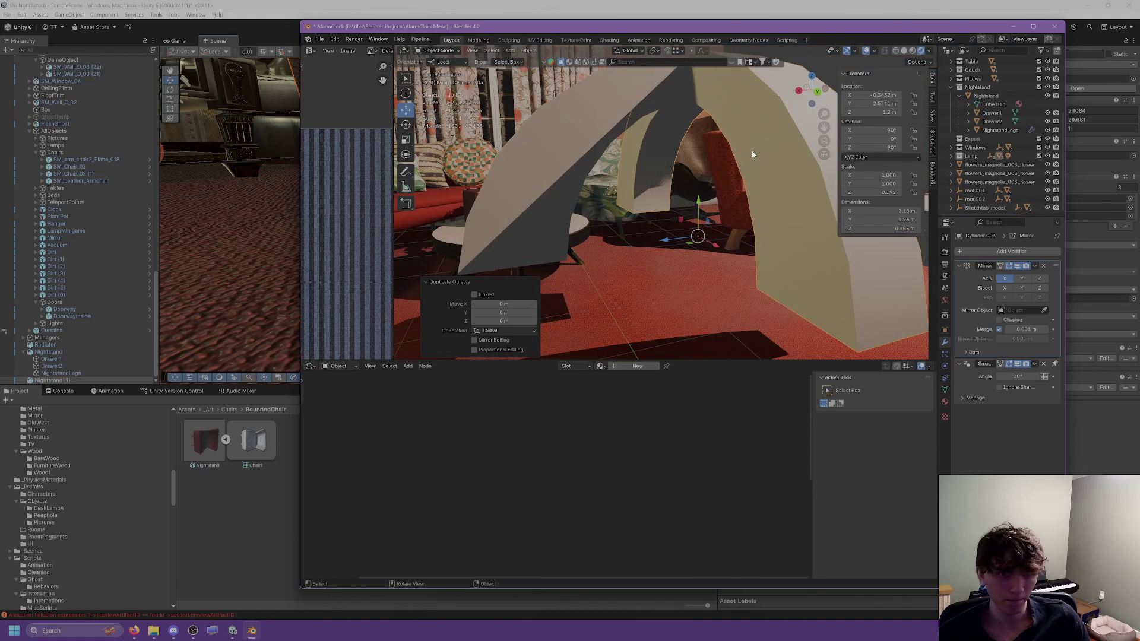
key(Delete)
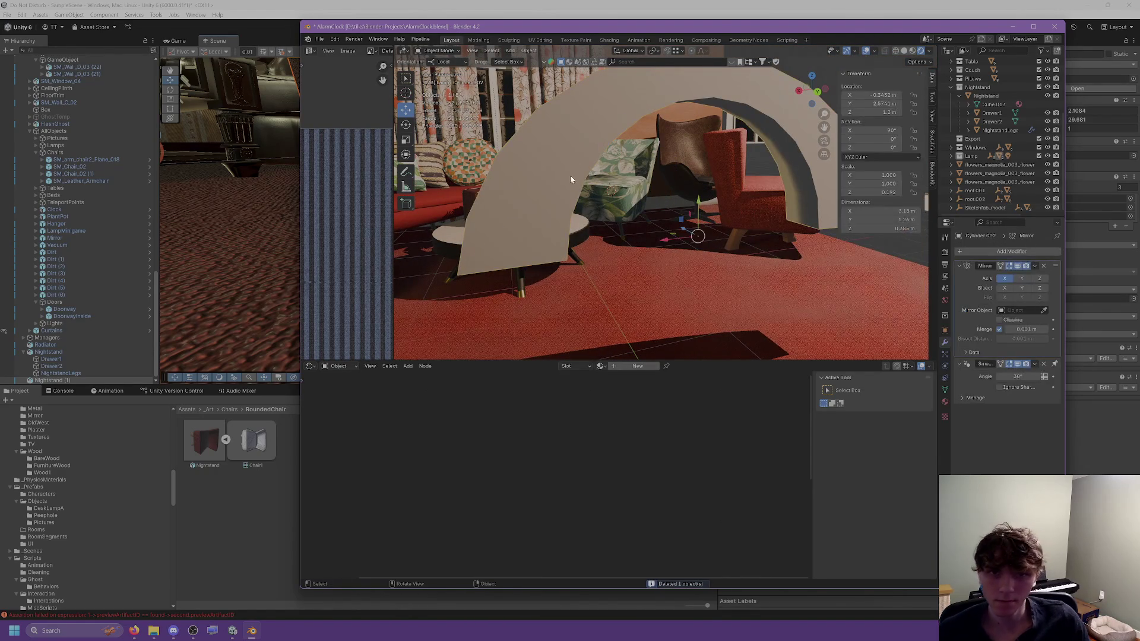
Step: Enter Edit Mode on the arch and shift the selected top vertices along X
key(Tab)
mouse_move(567, 193)
middle_down()
mouse_move(639, 253)
mouse_move(627, 256)
mouse_move(641, 313)
mouse_move(606, 319)
mouse_move(640, 256)
middle_up()
key(g)
click(625, 255)
key(g)
key(x)
click(555, 262)
Step: Facing the arch, move the selected vertices further along X
mouse_move(555, 262)
middle_down()
mouse_move(590, 268)
mouse_move(627, 168)
middle_up()
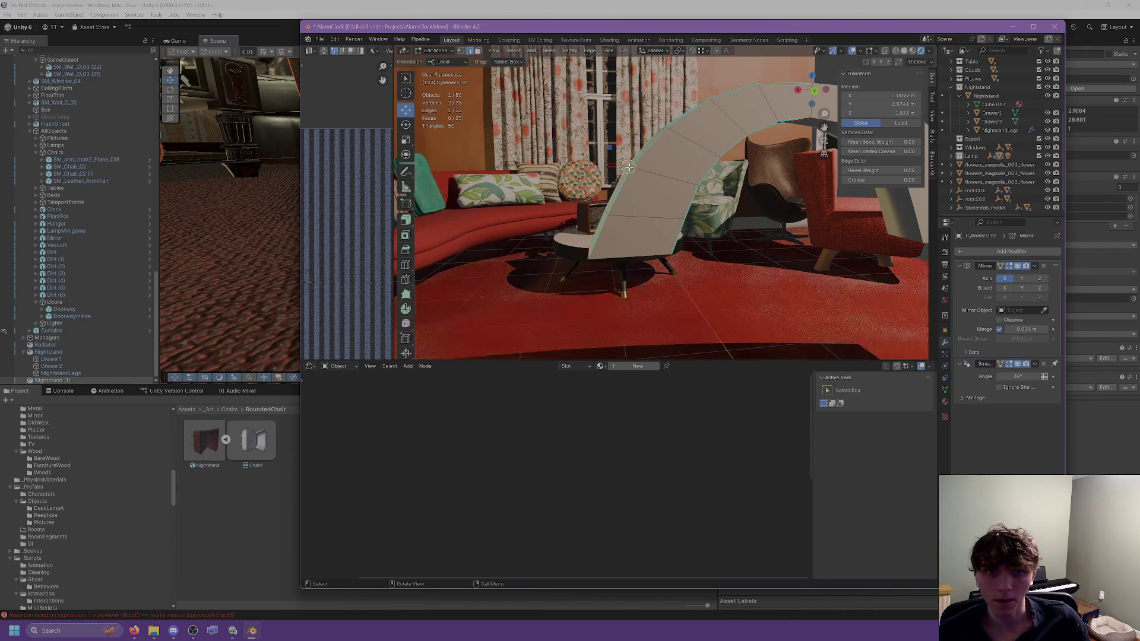
key(g)
key(x)
click(610, 168)
Step: Select a different set of arch vertices and slide them along X
middle_drag(611, 168, 588, 166)
mouse_move(644, 189)
middle_down()
mouse_move(675, 187)
mouse_move(676, 169)
mouse_move(733, 134)
mouse_move(742, 113)
middle_up()
click(643, 188)
key(g)
key(x)
click(656, 183)
Step: Try pulling the arch's right-end vertex slightly down, then cancel and undo the unwanted edit
click(734, 134)
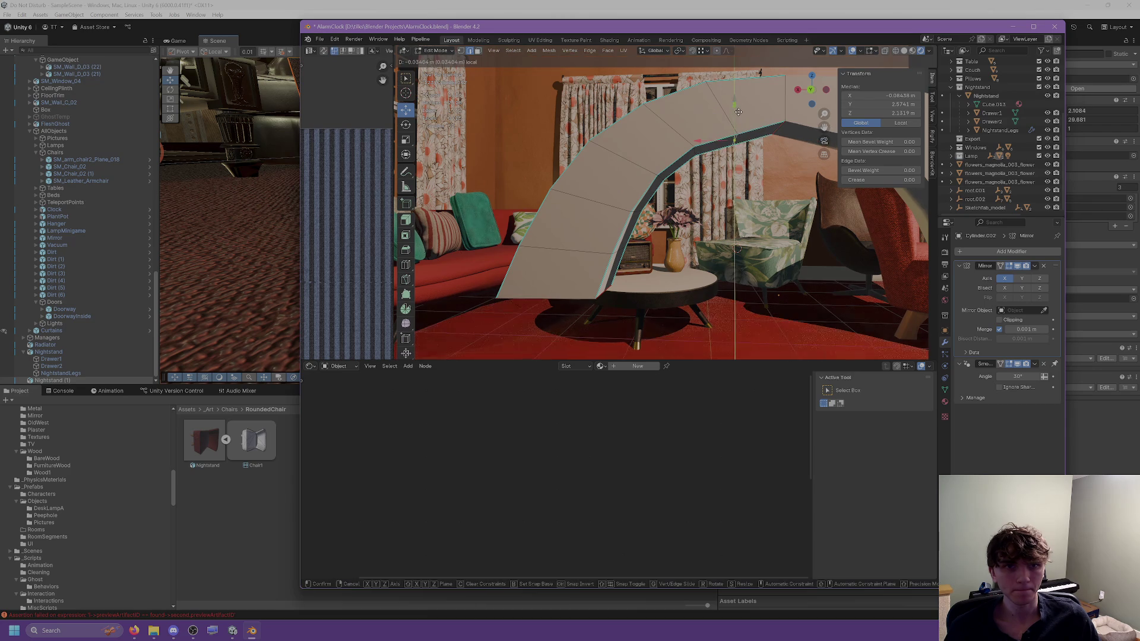
click(777, 128)
drag(778, 104, 774, 115)
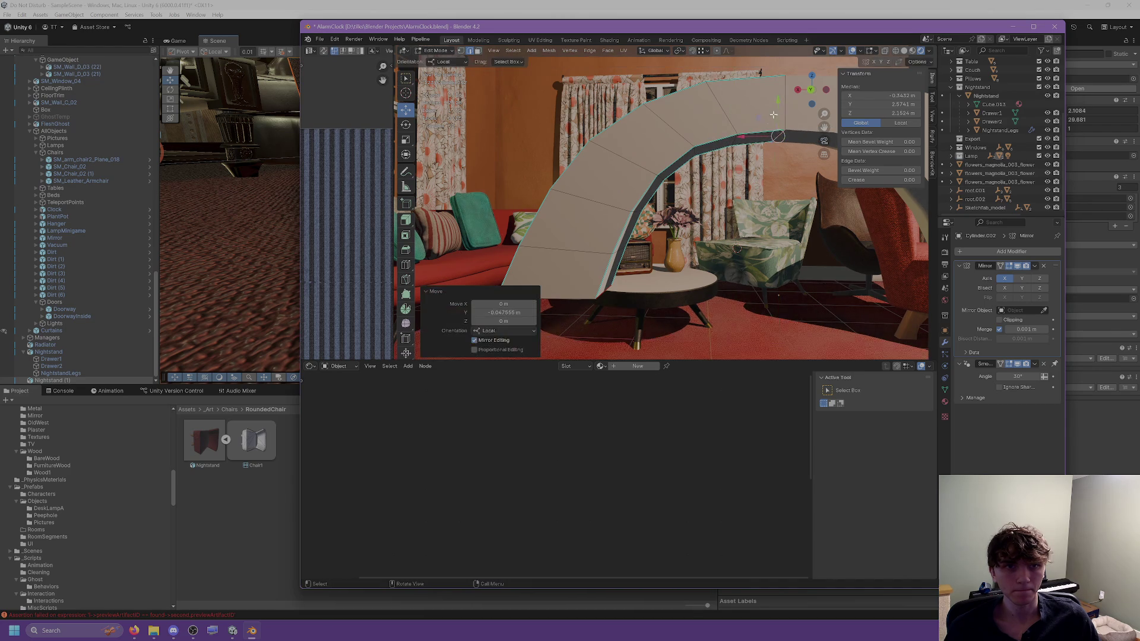
click(733, 138)
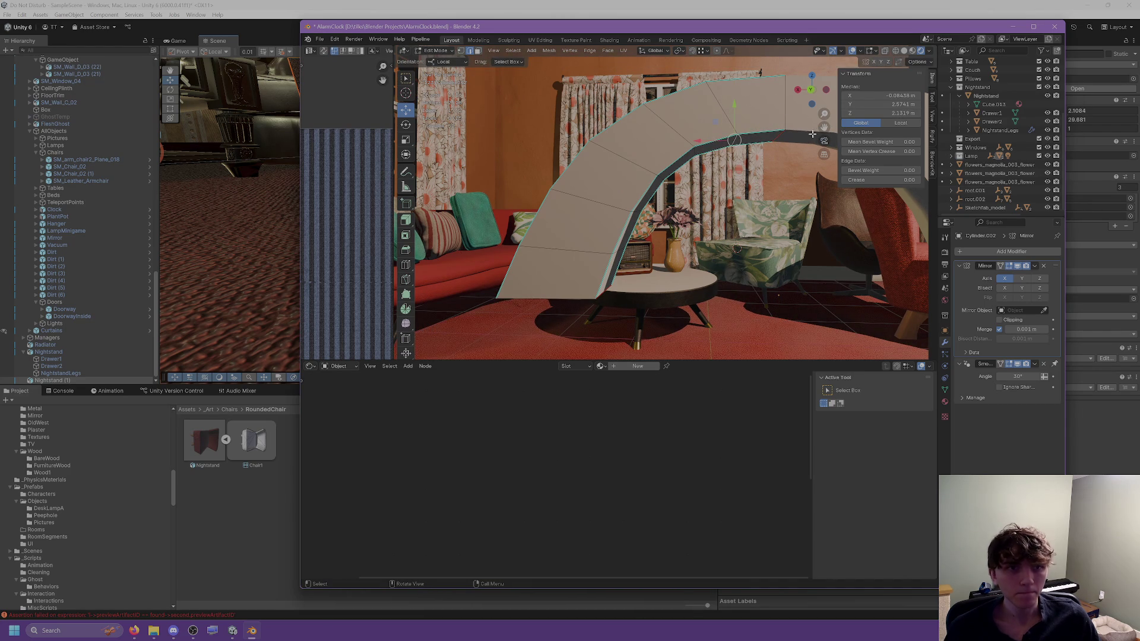
drag(736, 111, 848, 123)
right_click(848, 123)
key(Escape)
key(ctrl+z)
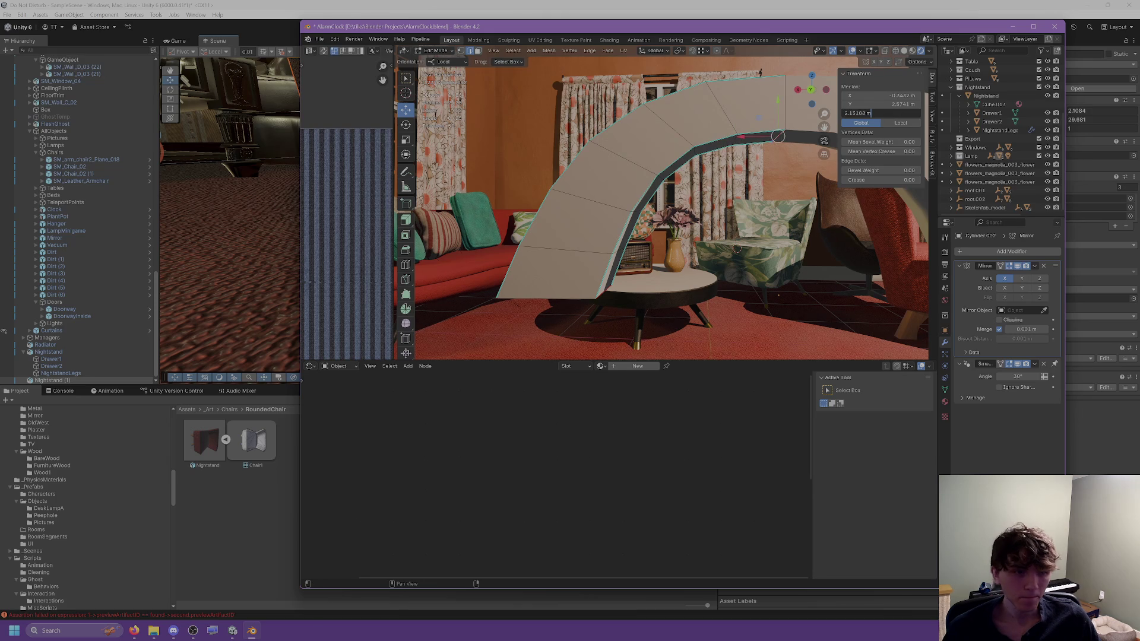
mouse_move(772, 143)
middle_down()
mouse_move(711, 172)
mouse_move(668, 170)
mouse_move(631, 143)
mouse_move(639, 116)
mouse_move(660, 242)
middle_up()
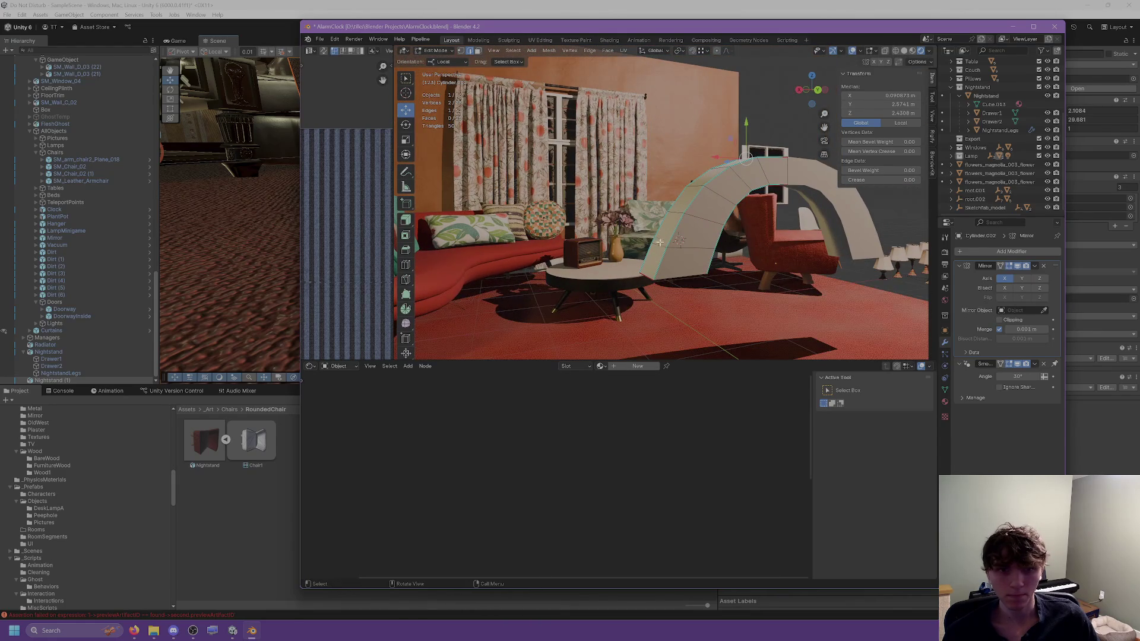
Step: Nudge the first vertices, then move four arch vertices along X
drag(624, 281, 627, 282)
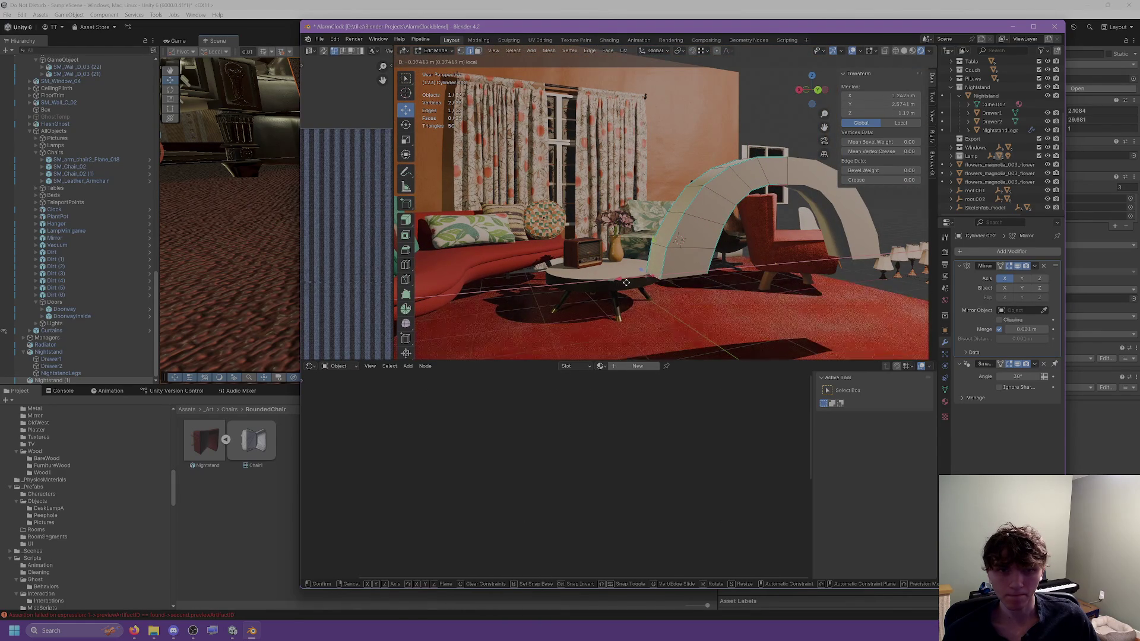
click(627, 283)
shift+click(636, 261)
key(g)
key(x)
key(x)
click(639, 260)
Step: Move the selected vertices along X again, then clear the vertex selection
middle_drag(639, 260, 676, 263)
key(g)
key(x)
key(x)
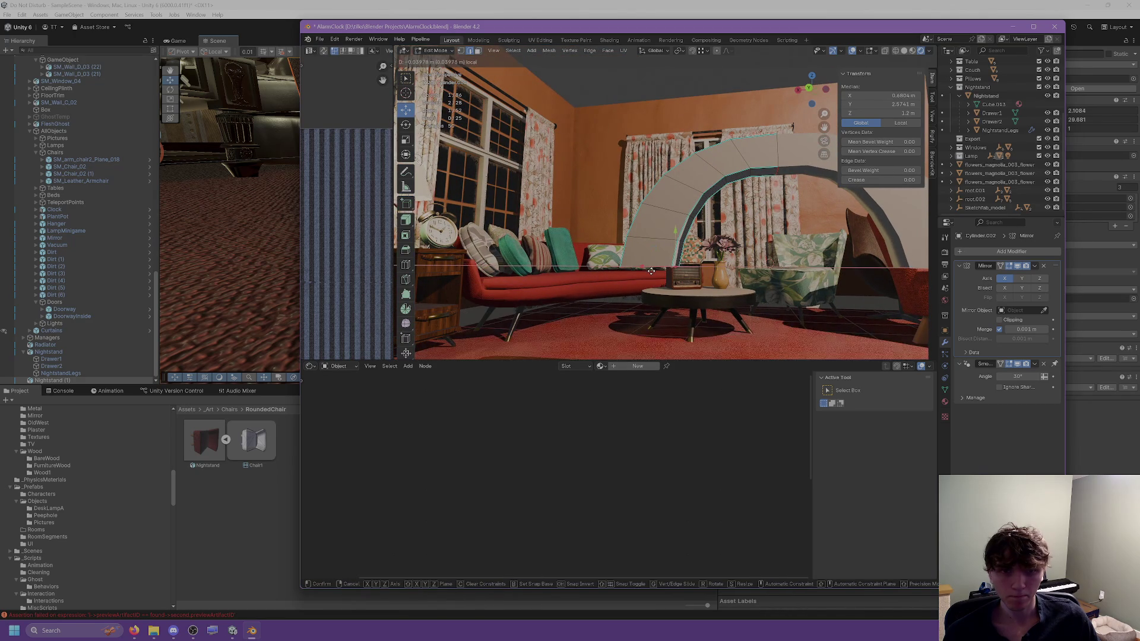
click(652, 272)
middle_drag(652, 272, 679, 275)
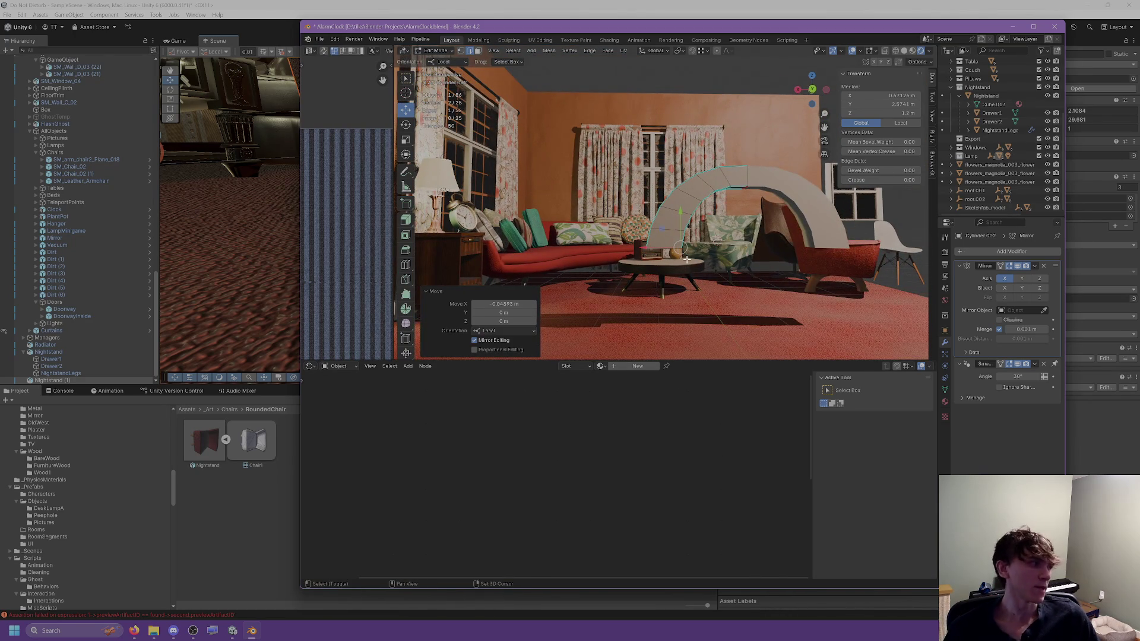
scroll(687, 259, up, 4)
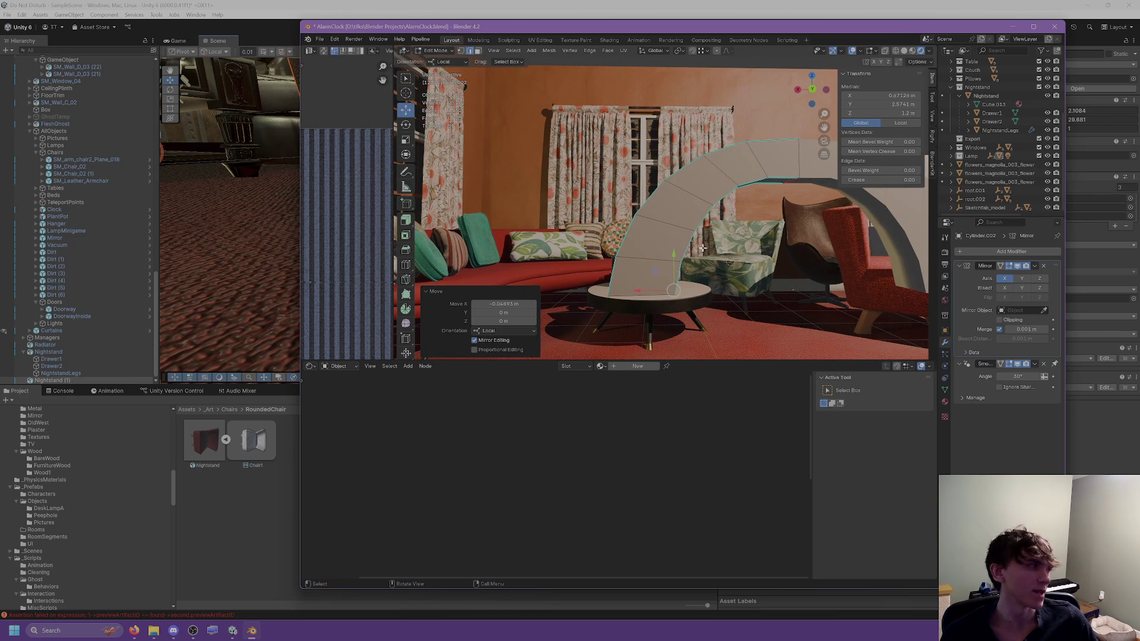
scroll(749, 275, up, 6)
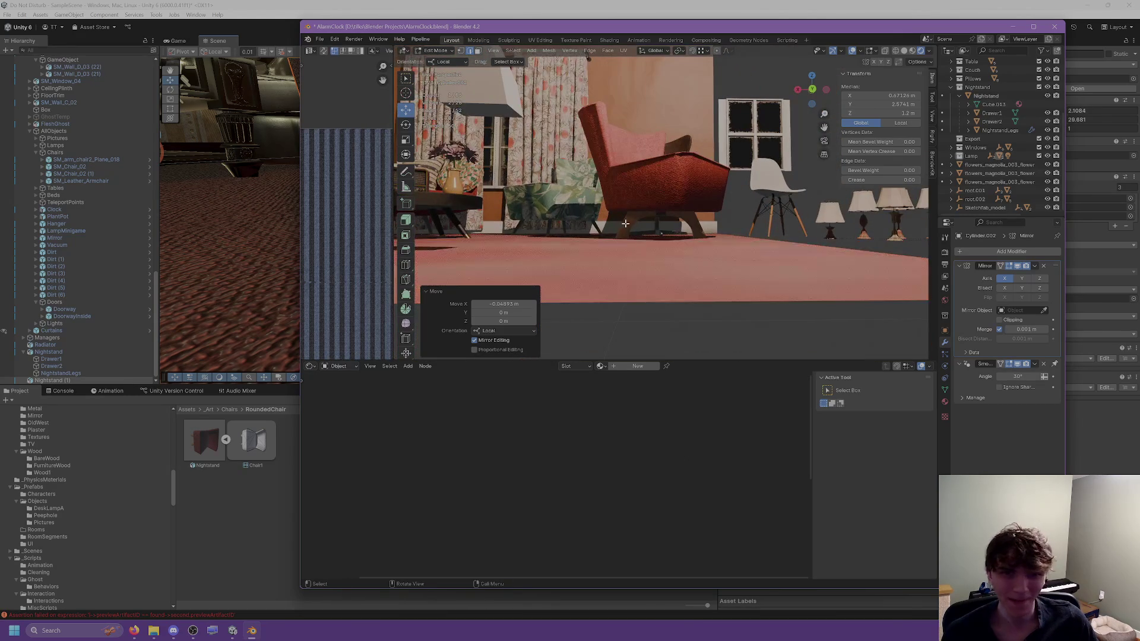
click(620, 248)
scroll(666, 232, down, 6)
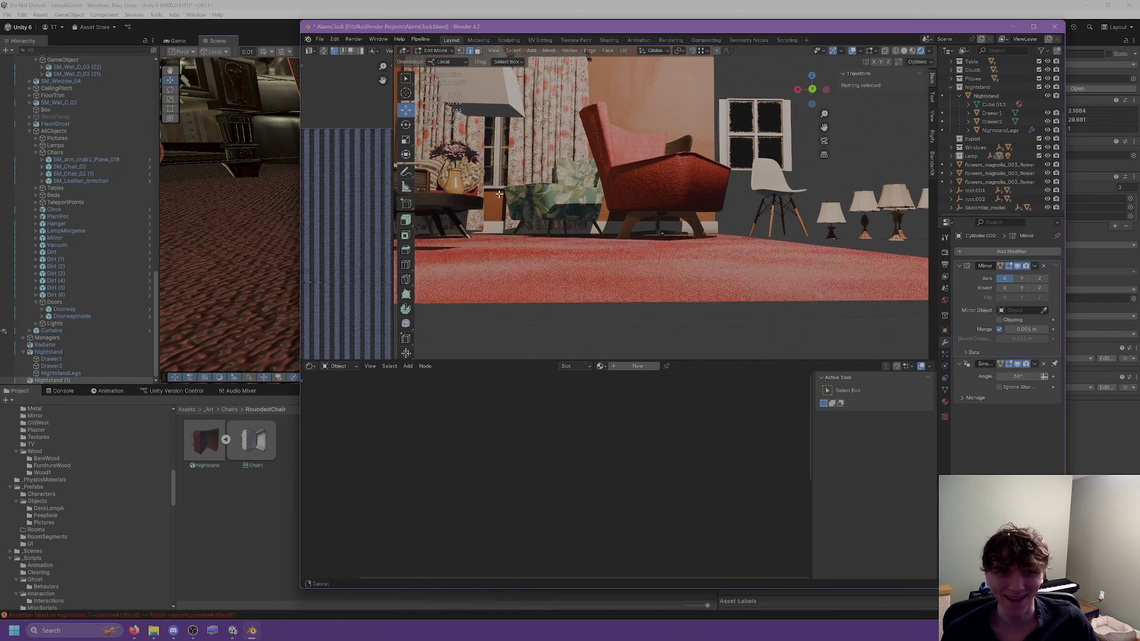
Step: Use walk navigation to fly to floor level and back above the table and arch
key(shift+grave)
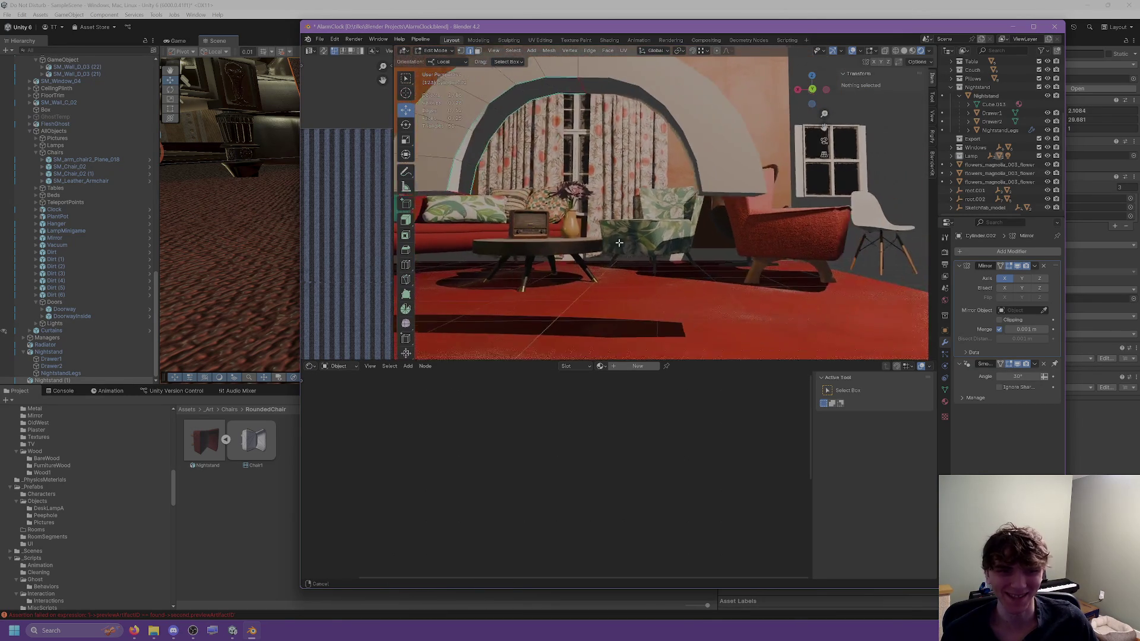
key(w)
key(s)
click(589, 204)
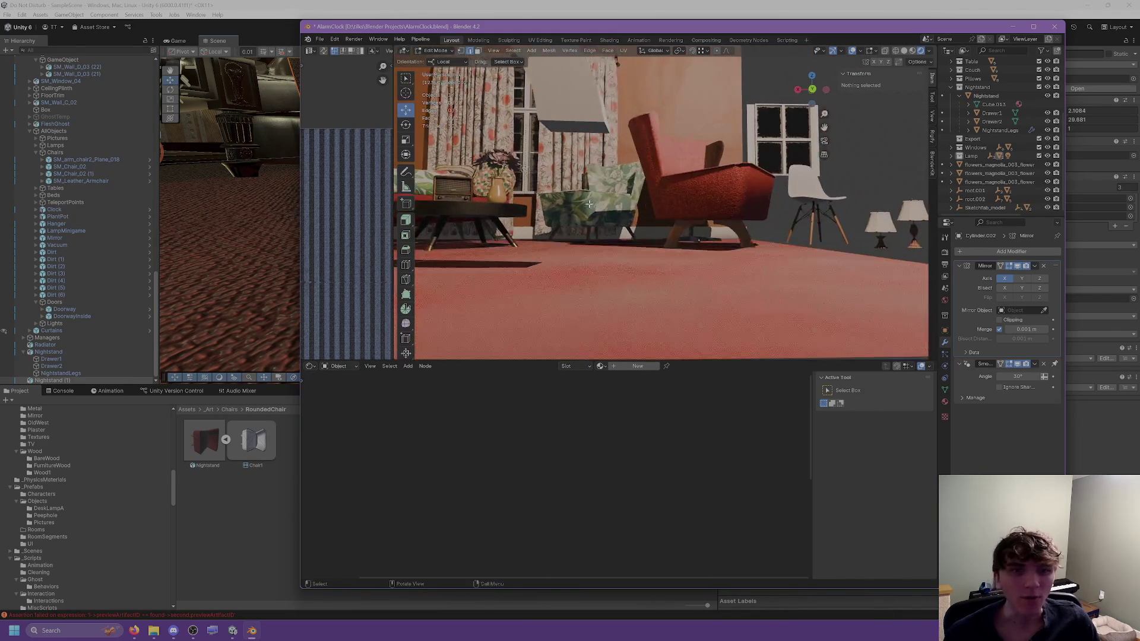
key(shift+grave)
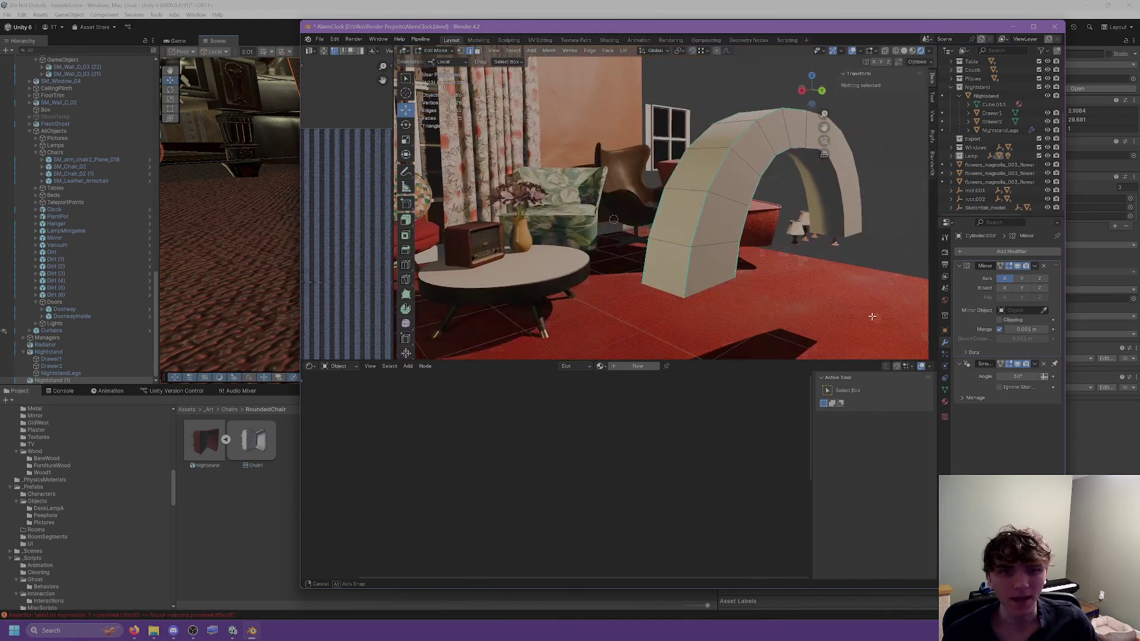
click(678, 240)
Step: Select arch vertices and push them along X in three successive moves
click(667, 251)
mouse_move(647, 255)
middle_down()
mouse_move(606, 242)
mouse_move(624, 218)
middle_up()
key(g)
key(x)
click(582, 229)
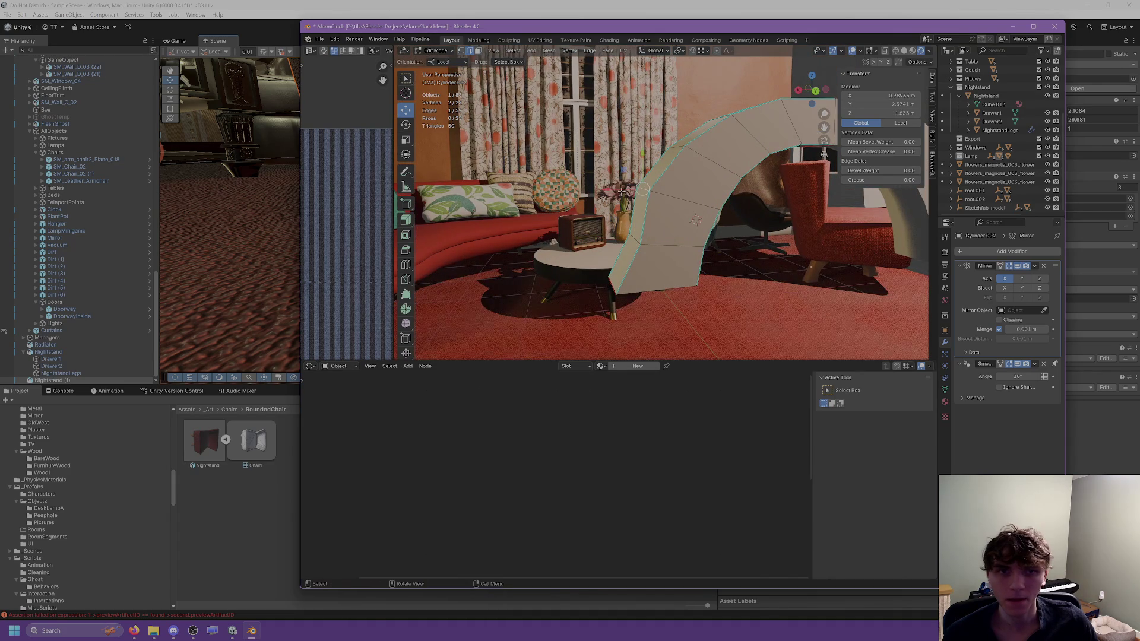
key(g)
key(x)
click(634, 200)
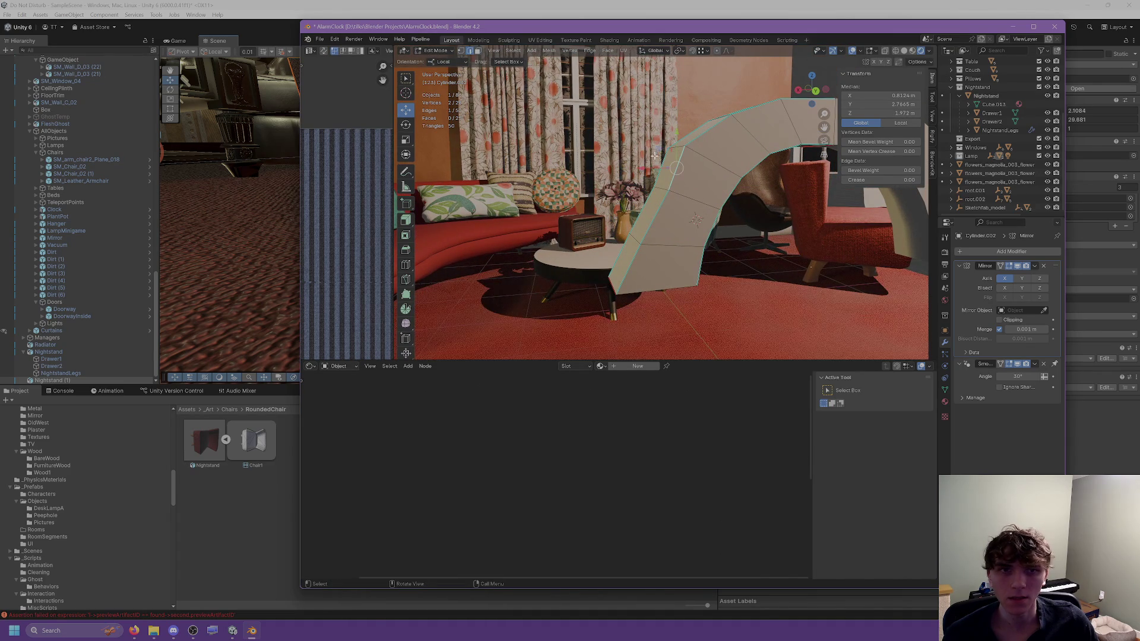
key(g)
key(x)
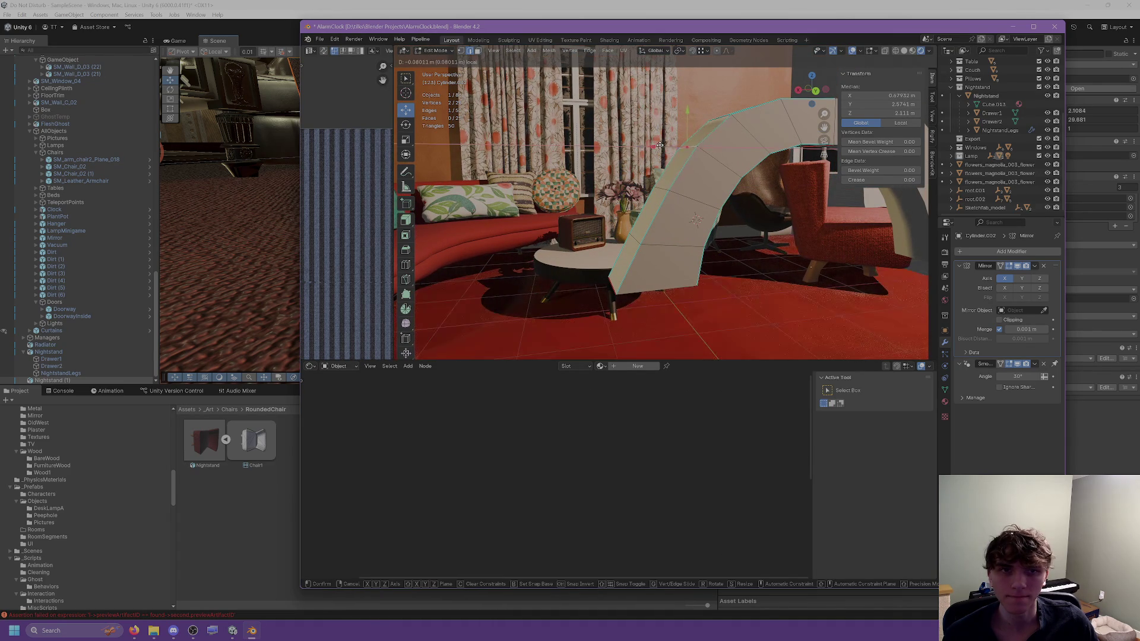
click(660, 145)
Step: Nudge the selected arch edge along X in three successive moves
middle_drag(660, 144, 723, 136)
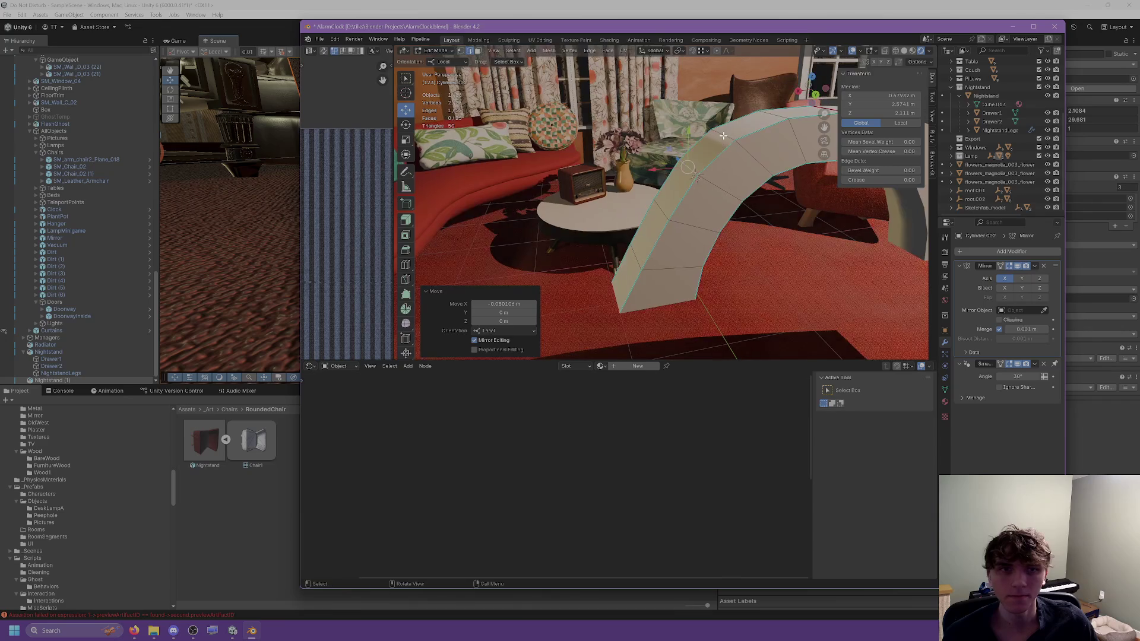
mouse_move(673, 176)
middle_down()
mouse_move(691, 210)
mouse_move(628, 233)
middle_up()
key(g)
key(x)
click(634, 220)
key(g)
key(x)
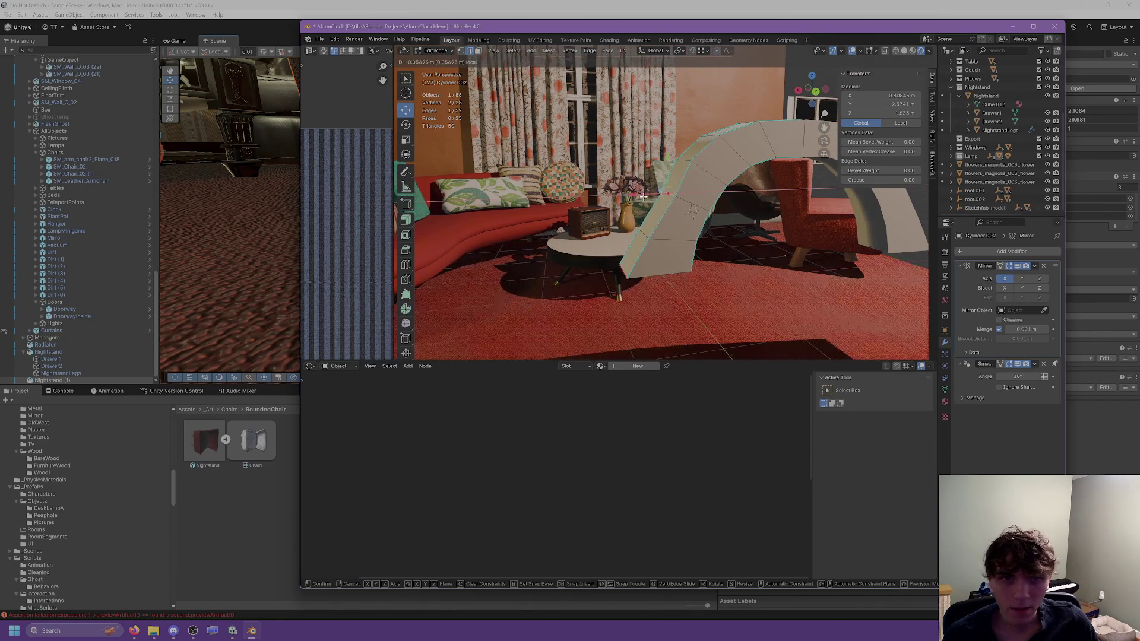
click(675, 167)
key(g)
key(x)
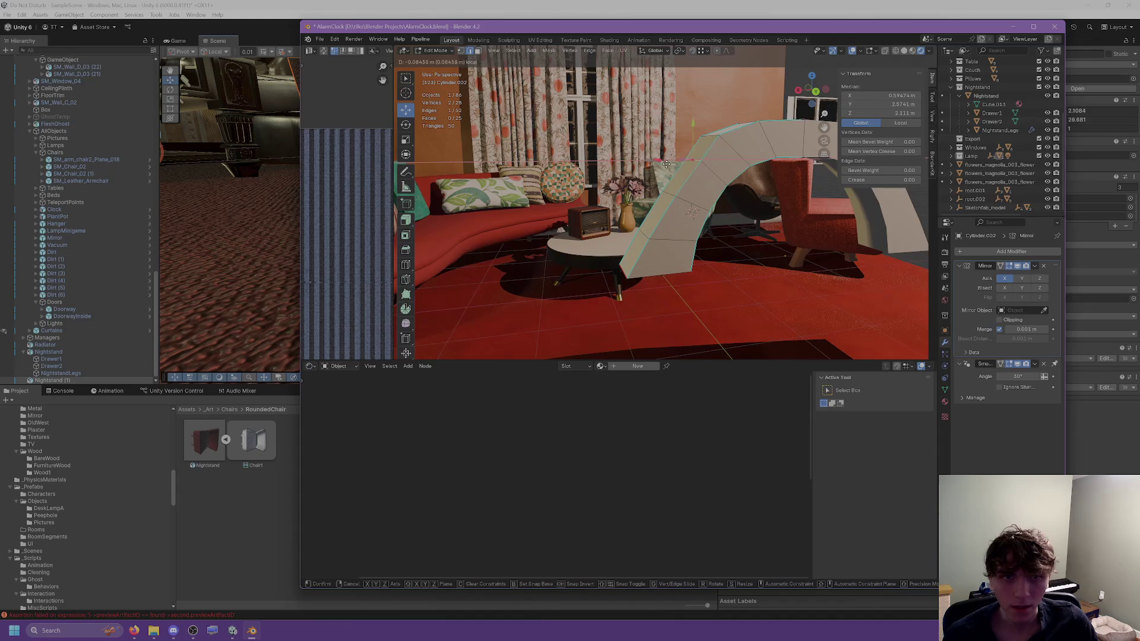
click(664, 163)
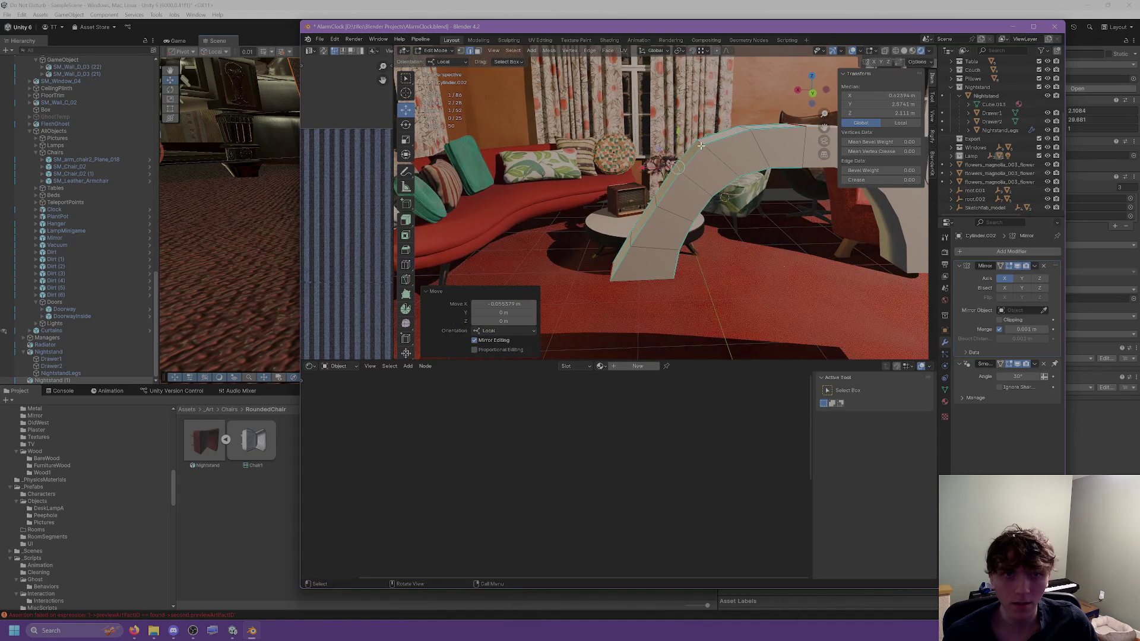